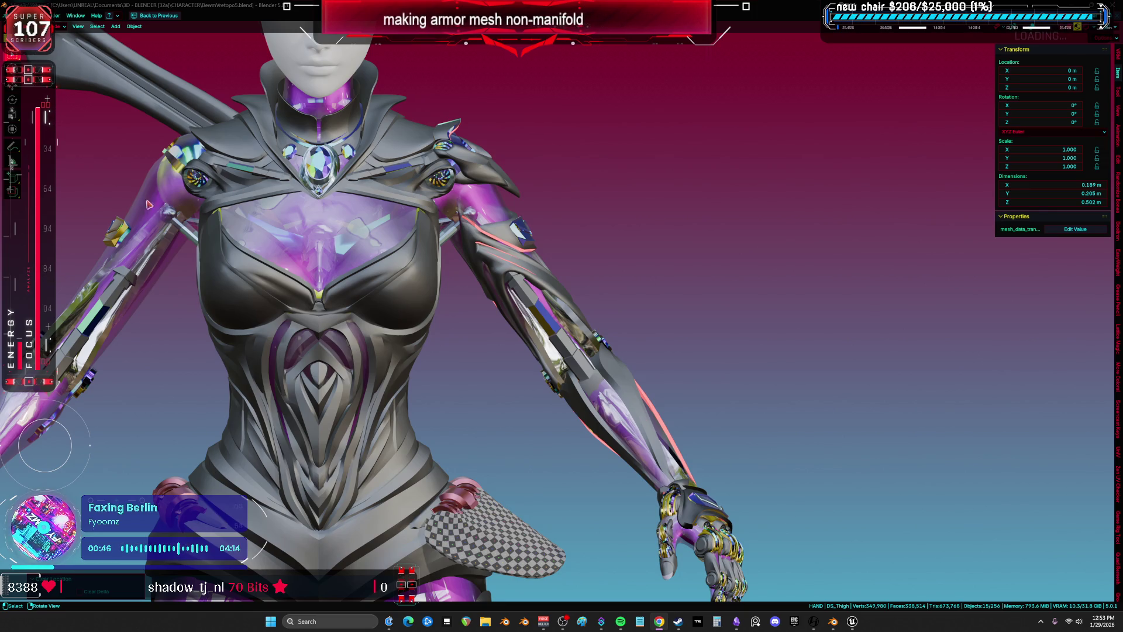
# Select the boot armour's heel piece and enter Edit Mode on it
pyautogui.moveTo(544, 322)
pyautogui.mouseDown(button='middle')
pyautogui.moveTo(530, 348)
pyautogui.moveTo(561, 246)
pyautogui.moveTo(494, 315)
pyautogui.mouseUp(button='middle')
pyautogui.scroll(3, 494, 316)
pyautogui.click(472, 372)
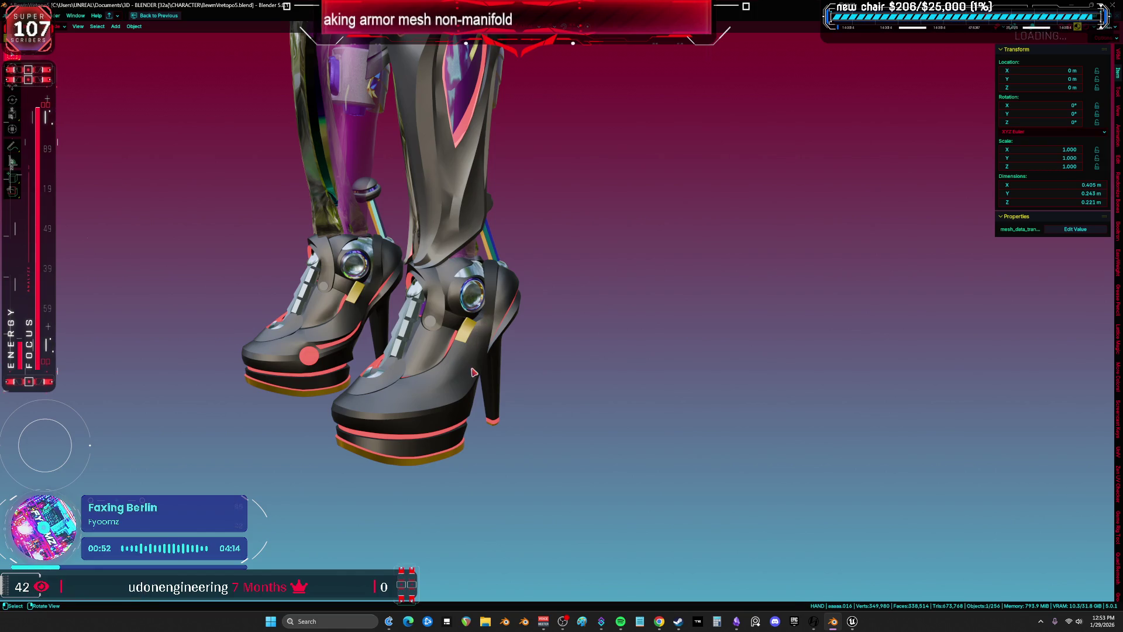
pyautogui.click(494, 378)
pyautogui.press('Tab')
pyautogui.moveTo(494, 377); pyautogui.dragTo(483, 363, button='middle')
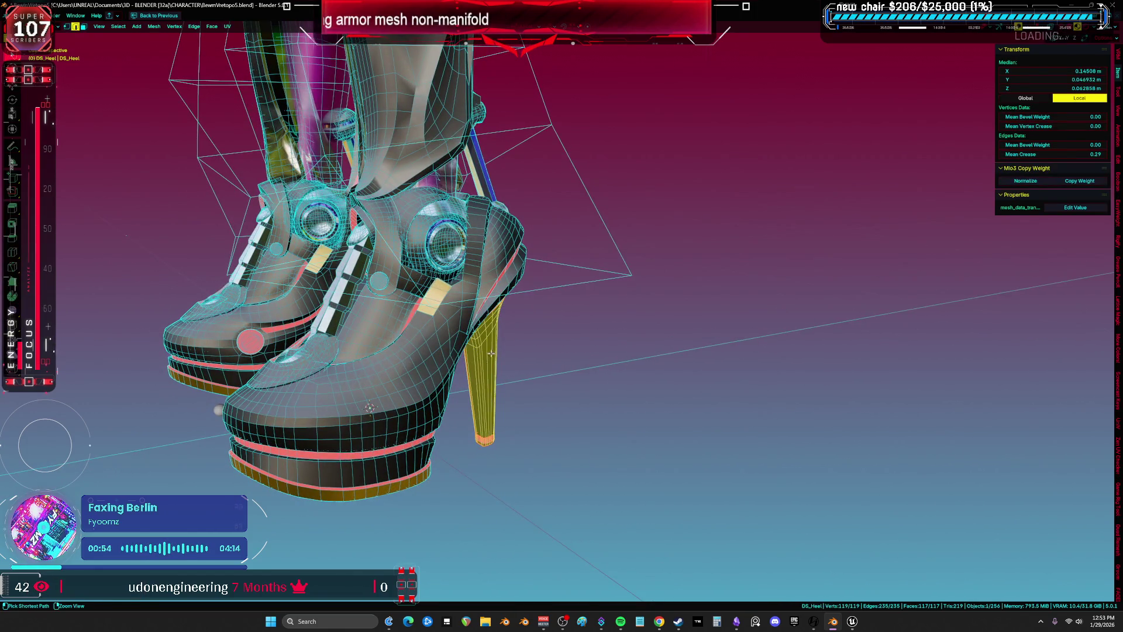
# Check the heel's UV layout full screen, then edit the boot mesh with everything selected
pyautogui.hotkey('shift', 'F10')
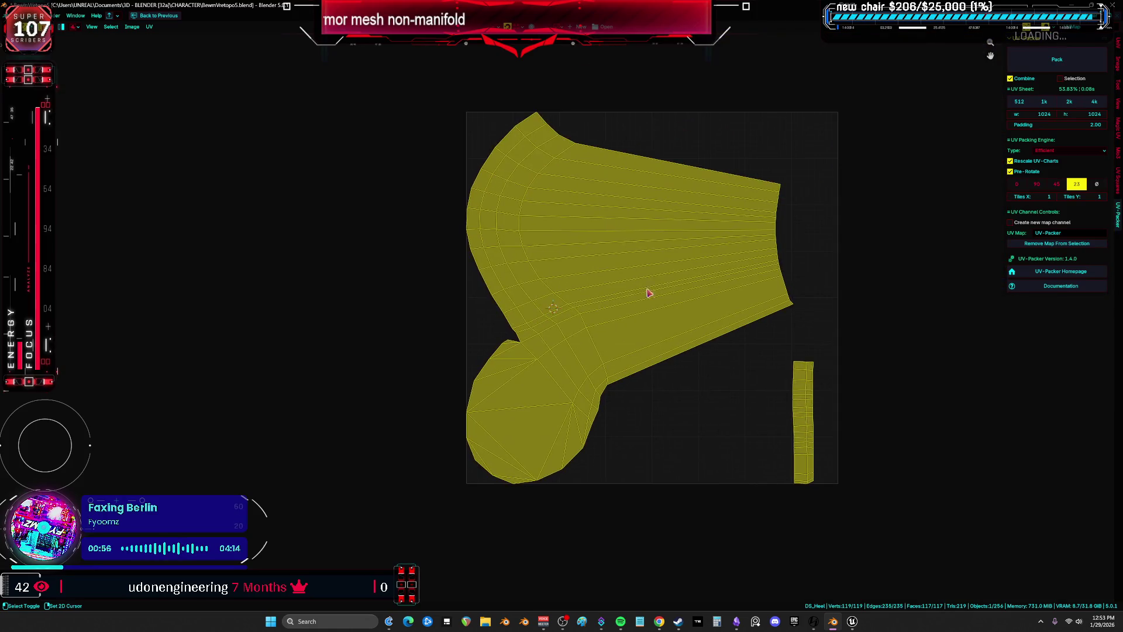
pyautogui.hotkey('ctrl', 'space')
pyautogui.press('Tab')
pyautogui.moveTo(301, 359); pyautogui.dragTo(327, 360, button='middle')
pyautogui.press('Tab')
# Select the long stretched UV island and grow the selection down the left strip
pyautogui.hotkey('ctrl', 'space')
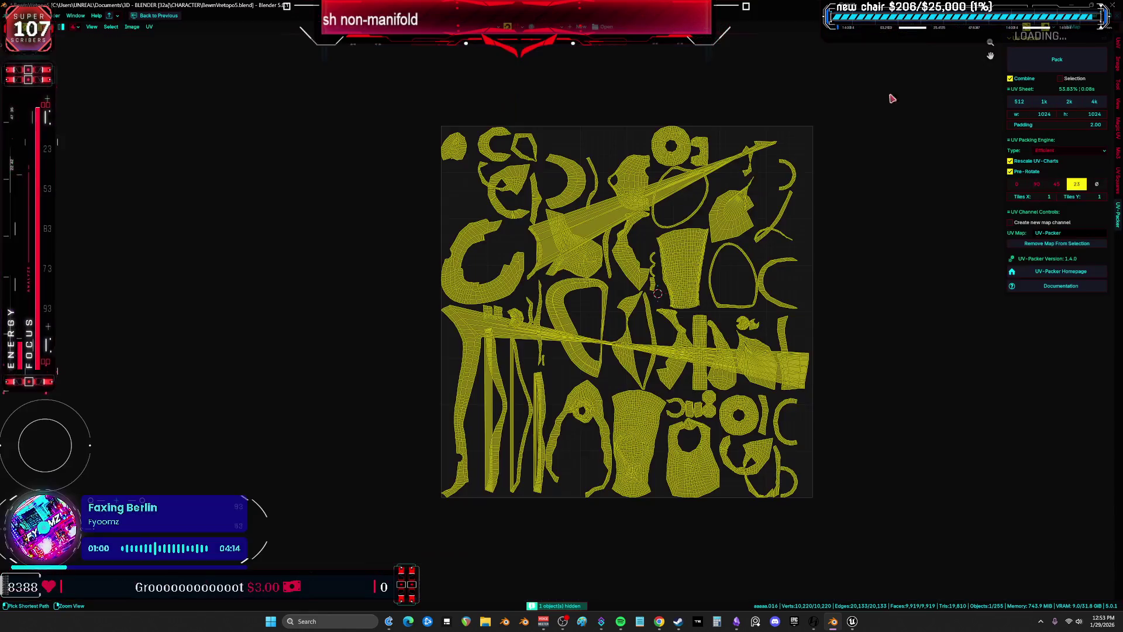
pyautogui.scroll(2, 648, 297)
pyautogui.click(654, 382)
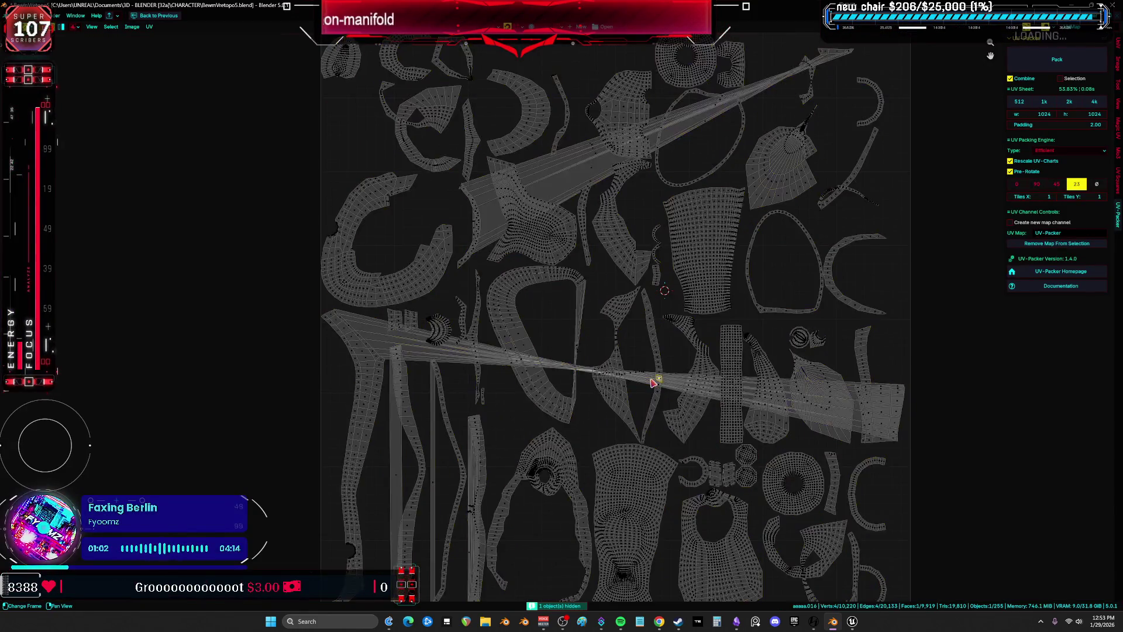
pyautogui.hotkey('ctrl', 'l')
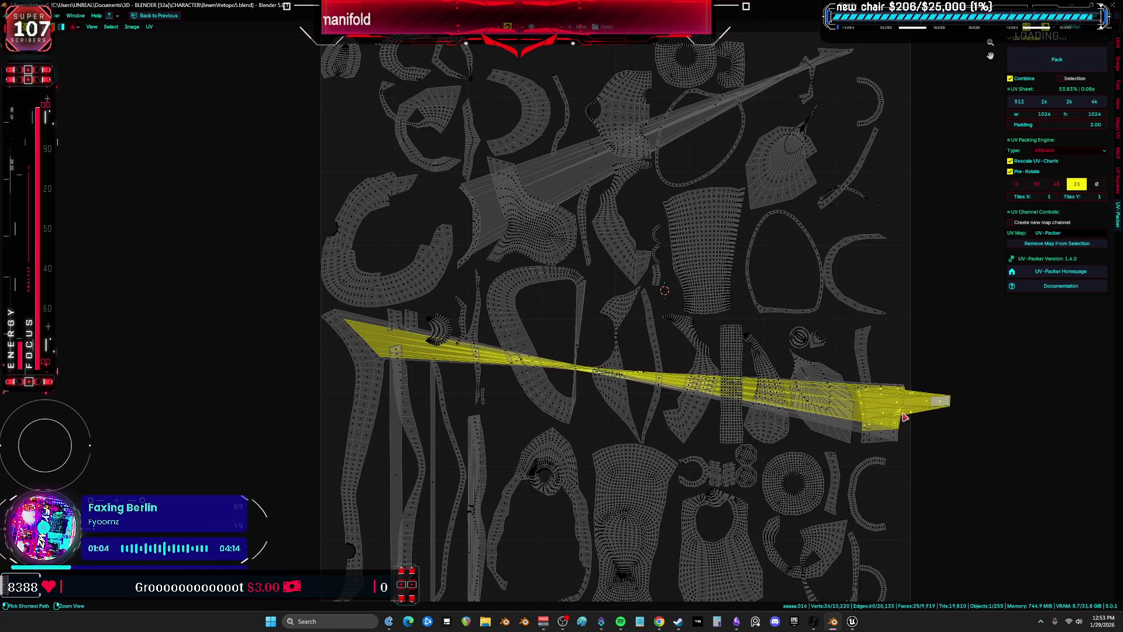
pyautogui.press('ctrl+KP_Add')
pyautogui.press('ctrl+KP_Add')
pyautogui.press('ctrl+KP_Add')
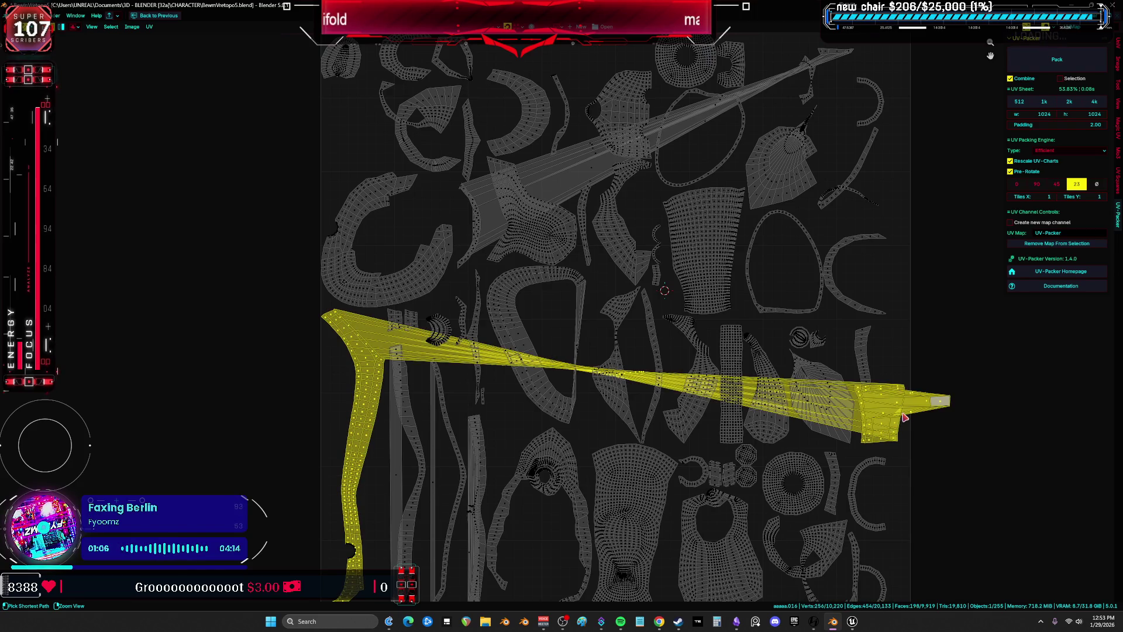
pyautogui.hotkey('ctrl', 'space')
# Switch the viewport to wireframe shading while keeping the previous face selection
pyautogui.press('z')
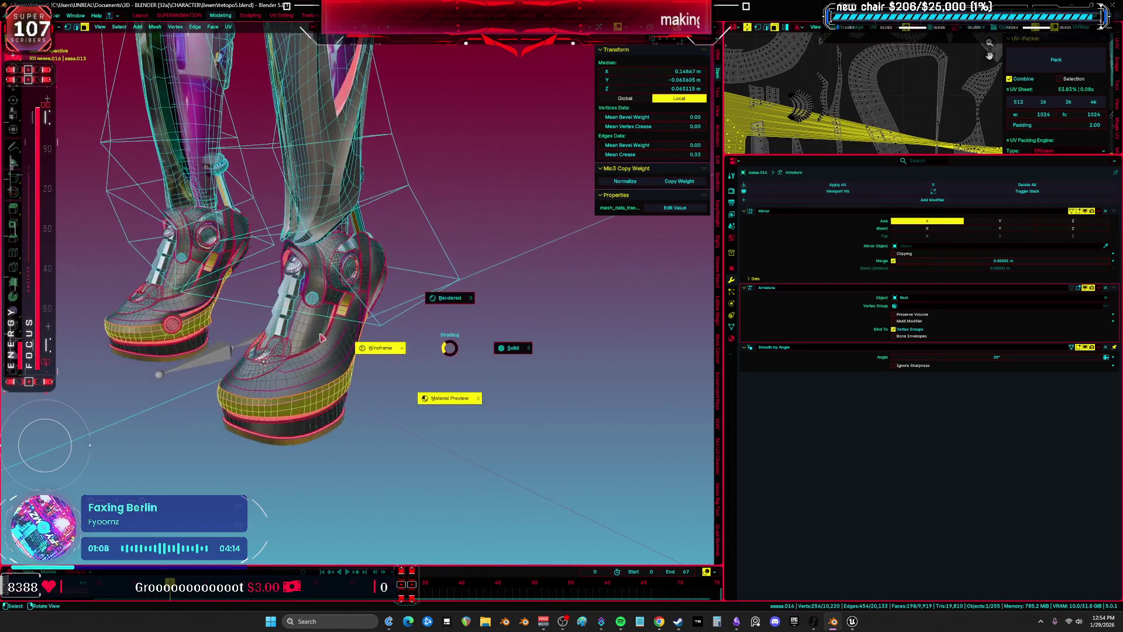
pyautogui.click(376, 346)
pyautogui.moveTo(376, 345)
pyautogui.mouseDown(button='middle')
pyautogui.moveTo(360, 318)
pyautogui.moveTo(348, 328)
pyautogui.moveTo(394, 349)
pyautogui.moveTo(468, 438)
pyautogui.moveTo(480, 308)
pyautogui.moveTo(374, 315)
pyautogui.moveTo(351, 302)
pyautogui.moveTo(381, 259)
pyautogui.moveTo(491, 335)
pyautogui.moveTo(361, 263)
pyautogui.moveTo(369, 252)
pyautogui.moveTo(398, 355)
pyautogui.mouseUp(button='middle')
pyautogui.hotkey('alt', 'a')
pyautogui.hotkey('ctrl', 'z')
# Select the band of quad faces around the boot's ring
pyautogui.click(340, 317)
pyautogui.press('l')
pyautogui.scroll(3, 398, 355)
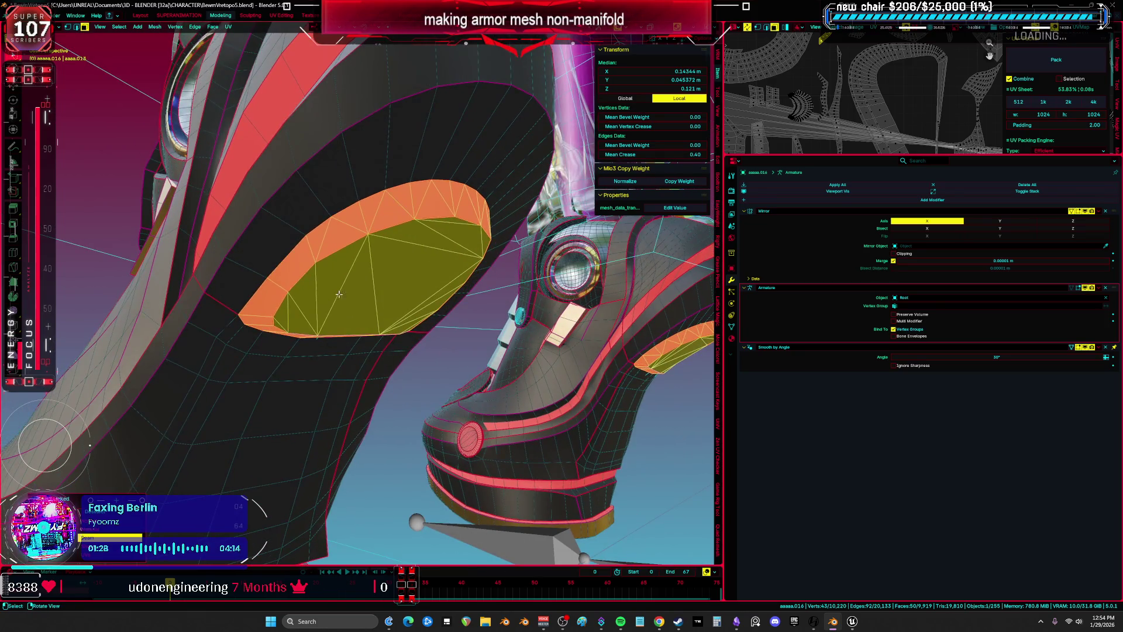
pyautogui.click(339, 293)
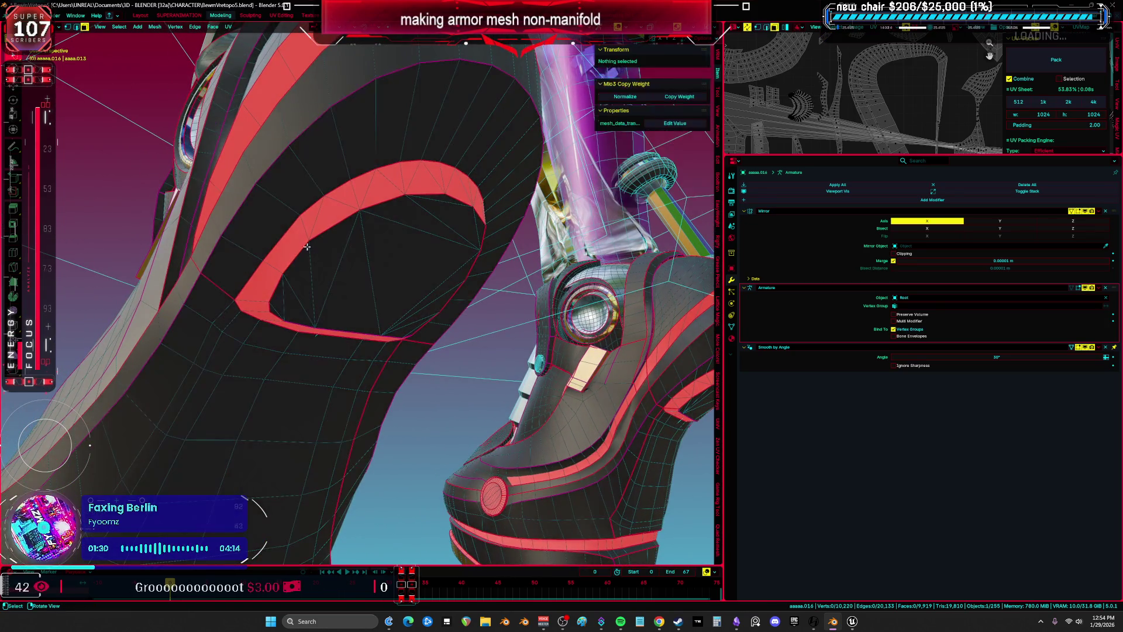
pyautogui.click(303, 233)
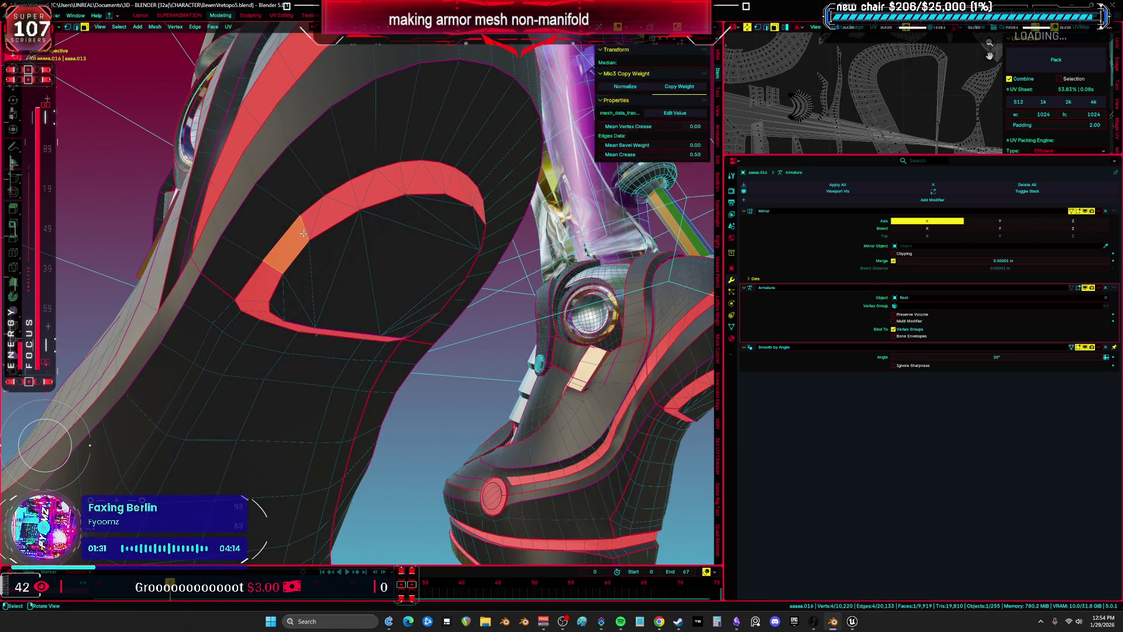
pyautogui.keyDown('shift'); pyautogui.click(338, 198); pyautogui.keyUp('shift')
pyautogui.keyDown('shift'); pyautogui.click(343, 210); pyautogui.keyUp('shift')
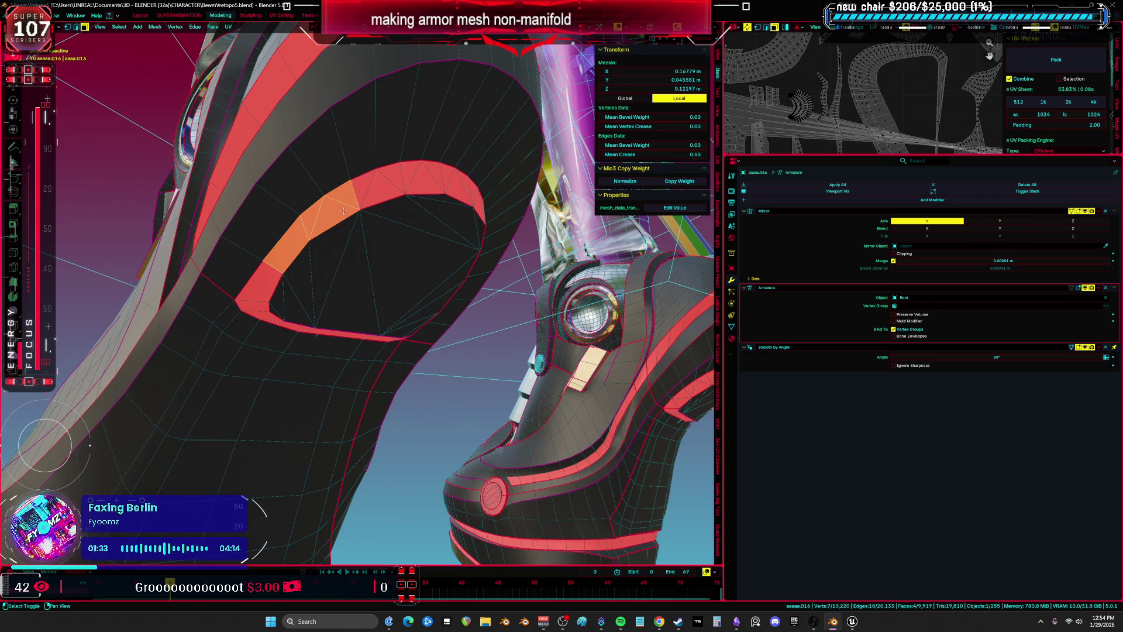
pyautogui.keyDown('shift'); pyautogui.click(423, 180); pyautogui.keyUp('shift')
# Select the edges along the ring's inner boundary
pyautogui.moveTo(379, 243)
pyautogui.mouseDown(button='middle')
pyautogui.moveTo(315, 233)
pyautogui.moveTo(237, 305)
pyautogui.mouseUp(button='middle')
pyautogui.click(237, 304)
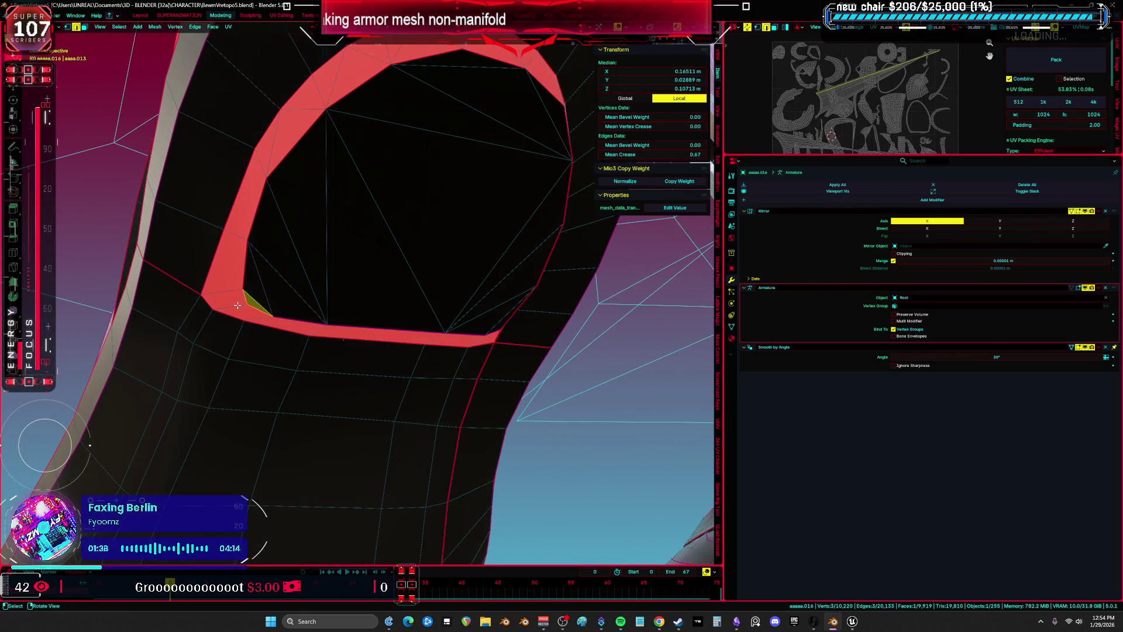
pyautogui.click(244, 265)
pyautogui.keyDown('shift'); pyautogui.click(256, 208); pyautogui.keyUp('shift')
pyautogui.keyDown('shift'); pyautogui.click(296, 143); pyautogui.keyUp('shift')
pyautogui.keyDown('shift'); pyautogui.click(346, 89); pyautogui.keyUp('shift')
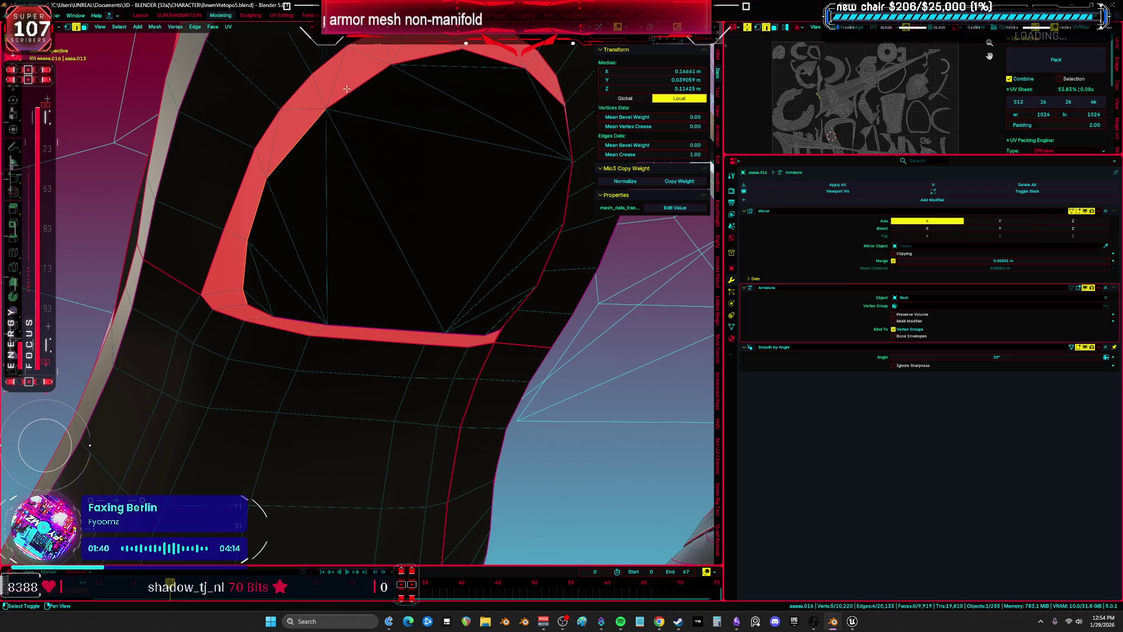
pyautogui.keyDown('shift'); pyautogui.click(536, 77); pyautogui.keyUp('shift')
pyautogui.moveTo(537, 77); pyautogui.dragTo(459, 81, button='middle')
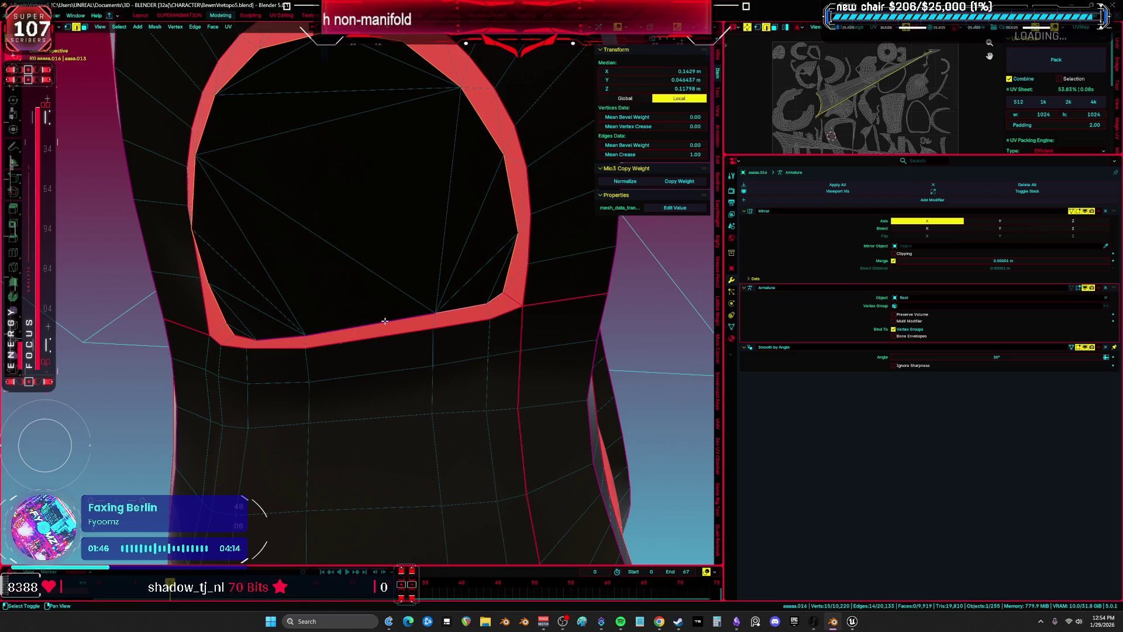
pyautogui.rightClick(351, 285)
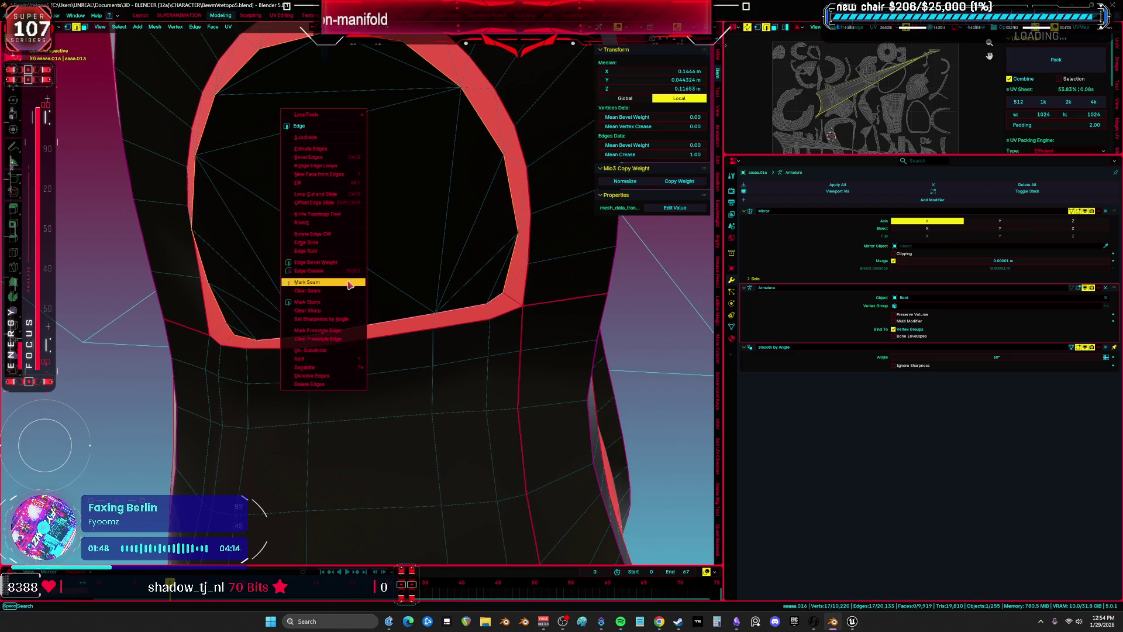
pyautogui.click(346, 283)
# Fill the ring's hole with triangle faces and unwrap them with Minimum Stretch
pyautogui.hotkey('alt', 'f')
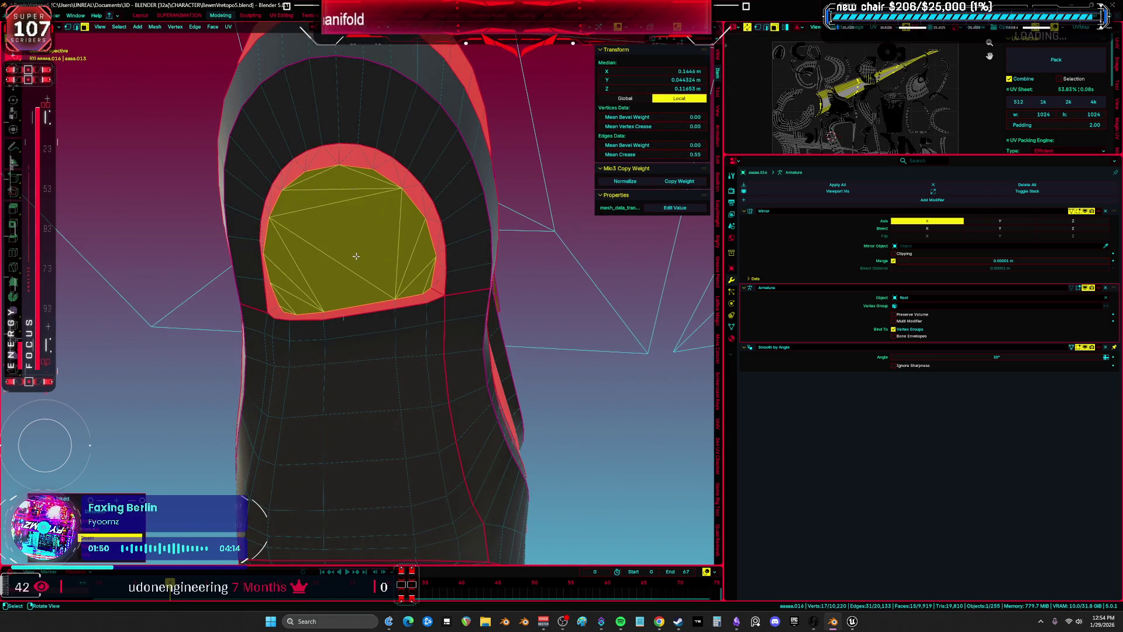
pyautogui.moveTo(355, 254); pyautogui.dragTo(363, 258, button='middle')
pyautogui.press('u')
pyautogui.click(363, 259)
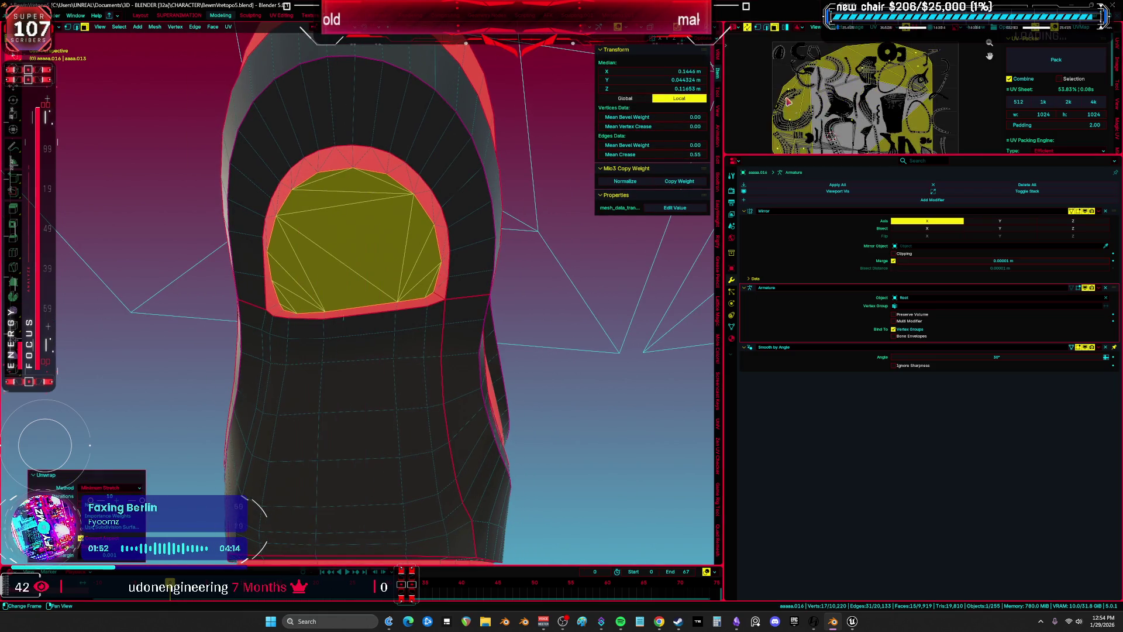
# Scale the new UV island down in the full-screen UV Editor
pyautogui.hotkey('ctrl', 'space')
pyautogui.scroll(3, 359, 370)
pyautogui.press('s')
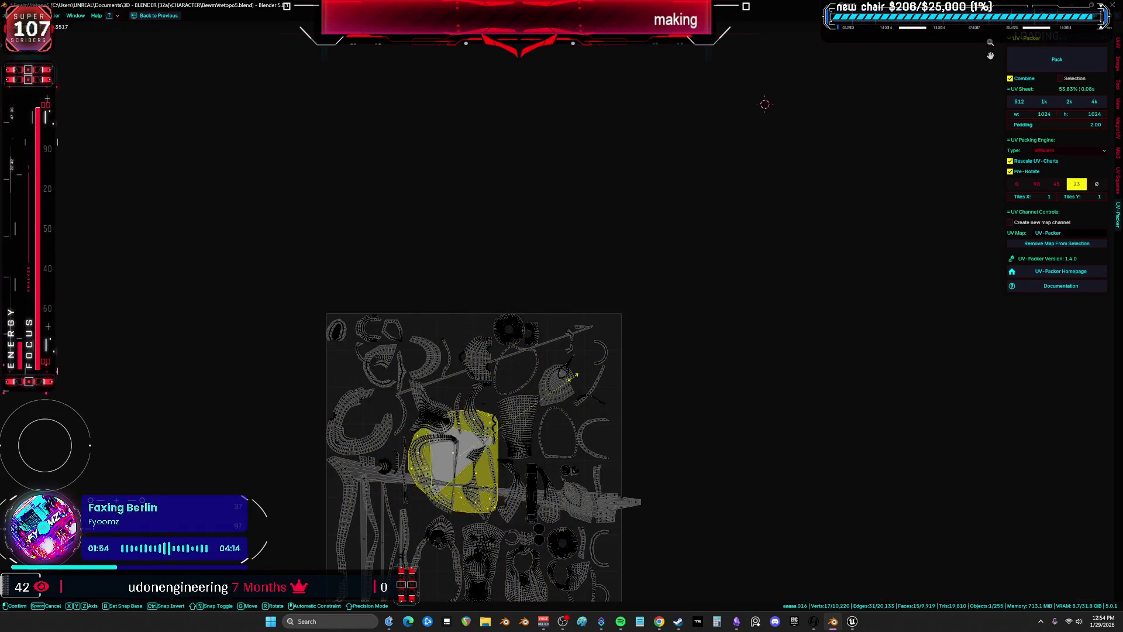
pyautogui.click(709, 343)
pyautogui.hotkey('ctrl', 'space')
pyautogui.moveTo(518, 286); pyautogui.dragTo(393, 281, button='middle')
pyautogui.hotkey('alt', 'a')
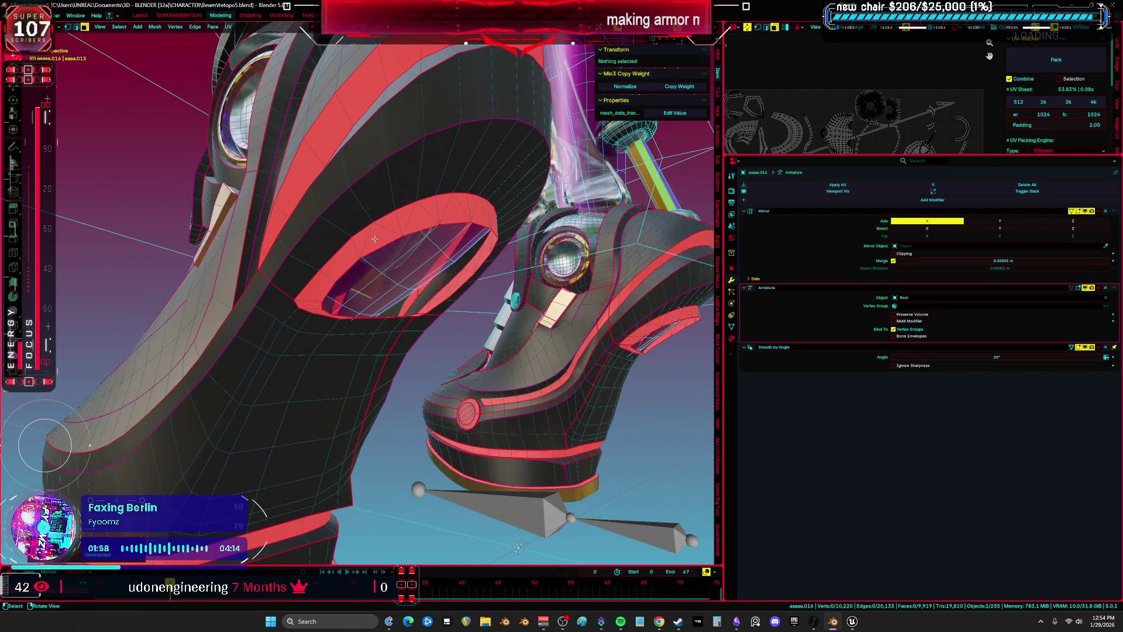
# Hide the ring's faces and select the armour face island behind them
pyautogui.press('l')
pyautogui.moveTo(372, 233); pyautogui.dragTo(286, 200, button='middle')
pyautogui.moveTo(388, 256); pyautogui.dragTo(404, 270, button='middle')
pyautogui.press('h')
pyautogui.press('l')
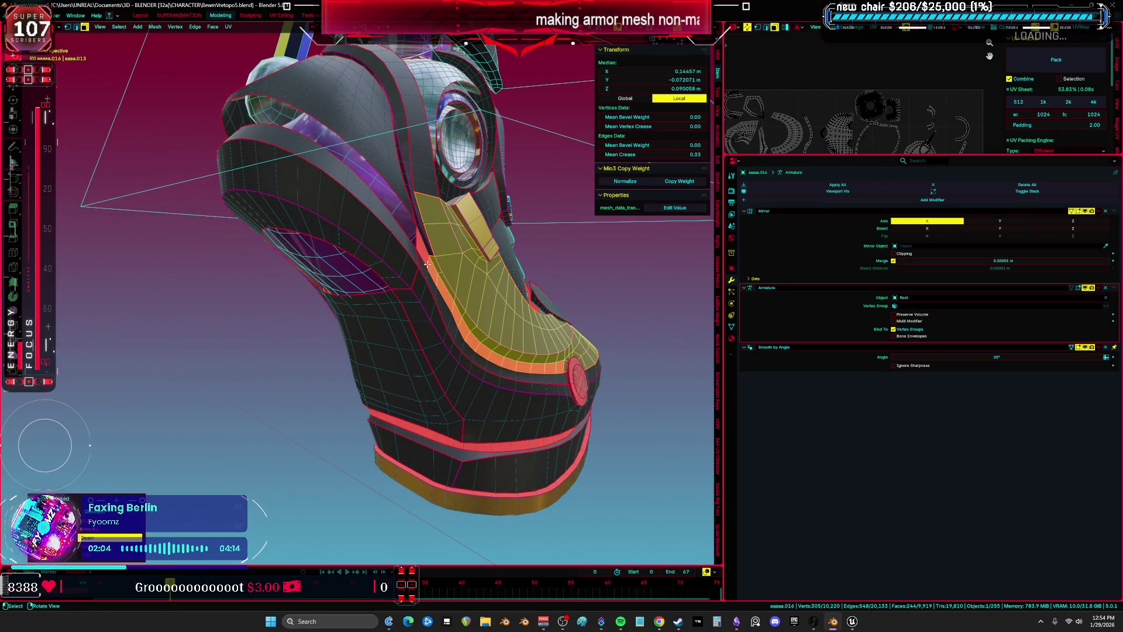
pyautogui.scroll(8, 427, 264)
# Mark a seam on an edge of the armour band
pyautogui.click(434, 263)
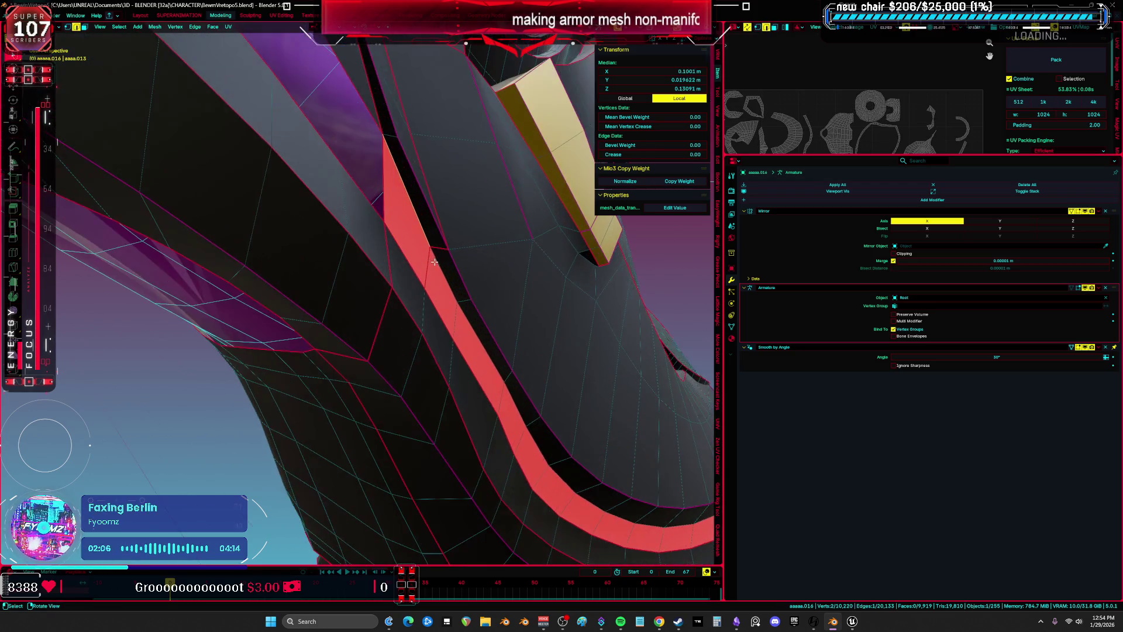
pyautogui.moveTo(434, 263); pyautogui.dragTo(424, 262, button='middle')
pyautogui.scroll(-4, 424, 261)
pyautogui.scroll(5, 409, 259)
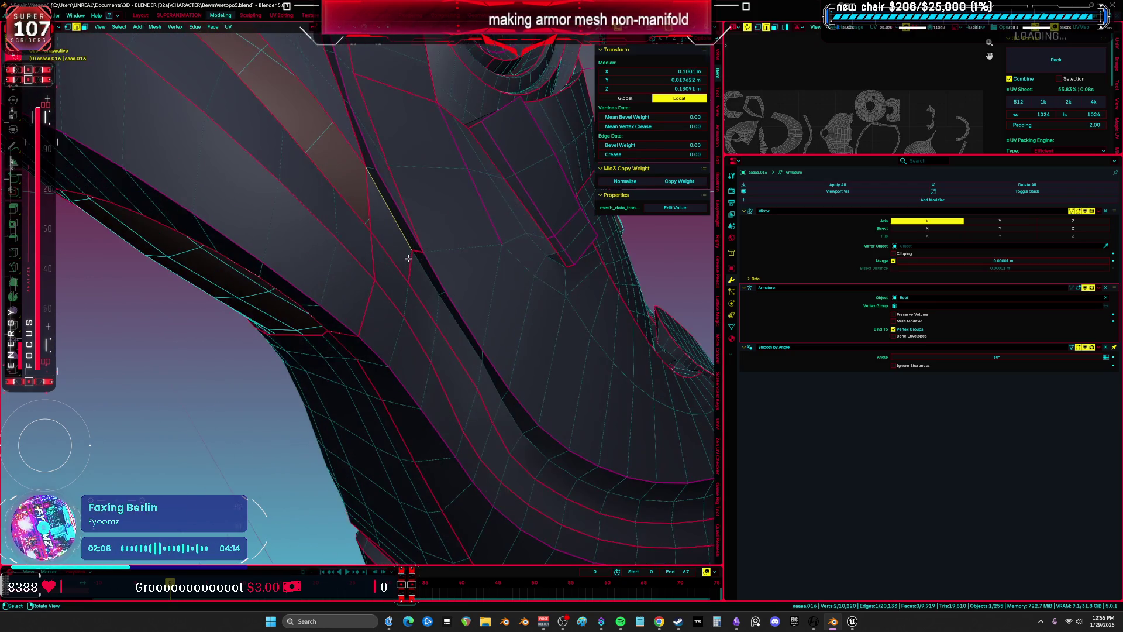
pyautogui.hotkey('ctrl', 'e')
pyautogui.press('Escape')
pyautogui.click(402, 233)
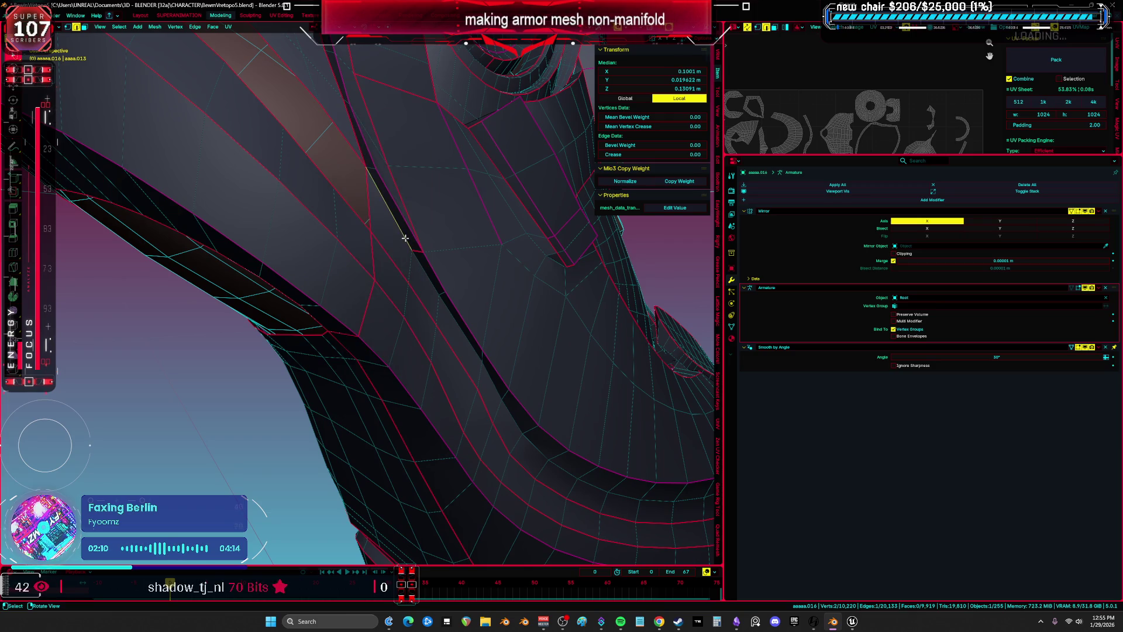
pyautogui.hotkey('ctrl', 'e')
pyautogui.click(402, 230)
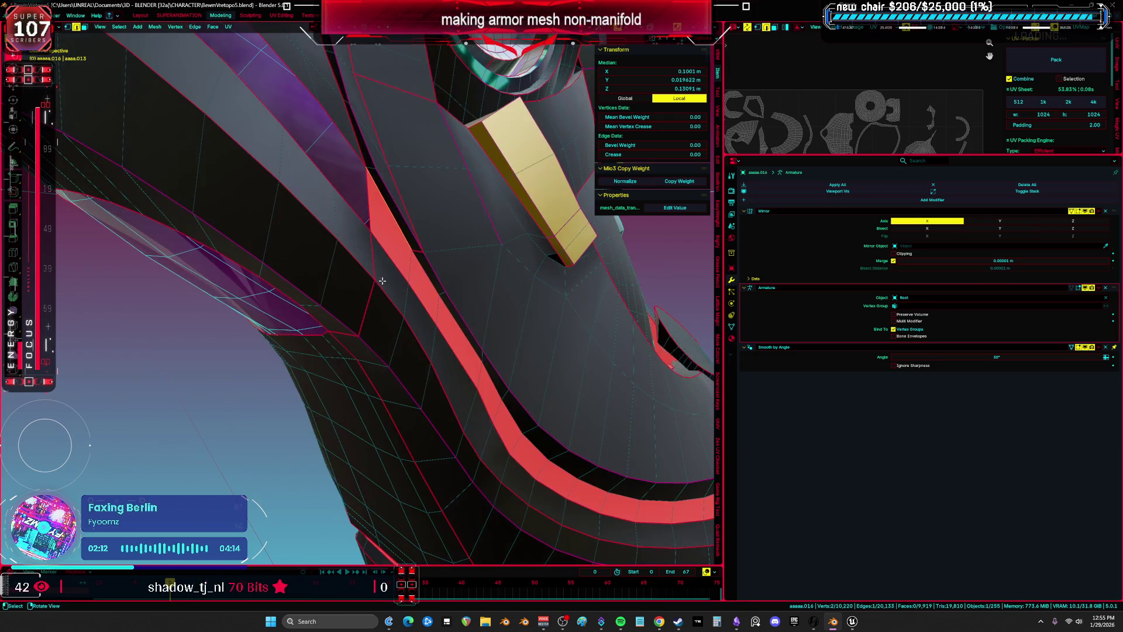
# Select faces and the edge loop along the red band, then a single face
pyautogui.moveTo(396, 254)
pyautogui.mouseDown(button='middle')
pyautogui.moveTo(409, 274)
pyautogui.moveTo(403, 230)
pyautogui.mouseUp(button='middle')
pyautogui.keyDown('shift'); pyautogui.click(404, 230); pyautogui.keyUp('shift')
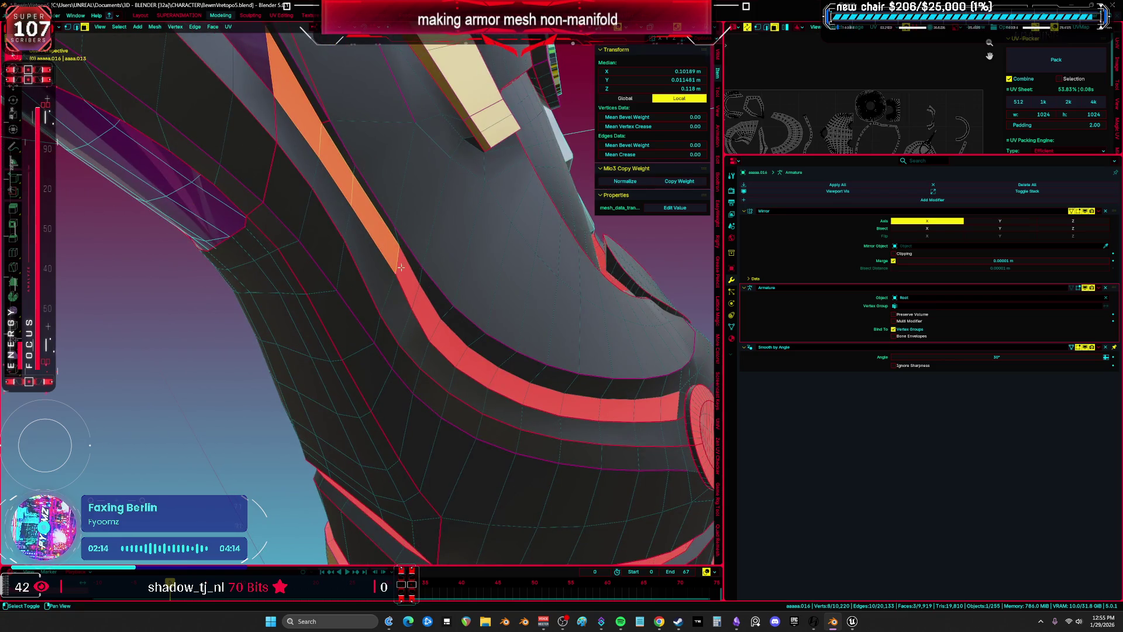
pyautogui.keyDown('shift'); pyautogui.click(417, 304); pyautogui.keyUp('shift')
pyautogui.keyDown('alt'); pyautogui.click(439, 339); pyautogui.keyUp('alt')
pyautogui.moveTo(438, 339)
pyautogui.mouseDown(button='middle')
pyautogui.moveTo(318, 303)
pyautogui.moveTo(502, 401)
pyautogui.moveTo(522, 352)
pyautogui.mouseUp(button='middle')
pyautogui.press('3')
pyautogui.click(501, 401)
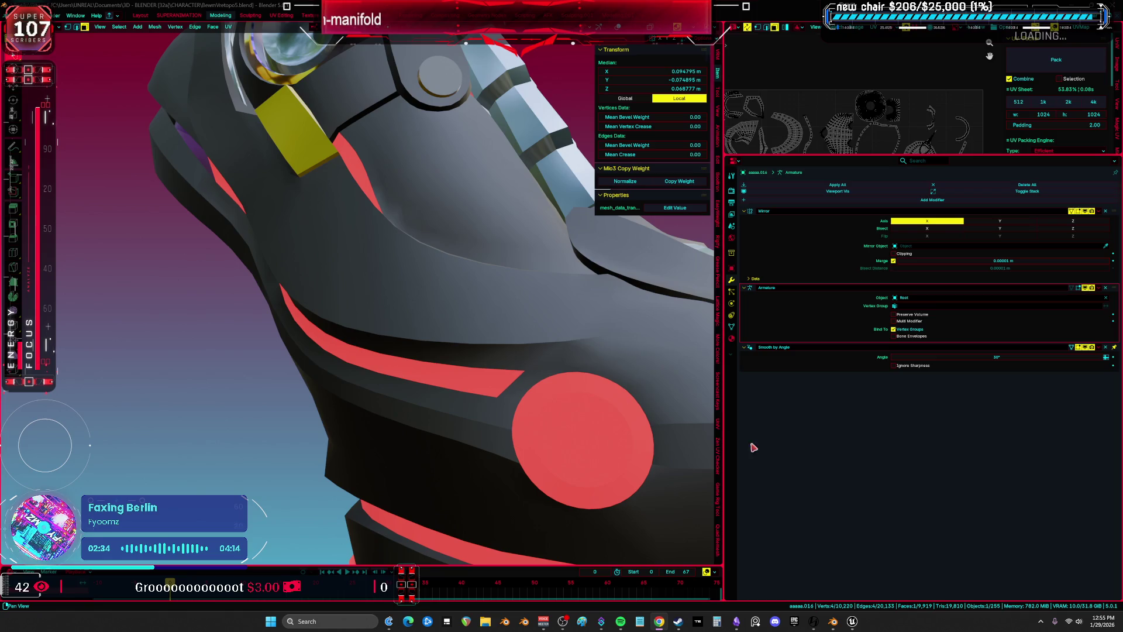
# Widen the 3D viewport toward the Properties editor and view the full leg
pyautogui.moveTo(724, 417); pyautogui.dragTo(901, 416)
pyautogui.moveTo(585, 351)
pyautogui.mouseDown(button='middle')
pyautogui.moveTo(508, 267)
pyautogui.moveTo(622, 354)
pyautogui.moveTo(637, 326)
pyautogui.moveTo(499, 346)
pyautogui.moveTo(569, 269)
pyautogui.moveTo(541, 329)
pyautogui.moveTo(452, 353)
pyautogui.moveTo(615, 348)
pyautogui.moveTo(453, 383)
pyautogui.mouseUp(button='middle')
pyautogui.hotkey('alt', 'a')
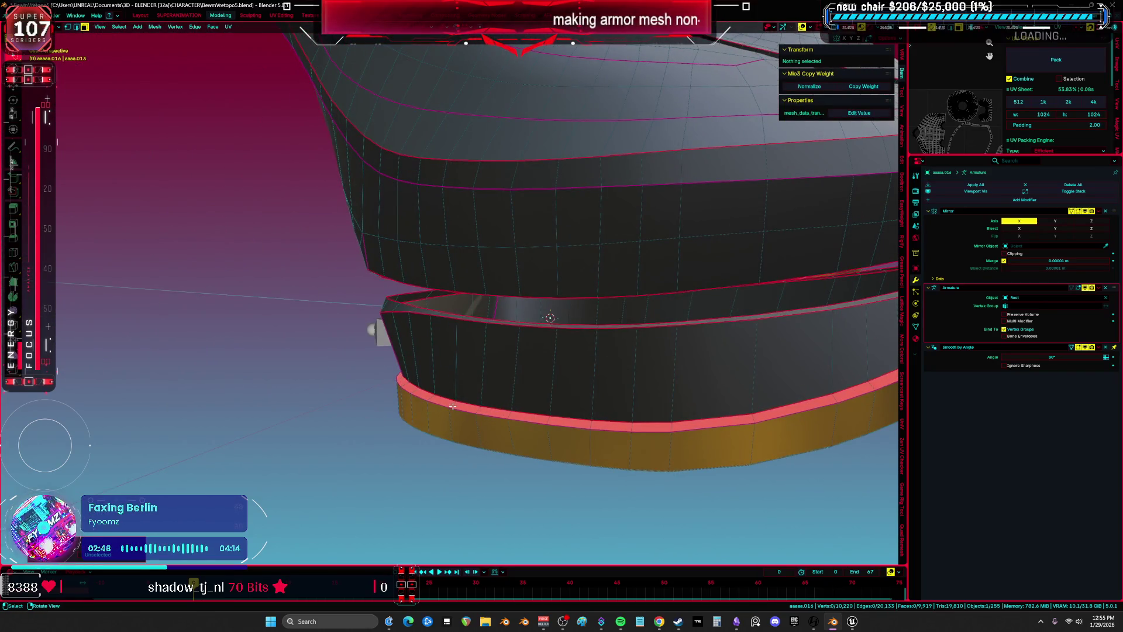
# Mark the edge loop around the shoe's lower band as a seam
pyautogui.keyDown('alt'); pyautogui.click(453, 406); pyautogui.keyUp('alt')
pyautogui.moveTo(535, 416)
pyautogui.mouseDown(button='middle')
pyautogui.moveTo(321, 421)
pyautogui.moveTo(374, 424)
pyautogui.mouseUp(button='middle')
pyautogui.press('z')
pyautogui.hotkey('ctrl', 'e')
pyautogui.click(395, 407)
pyautogui.press('z')
# Select the face loop on the shoe's bottom band, then clear it
pyautogui.moveTo(541, 390); pyautogui.dragTo(649, 310, button='middle')
pyautogui.hotkey('alt', 'a')
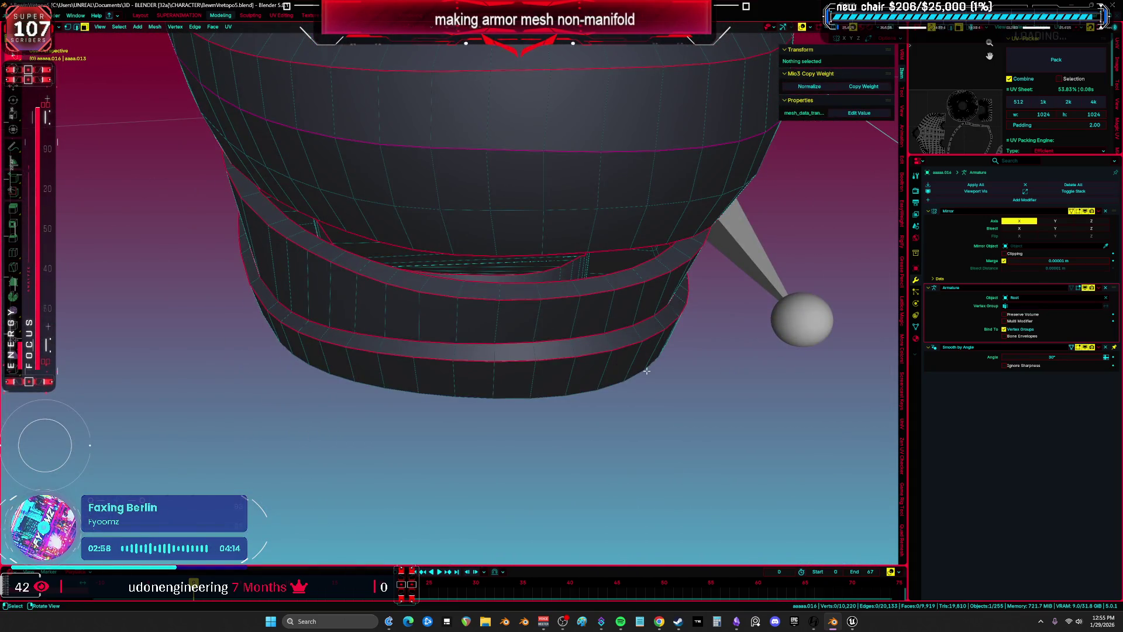
pyautogui.keyDown('alt'); pyautogui.click(521, 374); pyautogui.keyUp('alt')
pyautogui.moveTo(520, 374)
pyautogui.mouseDown(button='middle')
pyautogui.moveTo(529, 359)
pyautogui.moveTo(476, 304)
pyautogui.moveTo(482, 283)
pyautogui.moveTo(495, 317)
pyautogui.moveTo(526, 316)
pyautogui.mouseUp(button='middle')
pyautogui.hotkey('alt', 'a')
pyautogui.scroll(5, 546, 318)
pyautogui.scroll(-5, 385, 321)
# Select a shortest edge path near the strap and the face ring along the red strip
pyautogui.moveTo(385, 321)
pyautogui.mouseDown(button='middle')
pyautogui.moveTo(497, 280)
pyautogui.moveTo(518, 172)
pyautogui.moveTo(363, 174)
pyautogui.moveTo(407, 364)
pyautogui.mouseUp(button='middle')
pyautogui.scroll(4, 439, 173)
pyautogui.click(352, 149)
pyautogui.keyDown('ctrl'); pyautogui.click(393, 419); pyautogui.keyUp('ctrl')
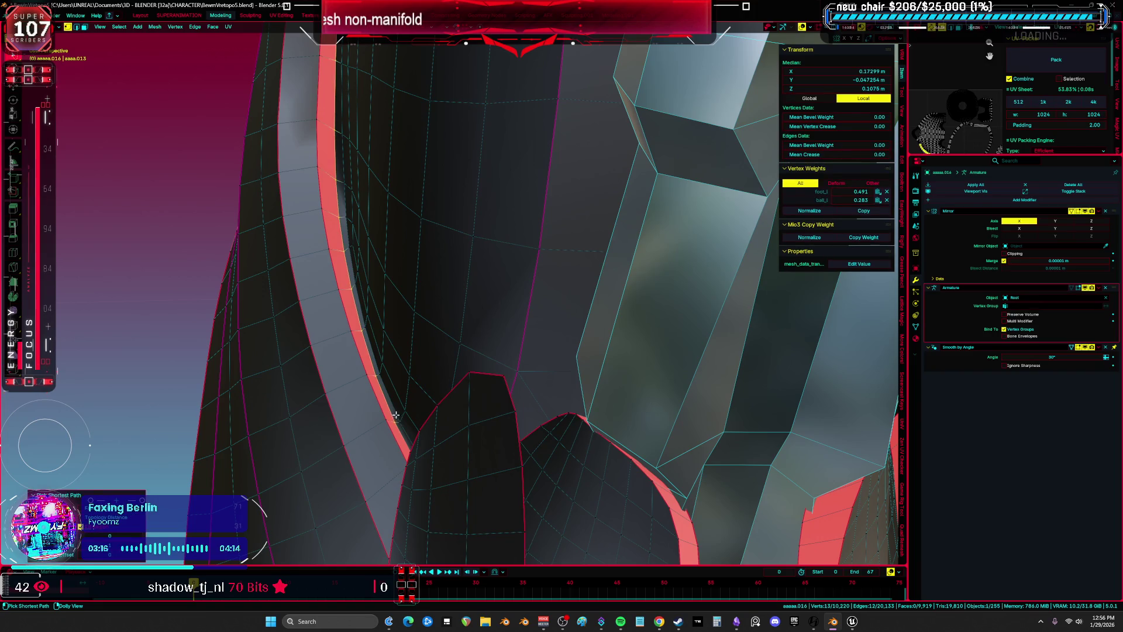
pyautogui.rightClick(395, 403)
pyautogui.moveTo(395, 404)
pyautogui.mouseDown(button='middle')
pyautogui.moveTo(505, 439)
pyautogui.moveTo(381, 285)
pyautogui.moveTo(452, 304)
pyautogui.moveTo(369, 311)
pyautogui.mouseUp(button='middle')
pyautogui.keyDown('ctrl'); pyautogui.keyDown('alt'); pyautogui.click(344, 282); pyautogui.keyUp('alt'); pyautogui.keyUp('ctrl')
# Switch to material preview and select linked armor pieces, ending on a single face
pyautogui.press('z')
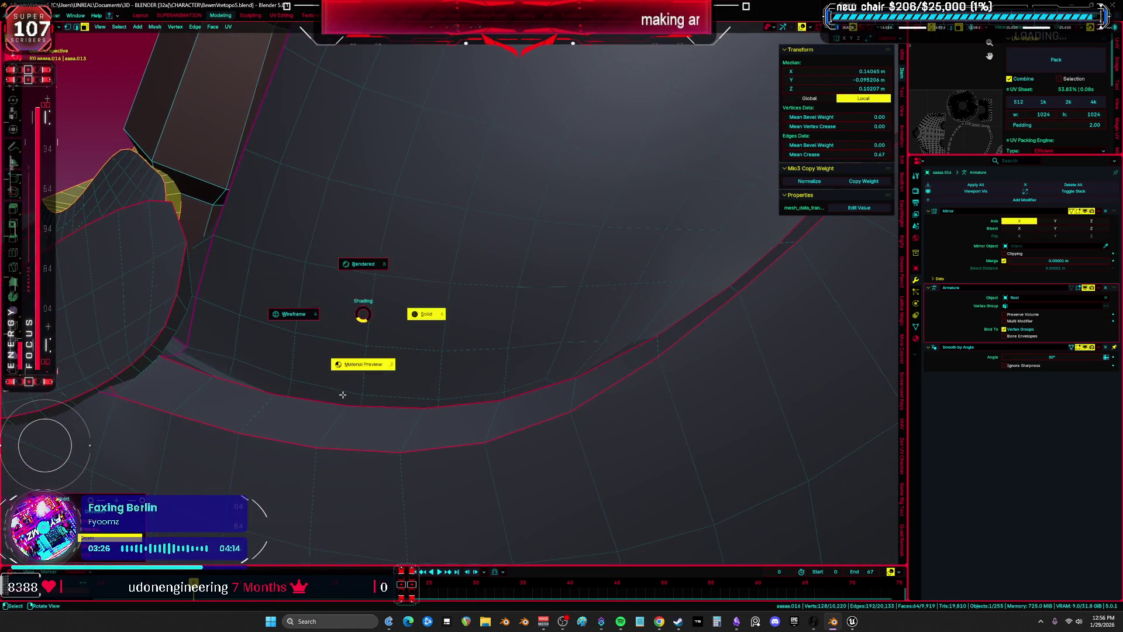
pyautogui.click(325, 371)
pyautogui.hotkey('alt', 'a')
pyautogui.scroll(-5, 331, 364)
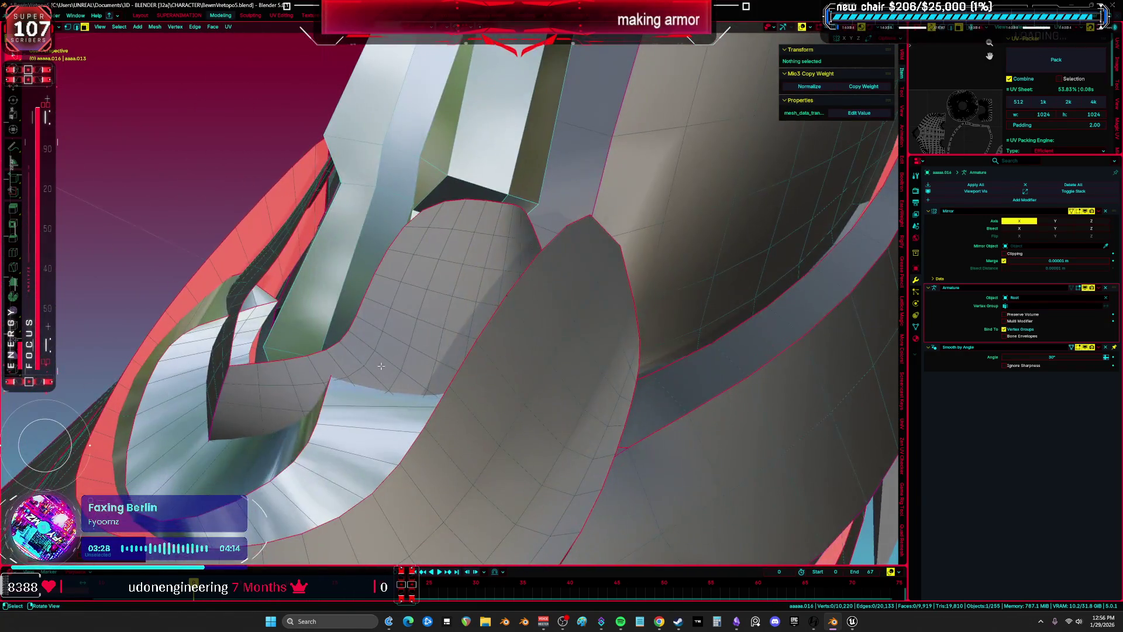
pyautogui.press('l')
pyautogui.moveTo(183, 357)
pyautogui.mouseDown(button='middle')
pyautogui.moveTo(351, 225)
pyautogui.moveTo(627, 285)
pyautogui.moveTo(521, 268)
pyautogui.moveTo(436, 284)
pyautogui.moveTo(634, 296)
pyautogui.moveTo(569, 314)
pyautogui.mouseUp(button='middle')
pyautogui.press('l')
pyautogui.hotkey('alt', 'a')
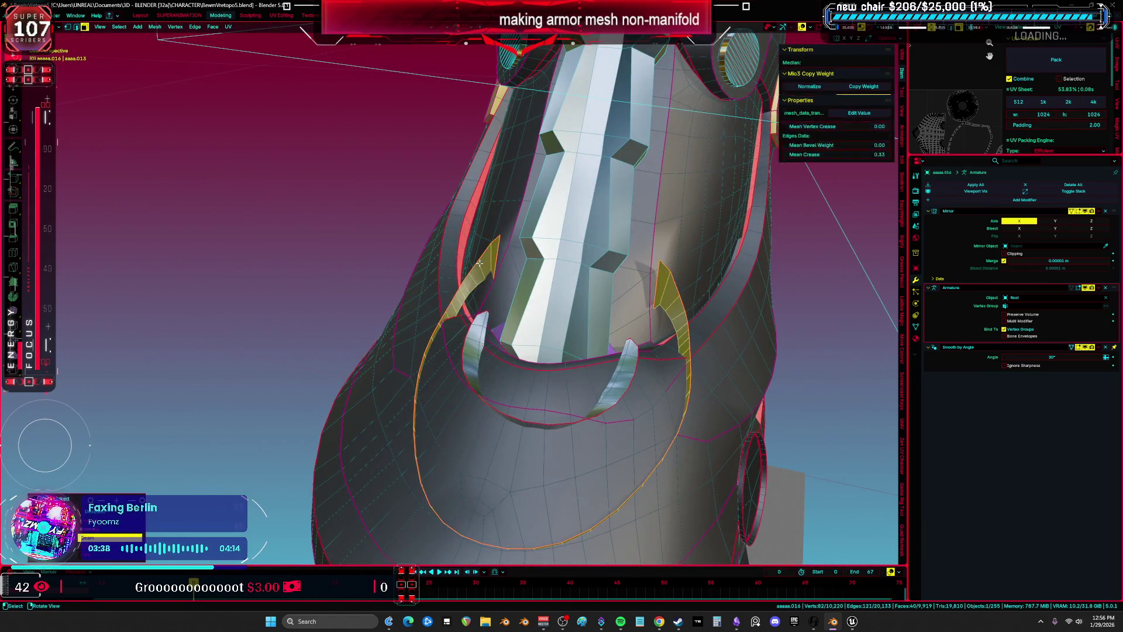
pyautogui.press('l')
pyautogui.moveTo(479, 351); pyautogui.dragTo(481, 401, button='middle')
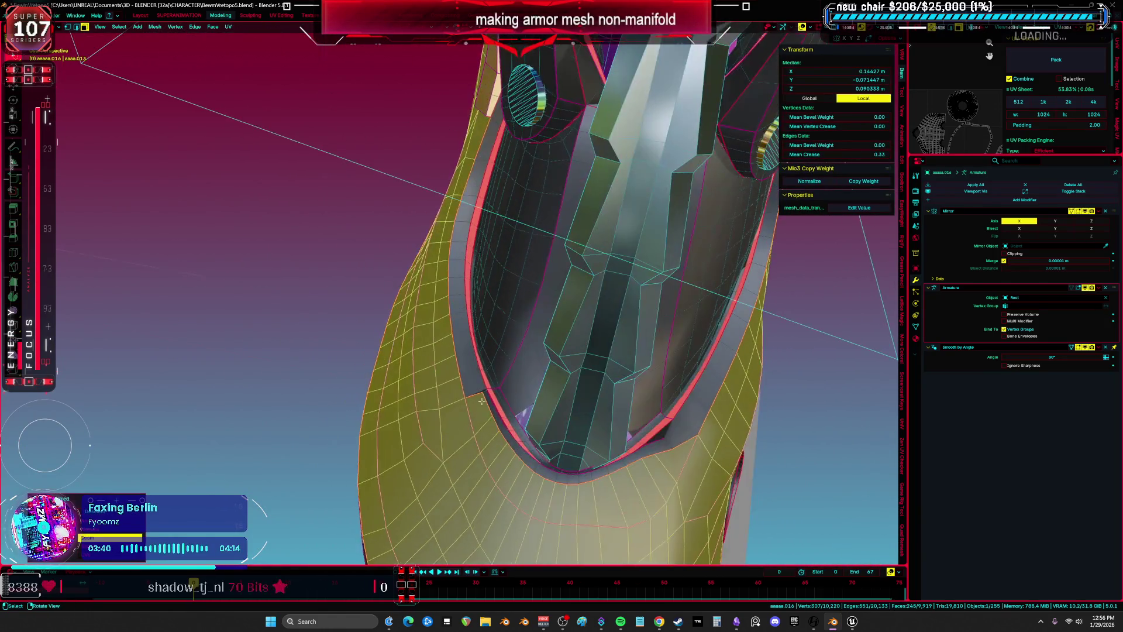
pyautogui.click(482, 400)
# Maximize the 3D view and select an edge loop on the armor, checking it in wireframe
pyautogui.hotkey('ctrl', 'space')
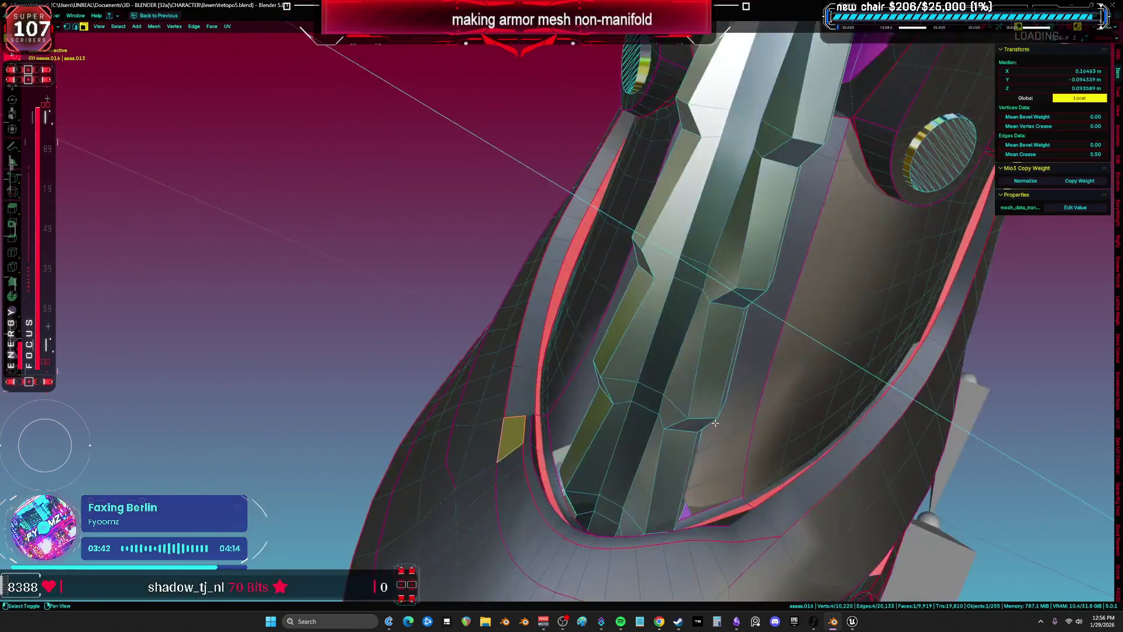
pyautogui.scroll(3, 718, 425)
pyautogui.keyDown('alt'); pyautogui.click(844, 229); pyautogui.keyUp('alt')
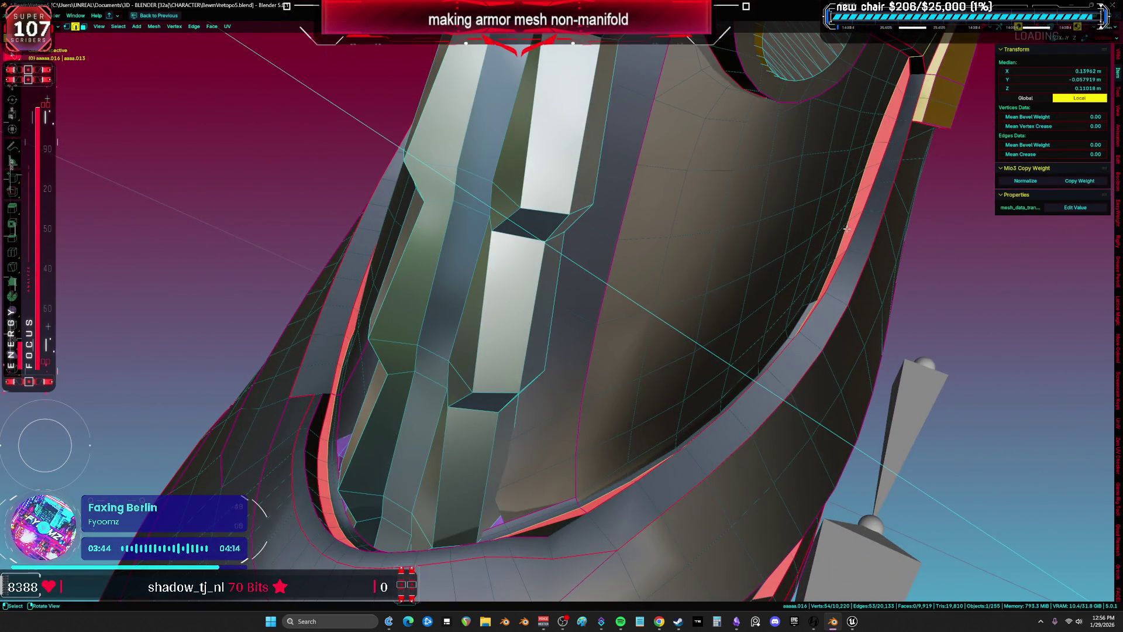
pyautogui.moveTo(844, 228); pyautogui.dragTo(826, 181, button='middle')
pyautogui.hotkey('shift', 'z')
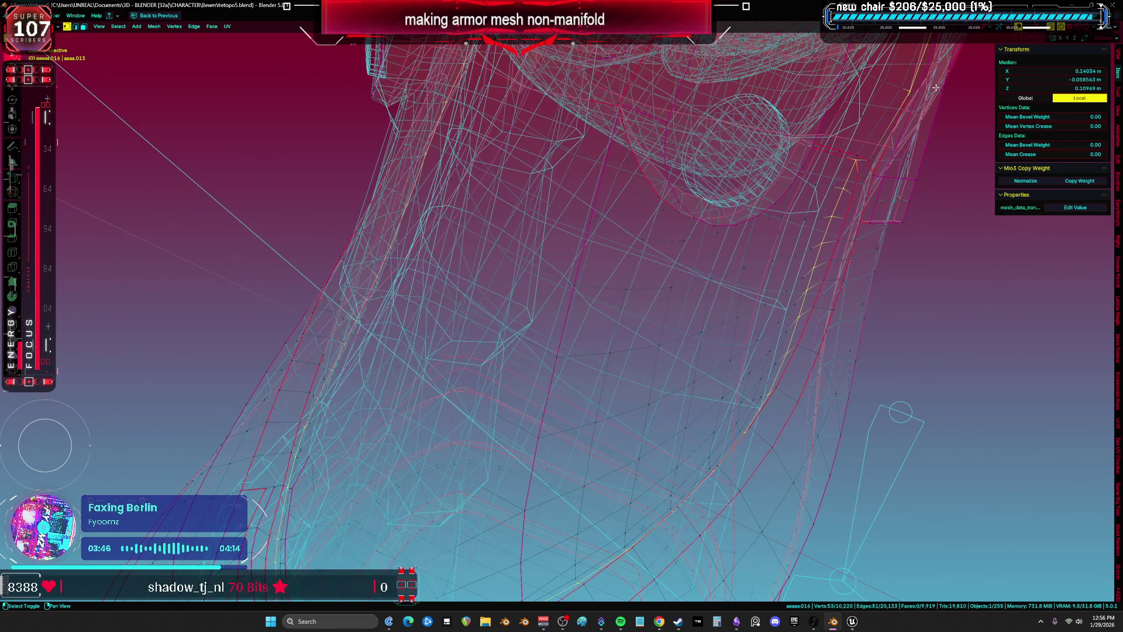
pyautogui.moveTo(937, 87); pyautogui.dragTo(782, 274, button='middle')
pyautogui.moveTo(648, 193); pyautogui.dragTo(618, 265, button='middle')
pyautogui.hotkey('shift', 'z')
pyautogui.press('z')
pyautogui.click(635, 332)
pyautogui.scroll(3, 513, 275)
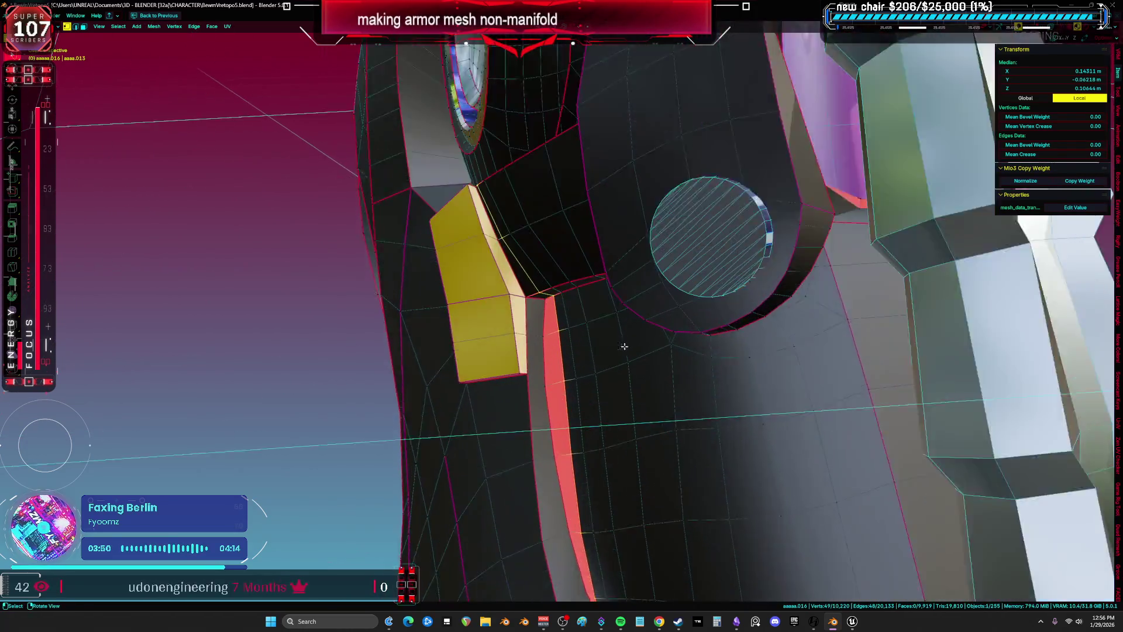
# Deselect the extra edges on the armor's left part and mark the rest as a seam
pyautogui.press('z')
pyautogui.click(492, 251)
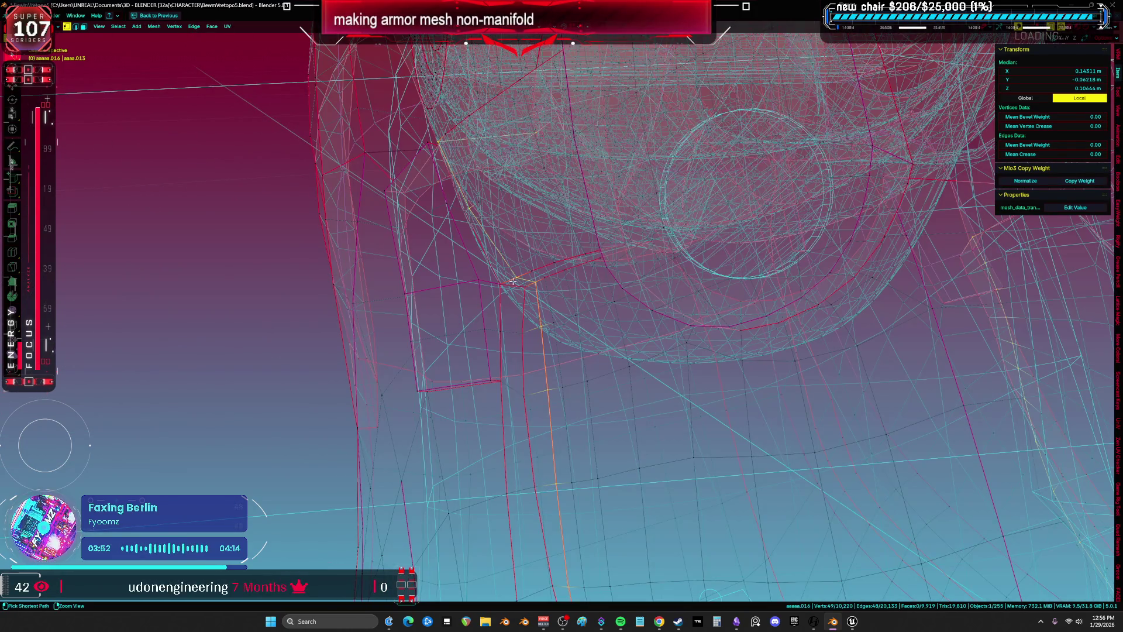
pyautogui.moveTo(614, 108)
pyautogui.keyDown('ctrl'); pyautogui.mouseDown()
pyautogui.moveTo(327, 188)
pyautogui.moveTo(552, 275)
pyautogui.mouseUp(); pyautogui.keyUp('ctrl')
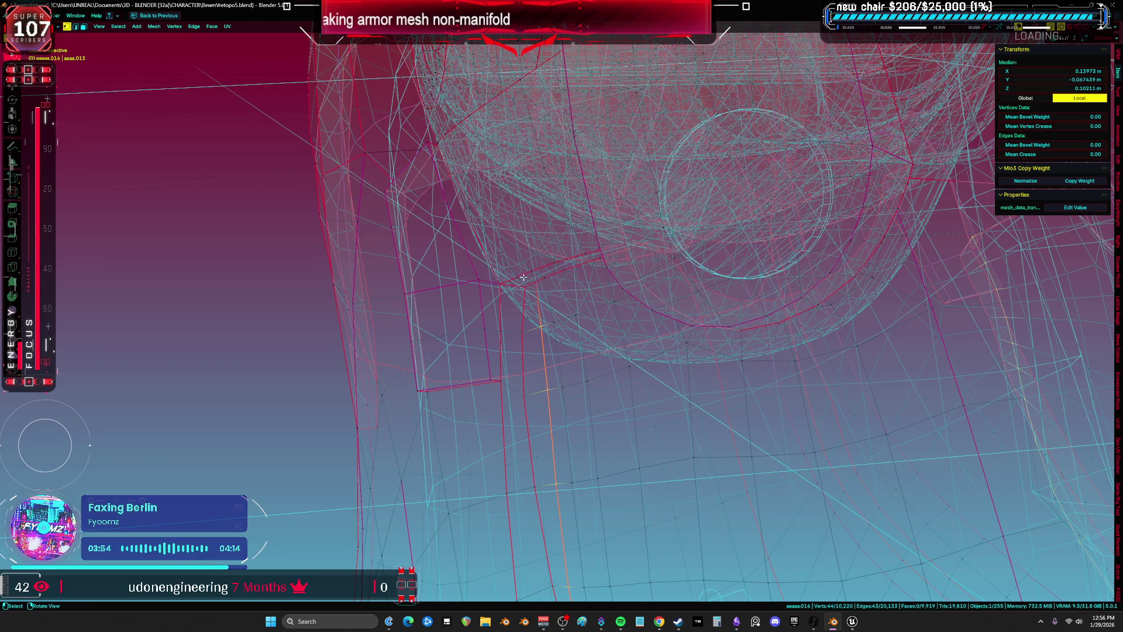
pyautogui.hotkey('shift', 'z')
pyautogui.moveTo(700, 331)
pyautogui.mouseDown(button='middle')
pyautogui.moveTo(621, 401)
pyautogui.moveTo(678, 524)
pyautogui.moveTo(522, 372)
pyautogui.mouseUp(button='middle')
pyautogui.hotkey('ctrl', 'e')
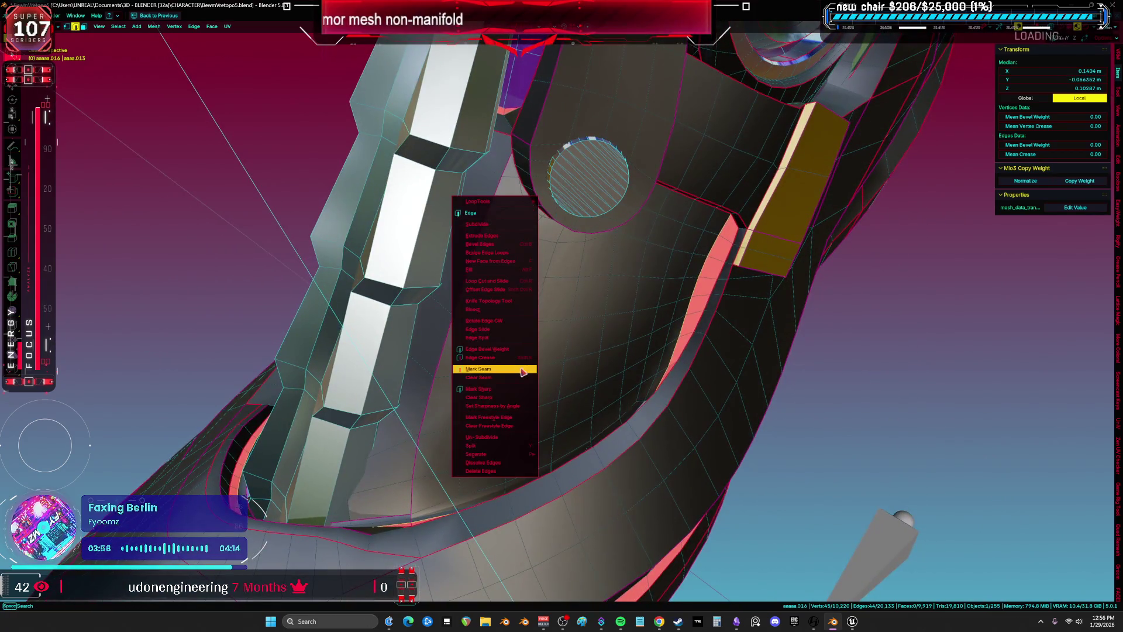
pyautogui.click(522, 372)
# Select the linked face region to check the new seam, then clear the selection
pyautogui.hotkey('alt', 'a')
pyautogui.press('l')
pyautogui.moveTo(707, 293)
pyautogui.mouseDown(button='middle')
pyautogui.moveTo(566, 290)
pyautogui.moveTo(631, 431)
pyautogui.moveTo(878, 353)
pyautogui.moveTo(549, 387)
pyautogui.moveTo(774, 576)
pyautogui.mouseUp(button='middle')
pyautogui.hotkey('shift', 'z')
pyautogui.hotkey('alt', 'a')
pyautogui.hotkey('shift', 'z')
# Select the boot's stretched UV island as one whole linked island
pyautogui.press('a')
pyautogui.scroll(-5, 774, 576)
pyautogui.hotkey('shift', 'F10')
pyautogui.scroll(3, 648, 275)
pyautogui.scroll(-2, 648, 275)
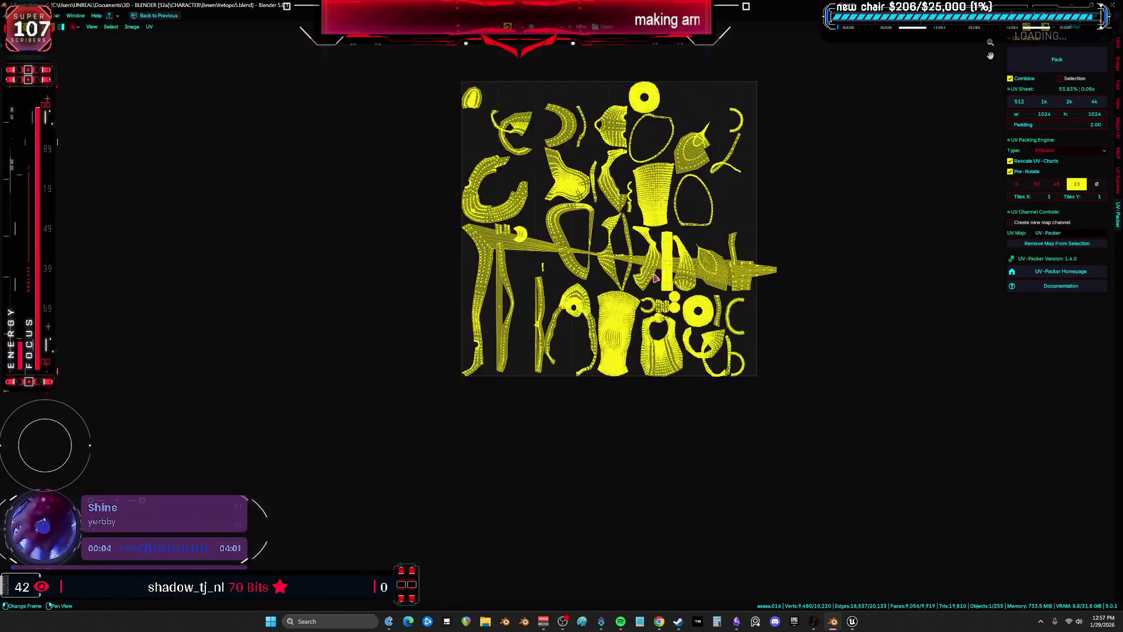
pyautogui.scroll(5, 661, 234)
pyautogui.scroll(-1, 675, 251)
pyautogui.click(731, 264)
pyautogui.hotkey('ctrl', 'l')
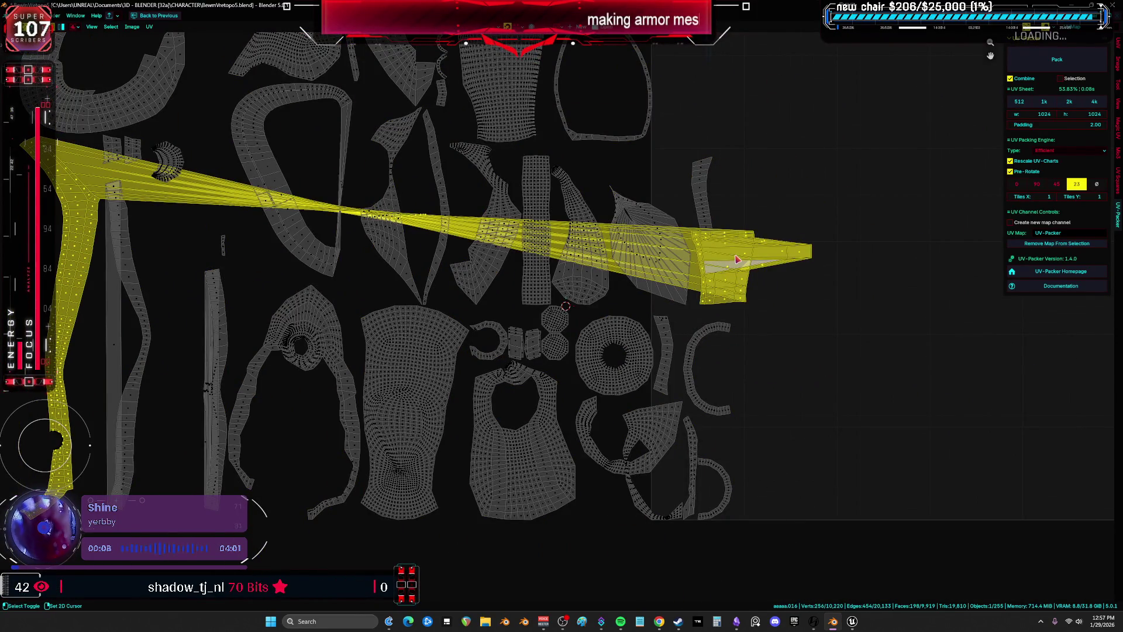
# Re-unwrap the selected boot island and check the whole UV sheet
pyautogui.scroll(-1, 737, 259)
pyautogui.hotkey('shift', 'F5')
pyautogui.rightClick(515, 322)
pyautogui.click(520, 325)
pyautogui.hotkey('shift', 'F10')
pyautogui.press('Home')
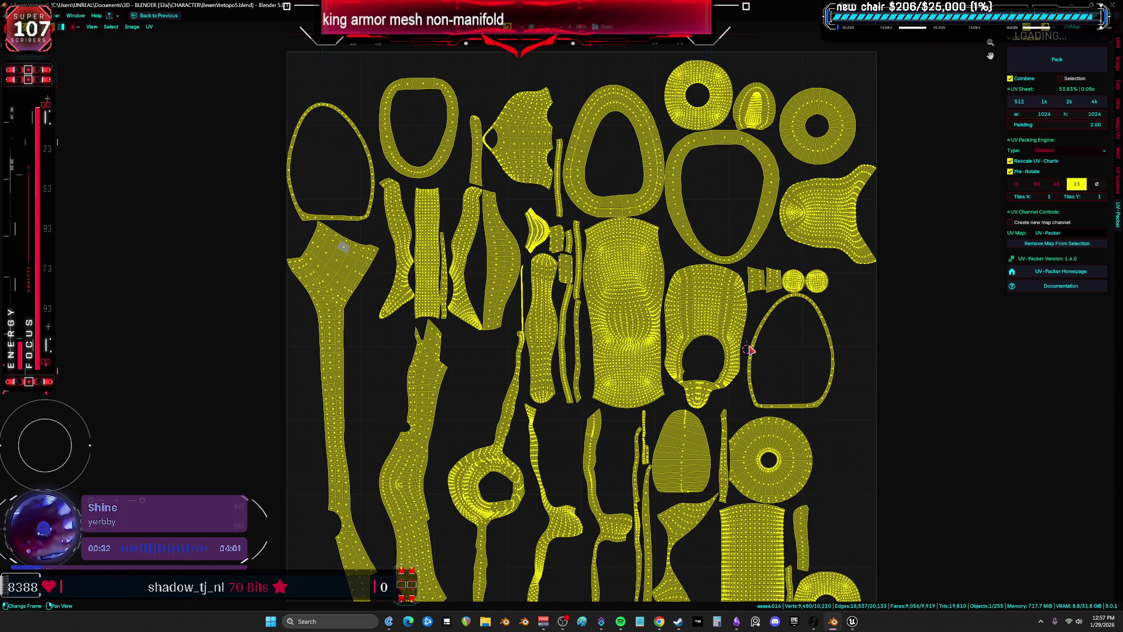
pyautogui.hotkey('ctrl', 'space')
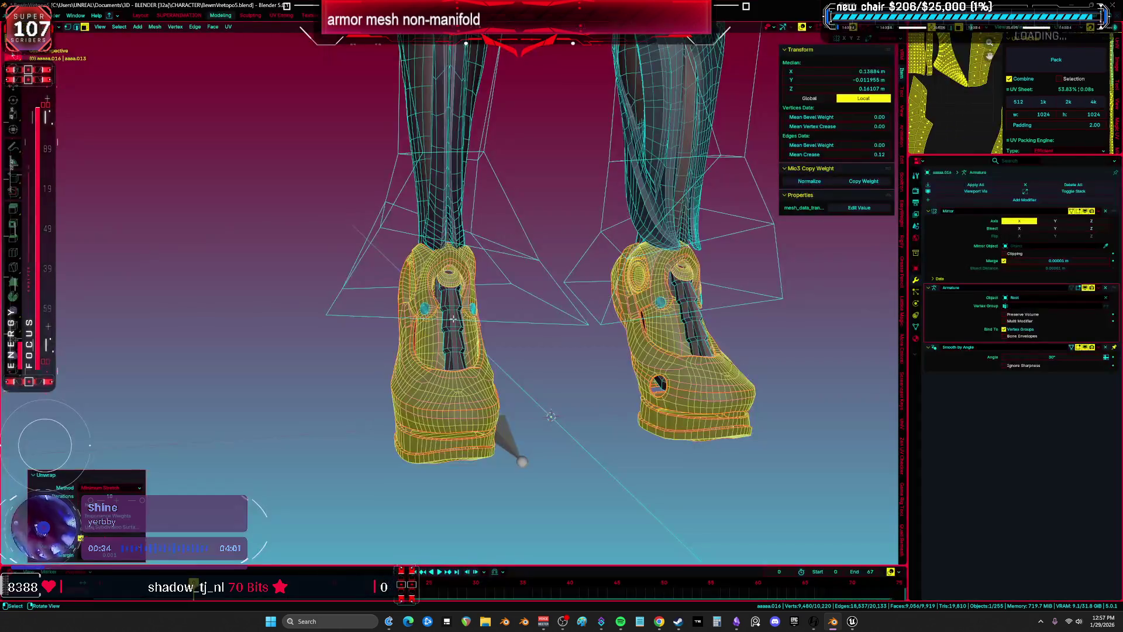
# Hide the boot object in Object Mode and start editing the body mesh
pyautogui.hotkey('ctrl', 'Tab')
pyautogui.click(558, 321)
pyautogui.moveTo(558, 322); pyautogui.dragTo(538, 349, button='middle')
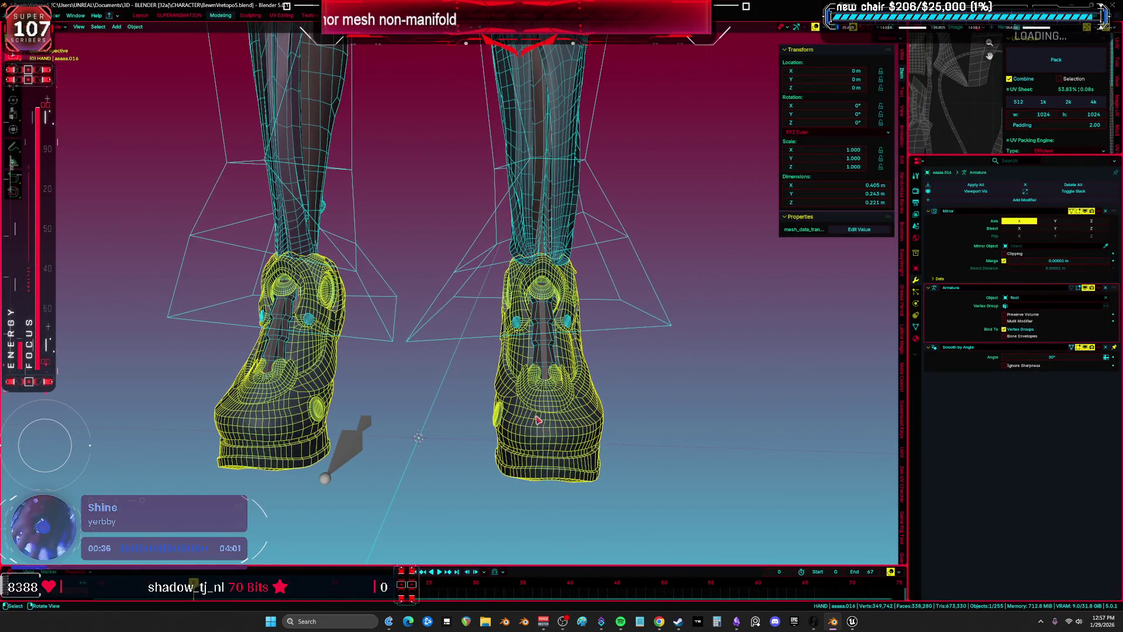
pyautogui.press('h')
pyautogui.click(566, 379)
pyautogui.press('Tab')
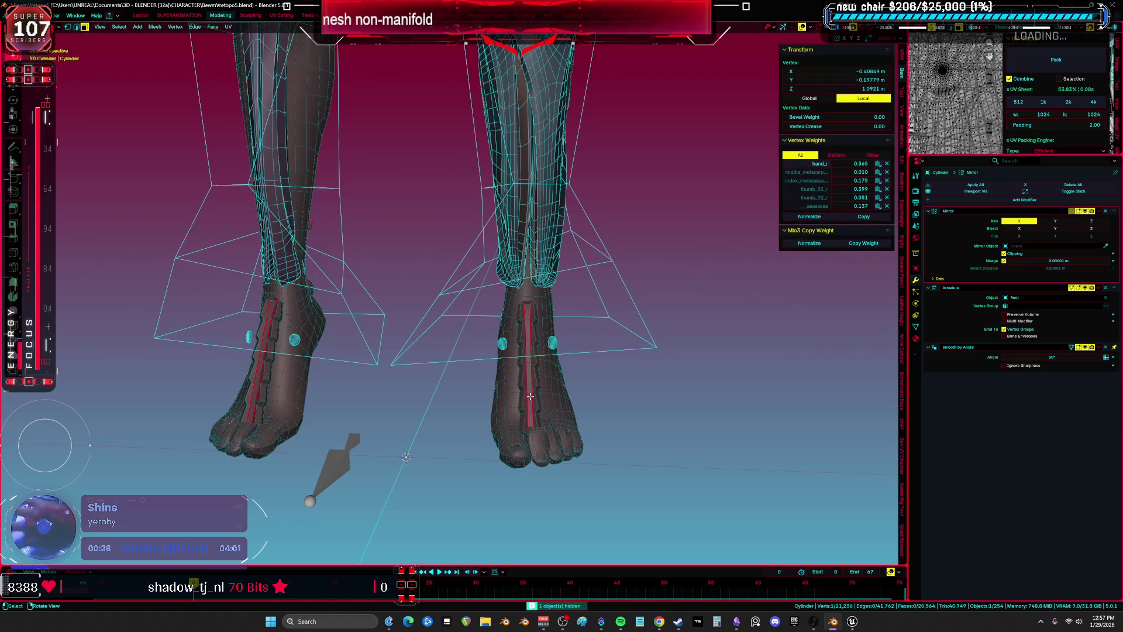
# Select both foot armor strips and move their UV island to the right
pyautogui.moveTo(530, 396); pyautogui.dragTo(599, 306, button='middle')
pyautogui.hotkey('ctrl', 'l')
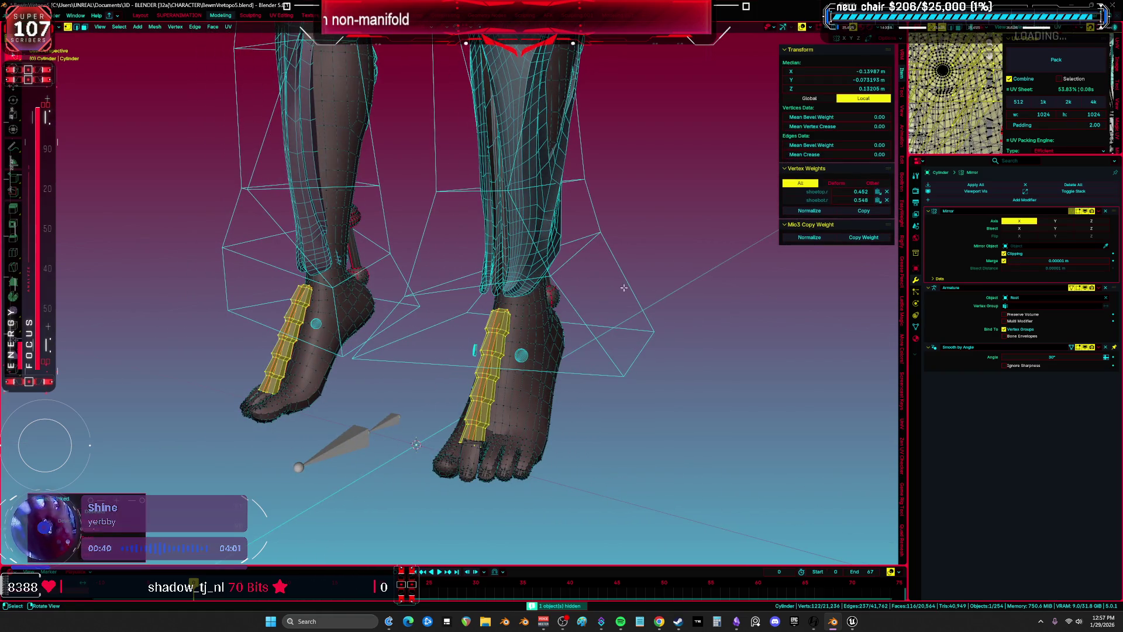
pyautogui.moveTo(527, 322); pyautogui.dragTo(567, 363, button='middle')
pyautogui.hotkey('shift', 'F10')
pyautogui.scroll(-3, 562, 316)
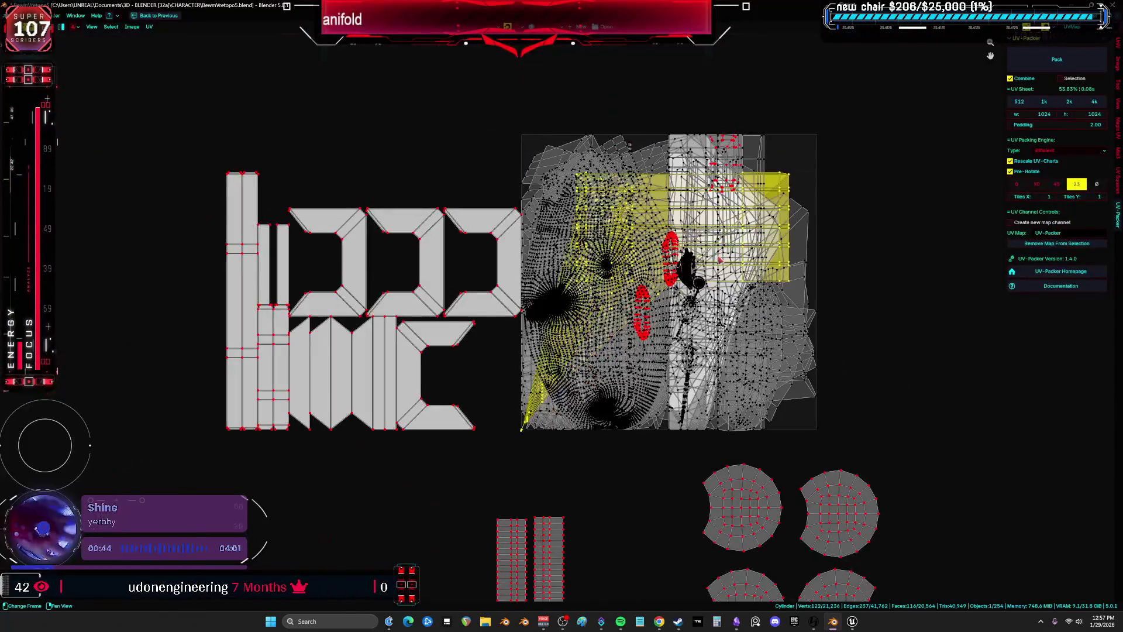
pyautogui.press('g')
pyautogui.click(988, 312)
pyautogui.hotkey('ctrl', 'space')
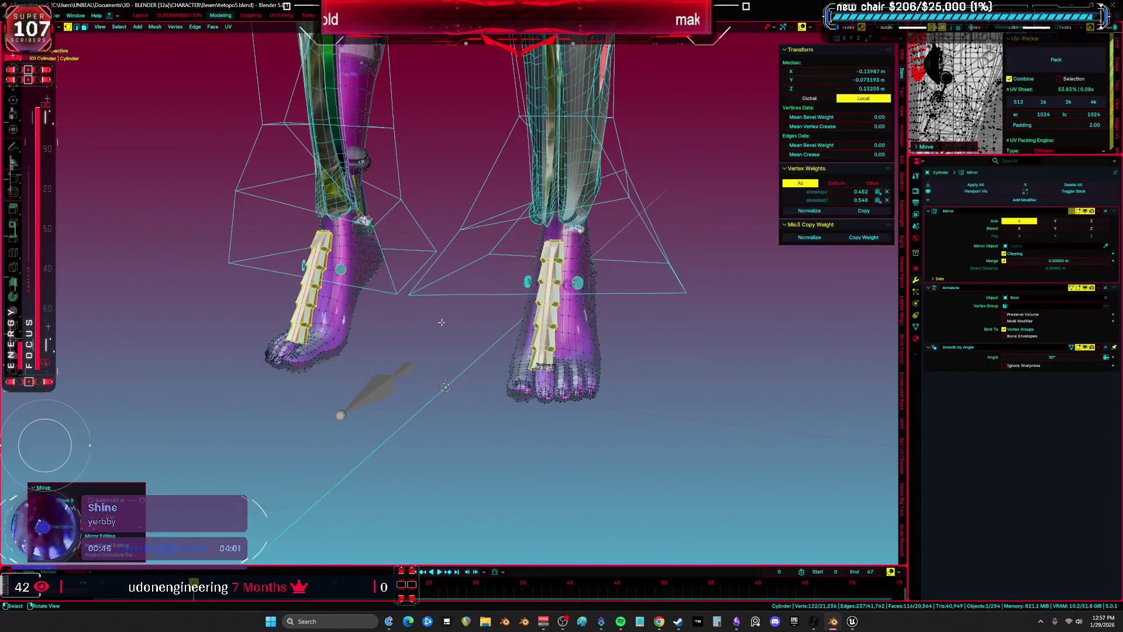
# Shift the strips' UV island further right on the UV sheet
pyautogui.rightClick(441, 323)
pyautogui.press('Escape')
pyautogui.hotkey('ctrl', 'space')
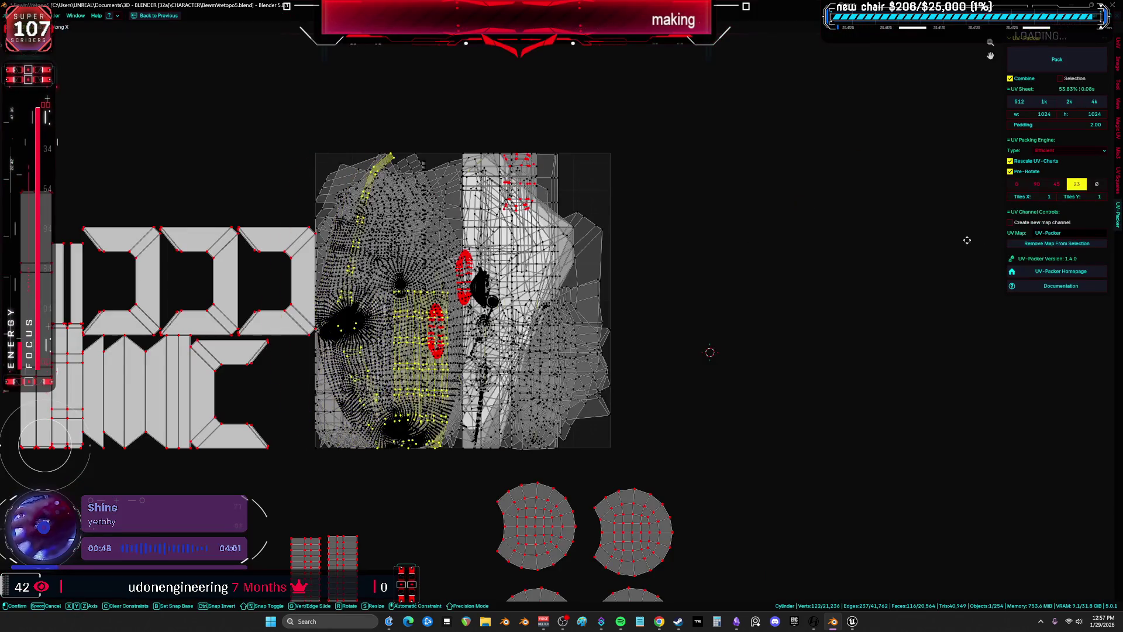
pyautogui.press('g')
pyautogui.click(872, 321)
pyautogui.hotkey('ctrl', 'space')
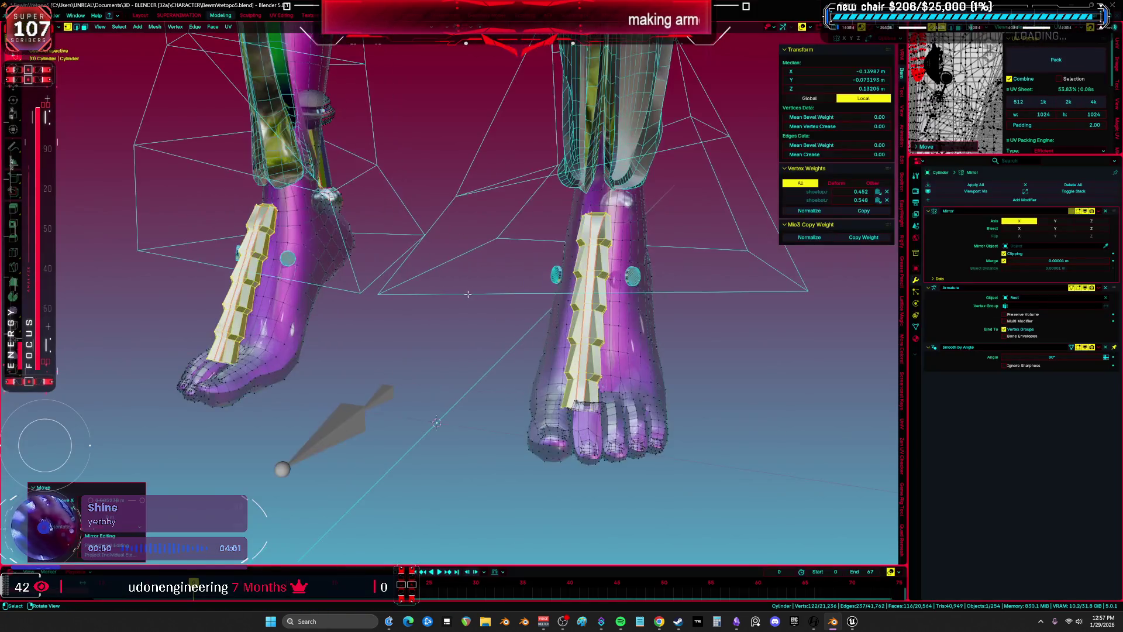
# Invert the selection to pick the feet and hide them, leaving the armor pieces
pyautogui.press('KP_Divide')
pyautogui.press('KP_Divide')
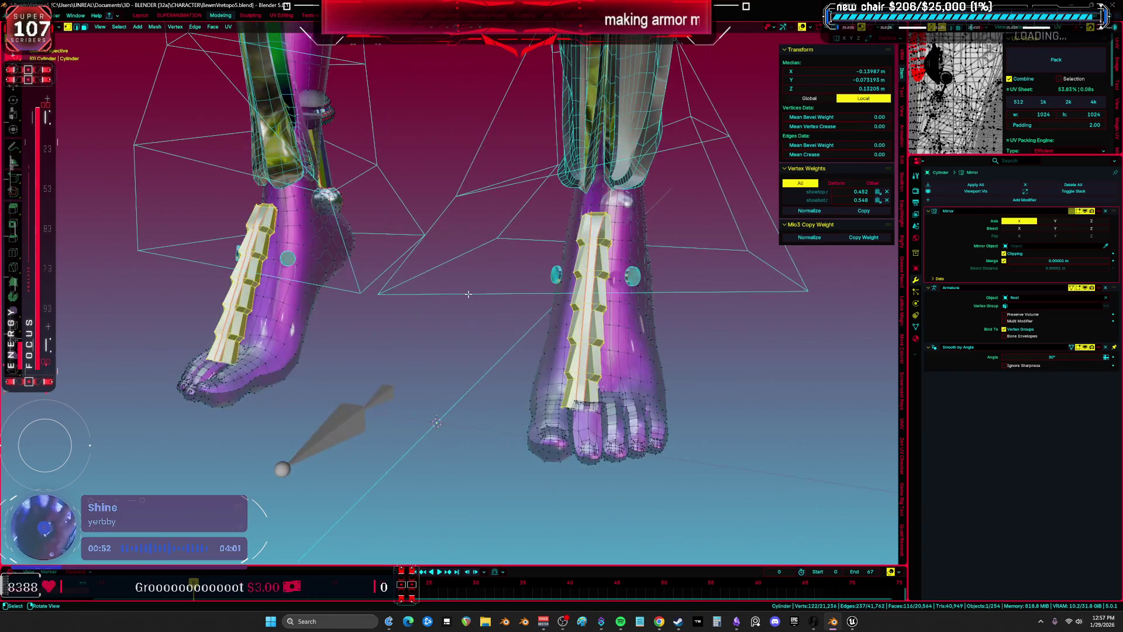
pyautogui.hotkey('ctrl', 'i')
pyautogui.press('h')
pyautogui.press('a')
pyautogui.moveTo(664, 393)
pyautogui.mouseDown(button='middle')
pyautogui.moveTo(554, 331)
pyautogui.moveTo(558, 415)
pyautogui.moveTo(427, 229)
pyautogui.moveTo(355, 242)
pyautogui.moveTo(349, 227)
pyautogui.moveTo(386, 241)
pyautogui.mouseUp(button='middle')
# Clear the selection and reselect both foot armor strips
pyautogui.hotkey('alt', 'a')
pyautogui.press('u')
pyautogui.press('Escape')
pyautogui.hotkey('ctrl', 'l')
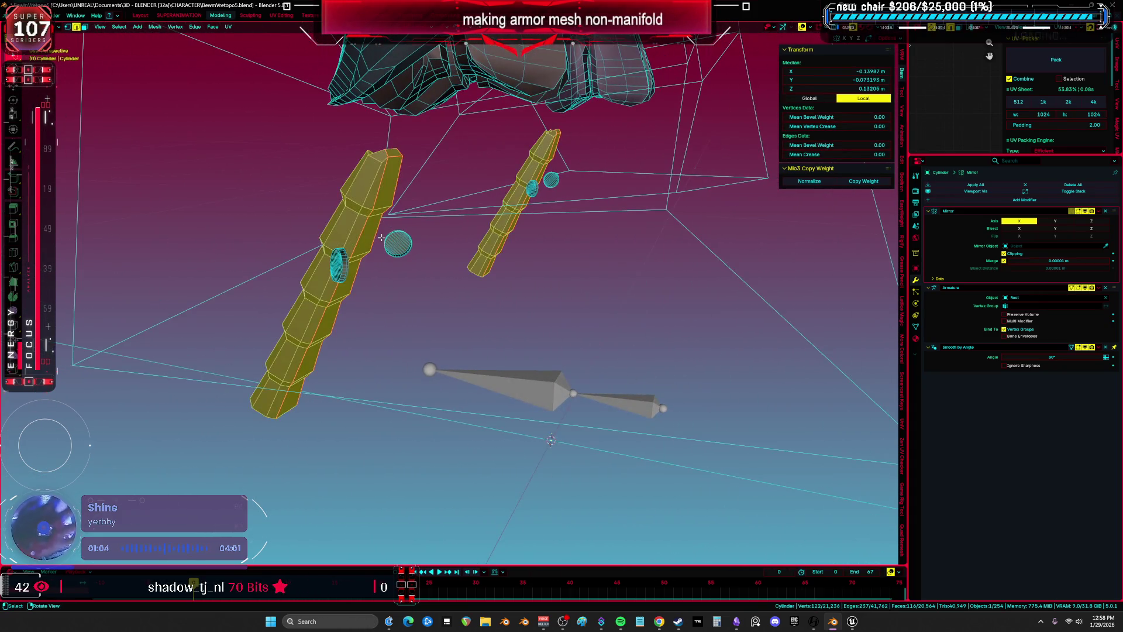
# Unwrap the two foot strips Angle Based and inspect the result in the UV editor
pyautogui.press('u')
pyautogui.click(380, 228)
pyautogui.hotkey('ctrl', 'space')
pyautogui.hotkey('ctrl', 'space')
pyautogui.hotkey('shift', 'F10')
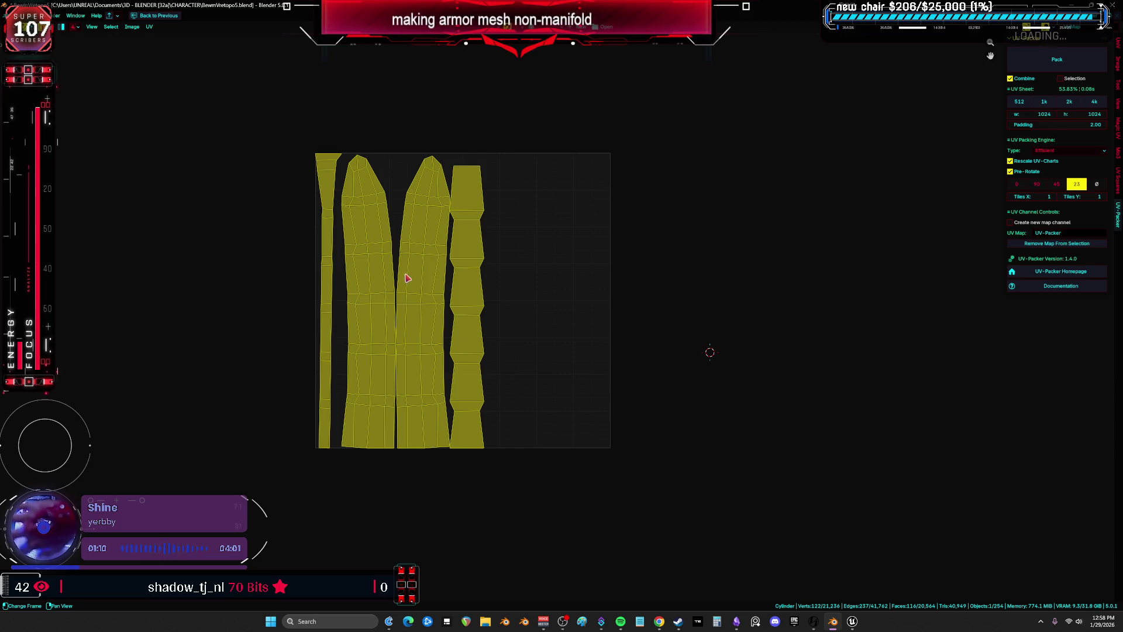
pyautogui.hotkey('shift', 'F10')
# Select an edge loop along the column and view it in wireframe
pyautogui.moveTo(407, 275)
pyautogui.mouseDown(button='middle')
pyautogui.moveTo(544, 331)
pyautogui.moveTo(564, 323)
pyautogui.moveTo(419, 338)
pyautogui.moveTo(403, 152)
pyautogui.moveTo(459, 111)
pyautogui.moveTo(542, 240)
pyautogui.mouseUp(button='middle')
pyautogui.keyDown('alt'); pyautogui.click(544, 331); pyautogui.keyUp('alt')
pyautogui.hotkey('ctrl', 'z')
pyautogui.rightClick(583, 283)
pyautogui.moveTo(583, 283)
pyautogui.mouseDown(button='middle')
pyautogui.moveTo(658, 261)
pyautogui.moveTo(552, 354)
pyautogui.moveTo(567, 402)
pyautogui.moveTo(611, 456)
pyautogui.moveTo(525, 164)
pyautogui.mouseUp(button='middle')
pyautogui.keyDown('alt'); pyautogui.click(544, 374); pyautogui.keyUp('alt')
pyautogui.hotkey('shift', 'z')
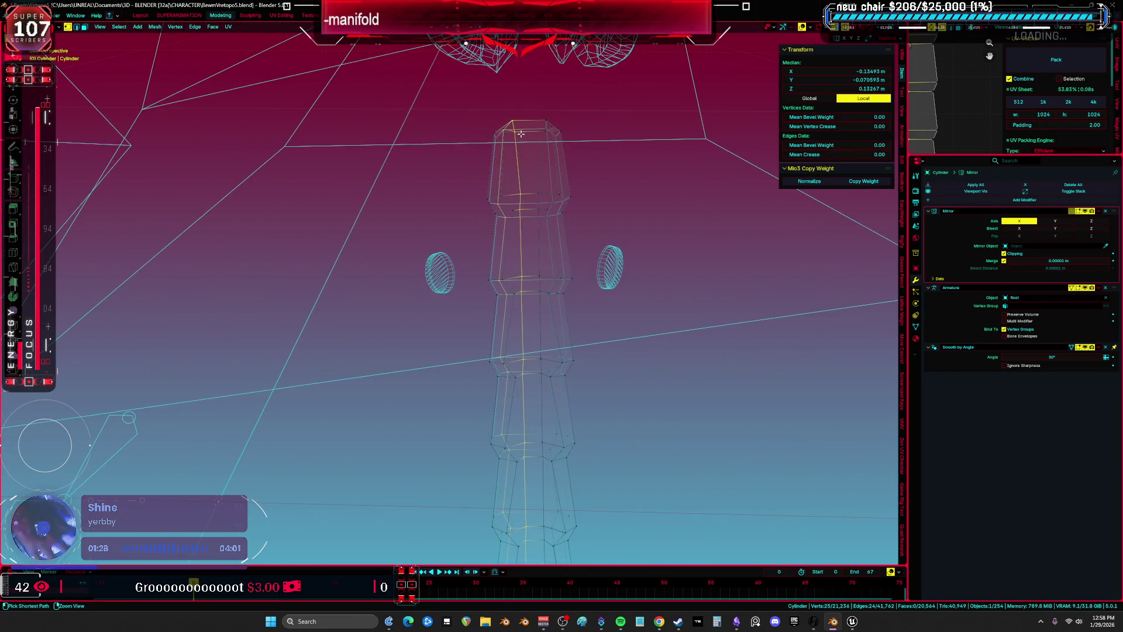
# Trim the column's edge-loop selection and mark those edges as a seam
pyautogui.keyDown('ctrl'); pyautogui.keyDown('shift'); pyautogui.moveTo(513, 202); pyautogui.dragTo(514, 205, button='right'); pyautogui.keyUp('shift'); pyautogui.keyUp('ctrl')
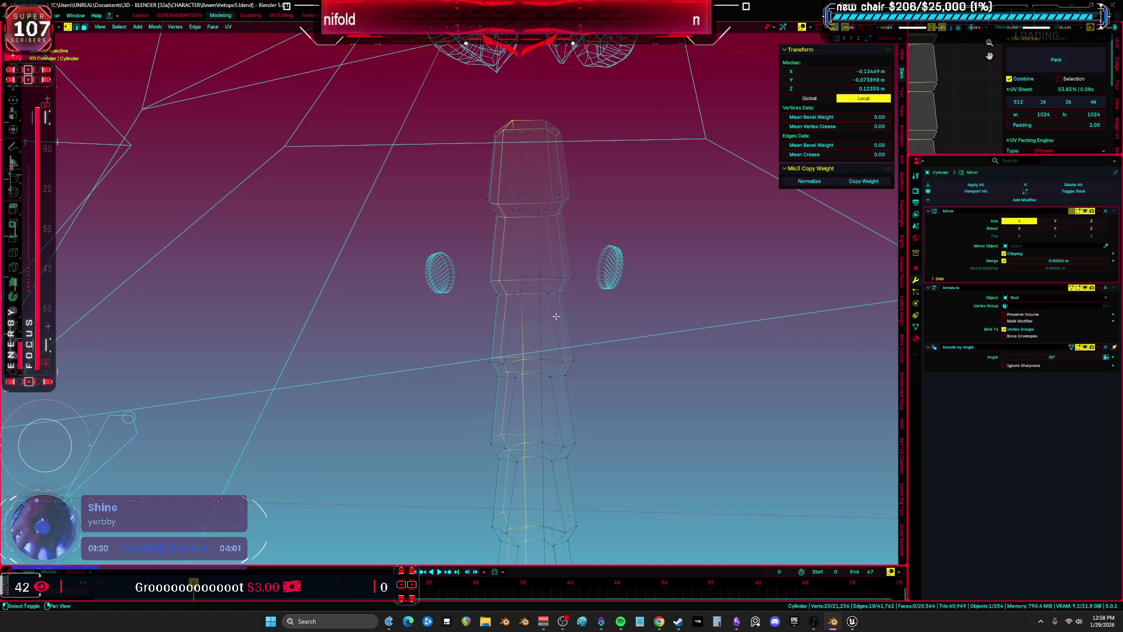
pyautogui.moveTo(526, 199); pyautogui.dragTo(574, 179, button='middle')
pyautogui.moveTo(552, 314)
pyautogui.keyDown('ctrl'); pyautogui.keyDown('shift'); pyautogui.mouseDown(button='right')
pyautogui.moveTo(591, 515)
pyautogui.moveTo(669, 376)
pyautogui.mouseUp(button='right'); pyautogui.keyUp('shift'); pyautogui.keyUp('ctrl')
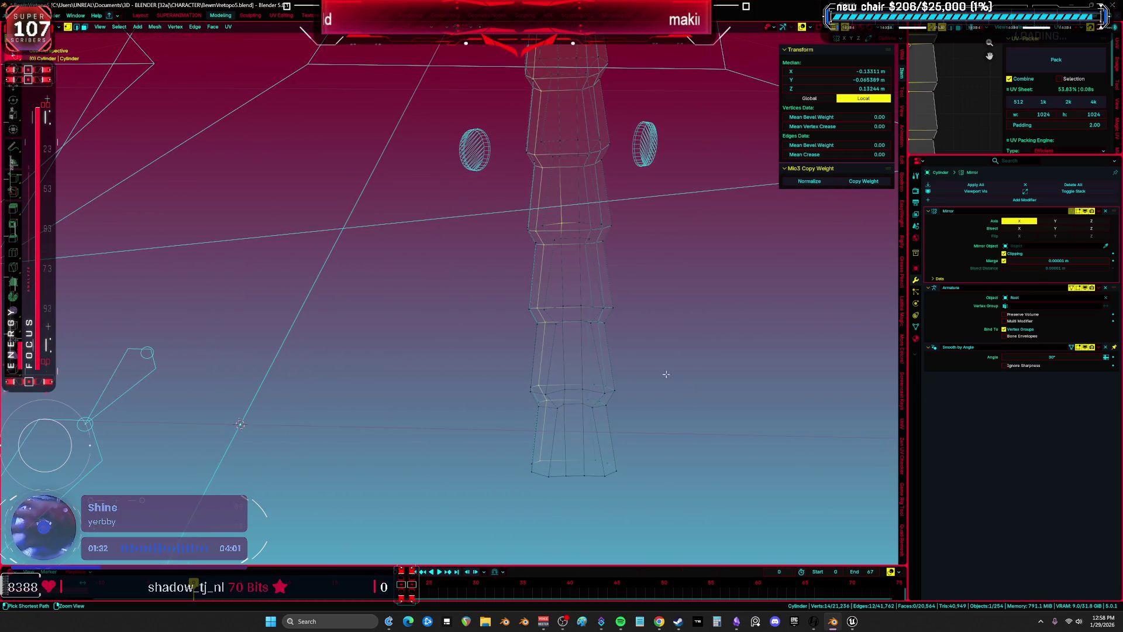
pyautogui.keyDown('shift'); pyautogui.moveTo(588, 281); pyautogui.dragTo(595, 355, button='middle'); pyautogui.keyUp('shift')
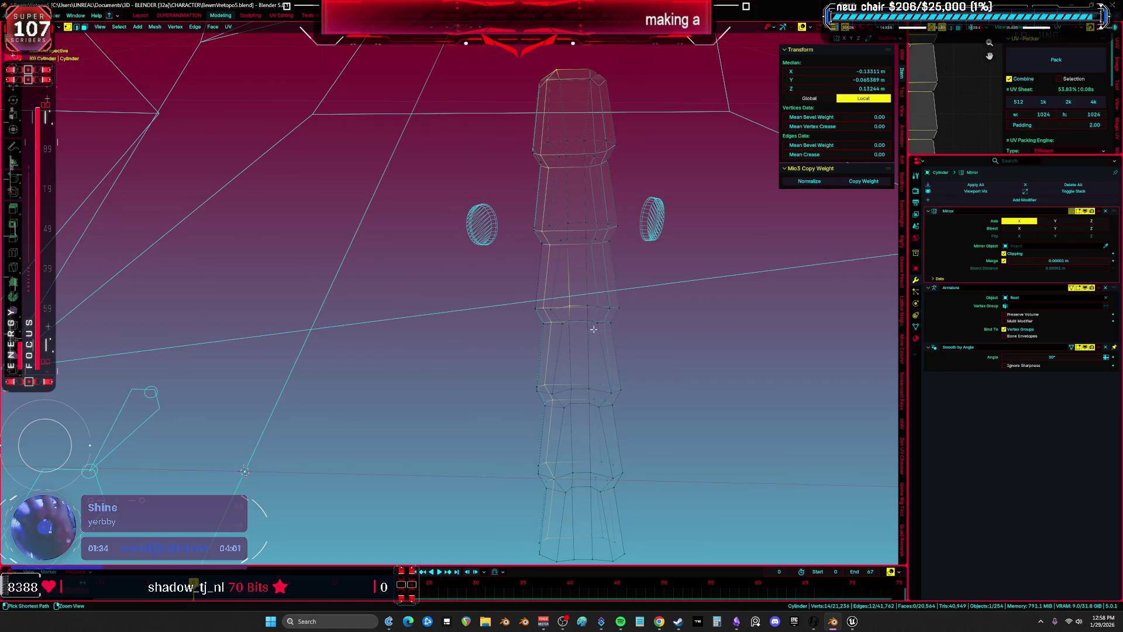
pyautogui.keyDown('ctrl'); pyautogui.keyDown('shift'); pyautogui.moveTo(568, 298); pyautogui.dragTo(585, 322, button='right'); pyautogui.keyUp('shift'); pyautogui.keyUp('ctrl')
pyautogui.hotkey('ctrl', 'e')
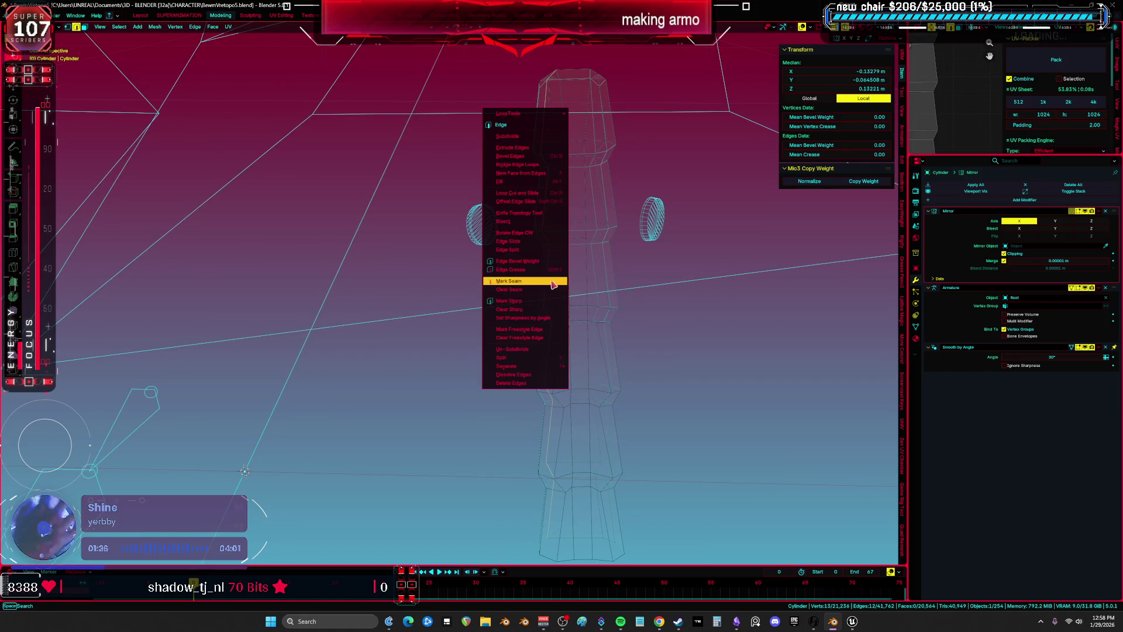
pyautogui.click(552, 281)
# Unwrap the whole column with Minimum Stretch and inspect it in the UV editor
pyautogui.press('a')
pyautogui.press('u')
pyautogui.click(545, 282)
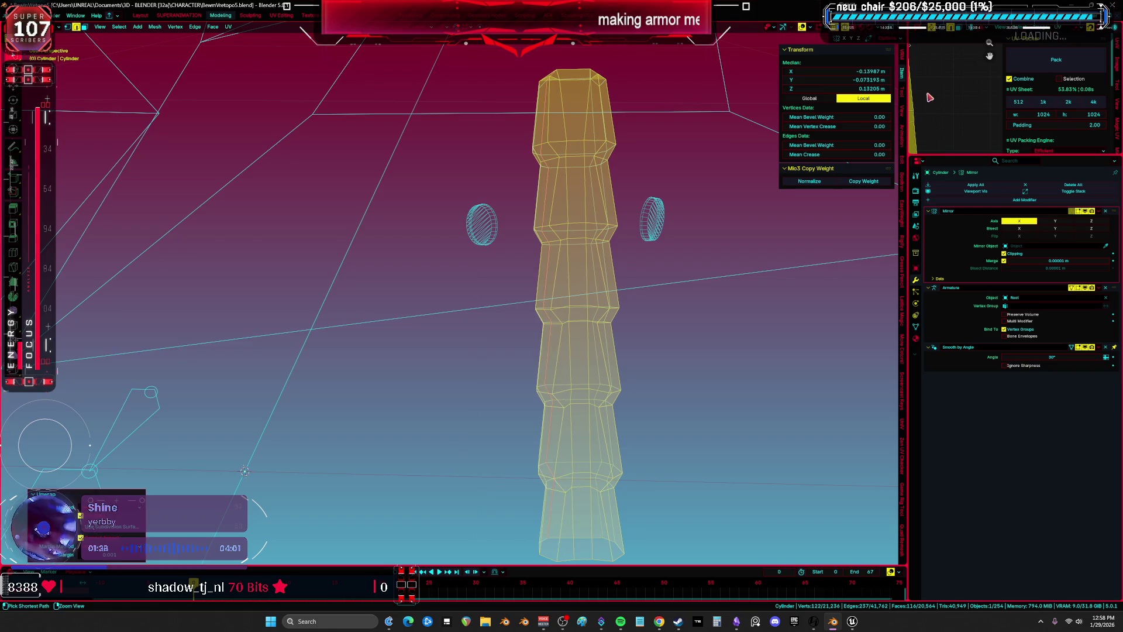
pyautogui.hotkey('ctrl', 'space')
pyautogui.hotkey('ctrl', 'space')
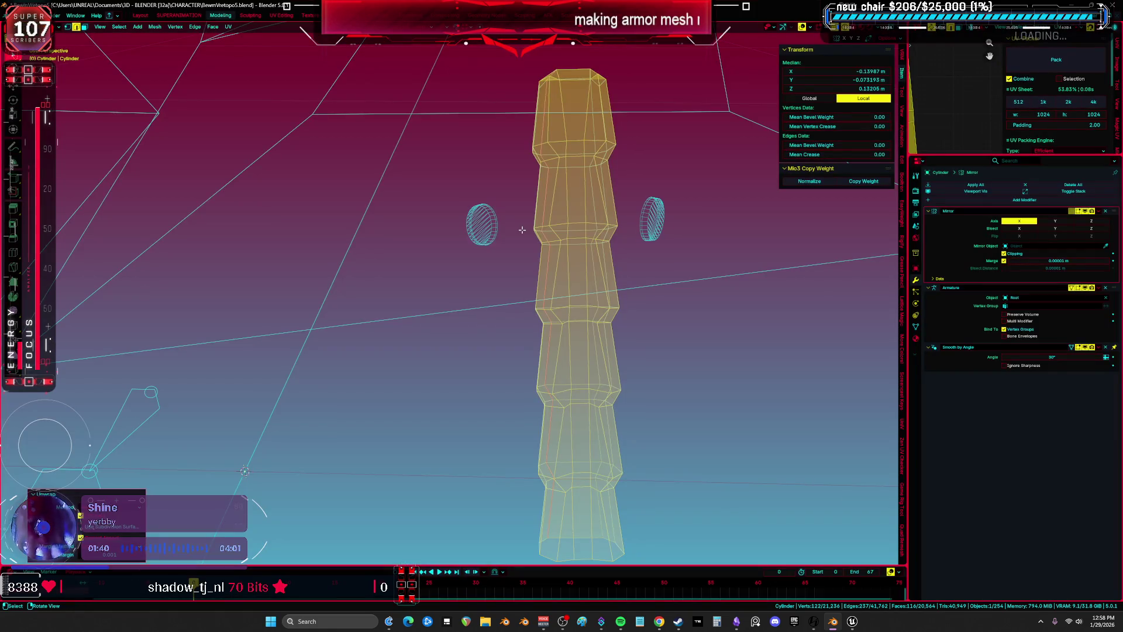
pyautogui.press('u')
pyautogui.click(513, 245)
pyautogui.hotkey('ctrl', 'space')
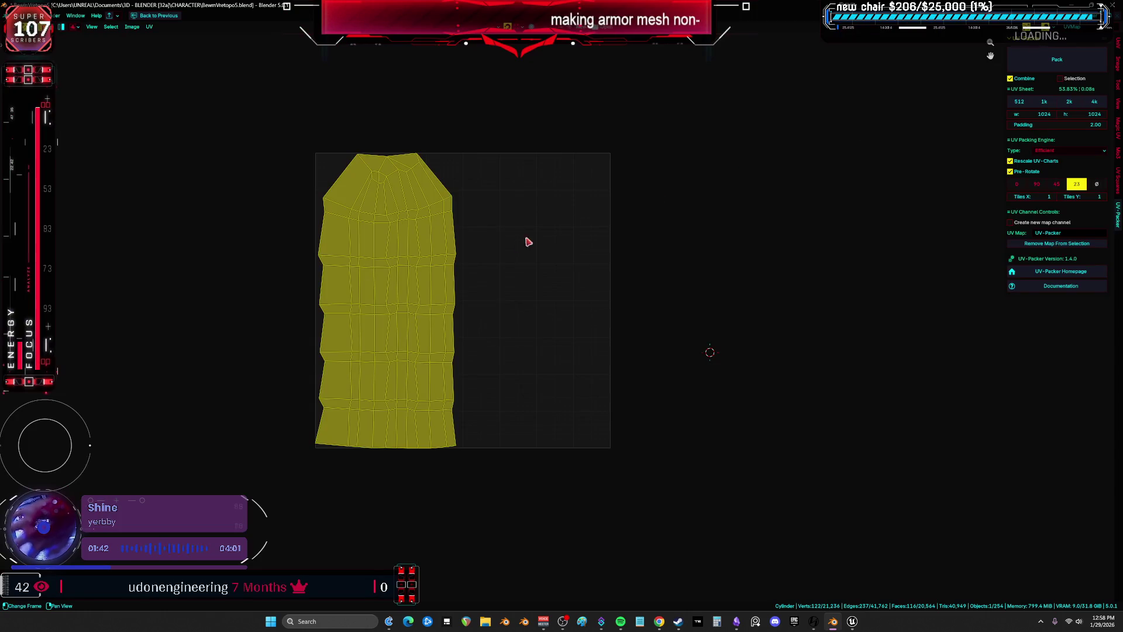
pyautogui.hotkey('ctrl', 'space')
pyautogui.moveTo(498, 256); pyautogui.dragTo(531, 248, button='middle')
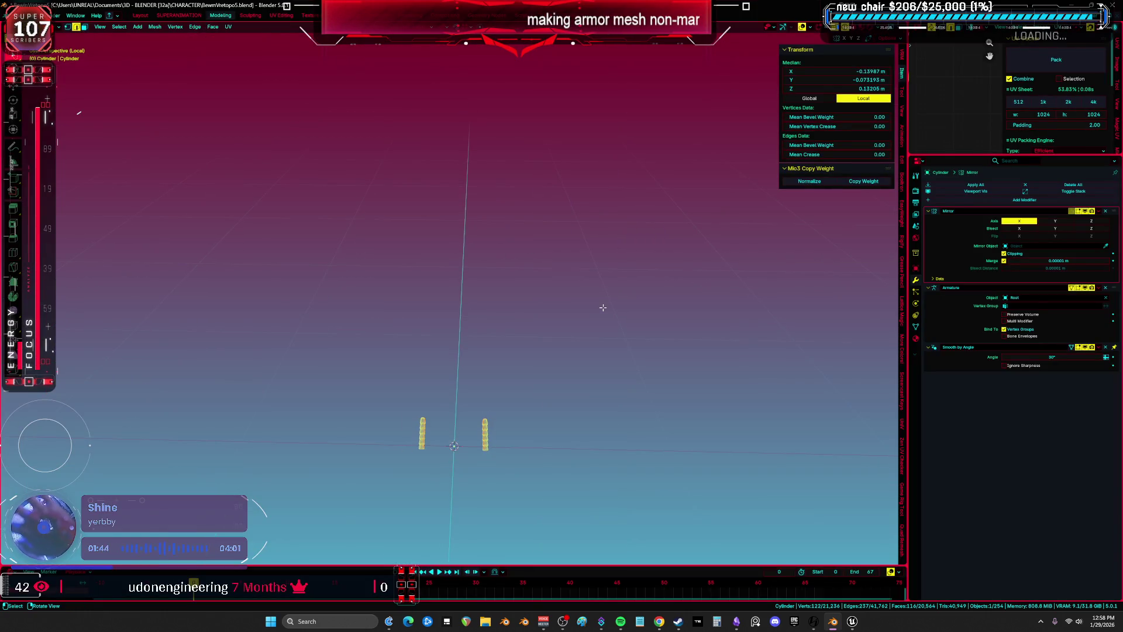
# Reveal the hidden legs and feet, look them over, and leave Edit Mode
pyautogui.hotkey('alt', 'h')
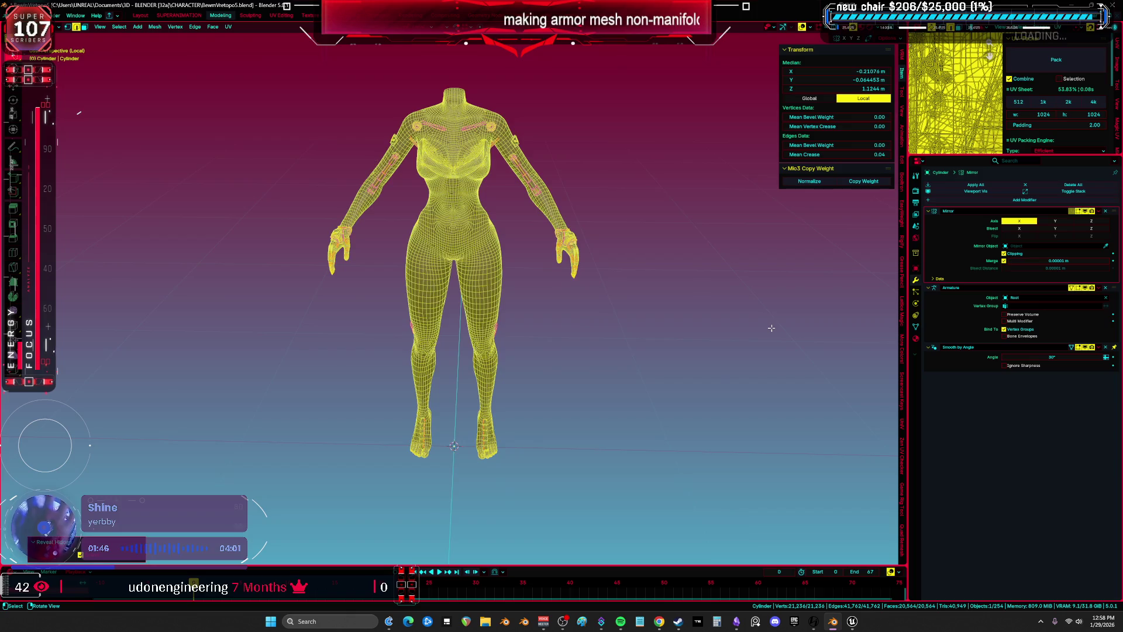
pyautogui.scroll(5, 587, 306)
pyautogui.moveTo(535, 319); pyautogui.dragTo(389, 368, button='middle')
pyautogui.scroll(5, 389, 368)
pyautogui.scroll(-5, 389, 369)
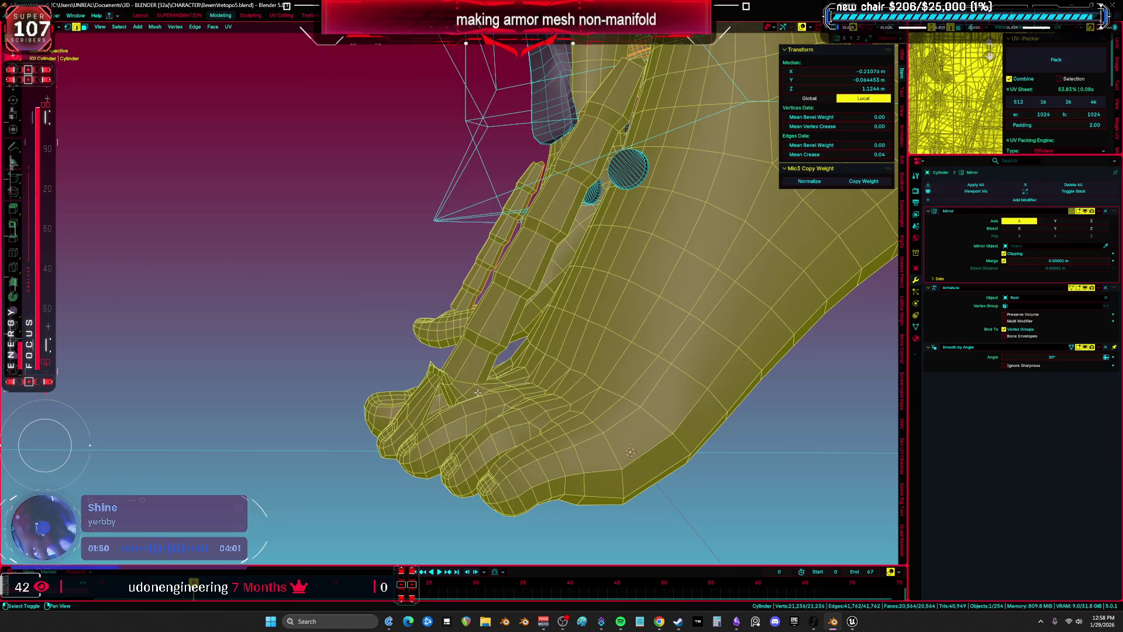
pyautogui.moveTo(555, 399); pyautogui.dragTo(431, 387, button='middle')
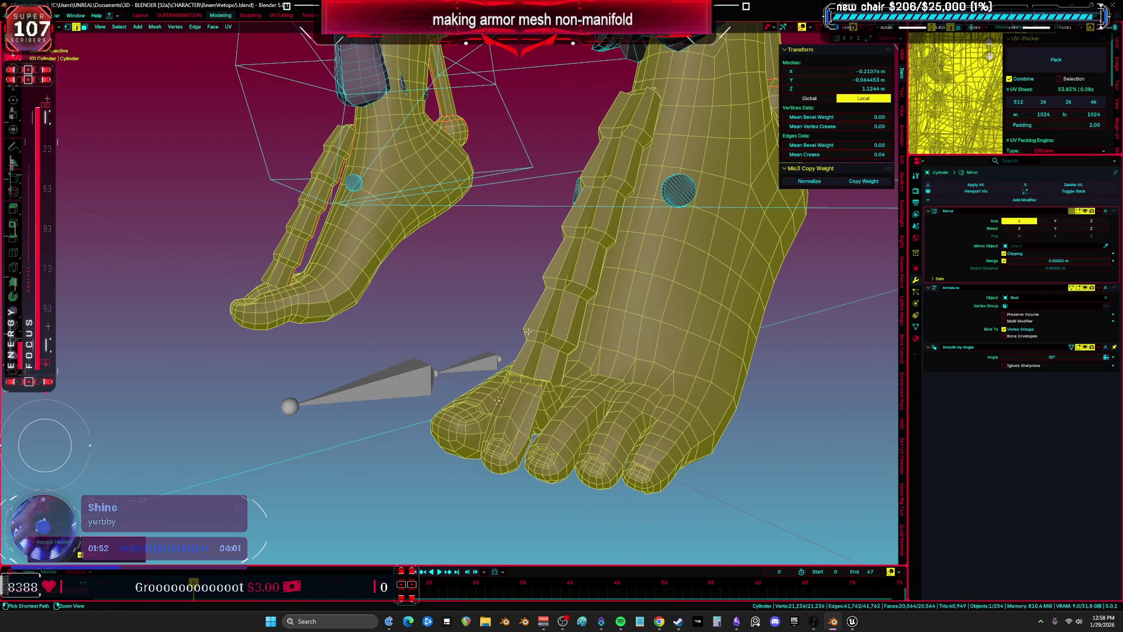
pyautogui.scroll(-8, 557, 336)
pyautogui.press('Tab')
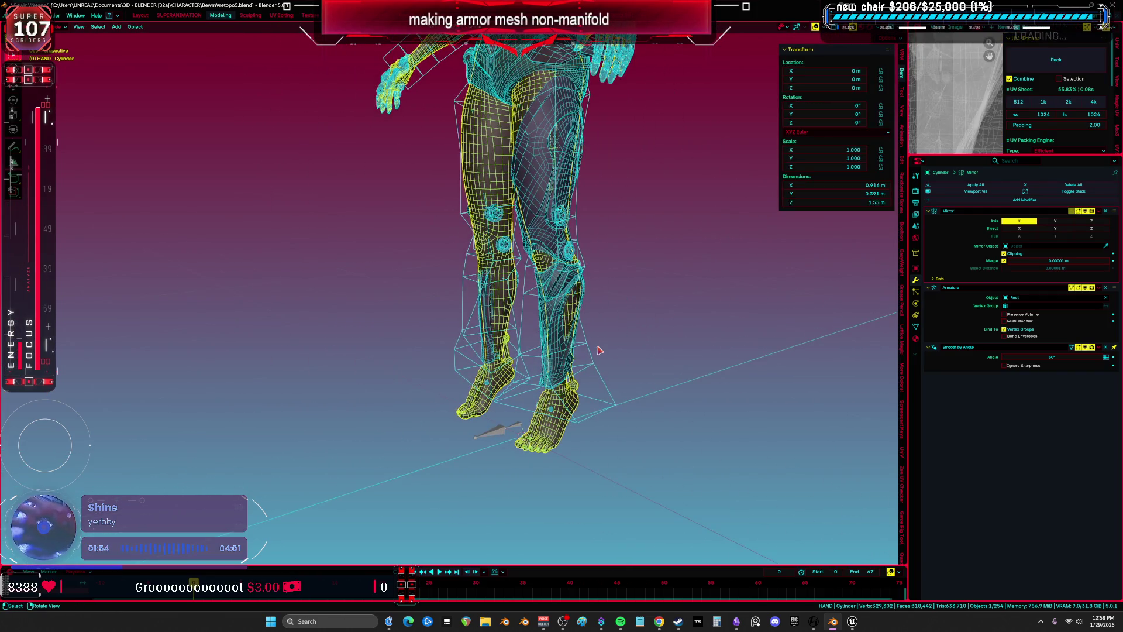
# Reveal the armature's bones, select the Root armature and briefly enter Pose Mode
pyautogui.hotkey('alt', 'h')
pyautogui.scroll(5, 599, 350)
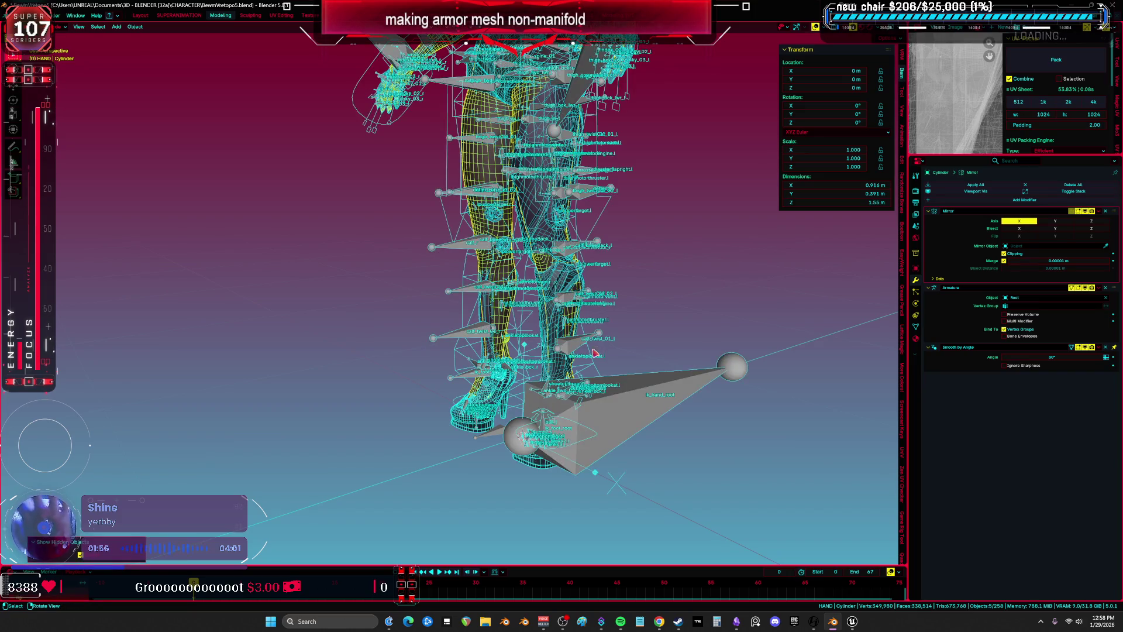
pyautogui.click(584, 378)
pyautogui.scroll(2, 660, 339)
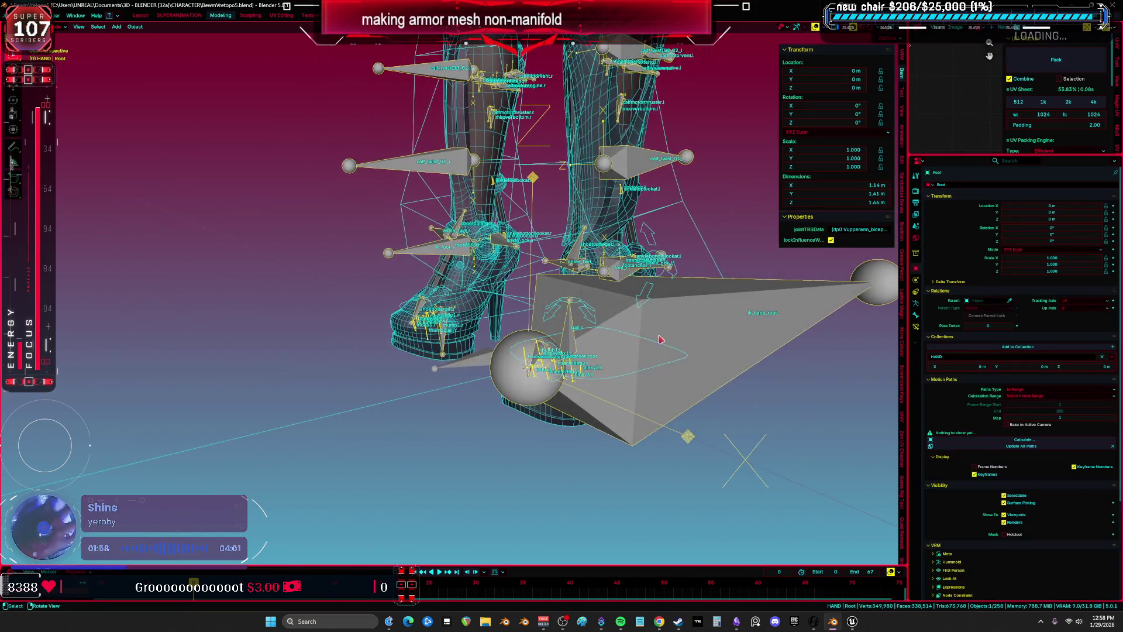
pyautogui.hotkey('ctrl', 'Tab')
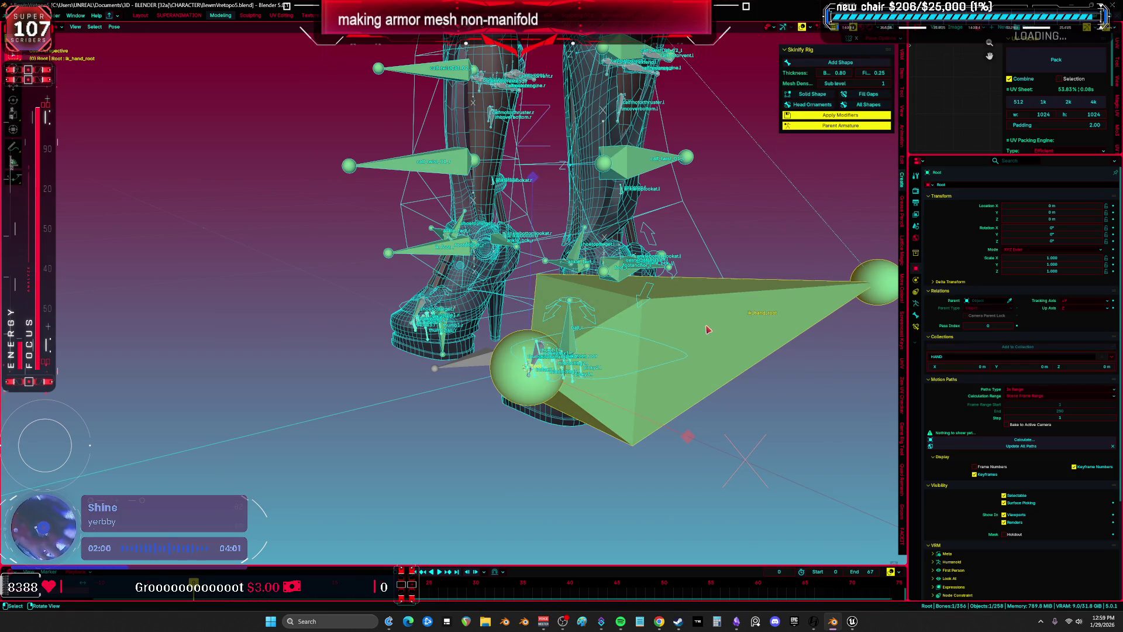
pyautogui.scroll(-3, 707, 329)
pyautogui.scroll(4, 644, 328)
pyautogui.hotkey('ctrl', 'Tab')
# Hide the armor shoe mesh to expose the feet
pyautogui.moveTo(585, 327)
pyautogui.mouseDown(button='middle')
pyautogui.moveTo(531, 326)
pyautogui.moveTo(618, 324)
pyautogui.moveTo(389, 349)
pyautogui.moveTo(402, 305)
pyautogui.mouseUp(button='middle')
pyautogui.click(534, 329)
pyautogui.press('h')
# In Pose Mode, toggle the rig between Rest Position and Pose Position, ending posed
pyautogui.hotkey('ctrl', 'Tab')
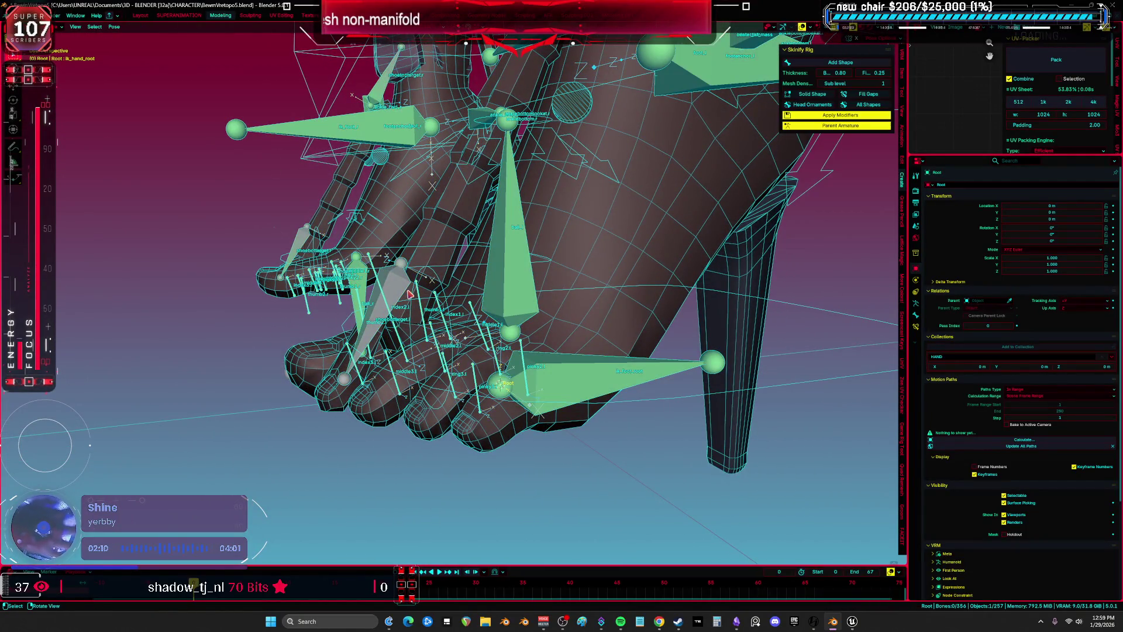
pyautogui.click(916, 303)
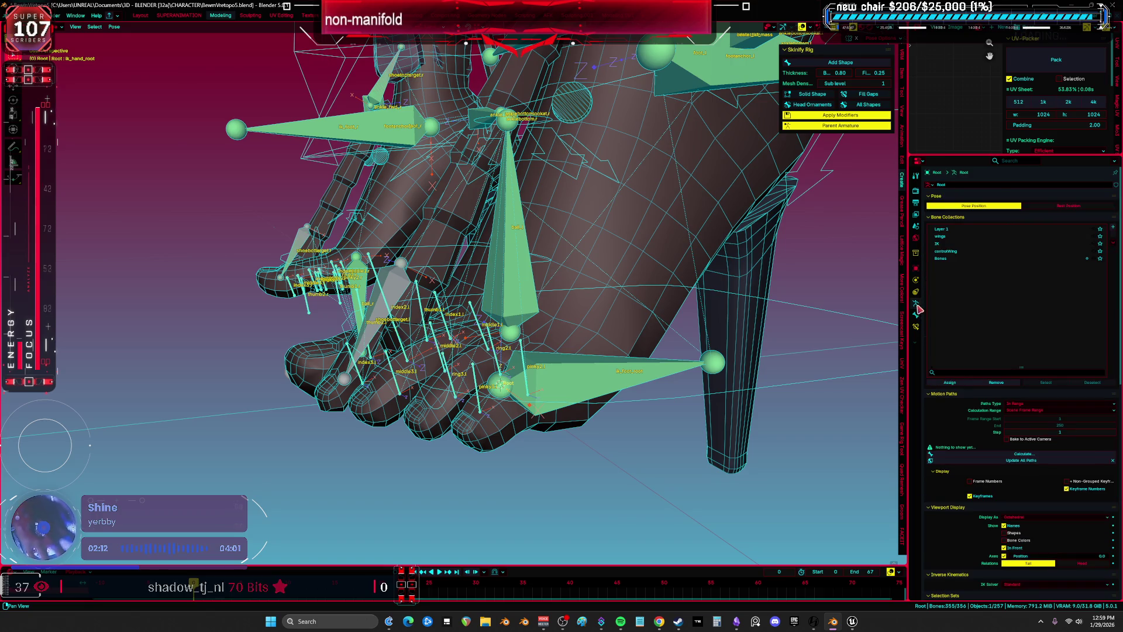
pyautogui.click(1061, 208)
pyautogui.moveTo(504, 285); pyautogui.dragTo(662, 240, button='middle')
pyautogui.hotkey('shift', 'z')
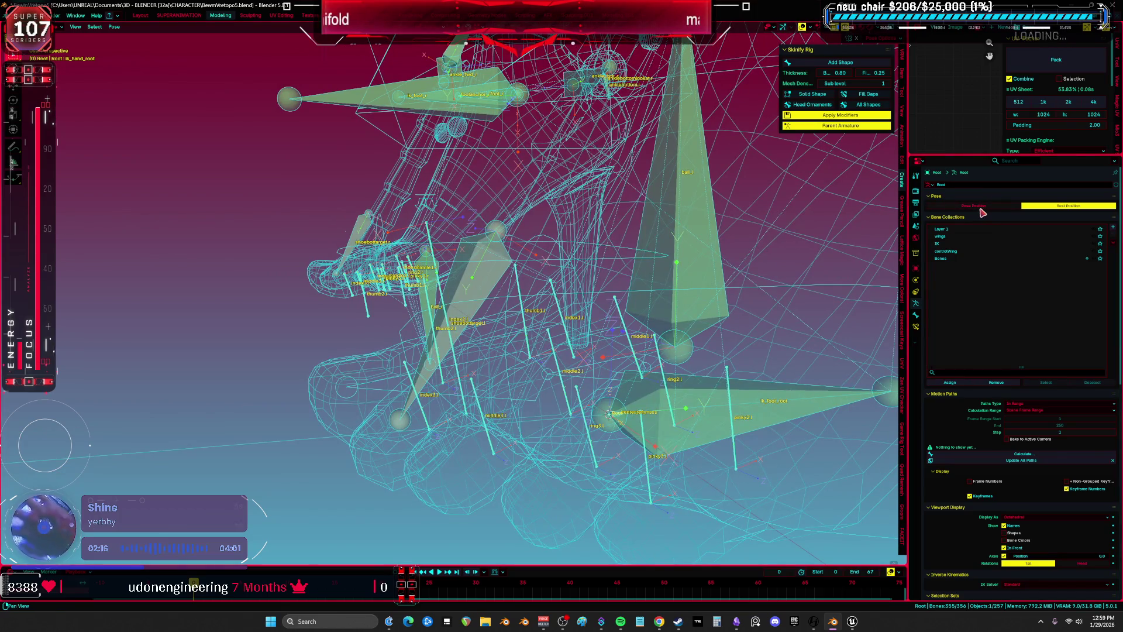
pyautogui.click(978, 208)
pyautogui.click(1064, 207)
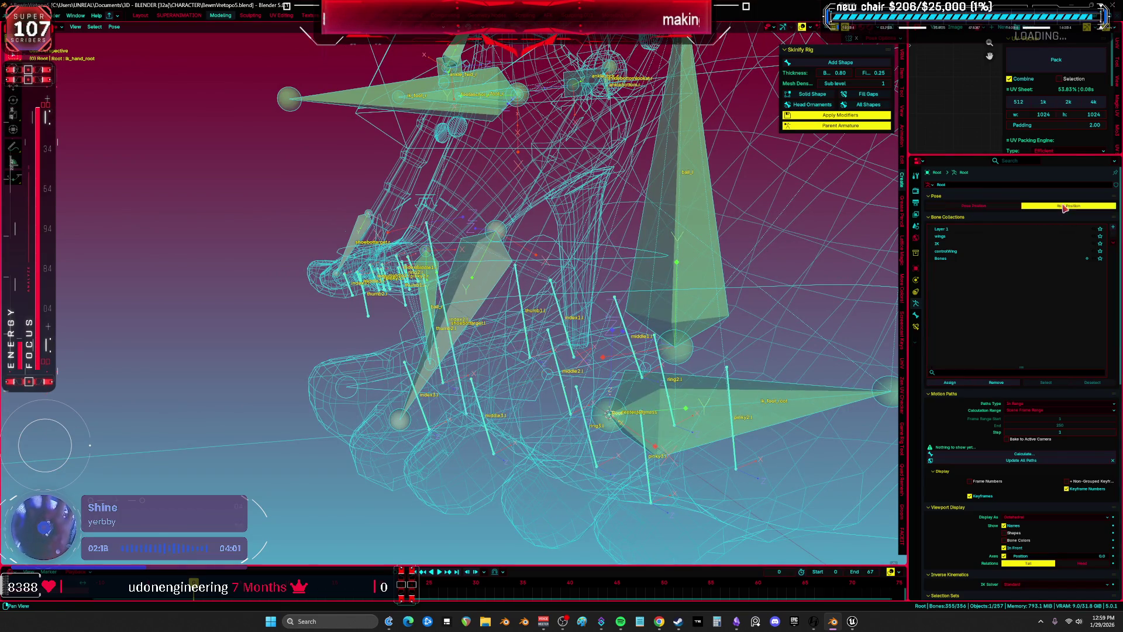
pyautogui.click(996, 208)
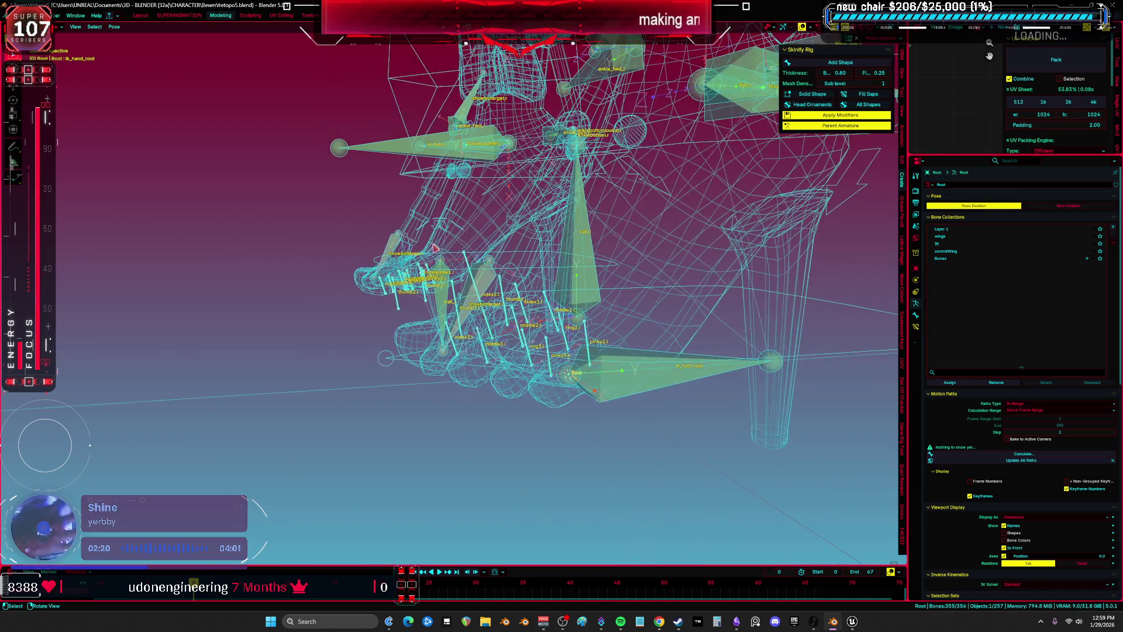
pyautogui.click(114, 26)
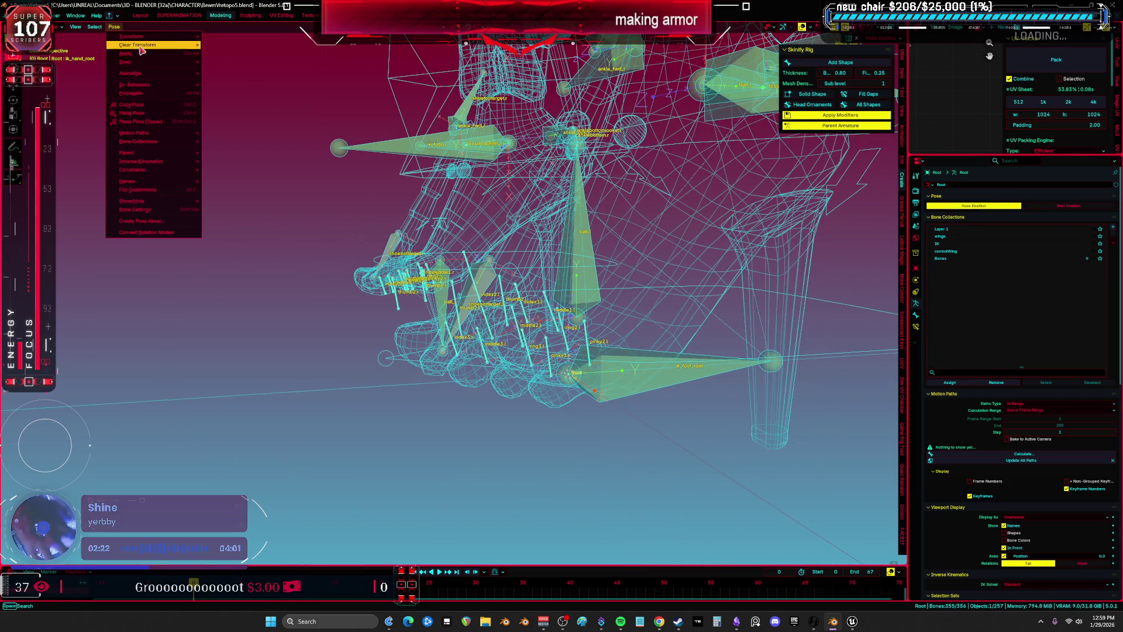
# Clear all pose transforms on the rig's bones
pyautogui.moveTo(176, 45)
pyautogui.click(227, 50)
pyautogui.moveTo(368, 270); pyautogui.dragTo(493, 361, button='middle')
# Select bone index2.l and disable its Copy Location and Copy Rotation constraints
pyautogui.click(494, 362)
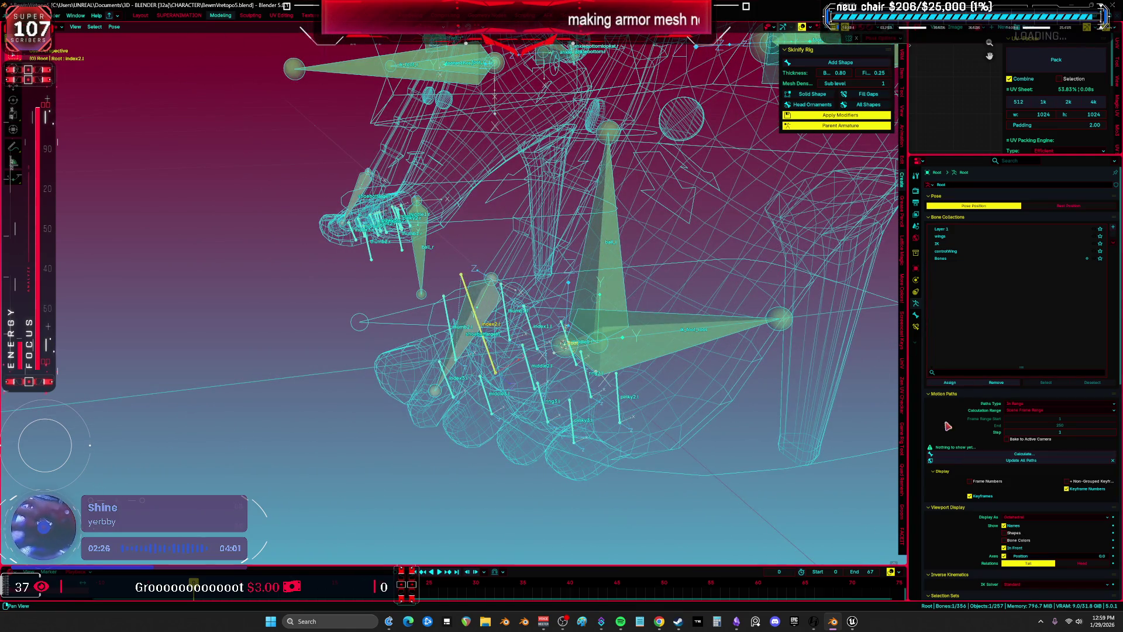
pyautogui.click(916, 326)
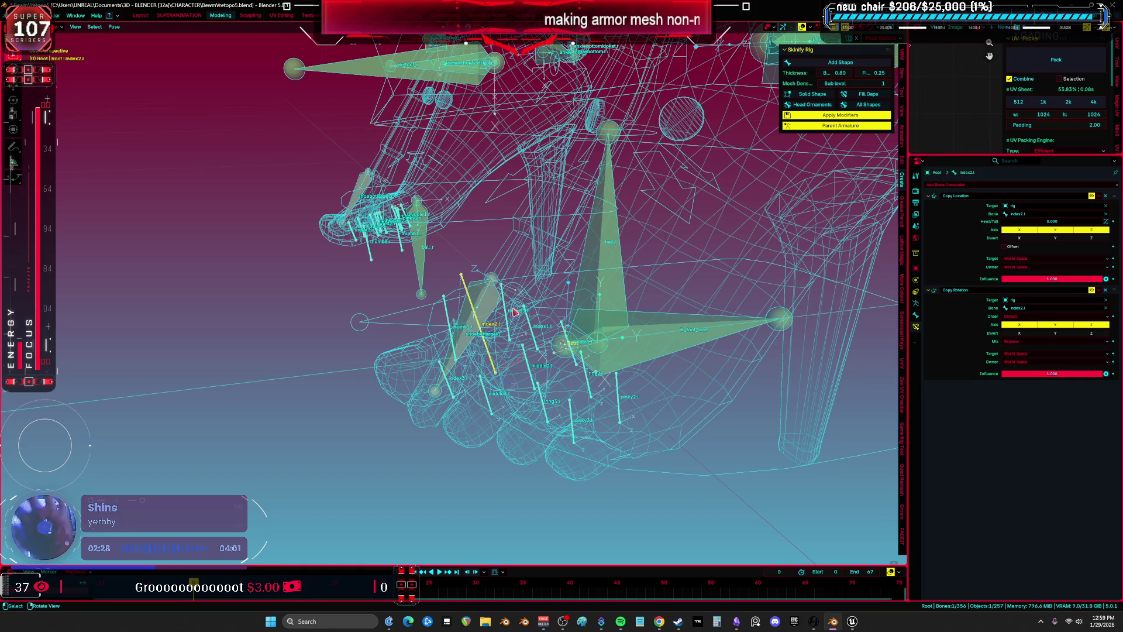
pyautogui.scroll(4, 513, 311)
pyautogui.moveTo(440, 311); pyautogui.dragTo(524, 341, button='middle')
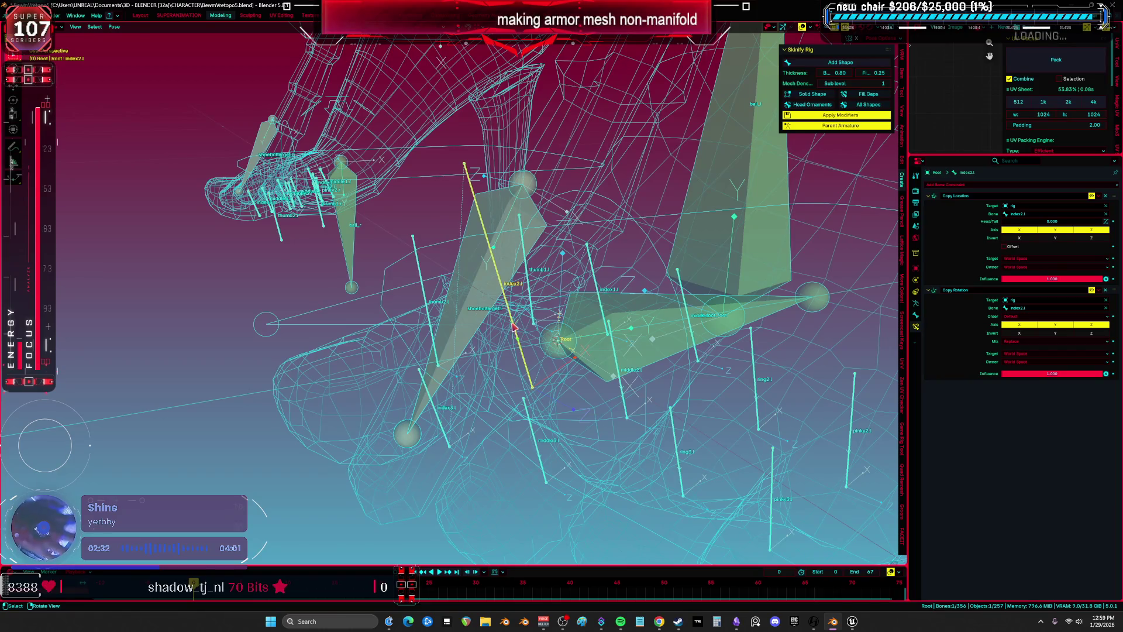
pyautogui.hotkey('ctrl', 'Tab')
pyautogui.hotkey('ctrl', 'Tab')
pyautogui.hotkey('ctrl', 'Tab')
pyautogui.hotkey('ctrl', 'Tab')
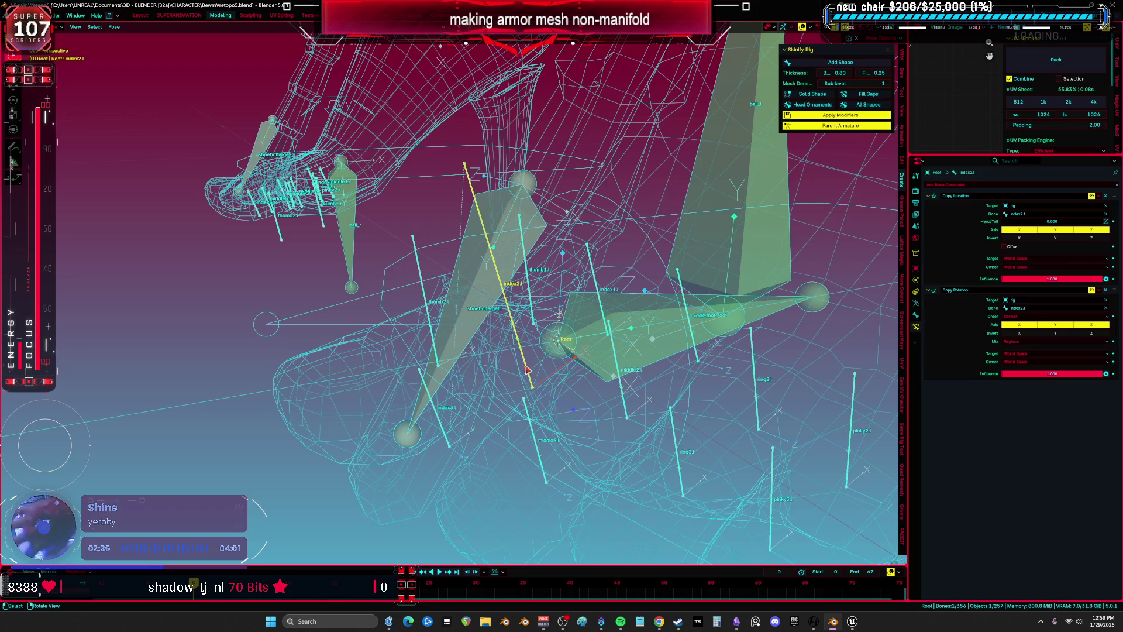
pyautogui.click(1092, 196)
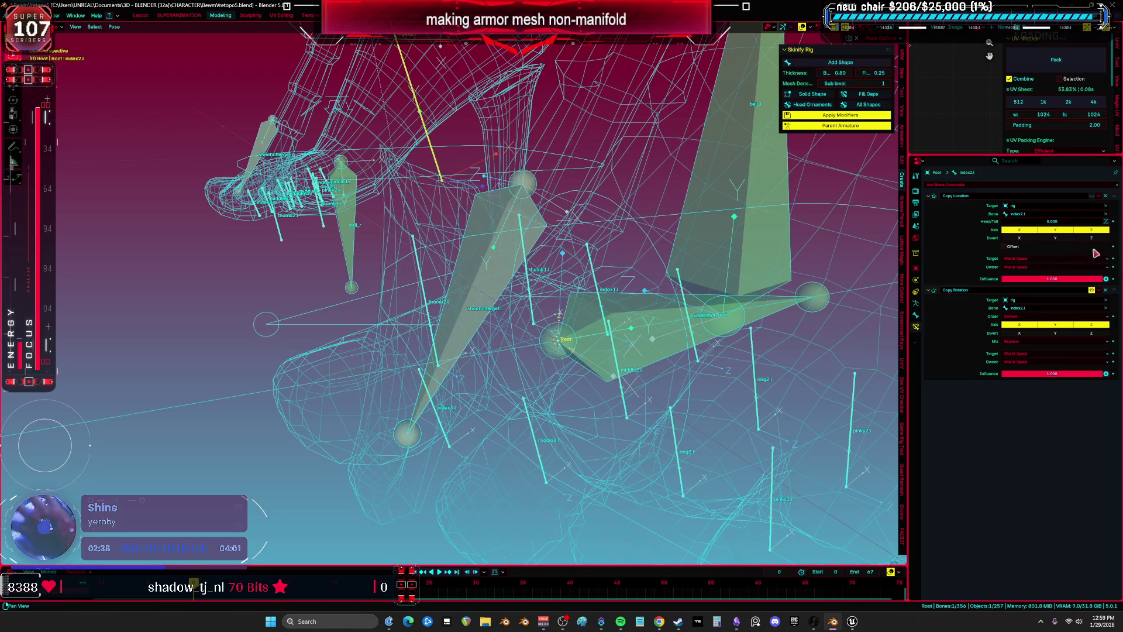
pyautogui.click(1091, 291)
# Hide the bones, switch to solid shading with overlays on, and bring the shoes into view
pyautogui.press('h')
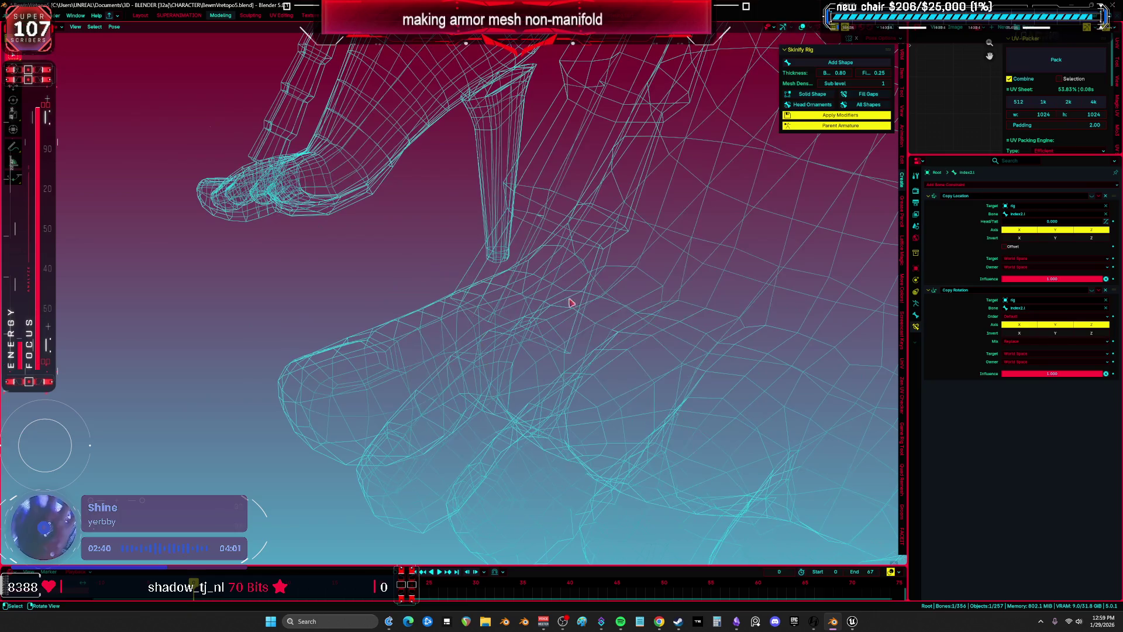
pyautogui.hotkey('shift', 'z')
pyautogui.keyDown('shift'); pyautogui.moveTo(608, 281); pyautogui.dragTo(621, 276, button='middle'); pyautogui.keyUp('shift')
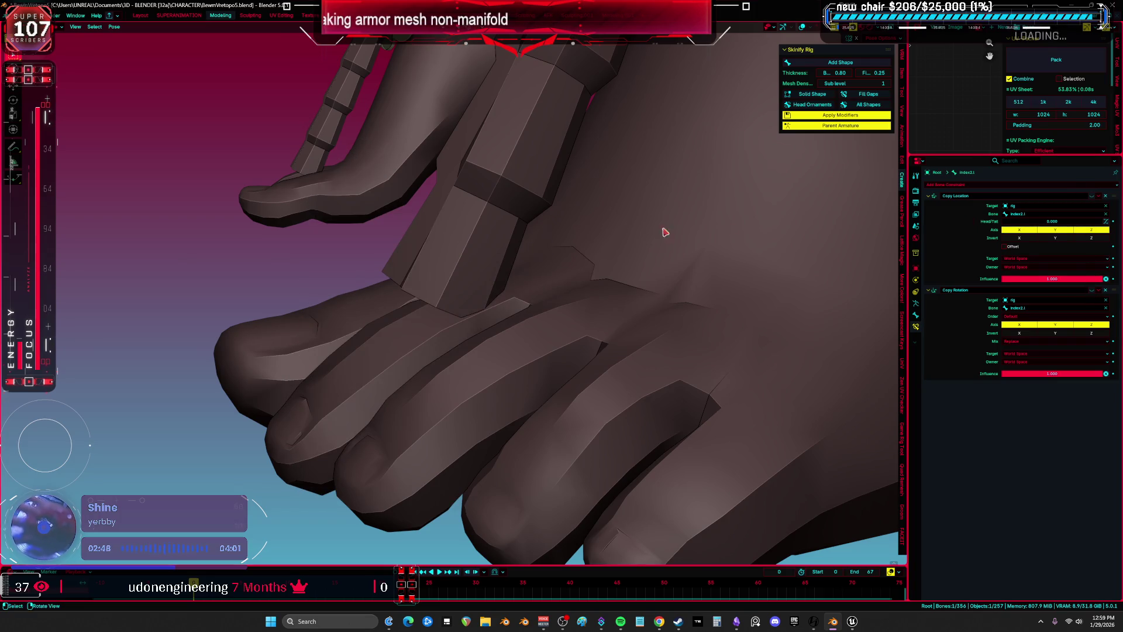
pyautogui.hotkey('shift', 'alt', 'z')
pyautogui.scroll(-1, 661, 261)
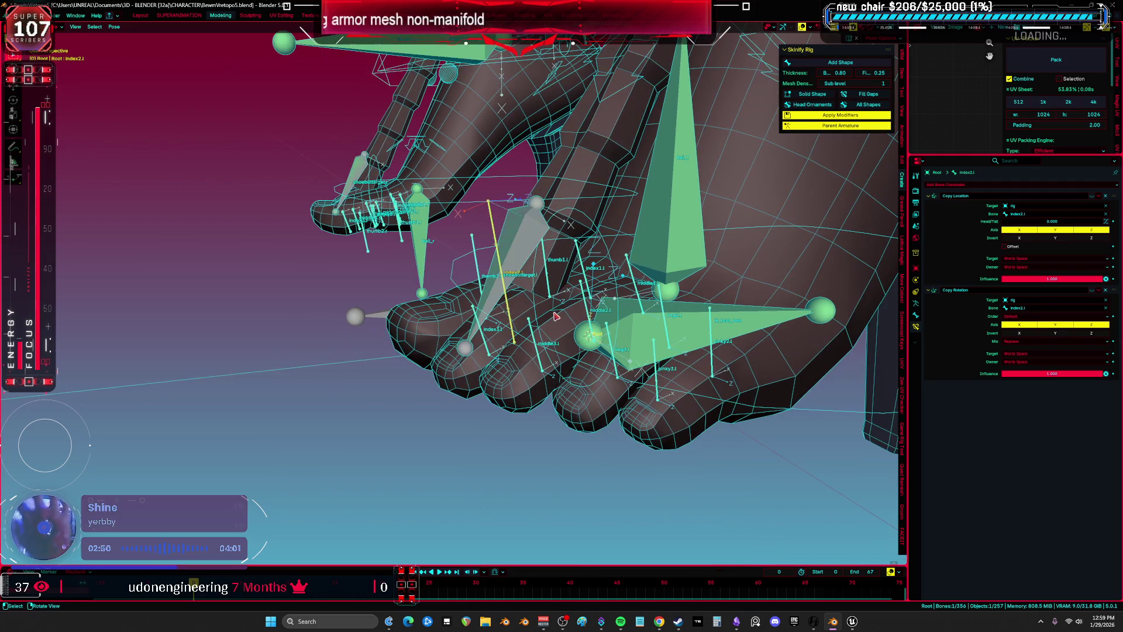
pyautogui.moveTo(524, 345)
pyautogui.mouseDown(button='middle')
pyautogui.moveTo(573, 351)
pyautogui.moveTo(558, 350)
pyautogui.moveTo(620, 375)
pyautogui.mouseUp(button='middle')
# Reposition the shoebot.L and shoebottarget.L foot bones
pyautogui.click(627, 380)
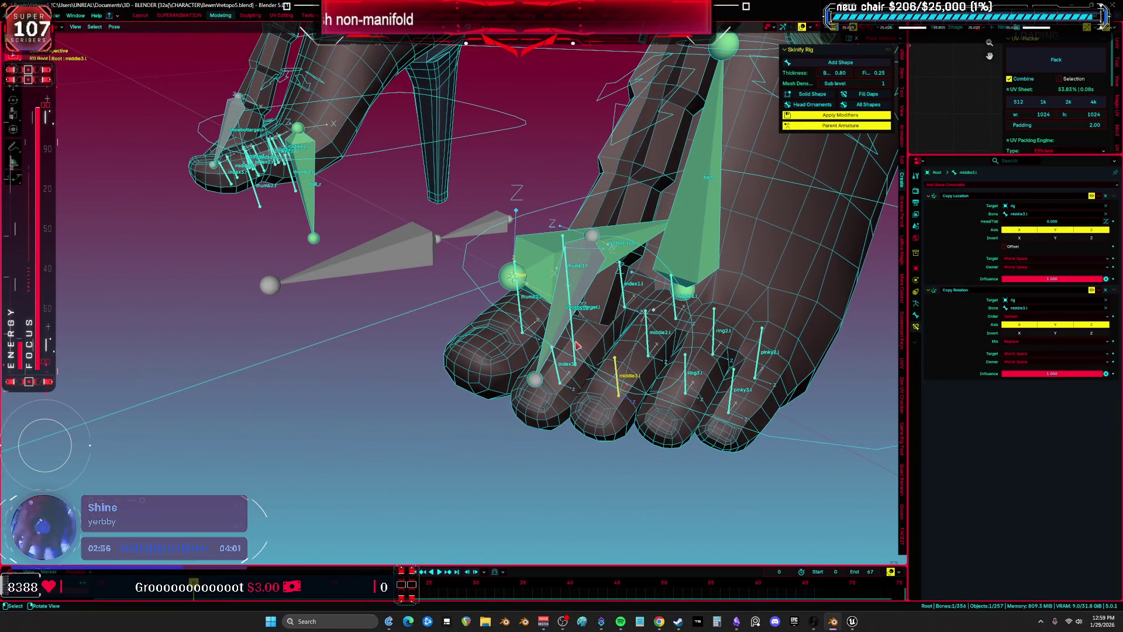
pyautogui.moveTo(576, 343); pyautogui.dragTo(547, 304, button='middle')
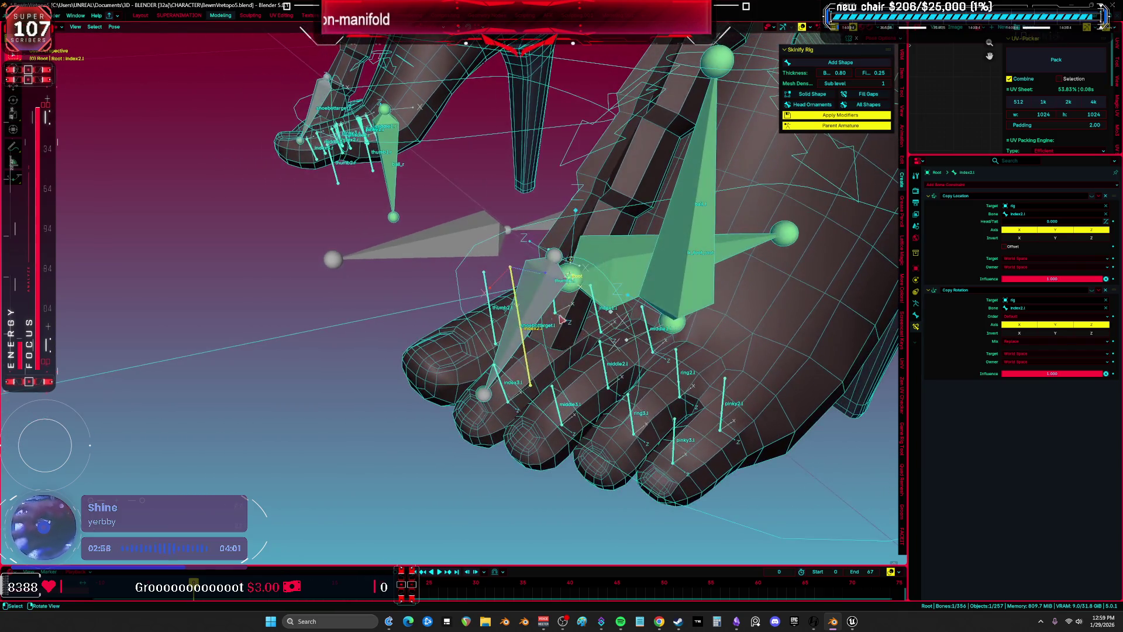
pyautogui.click(547, 303)
pyautogui.press('g')
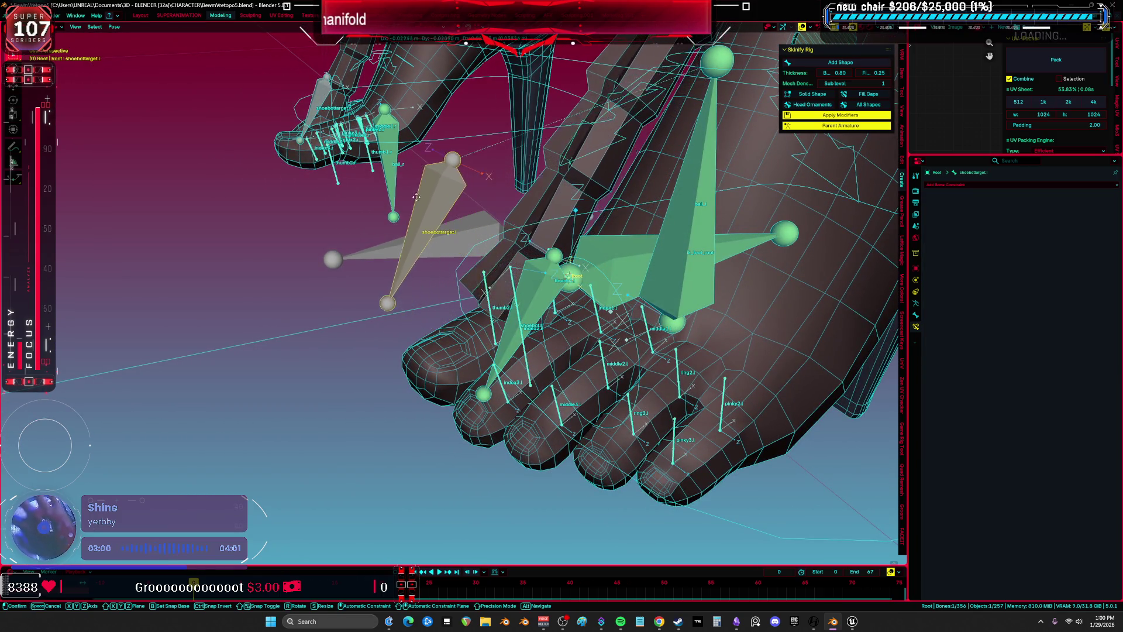
pyautogui.press('Escape')
pyautogui.click(548, 301)
pyautogui.press('g')
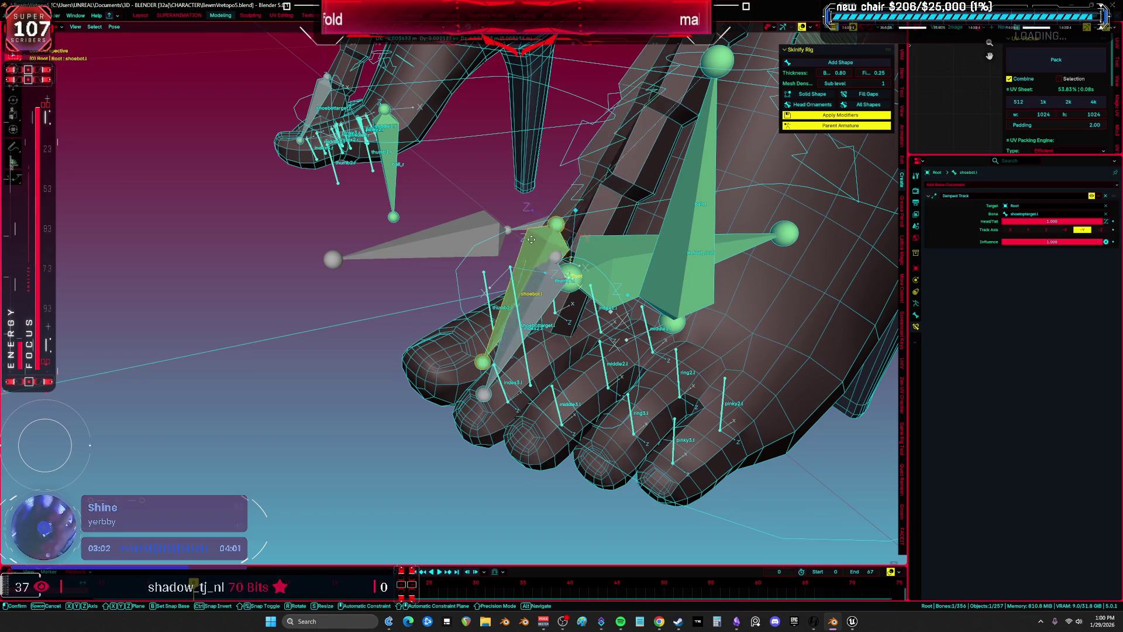
pyautogui.click(440, 175)
pyautogui.click(531, 311)
pyautogui.press('g')
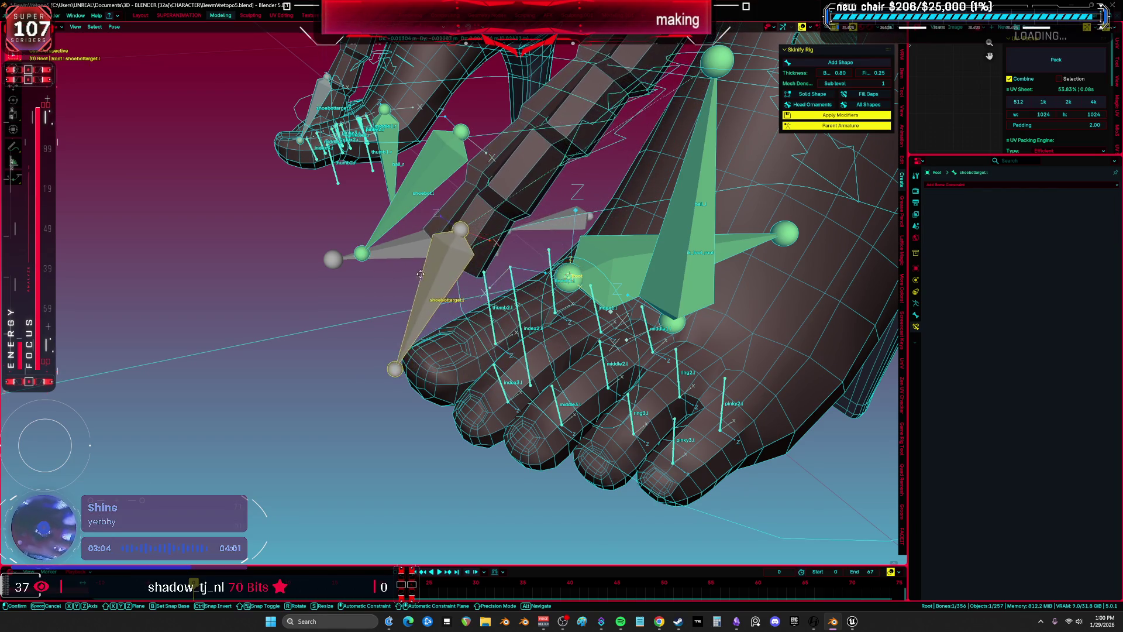
pyautogui.click(415, 280)
# Make the rig armature active in Pose Mode and show its Armature data properties
pyautogui.click(529, 344)
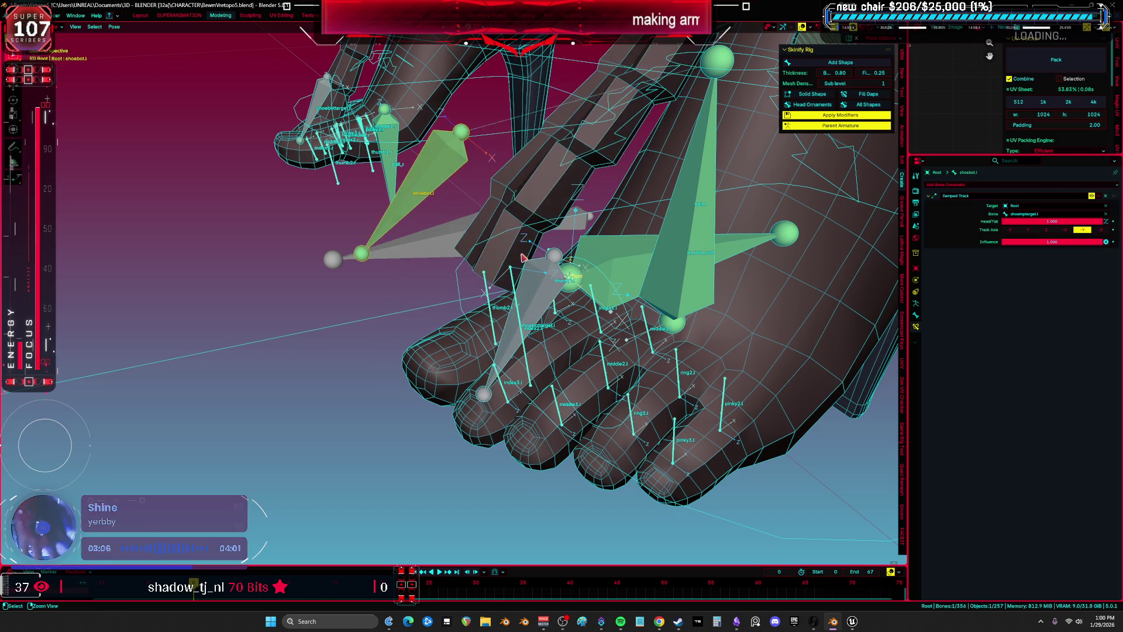
pyautogui.hotkey('ctrl', 'Tab')
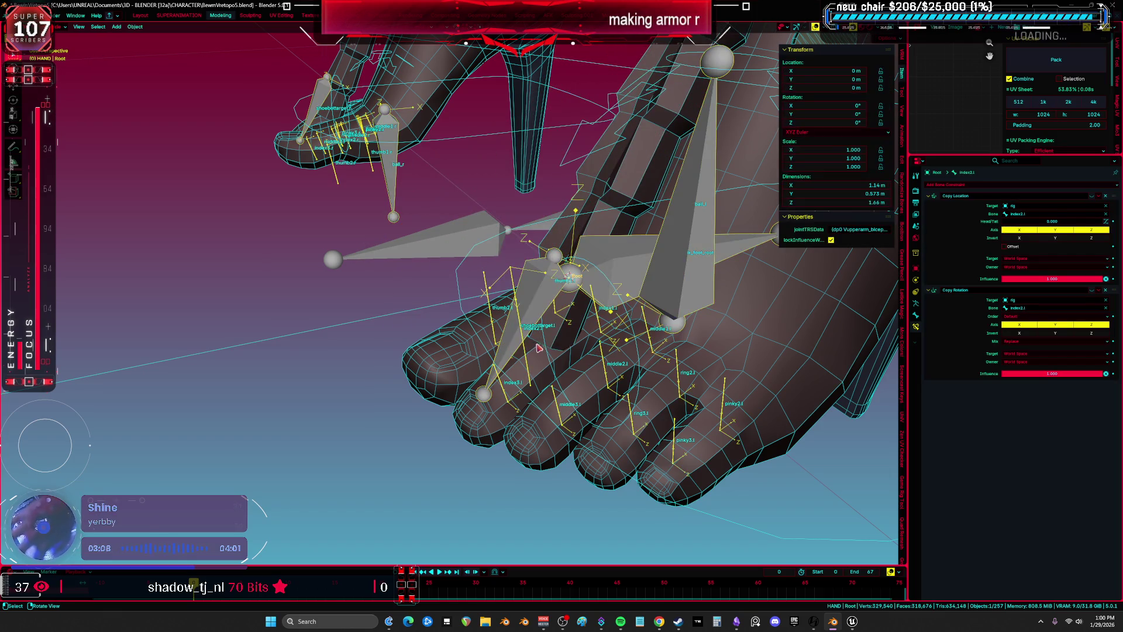
pyautogui.click(460, 299)
pyautogui.hotkey('ctrl', 'Tab')
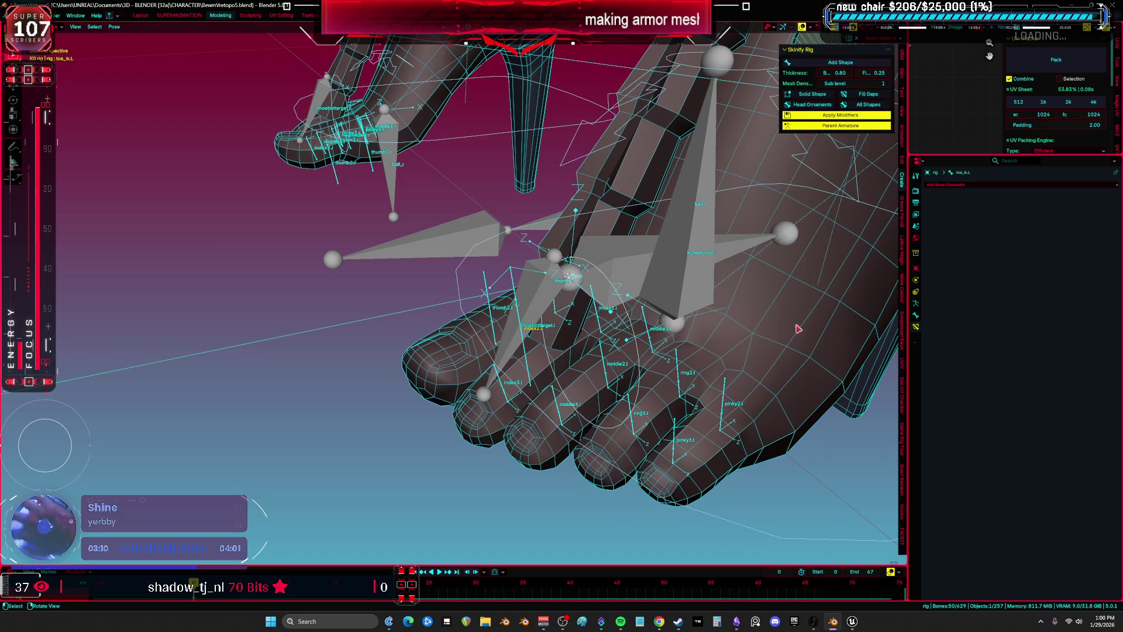
pyautogui.click(916, 304)
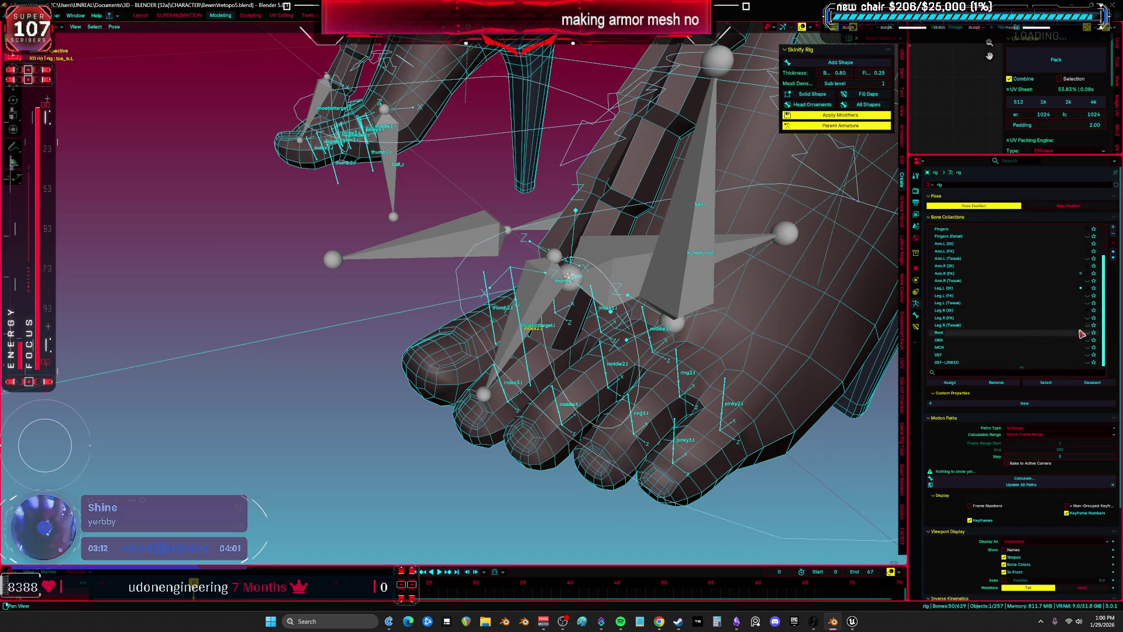
pyautogui.moveTo(678, 322)
pyautogui.mouseDown(button='middle')
pyautogui.moveTo(658, 327)
pyautogui.moveTo(696, 332)
pyautogui.moveTo(625, 323)
pyautogui.moveTo(561, 289)
pyautogui.moveTo(361, 344)
pyautogui.mouseUp(button='middle')
# Select rig bones including ik_hand_root, foot_ik.L and index2.L, then clear the selection
pyautogui.click(582, 300)
pyautogui.scroll(5, 517, 299)
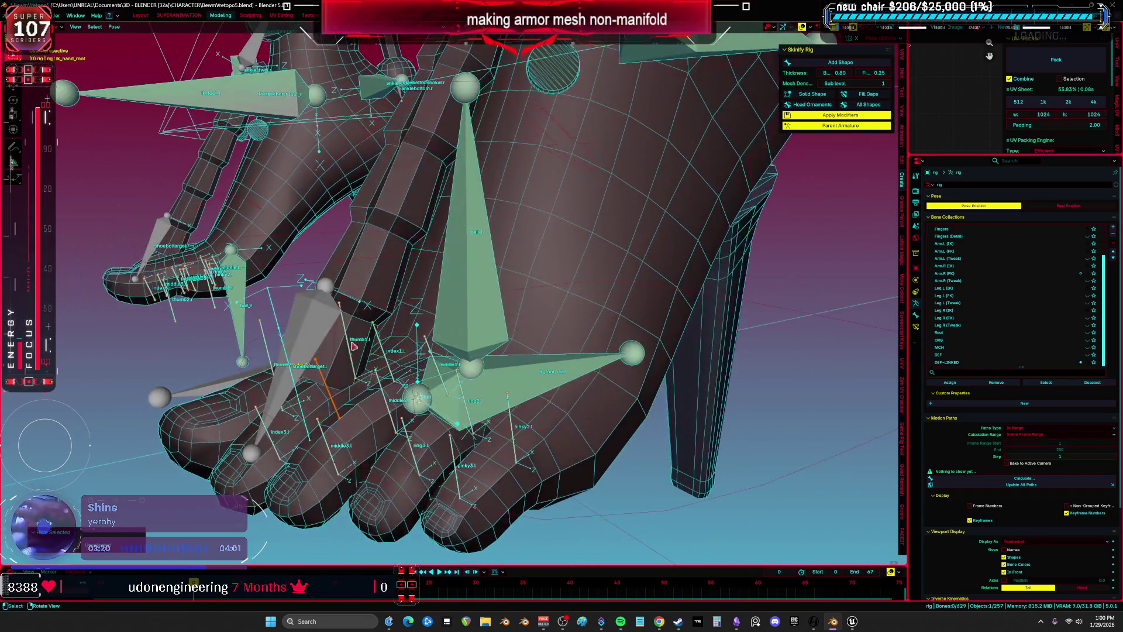
pyautogui.moveTo(282, 350)
pyautogui.mouseDown(button='middle')
pyautogui.moveTo(481, 298)
pyautogui.moveTo(417, 372)
pyautogui.mouseUp(button='middle')
pyautogui.click(482, 298)
pyautogui.press('a')
pyautogui.click(413, 376)
pyautogui.hotkey('alt', 'a')
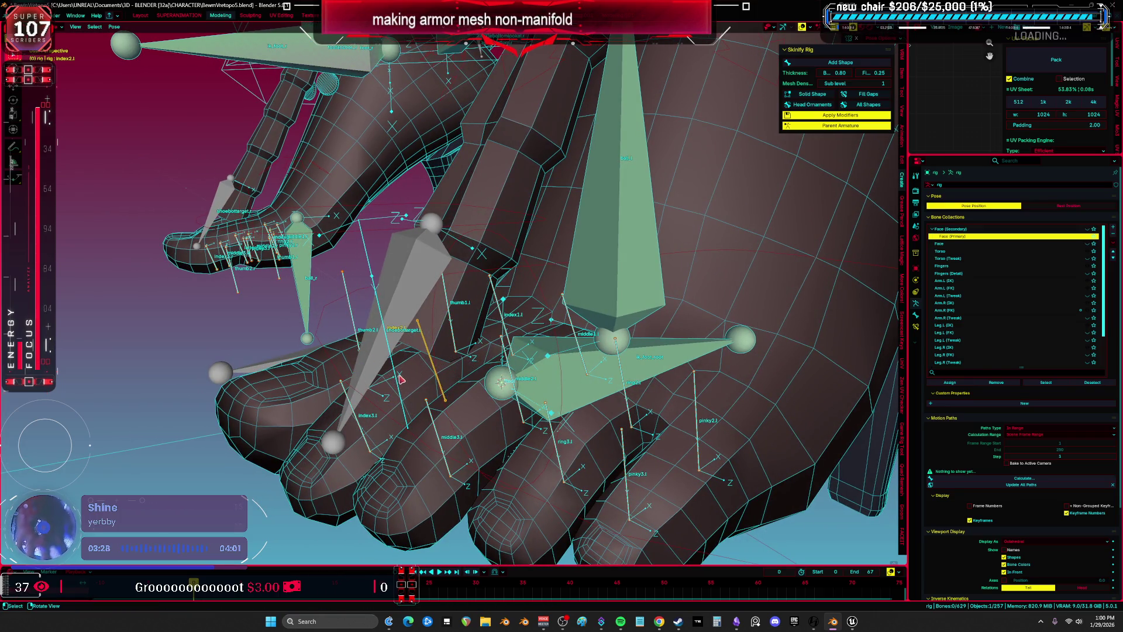
# Switch from the HAND foot mesh to the armature and select index2.L in Pose Mode
pyautogui.hotkey('ctrl', 'Tab')
pyautogui.click(397, 365)
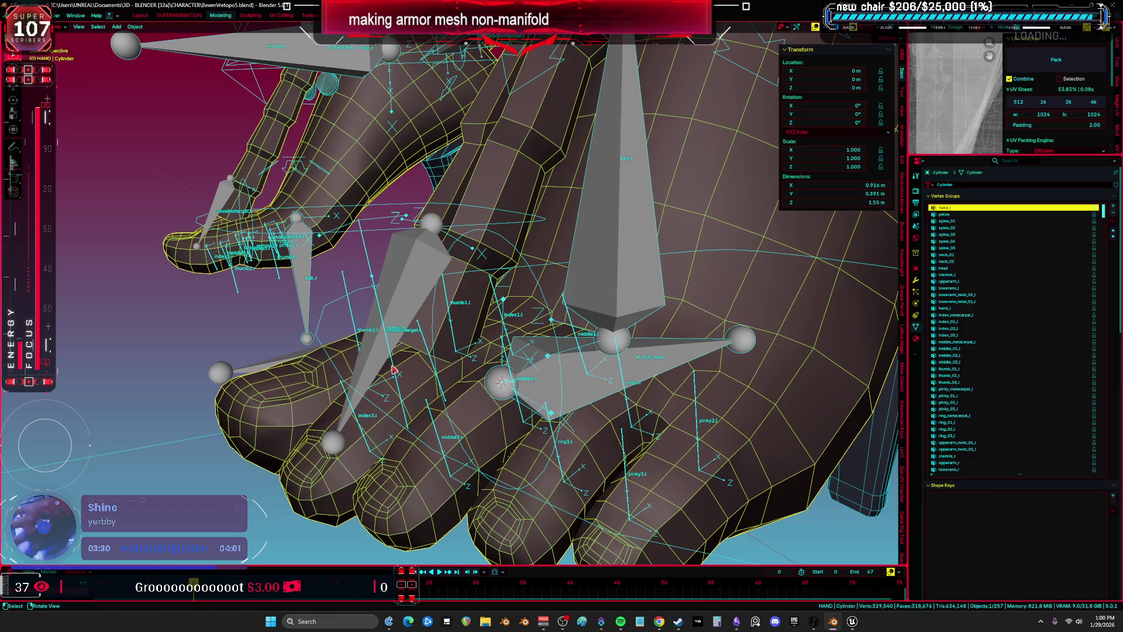
pyautogui.click(393, 370)
pyautogui.hotkey('ctrl', 'Tab')
pyautogui.click(393, 369)
pyautogui.moveTo(413, 349); pyautogui.dragTo(437, 334, button='middle')
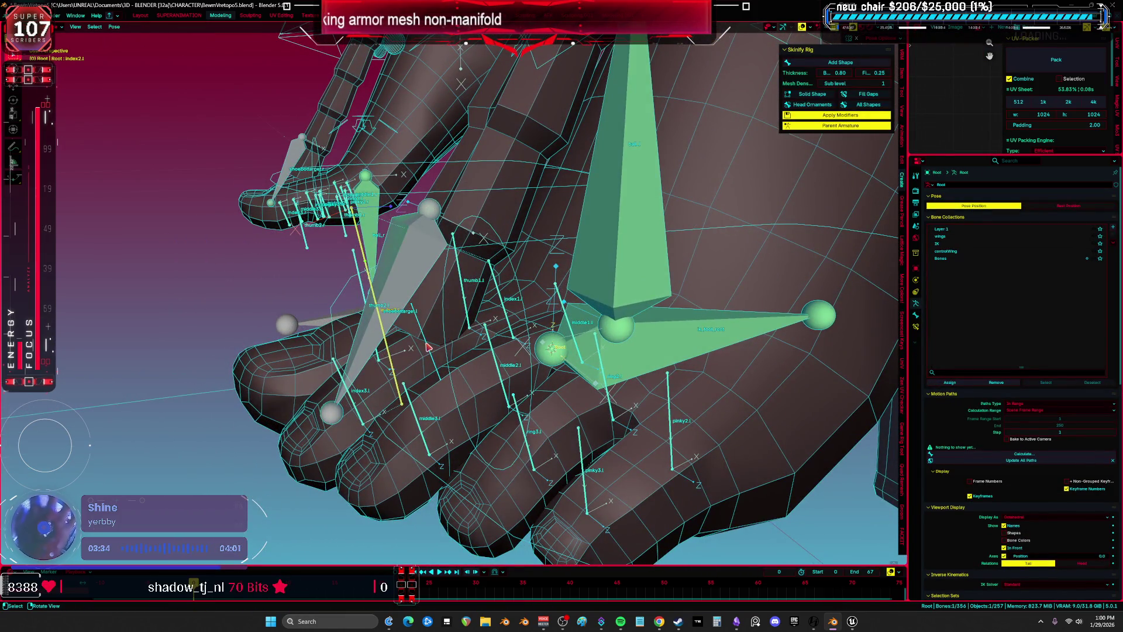
# Reselect the armature, enter its bone Edit Mode, and deselect index2.L
pyautogui.hotkey('ctrl', 'Tab')
pyautogui.click(416, 350)
pyautogui.click(395, 356)
pyautogui.hotkey('ctrl', 'Tab')
pyautogui.press('Tab')
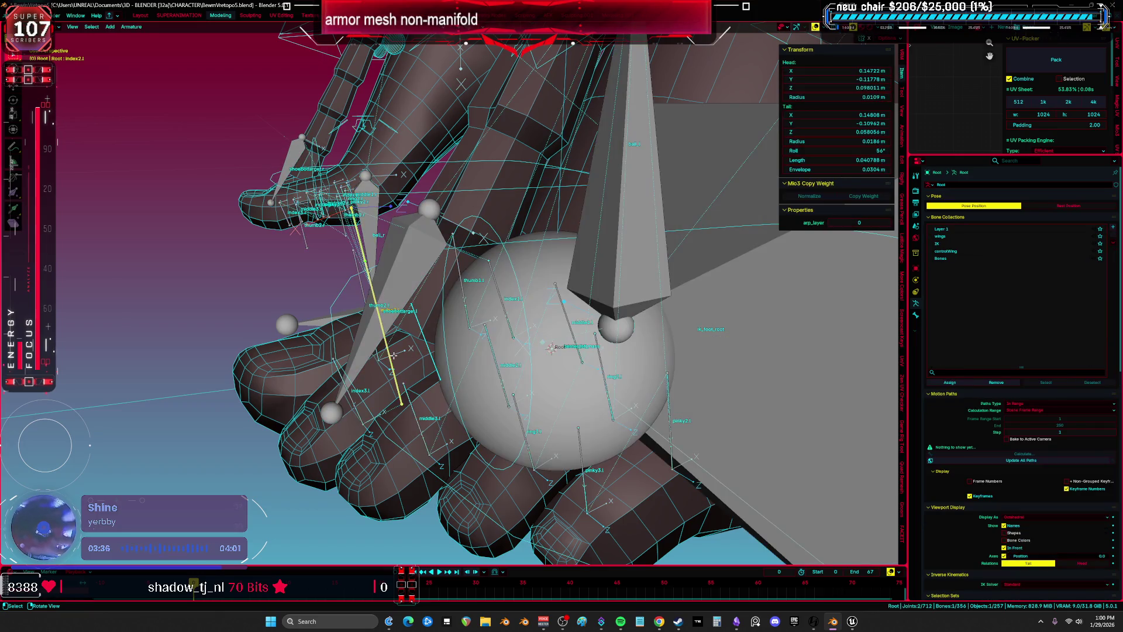
pyautogui.moveTo(396, 356); pyautogui.dragTo(351, 380, button='middle')
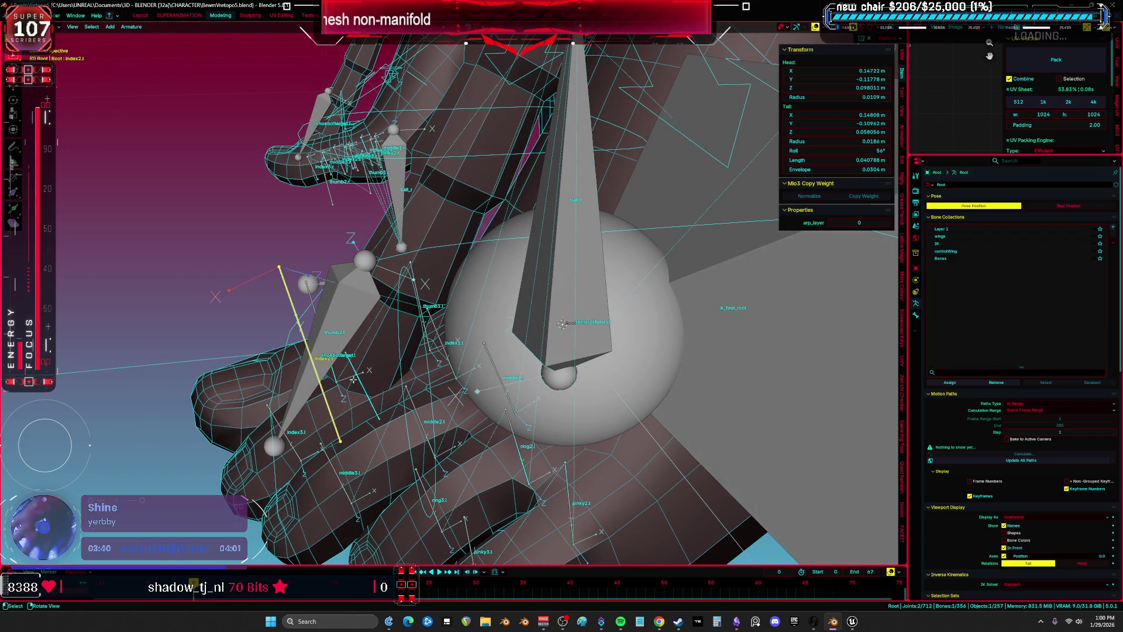
pyautogui.click(360, 379)
# Return the rig to Object Mode and back into bone Edit Mode
pyautogui.hotkey('alt', 'q')
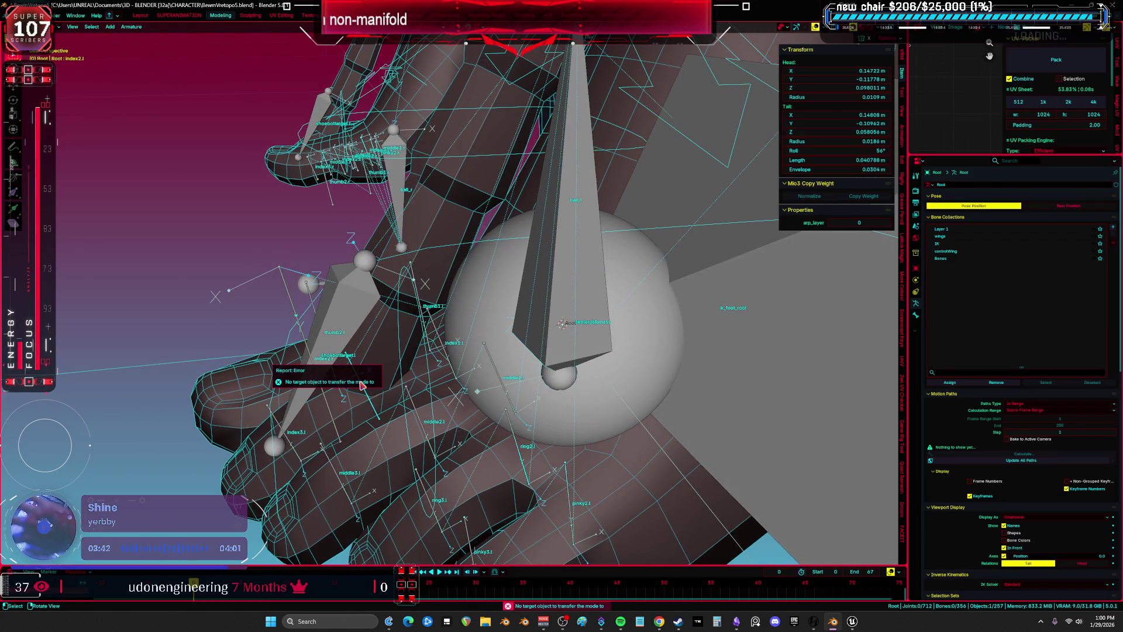
pyautogui.hotkey('ctrl', 'Tab')
pyautogui.click(366, 389)
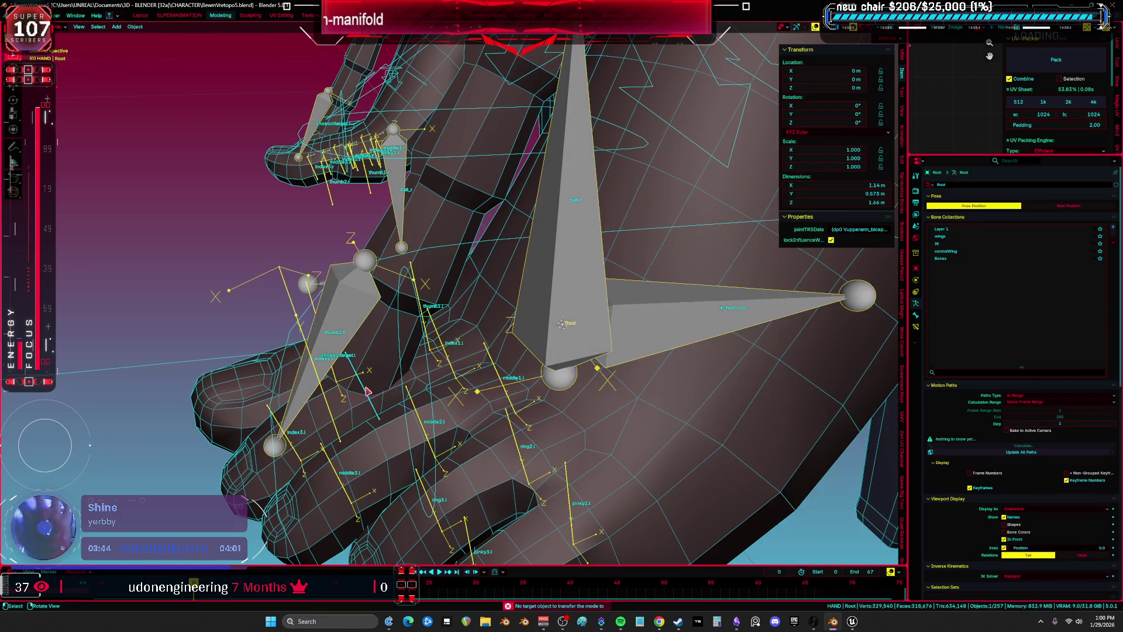
pyautogui.hotkey('ctrl', 'Tab')
pyautogui.press('Tab')
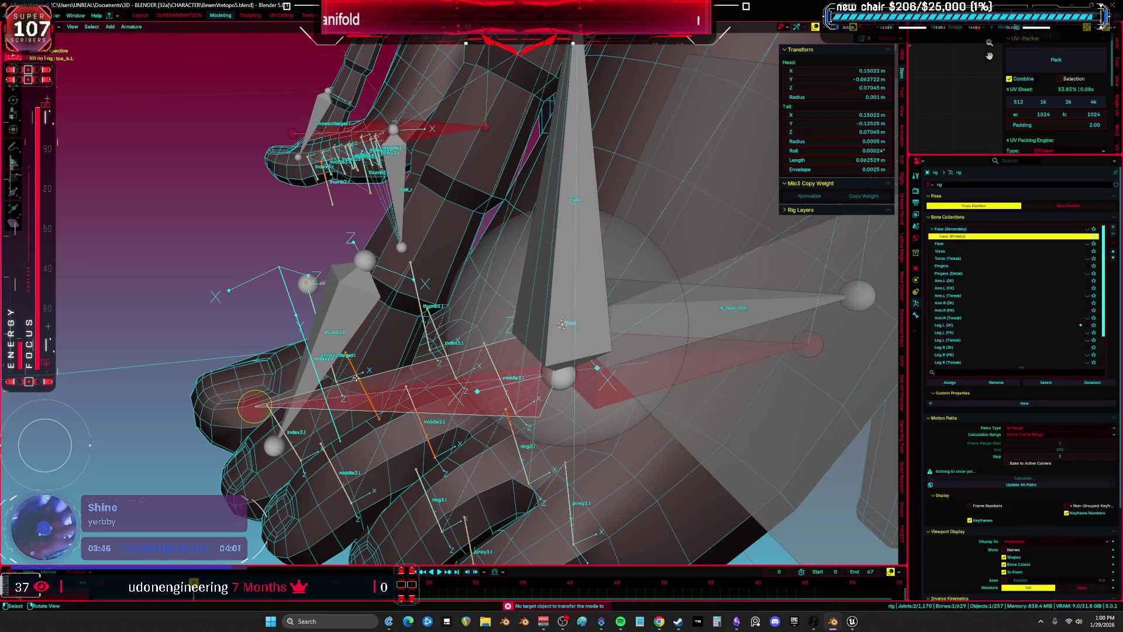
# Swap bone editing between the Root and rig armatures, selecting the bone over the thumb
pyautogui.press('F2')
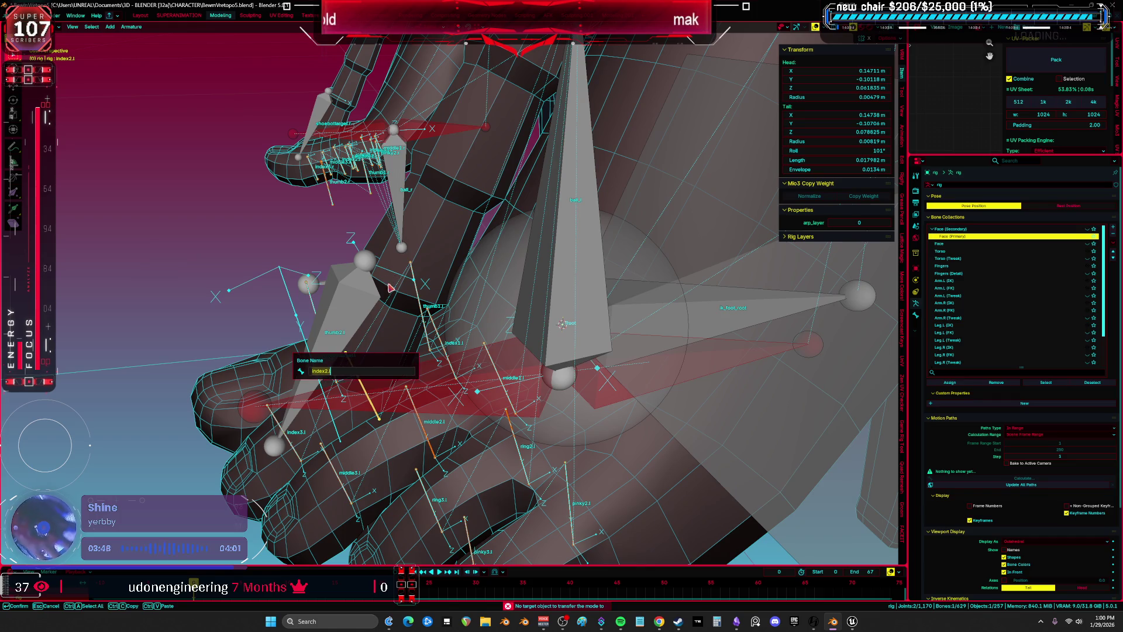
pyautogui.press('Escape')
pyautogui.hotkey('alt', 'q')
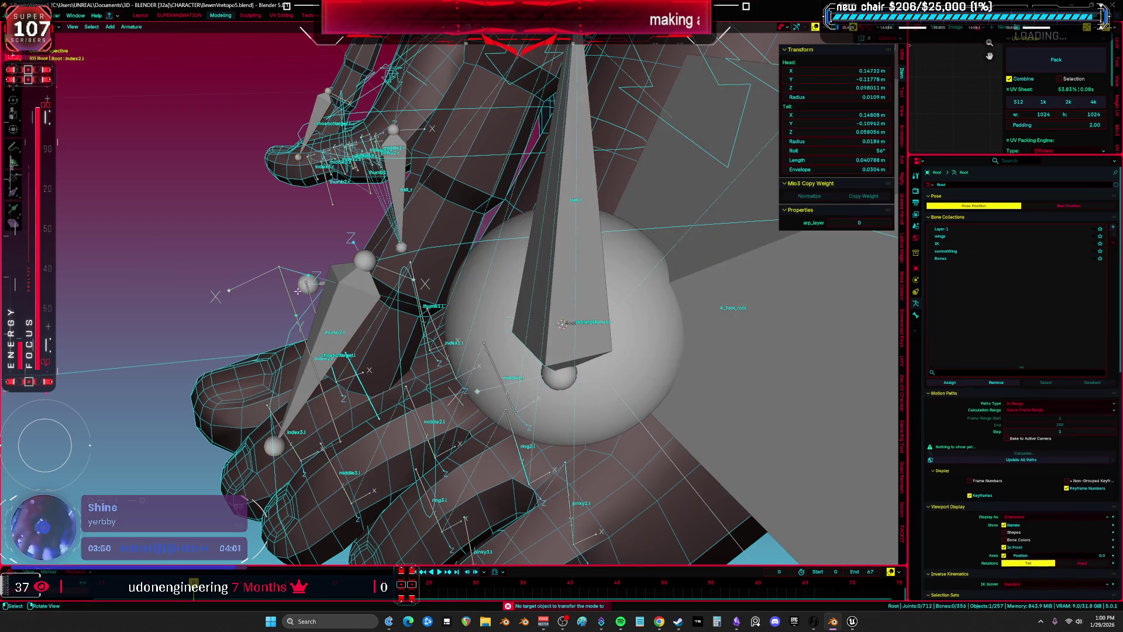
pyautogui.click(360, 355)
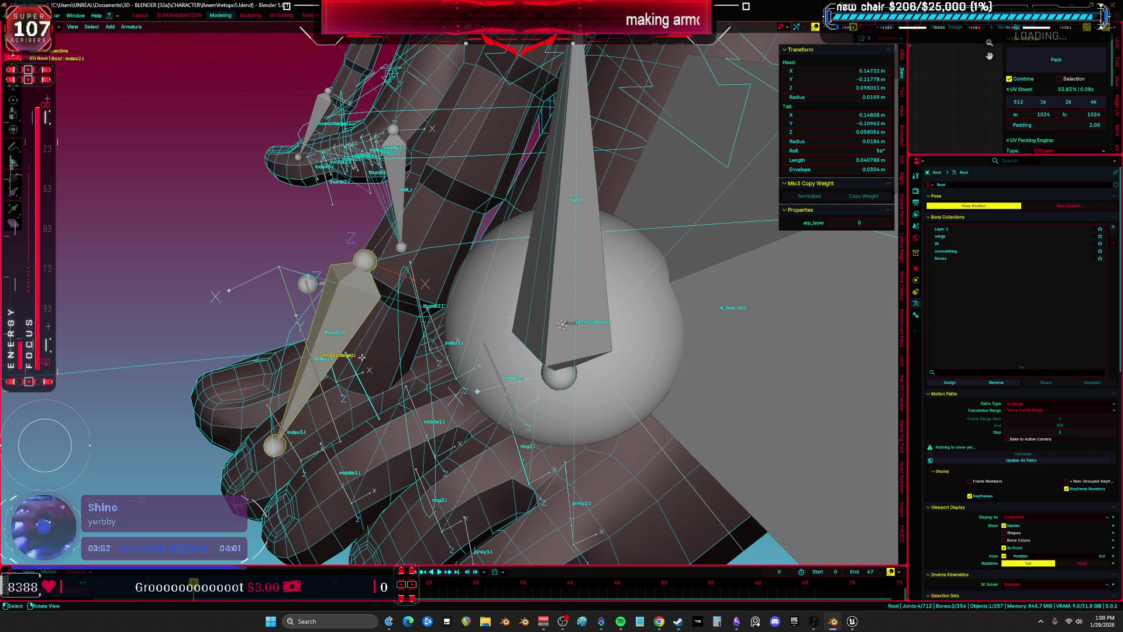
pyautogui.hotkey('alt', 'q')
pyautogui.press('b')
pyautogui.press('Escape')
# Snap the Root armature's index2.L bone to the 3D cursor with Selection to Cursor
pyautogui.press('Tab')
pyautogui.click(338, 426)
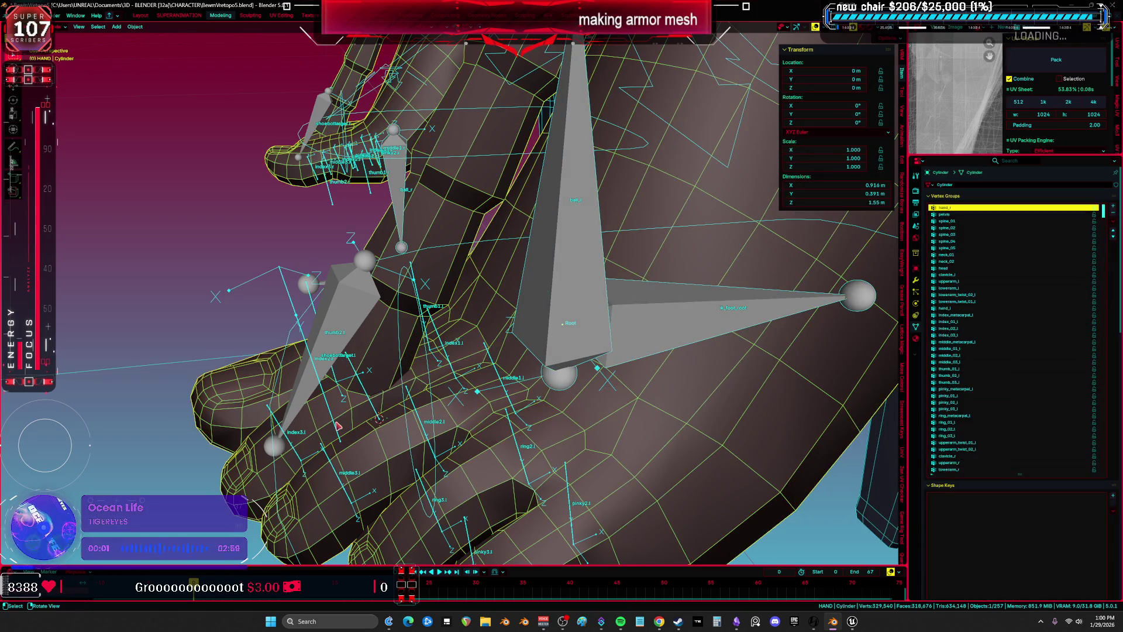
pyautogui.click(334, 430)
pyautogui.press('Tab')
pyautogui.hotkey('shift', 's')
pyautogui.click(391, 360)
# Undo the extra mode switches and set the rig to Rest Position
pyautogui.press('Tab')
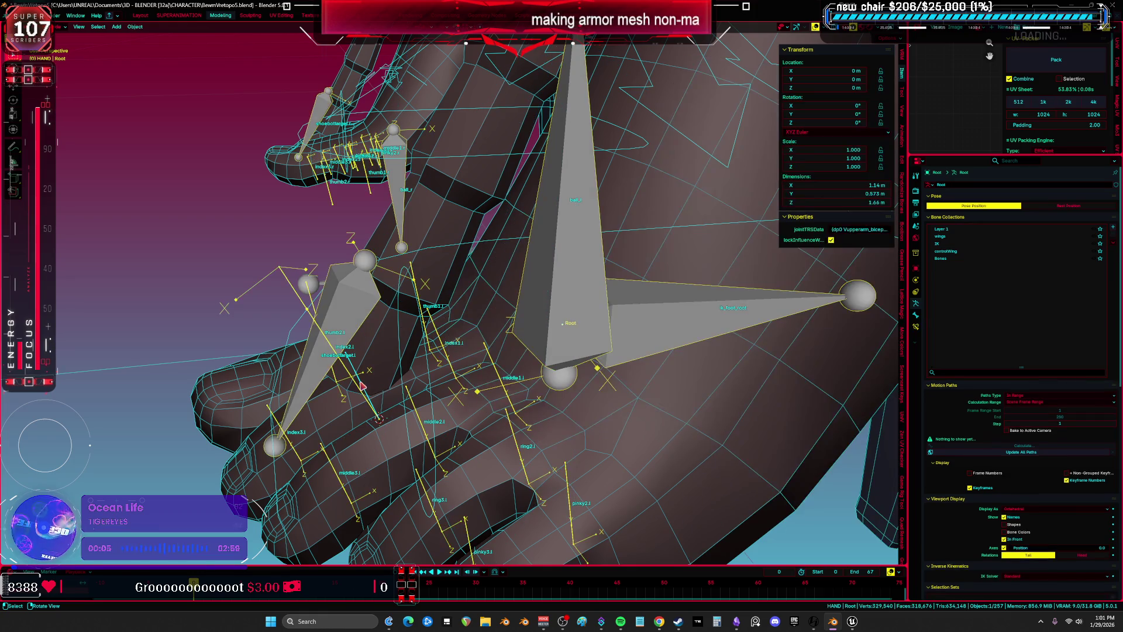
pyautogui.click(370, 388)
pyautogui.hotkey('ctrl', 'Tab')
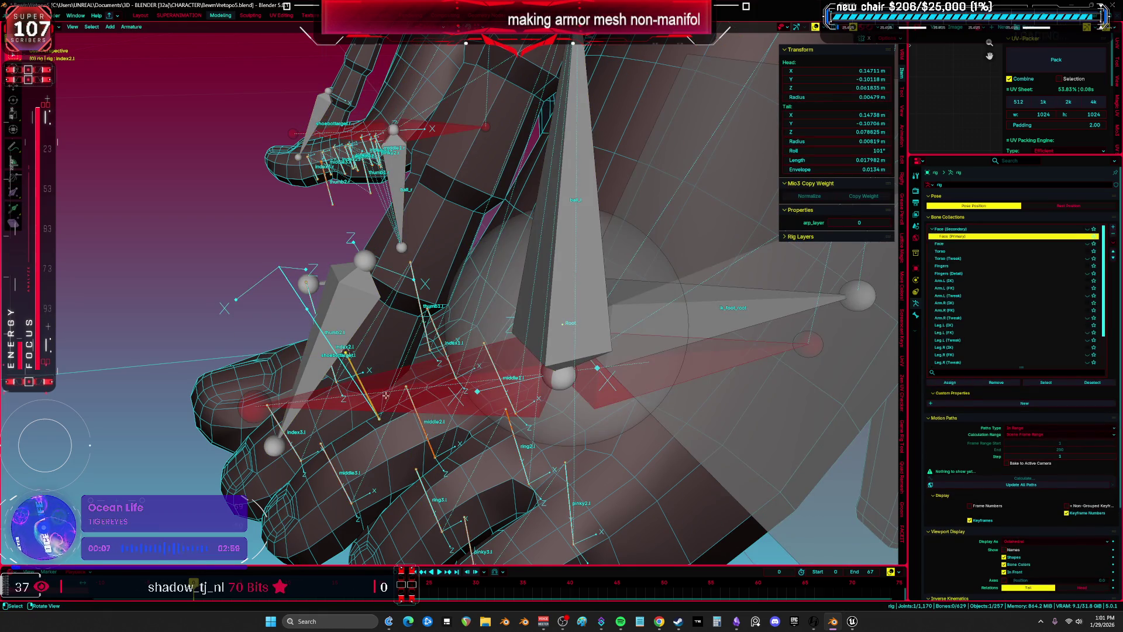
pyautogui.hotkey('ctrl', 'z')
pyautogui.hotkey('ctrl', 'z')
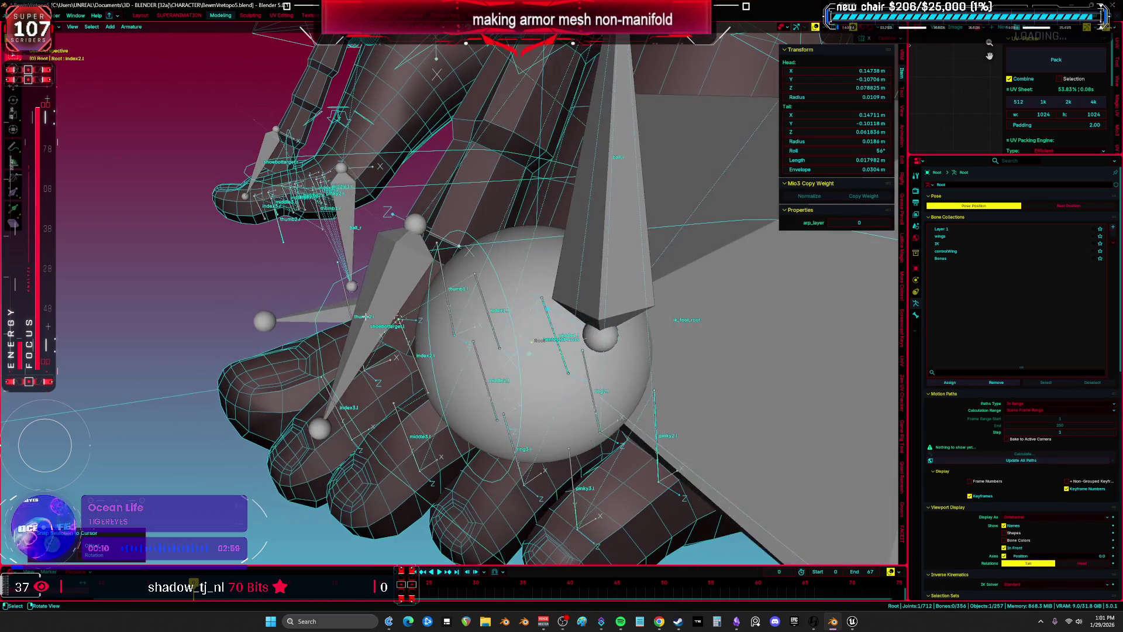
pyautogui.hotkey('ctrl', 'z')
pyautogui.hotkey('ctrl', 'z')
pyautogui.moveTo(479, 327)
pyautogui.mouseDown(button='middle')
pyautogui.moveTo(520, 342)
pyautogui.moveTo(1048, 225)
pyautogui.mouseUp(button='middle')
pyautogui.click(1076, 207)
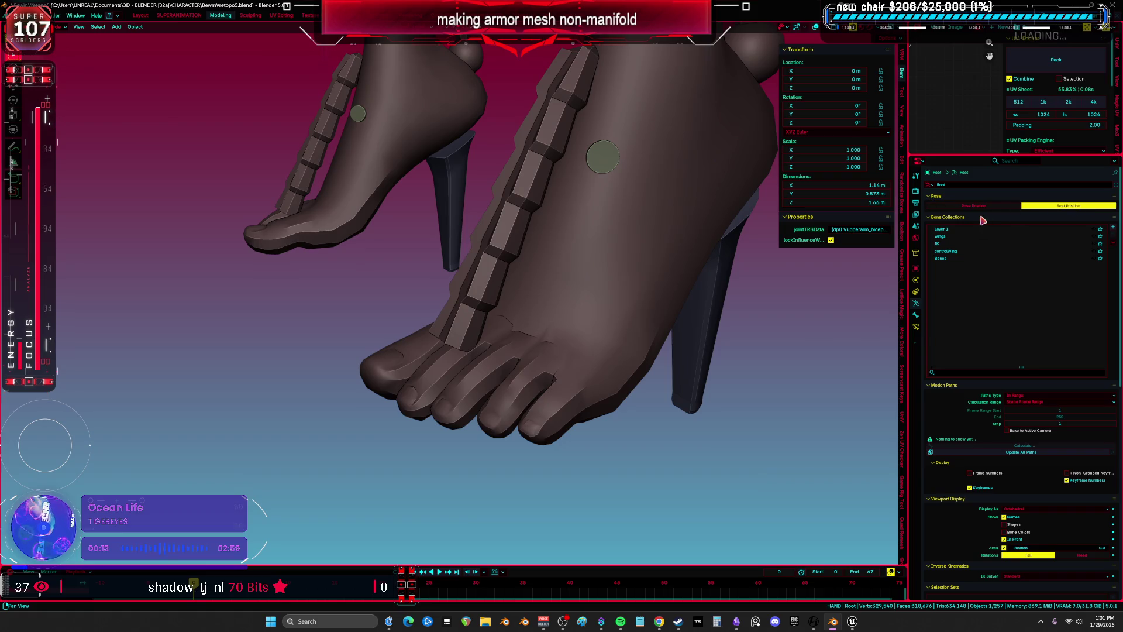
# Return the rig to Pose Position, toggling Pose Mode on and off
pyautogui.click(974, 206)
pyautogui.hotkey('ctrl', 'Tab')
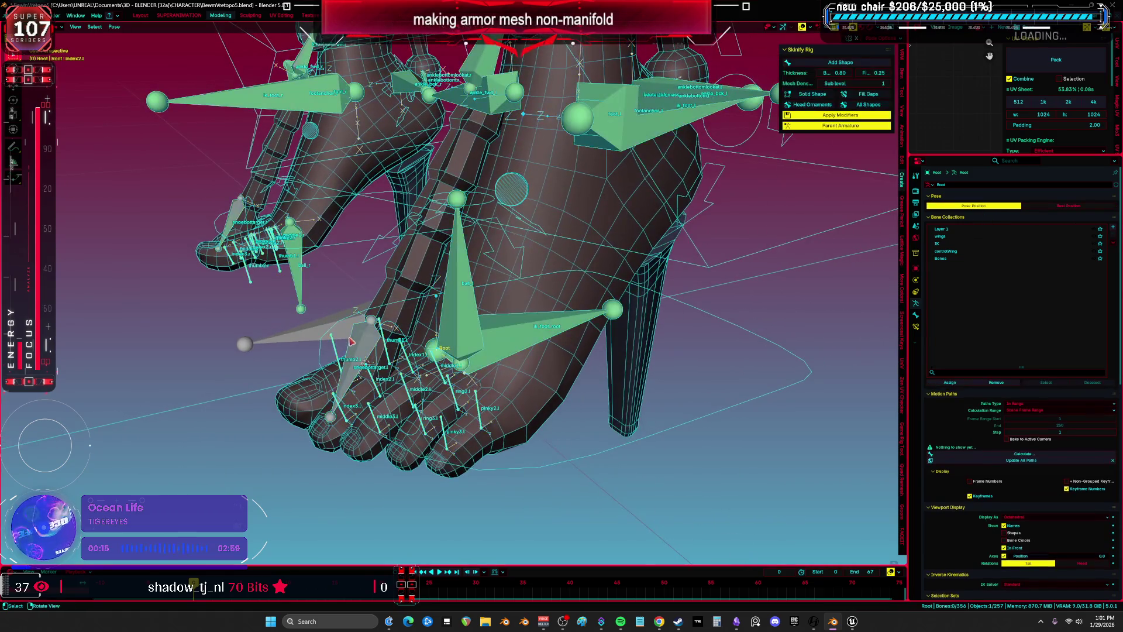
pyautogui.hotkey('ctrl', 'Tab')
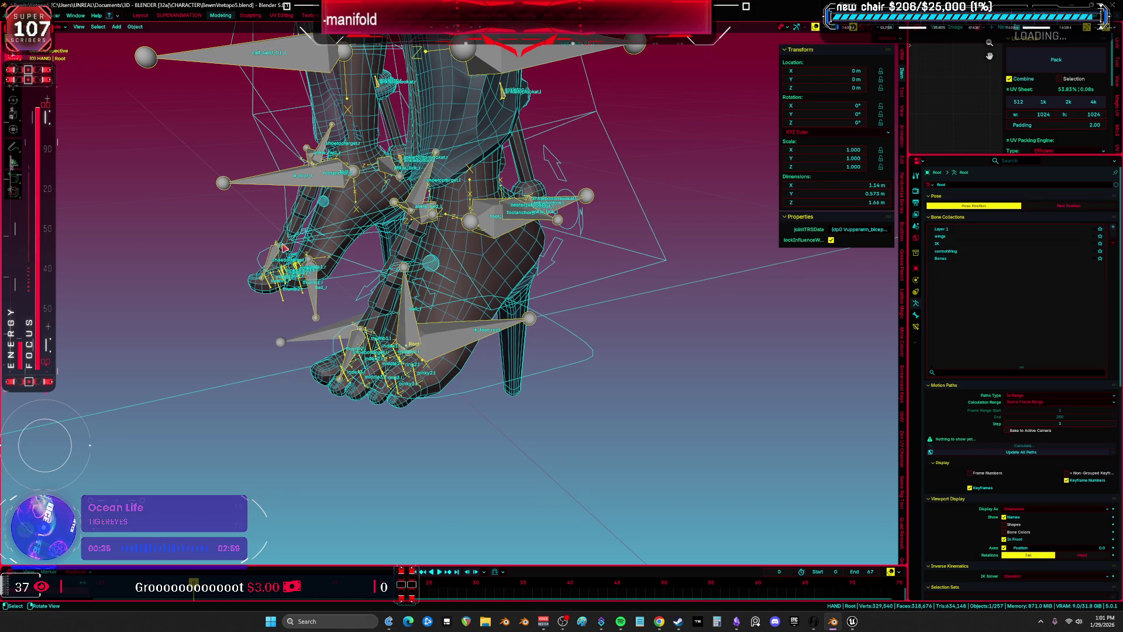
# View the feet from the side in a maximized viewport with overlays hidden
pyautogui.moveTo(328, 182); pyautogui.dragTo(397, 337, button='middle')
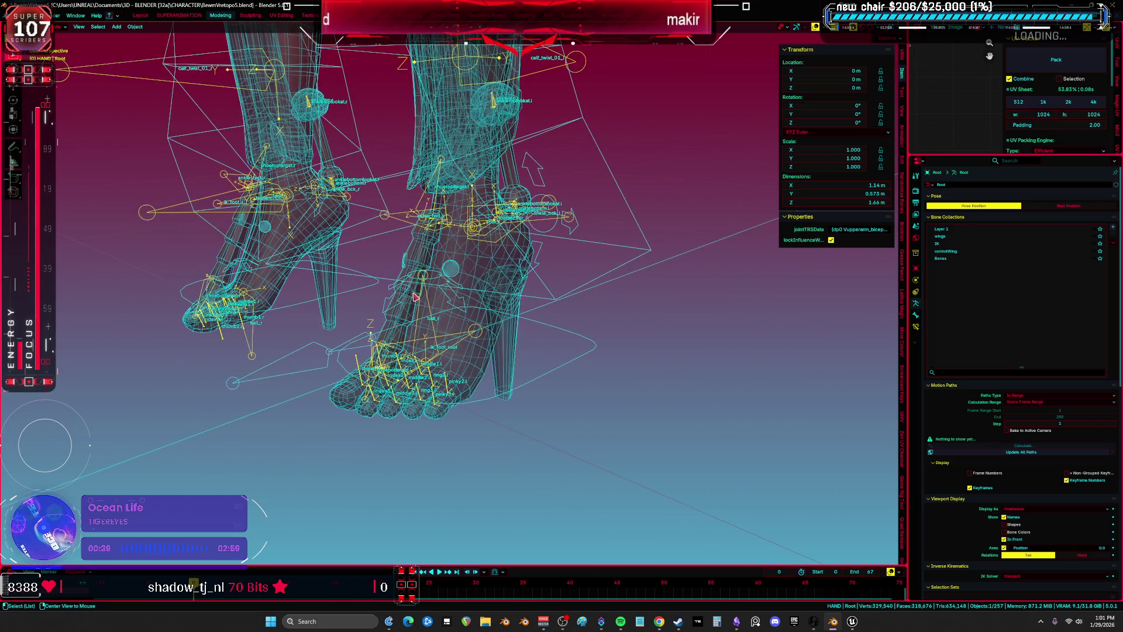
pyautogui.hotkey('ctrl', 'space')
pyautogui.hotkey('shift', 'alt', 'z')
pyautogui.moveTo(536, 392); pyautogui.dragTo(551, 371, button='middle')
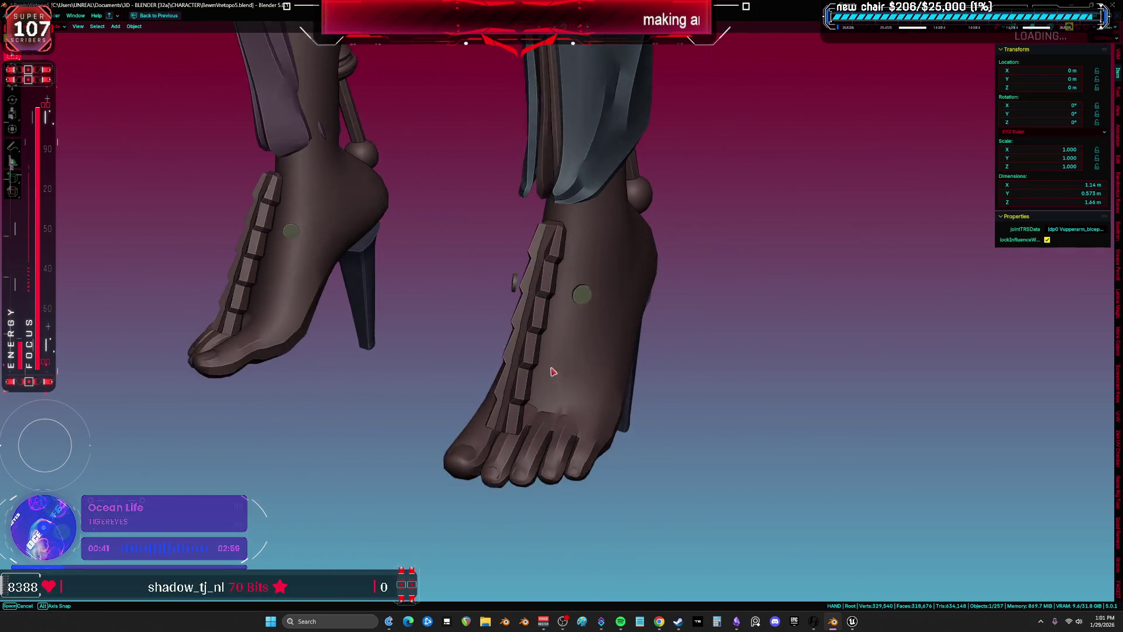
# Apply Shade Auto Smooth to the foot mesh and check the shading without overlays
pyautogui.hotkey('shift', 'alt', 'z')
pyautogui.click(555, 373)
pyautogui.rightClick(555, 373)
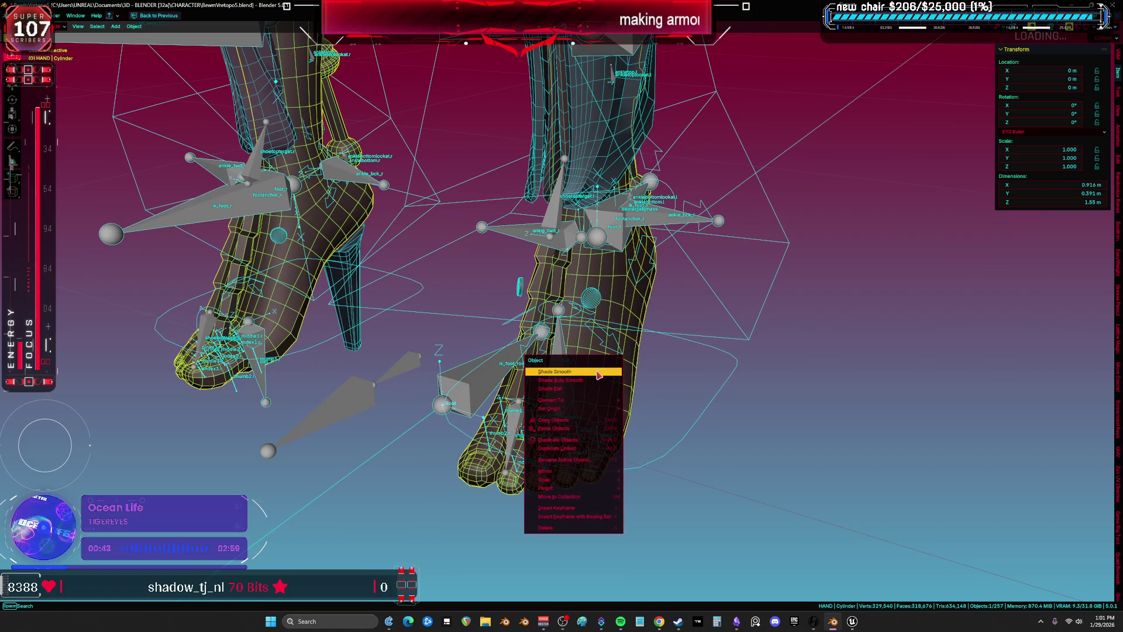
pyautogui.click(599, 379)
pyautogui.hotkey('shift', 'alt', 'z')
pyautogui.moveTo(593, 371); pyautogui.dragTo(586, 372, button='middle')
pyautogui.hotkey('shift', 'alt', 'z')
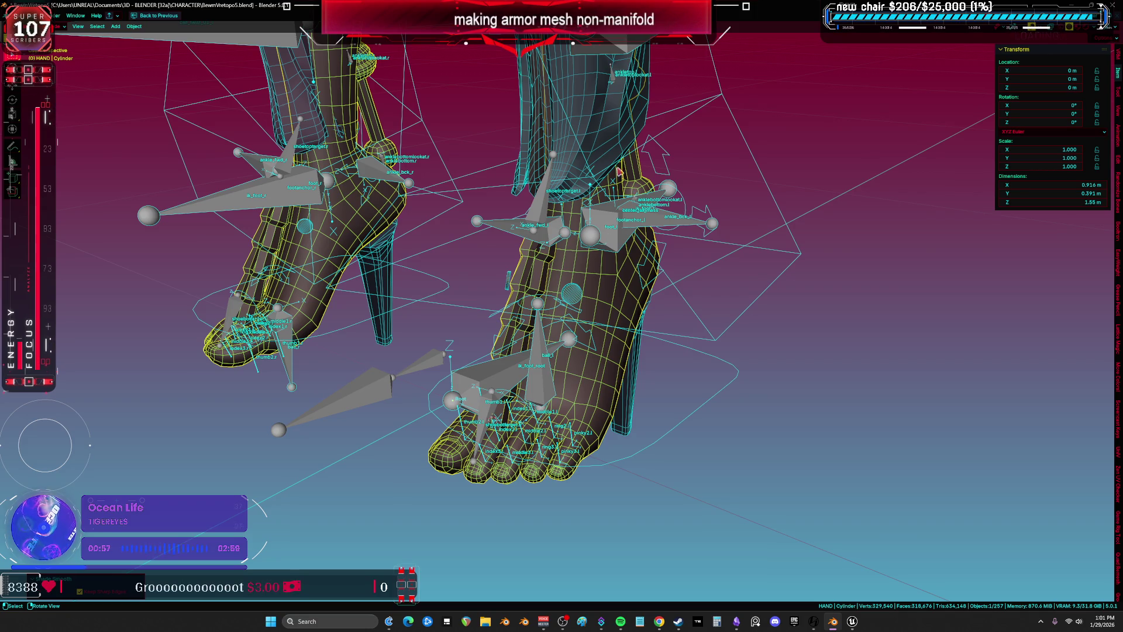
# Hide the grey Root armature, the yellow rig and the lower-leg lattice
pyautogui.keyDown('shift'); pyautogui.moveTo(547, 348); pyautogui.dragTo(589, 270, button='middle'); pyautogui.keyUp('shift')
pyautogui.click(606, 388)
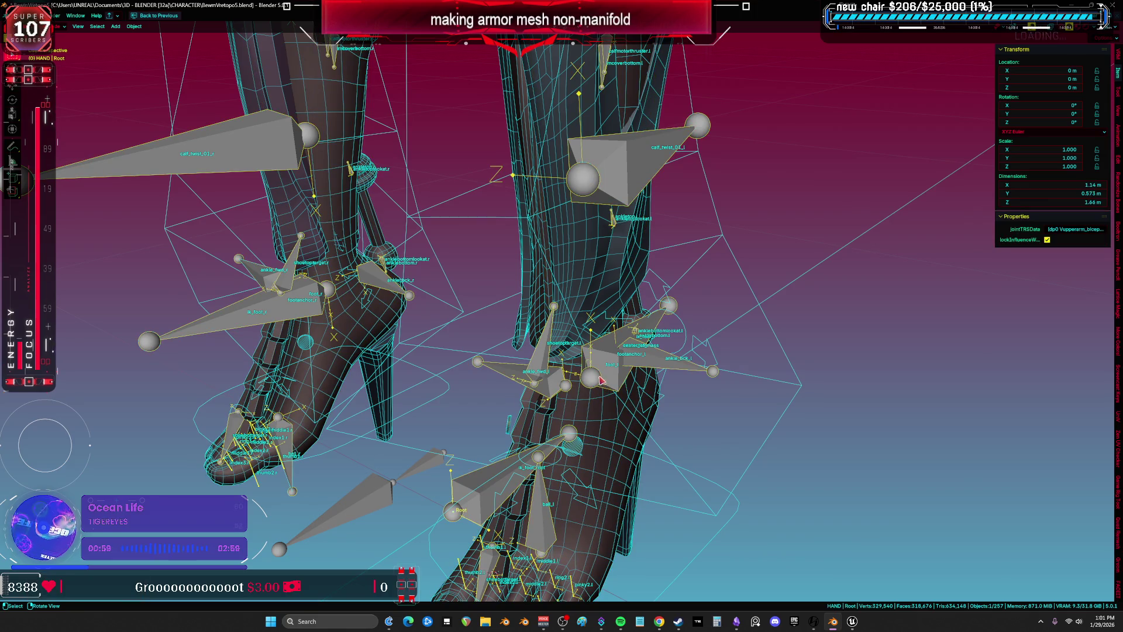
pyautogui.press('h')
pyautogui.click(507, 380)
pyautogui.click(508, 380)
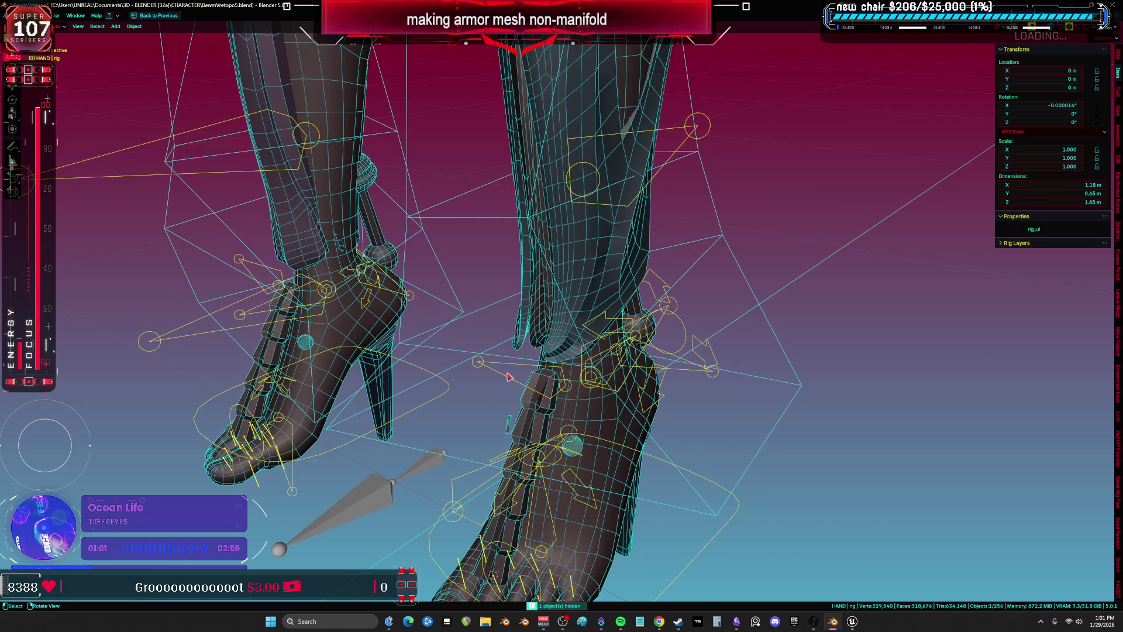
pyautogui.press('h')
pyautogui.click(507, 364)
pyautogui.press('h')
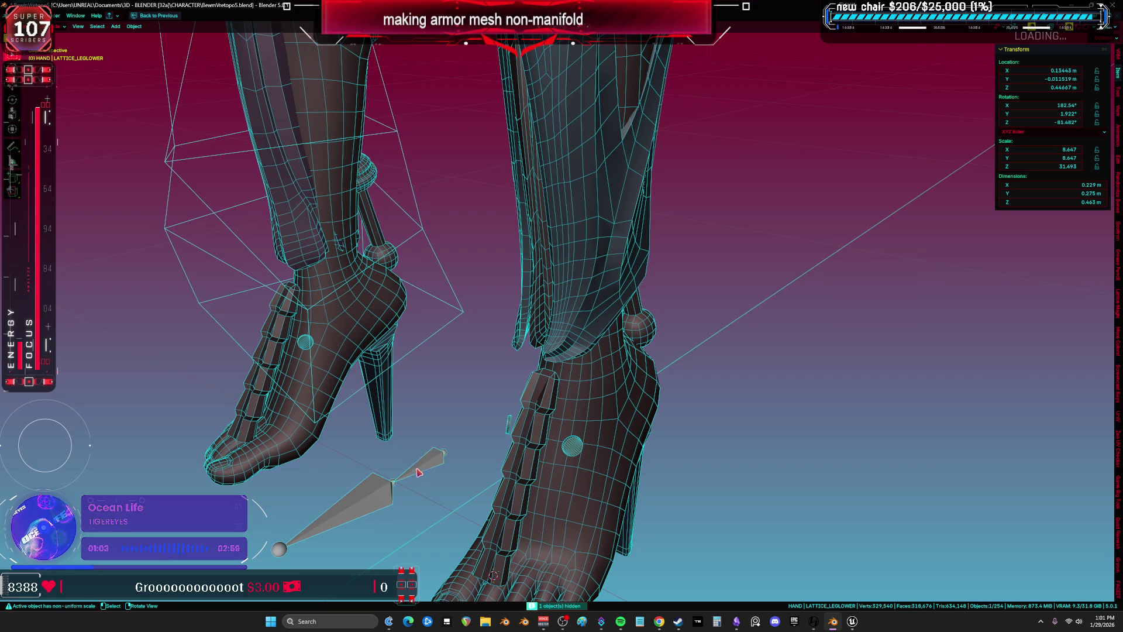
# Delete the stray grey bone object and frame the shin armor piece
pyautogui.press('Delete')
pyautogui.scroll(-3, 549, 345)
pyautogui.click(491, 398)
pyautogui.scroll(3, 505, 347)
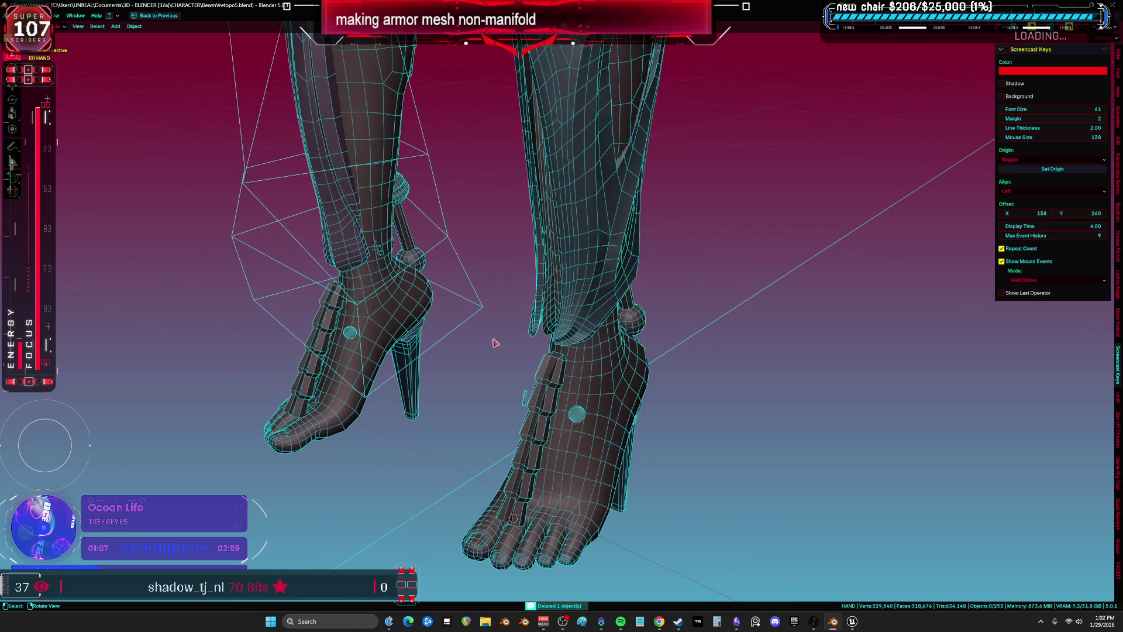
pyautogui.click(548, 305)
pyautogui.press('KP_Decimal')
pyautogui.moveTo(548, 306)
pyautogui.mouseDown(button='middle')
pyautogui.moveTo(548, 356)
pyautogui.moveTo(514, 332)
pyautogui.moveTo(538, 341)
pyautogui.moveTo(525, 359)
pyautogui.mouseUp(button='middle')
# Unhide all objects and enter Edit Mode on the boot mesh
pyautogui.hotkey('alt', 'h')
pyautogui.hotkey('shift', 'alt', 'z')
pyautogui.click(513, 393)
pyautogui.press('Tab')
pyautogui.hotkey('shift', 'alt', 'z')
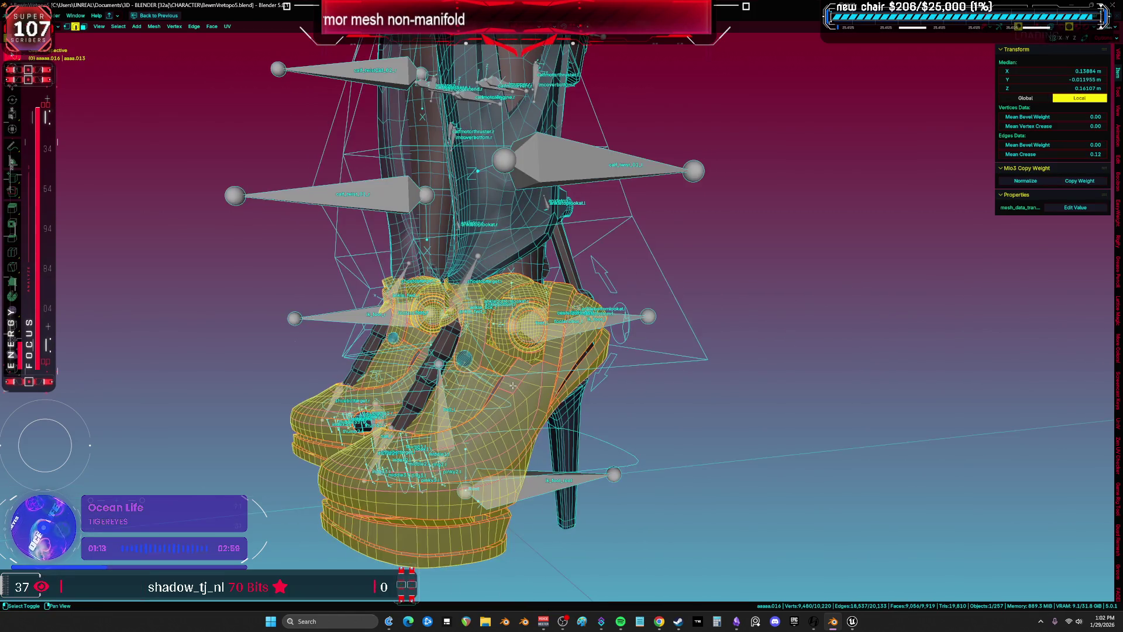
# Unwrap the entire boot mesh with Minimum Stretch and inspect its UV islands full-screen
pyautogui.press('a')
pyautogui.press('u')
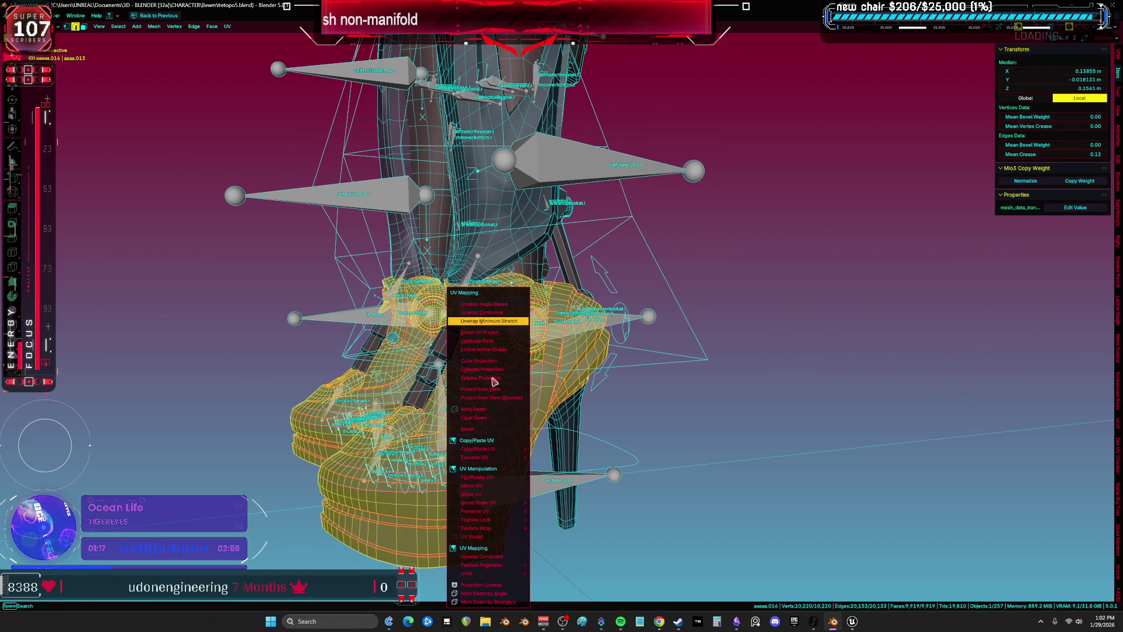
pyautogui.click(499, 321)
pyautogui.hotkey('ctrl', 'space')
pyautogui.hotkey('ctrl', 'space')
pyautogui.scroll(2, 479, 323)
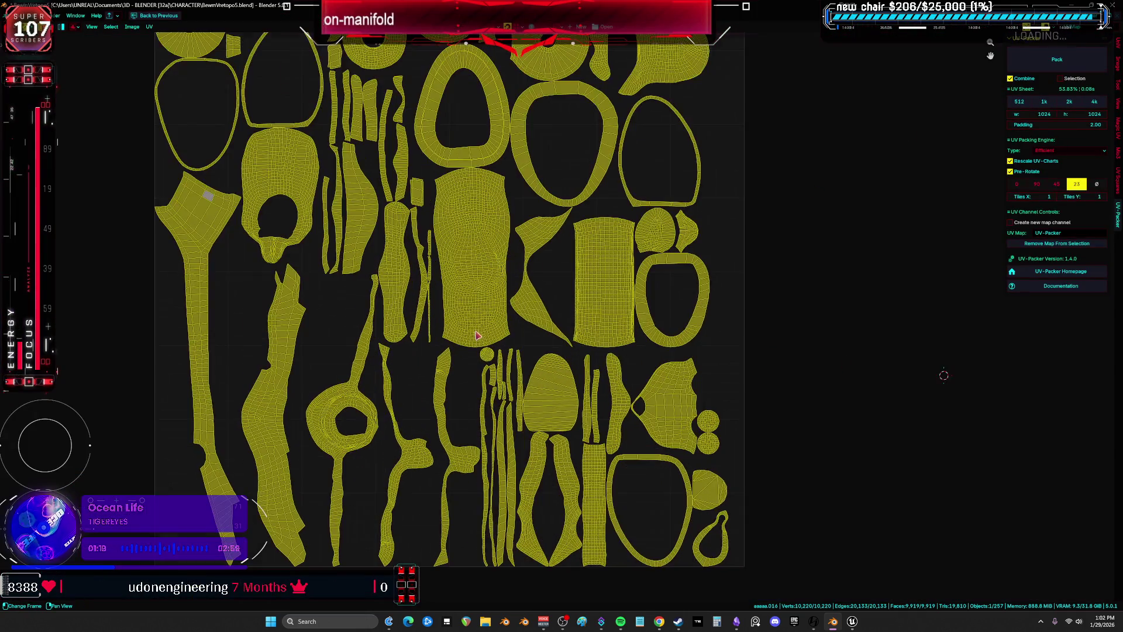
pyautogui.moveTo(479, 324)
pyautogui.mouseDown(button='middle')
pyautogui.moveTo(484, 332)
pyautogui.moveTo(496, 308)
pyautogui.mouseUp(button='middle')
pyautogui.hotkey('ctrl', 'z')
pyautogui.hotkey('ctrl', 'z')
pyautogui.hotkey('ctrl', 'space')
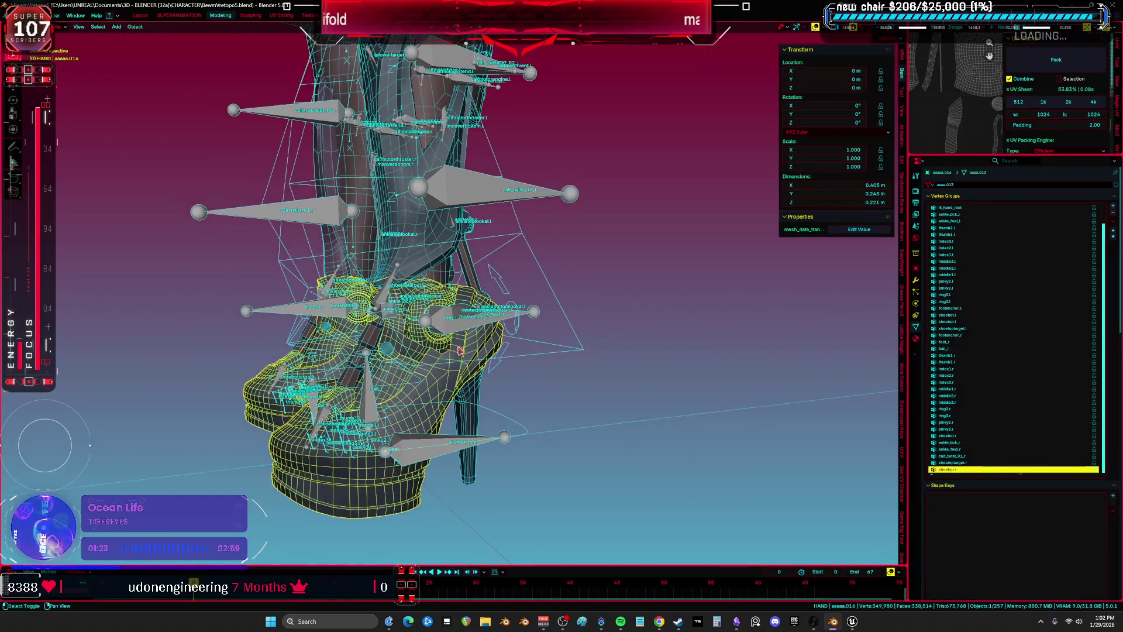
# Hide the shoe, then delete the foot Cylinder, the Root armature and both leg lattice helpers
pyautogui.press('h')
pyautogui.click(437, 351)
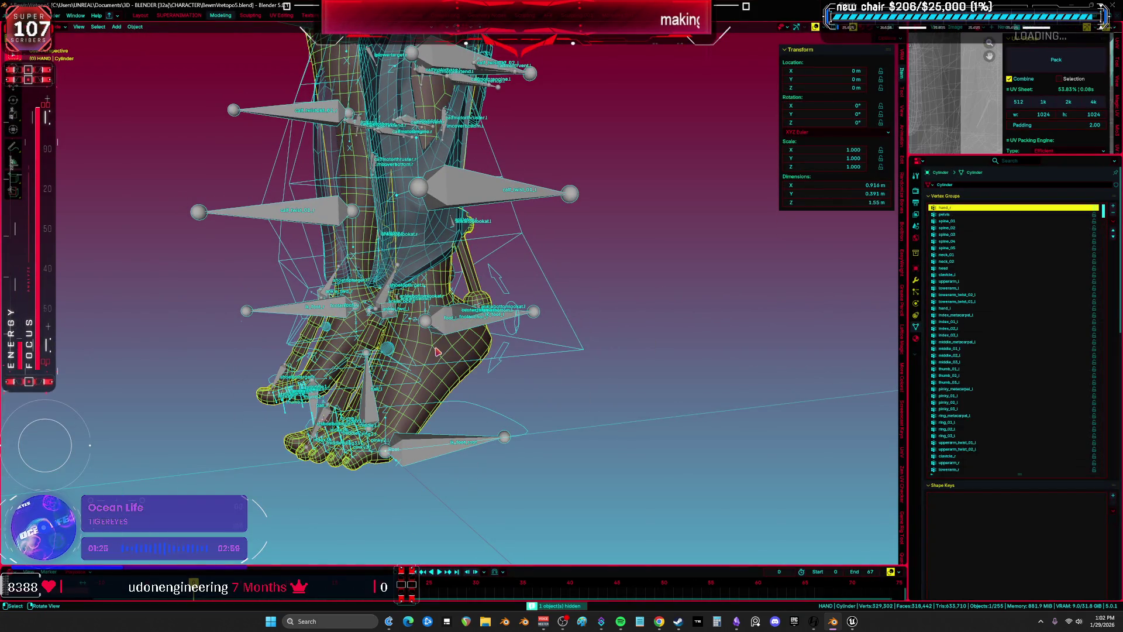
pyautogui.press('Delete')
pyautogui.moveTo(436, 351); pyautogui.dragTo(479, 384, button='middle')
pyautogui.click(478, 384)
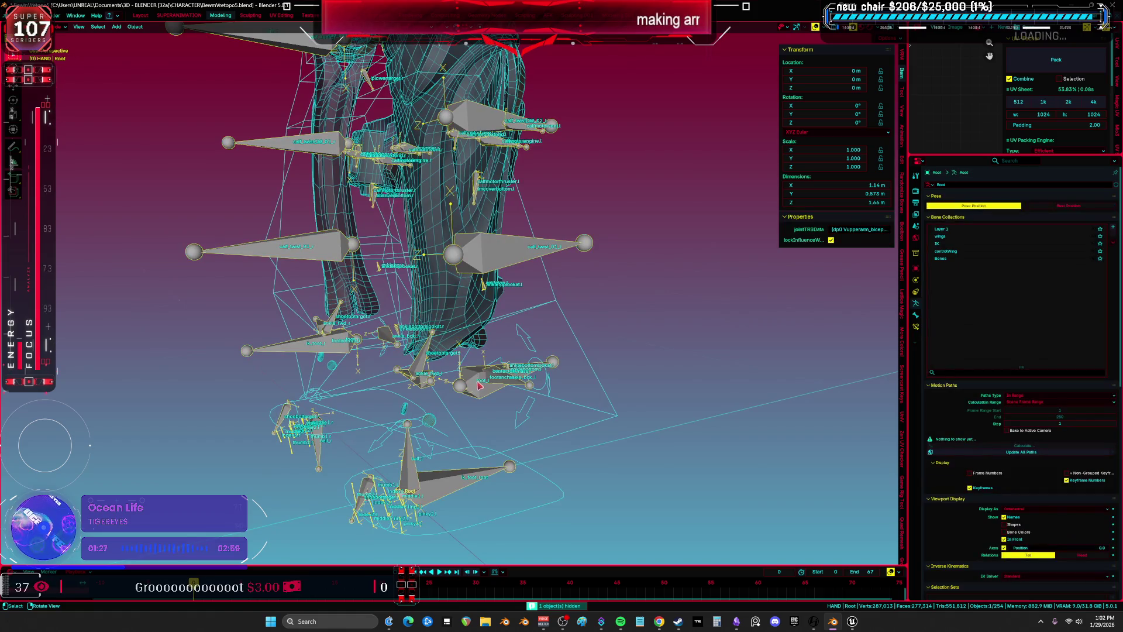
pyautogui.press('Delete')
pyautogui.click(507, 381)
pyautogui.press('Delete')
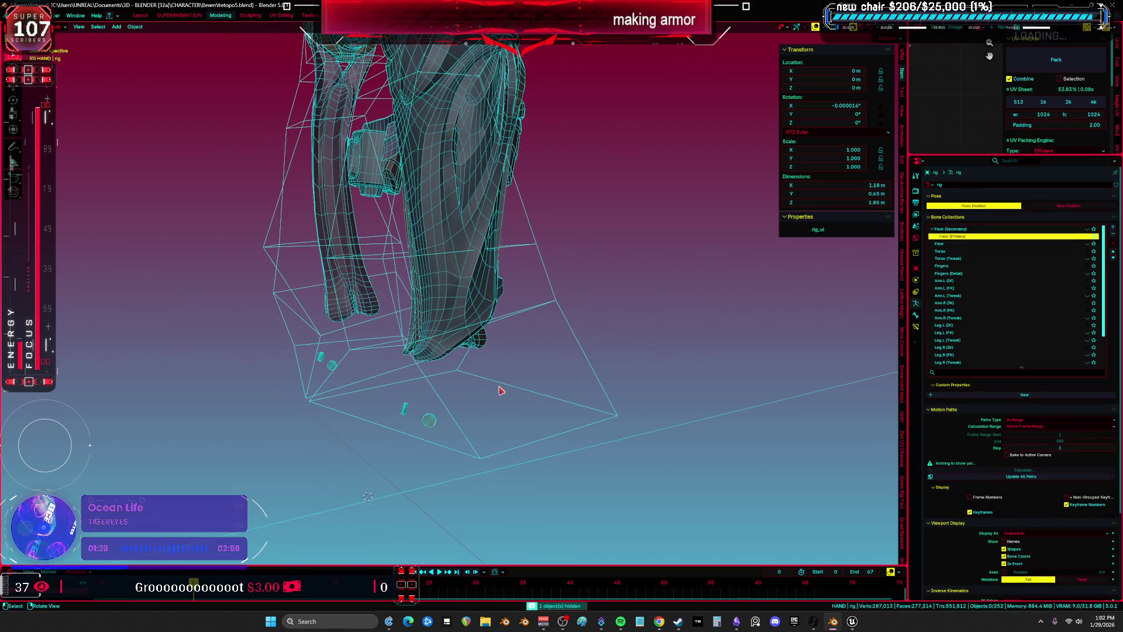
pyautogui.click(503, 384)
pyautogui.press('Delete')
# In DS_Calf's Edit Mode, pick an edge in the UV layout and mark it as a seam
pyautogui.click(441, 334)
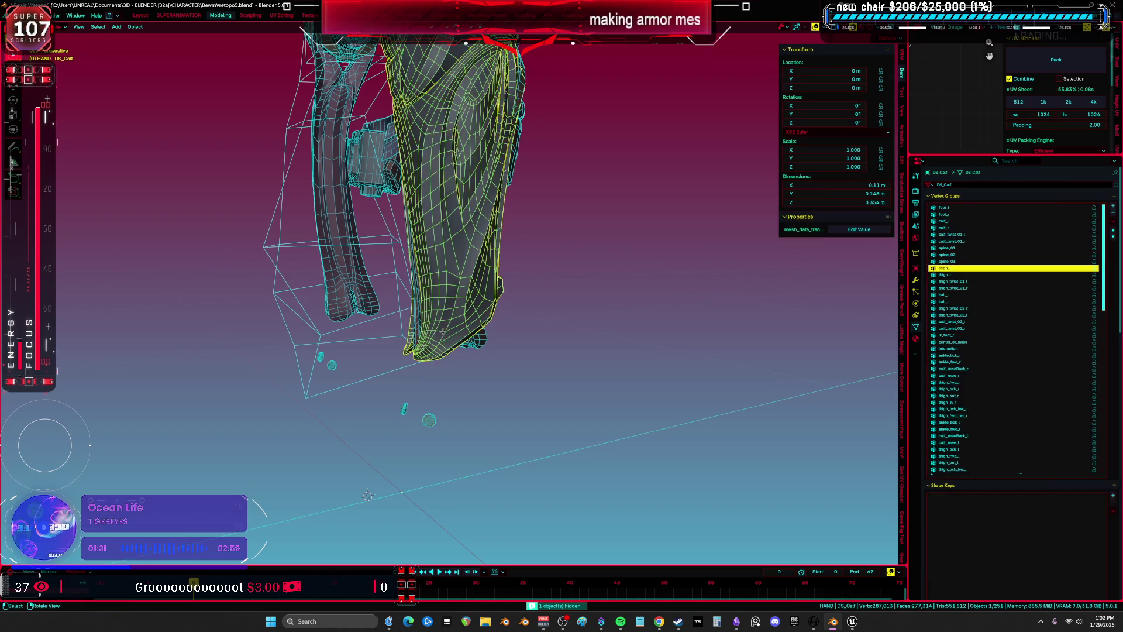
pyautogui.press('Tab')
pyautogui.hotkey('shift', 'F10')
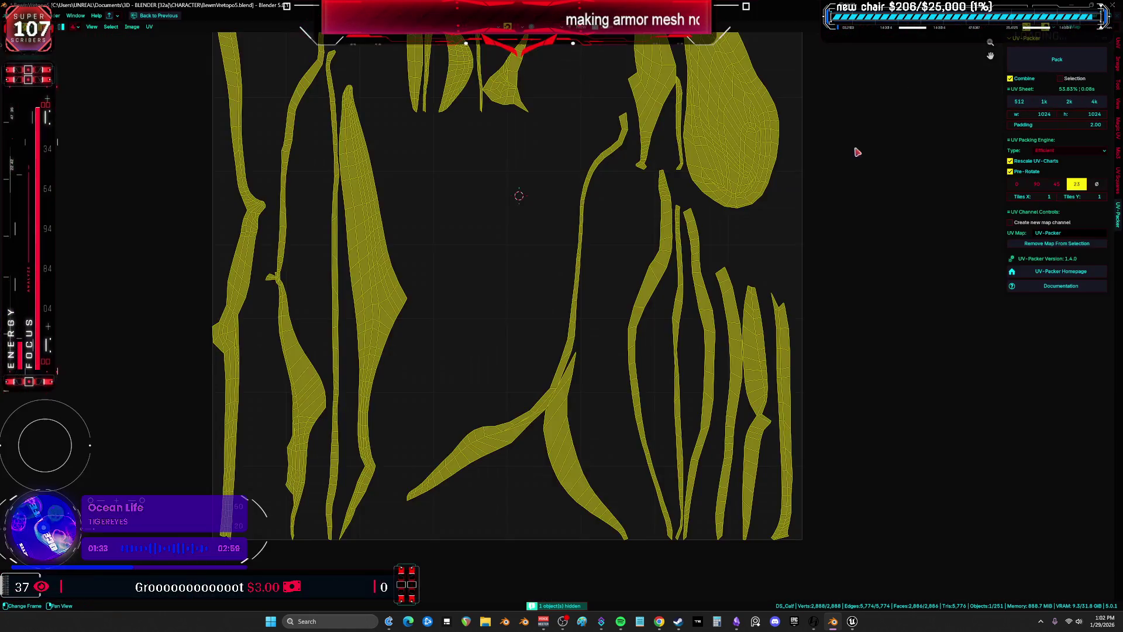
pyautogui.scroll(4, 616, 331)
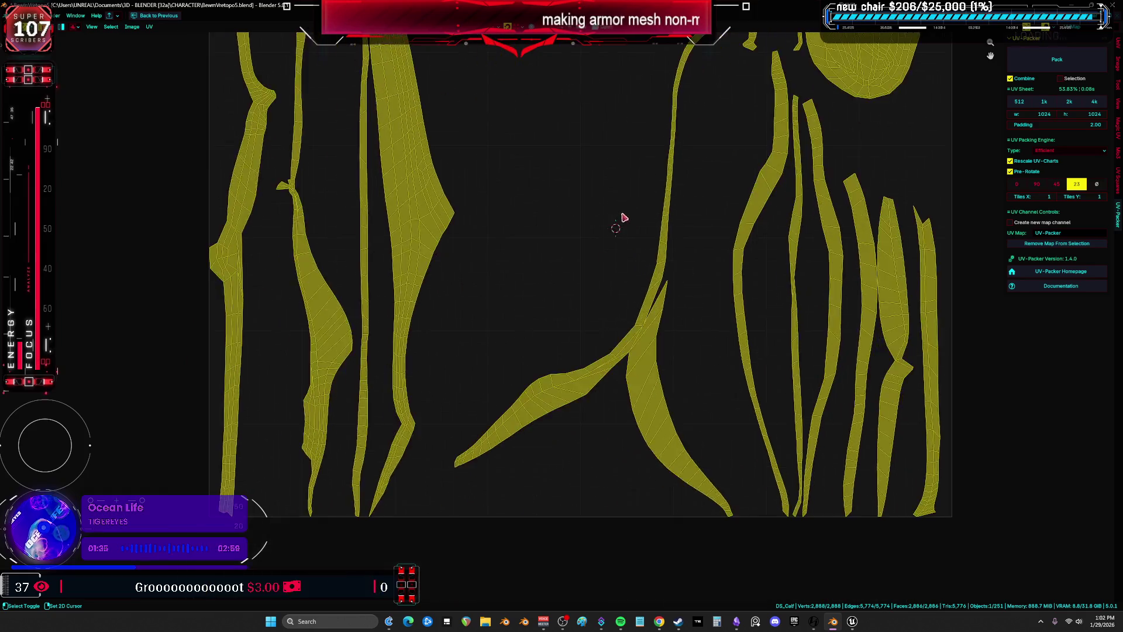
pyautogui.scroll(3, 619, 221)
pyautogui.click(658, 431)
pyautogui.hotkey('ctrl', 'space')
pyautogui.rightClick(439, 334)
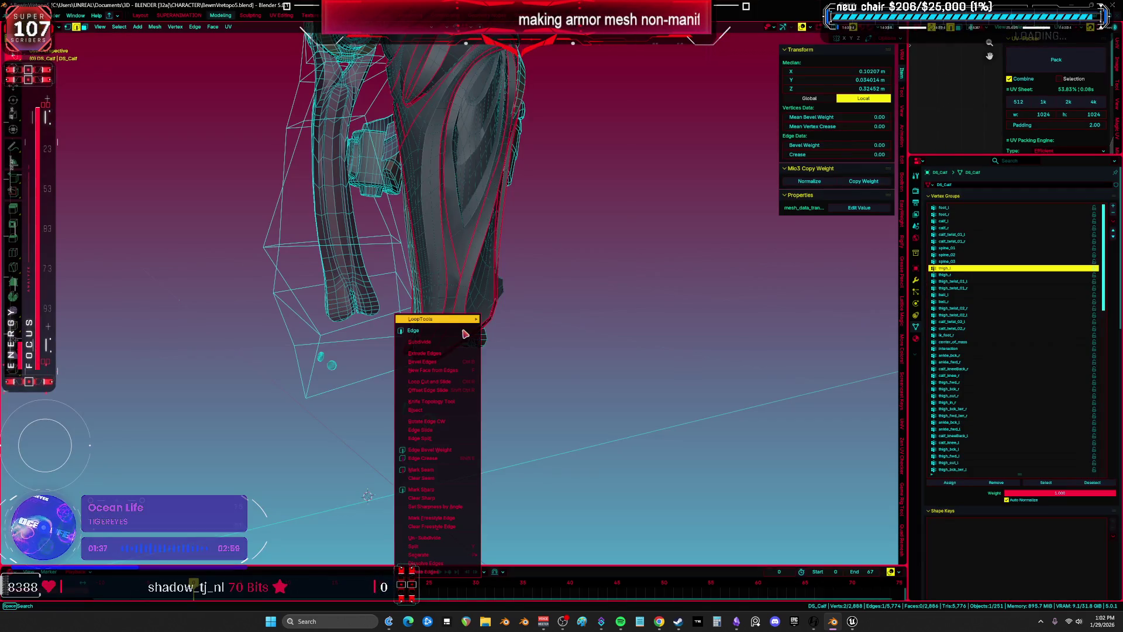
pyautogui.click(459, 471)
# Select all of DS_Calf, unwrap it, and inspect the new UV layout full-screen
pyautogui.press('a')
pyautogui.press('u')
pyautogui.click(443, 308)
pyautogui.hotkey('ctrl', 'space')
pyautogui.scroll(-6, 734, 224)
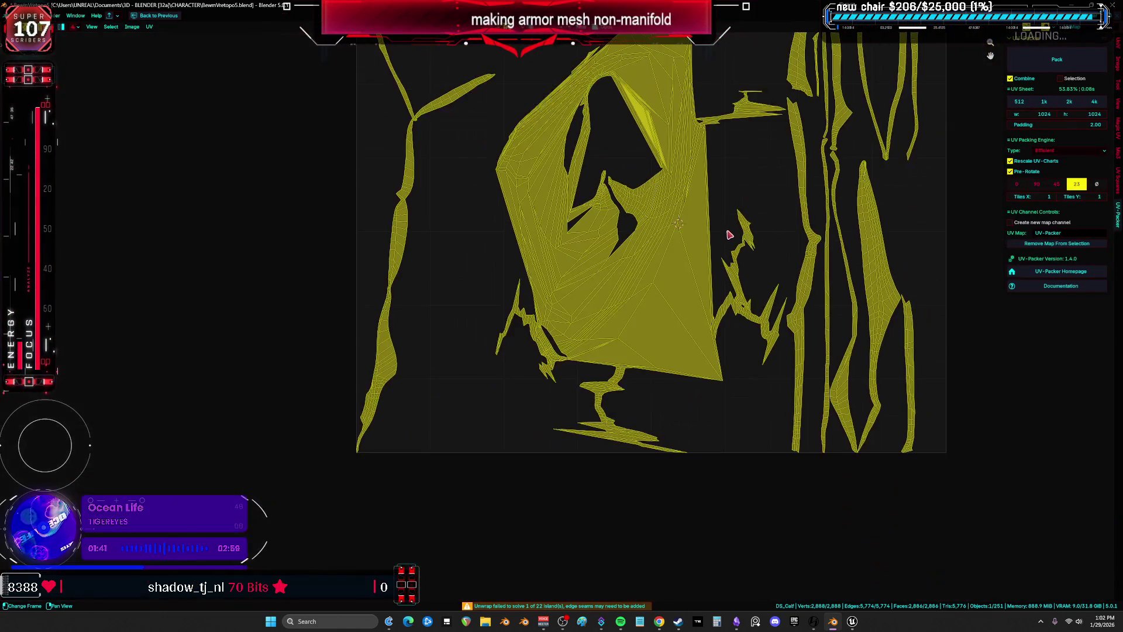
pyautogui.scroll(2, 614, 325)
pyautogui.scroll(3, 614, 325)
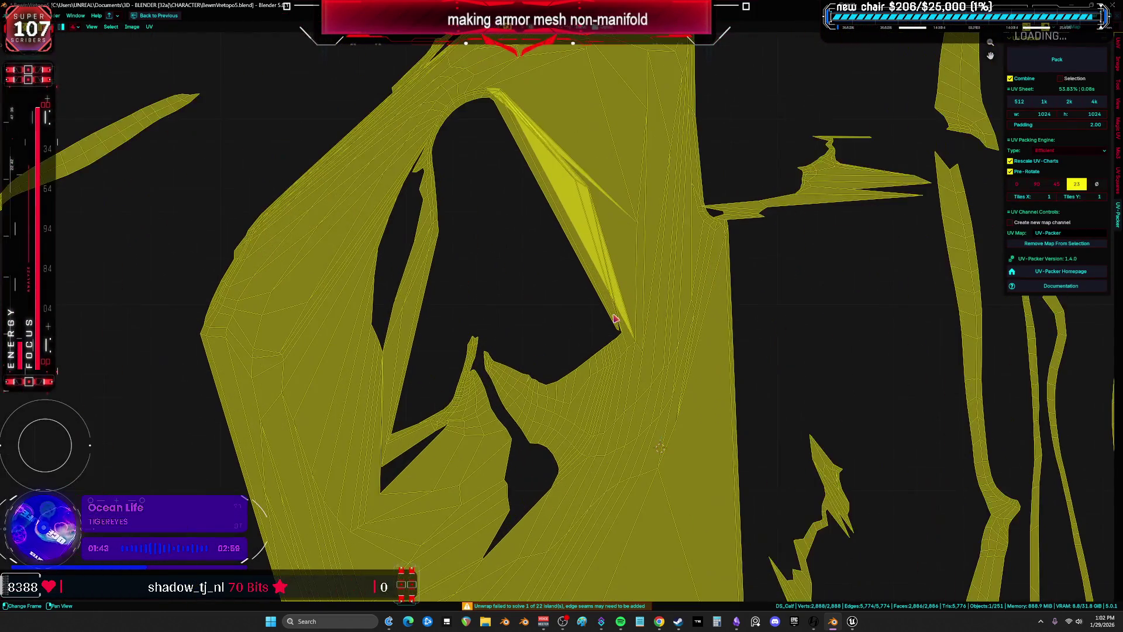
pyautogui.moveTo(511, 364)
pyautogui.mouseDown(button='middle')
pyautogui.moveTo(514, 462)
pyautogui.moveTo(483, 415)
pyautogui.moveTo(627, 141)
pyautogui.moveTo(626, 36)
pyautogui.moveTo(644, 47)
pyautogui.mouseUp(button='middle')
# Select an edge of the loop around the hole and re-unwrap the calf mesh
pyautogui.keyDown('shift'); pyautogui.rightClick(520, 456); pyautogui.keyUp('shift')
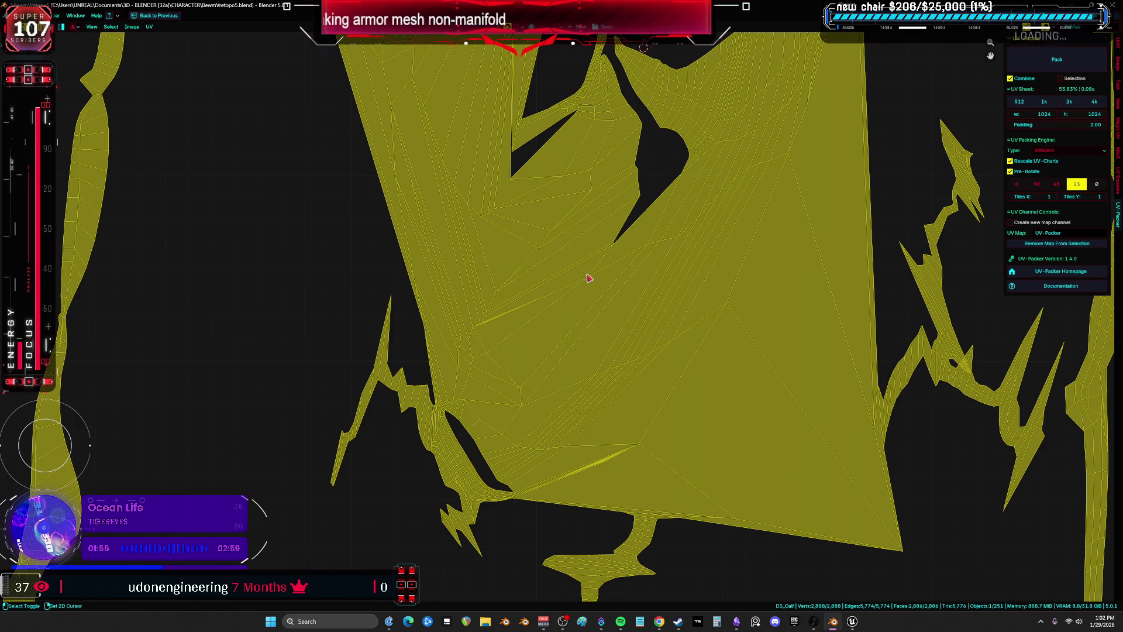
pyautogui.scroll(3, 588, 278)
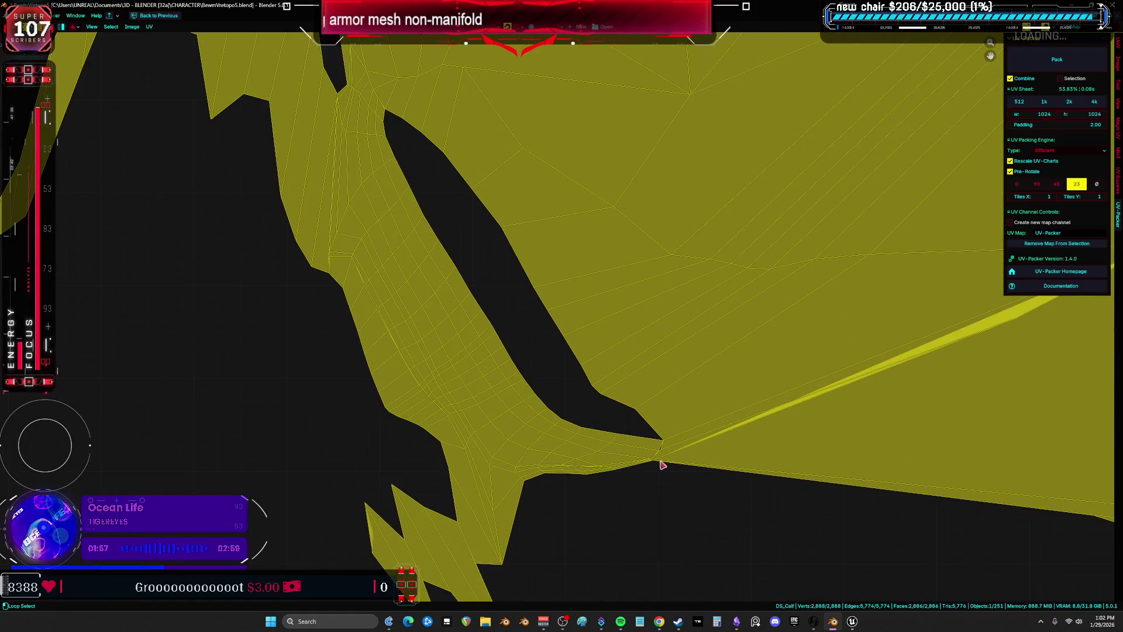
pyautogui.keyDown('alt'); pyautogui.click(661, 465); pyautogui.keyUp('alt')
pyautogui.scroll(5, 667, 445)
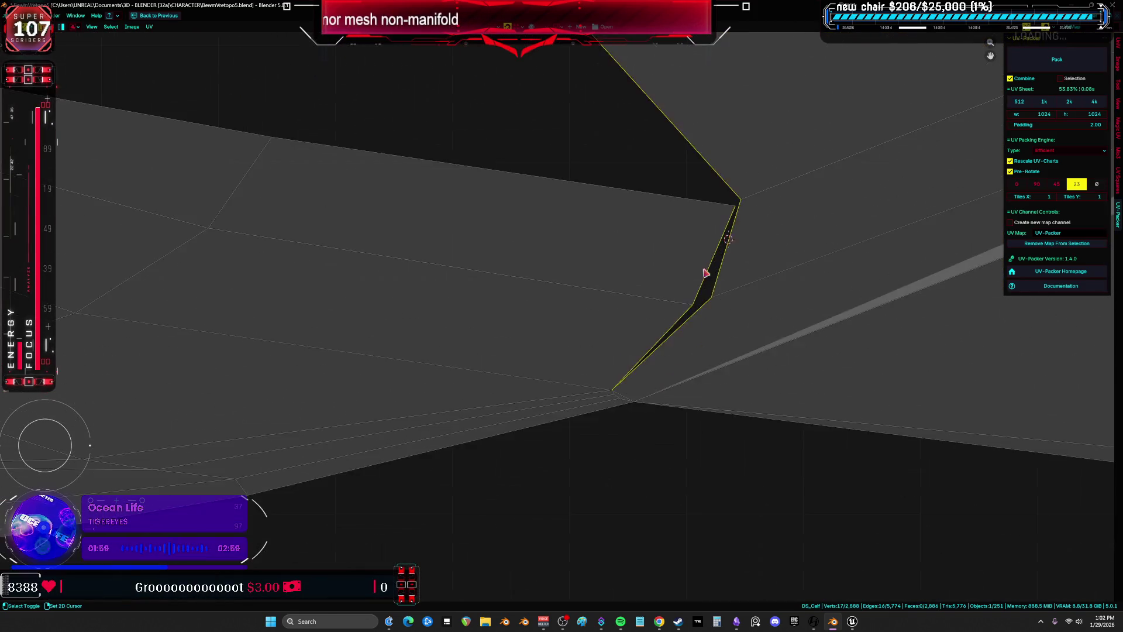
pyautogui.scroll(3, 669, 316)
pyautogui.click(579, 477)
pyautogui.press('u')
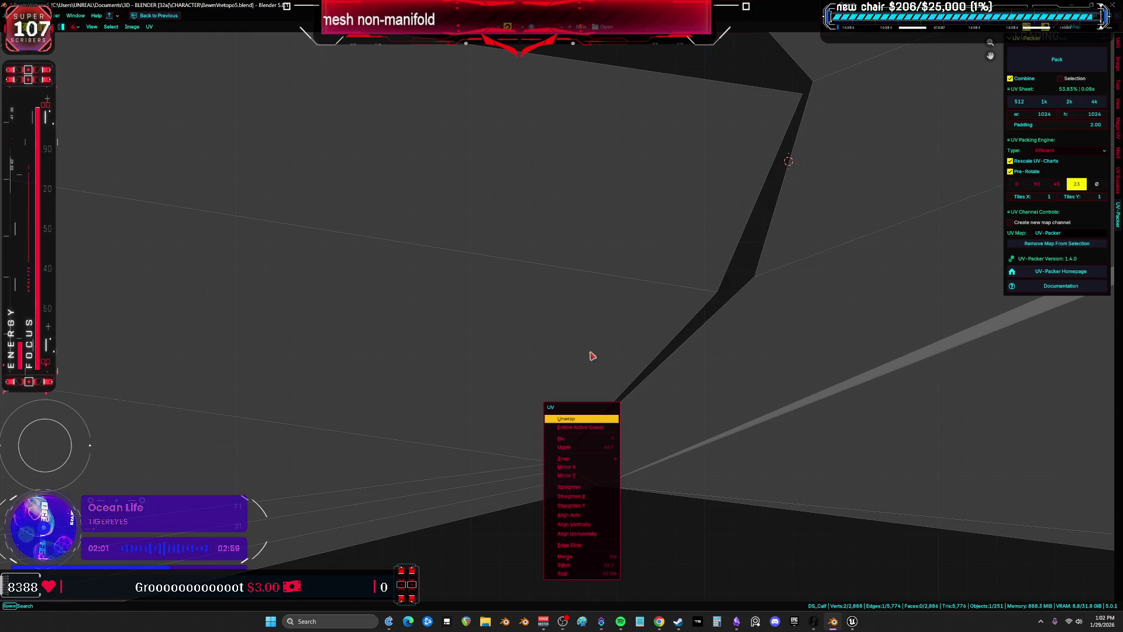
pyautogui.hotkey('ctrl', 'pageup')
pyautogui.press('u')
pyautogui.click(467, 241)
# Select a connected UV island and locate it on the thigh armor piece
pyautogui.hotkey('shift', 'F10')
pyautogui.scroll(-5, 754, 222)
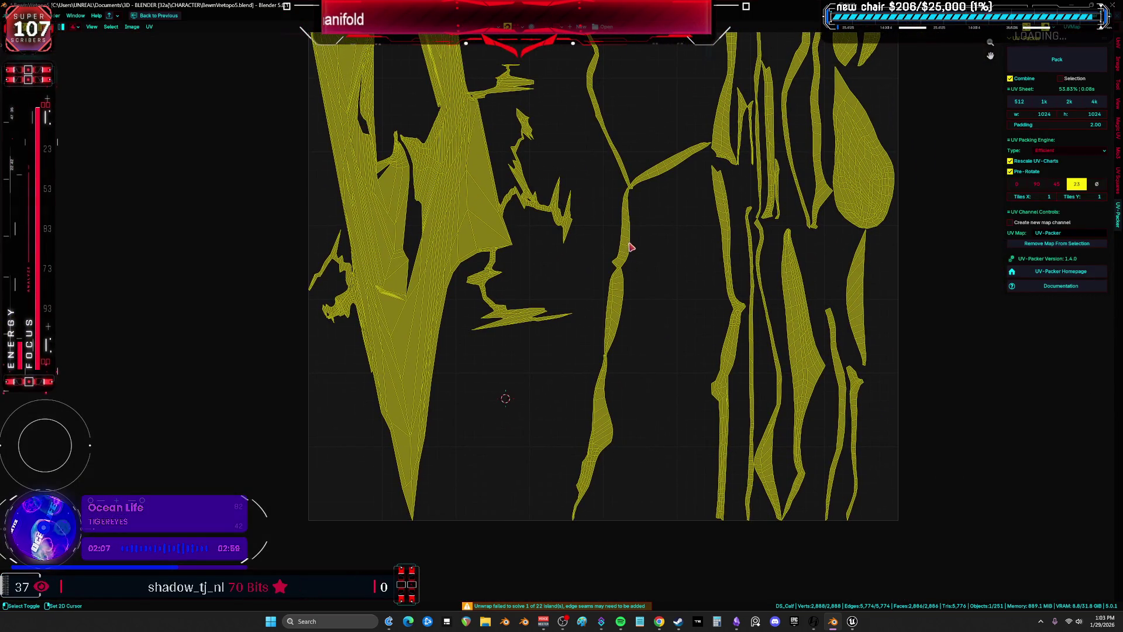
pyautogui.keyDown('ctrl'); pyautogui.scroll(3, 617, 314); pyautogui.keyUp('ctrl')
pyautogui.hotkey('alt', 'a')
pyautogui.press('l')
pyautogui.hotkey('ctrl', 'space')
pyautogui.moveTo(619, 308); pyautogui.dragTo(444, 261, button='middle')
pyautogui.hotkey('ctrl', 'space')
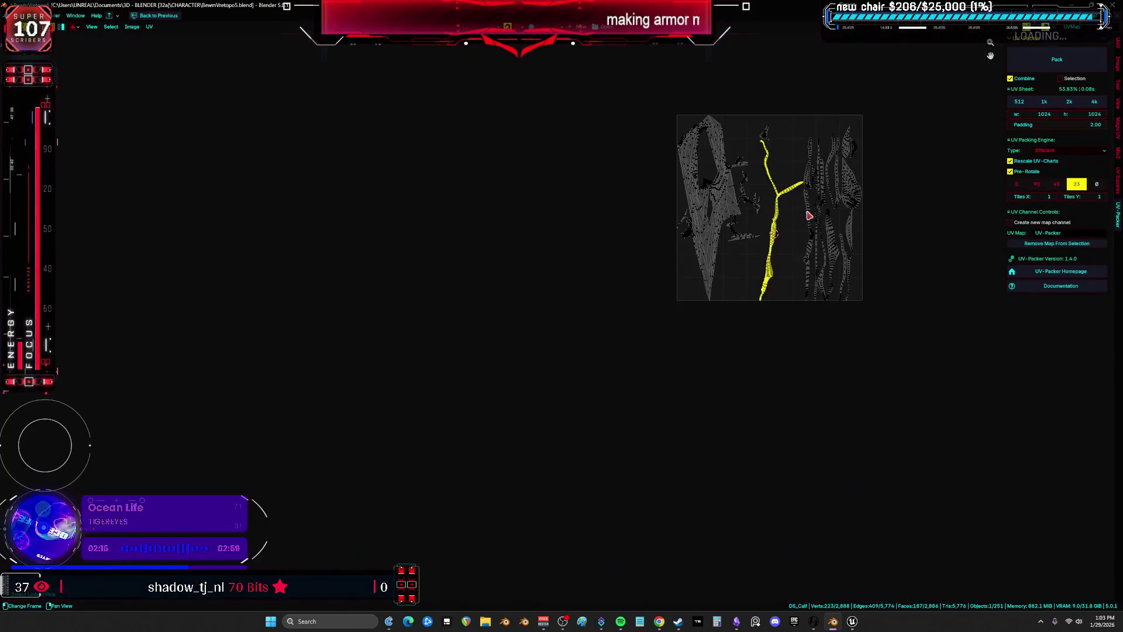
pyautogui.hotkey('ctrl', 'space')
# Switch to Material Preview shading and mark a seam on the thigh armor opening's edge
pyautogui.moveTo(702, 218)
pyautogui.mouseDown(button='middle')
pyautogui.moveTo(587, 213)
pyautogui.moveTo(544, 287)
pyautogui.mouseUp(button='middle')
pyautogui.click(535, 300)
pyautogui.press('z')
pyautogui.click(543, 389)
pyautogui.moveTo(542, 390); pyautogui.dragTo(528, 336, button='middle')
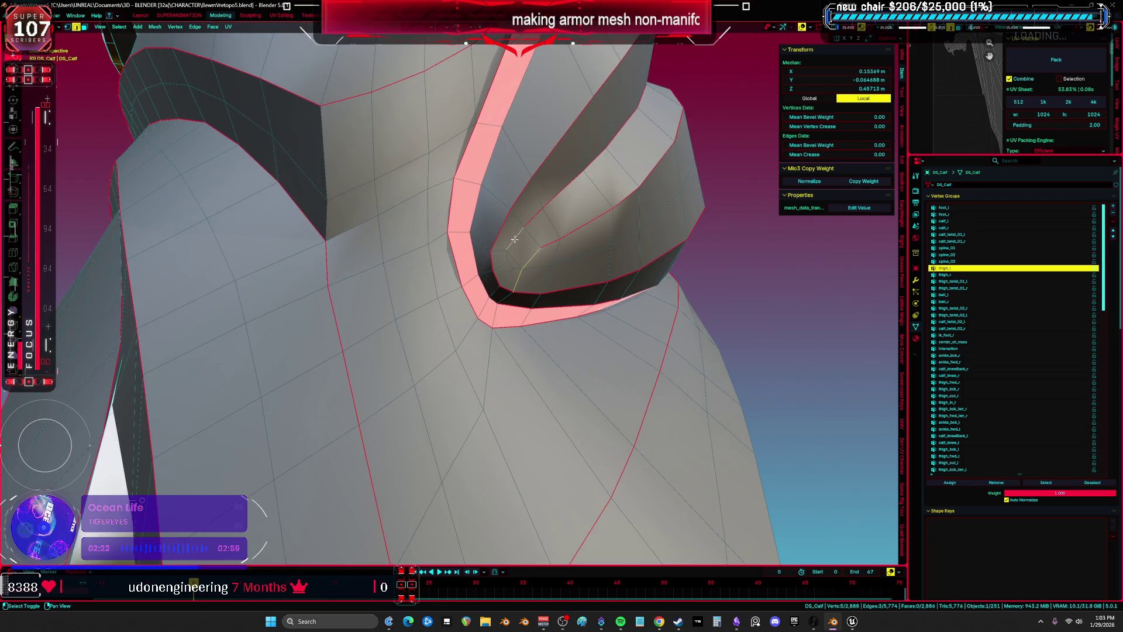
pyautogui.click(550, 243)
pyautogui.moveTo(550, 244)
pyautogui.mouseDown(button='middle')
pyautogui.moveTo(402, 363)
pyautogui.moveTo(417, 342)
pyautogui.moveTo(430, 353)
pyautogui.mouseUp(button='middle')
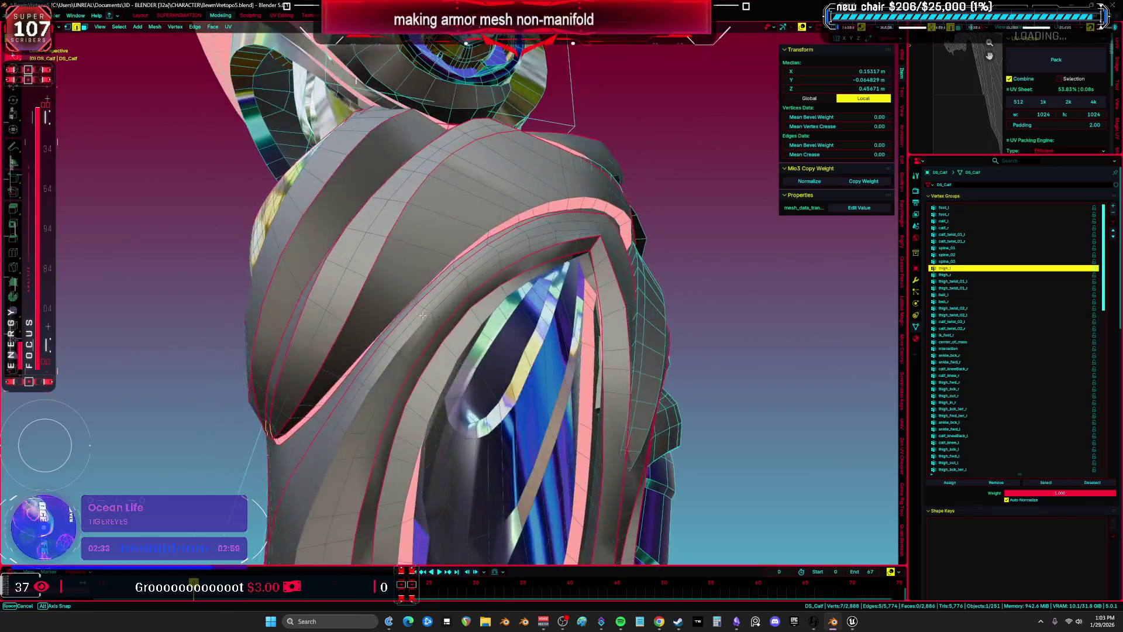
pyautogui.moveTo(421, 309)
pyautogui.mouseDown(button='middle')
pyautogui.moveTo(432, 256)
pyautogui.moveTo(595, 287)
pyautogui.moveTo(576, 223)
pyautogui.mouseUp(button='middle')
# Slide a vertex along its edge on the armor, then select a single armor vertex
pyautogui.press('g')
pyautogui.press('g')
pyautogui.click(572, 269)
pyautogui.press('g')
pyautogui.press('Escape')
pyautogui.press('a')
pyautogui.moveTo(569, 296)
pyautogui.mouseDown(button='middle')
pyautogui.moveTo(494, 252)
pyautogui.moveTo(568, 263)
pyautogui.moveTo(494, 356)
pyautogui.mouseUp(button='middle')
pyautogui.click(568, 262)
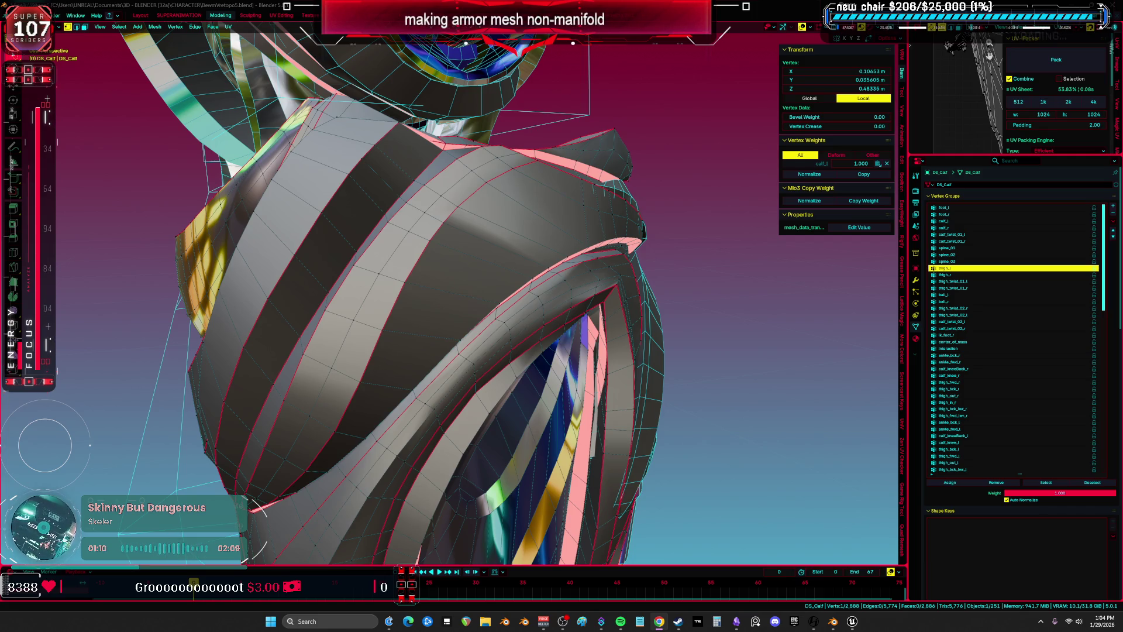
# Select an edge path around the armor leg's inner opening and return to object mode
pyautogui.moveTo(526, 351)
pyautogui.mouseDown(button='middle')
pyautogui.moveTo(575, 362)
pyautogui.moveTo(514, 332)
pyautogui.moveTo(489, 346)
pyautogui.moveTo(483, 322)
pyautogui.moveTo(478, 301)
pyautogui.moveTo(531, 198)
pyautogui.moveTo(549, 329)
pyautogui.moveTo(618, 365)
pyautogui.moveTo(461, 318)
pyautogui.moveTo(528, 313)
pyautogui.moveTo(514, 319)
pyautogui.moveTo(547, 335)
pyautogui.mouseUp(button='middle')
pyautogui.keyDown('shift'); pyautogui.click(478, 301); pyautogui.keyUp('shift')
pyautogui.keyDown('ctrl'); pyautogui.click(479, 301); pyautogui.keyUp('ctrl')
pyautogui.scroll(3, 479, 301)
pyautogui.press('Tab')
pyautogui.press('Tab')
# Slide a vertex on the calf's lower edge, then orbit around to review the calf
pyautogui.scroll(4, 511, 320)
pyautogui.click(546, 336)
pyautogui.press('g')
pyautogui.press('g')
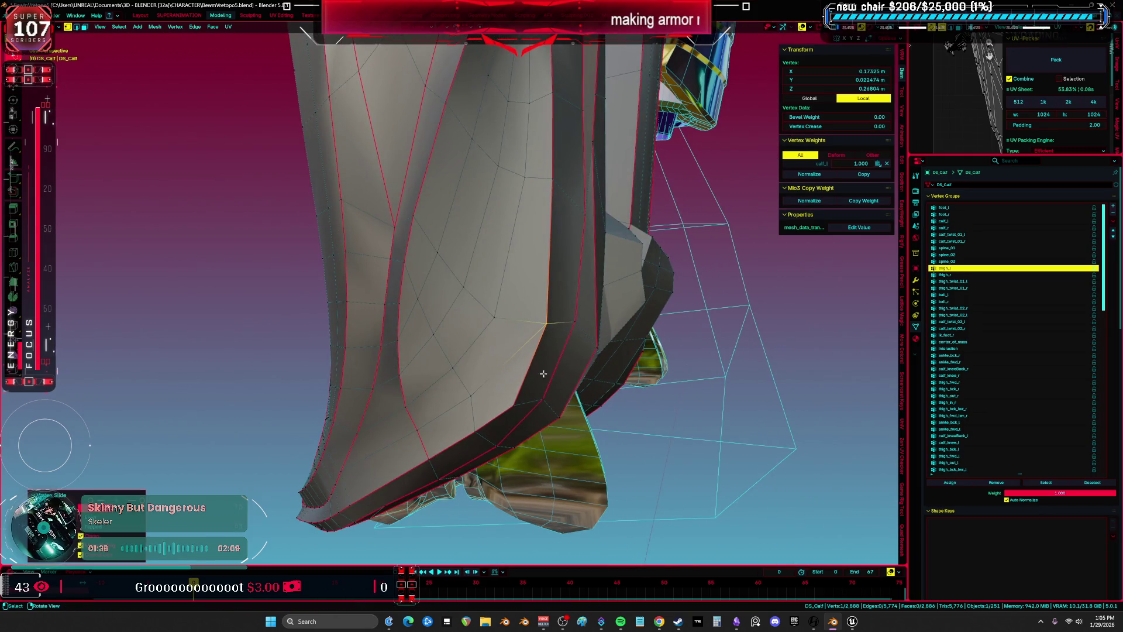
pyautogui.click(526, 397)
pyautogui.moveTo(526, 396)
pyautogui.mouseDown(button='middle')
pyautogui.moveTo(584, 351)
pyautogui.moveTo(594, 369)
pyautogui.moveTo(678, 397)
pyautogui.moveTo(520, 326)
pyautogui.moveTo(539, 301)
pyautogui.mouseUp(button='middle')
pyautogui.scroll(5, 590, 345)
# Change the calf's shading and remove its custom_normal attribute in Object Data Attributes
pyautogui.click(519, 327)
pyautogui.press('Tab')
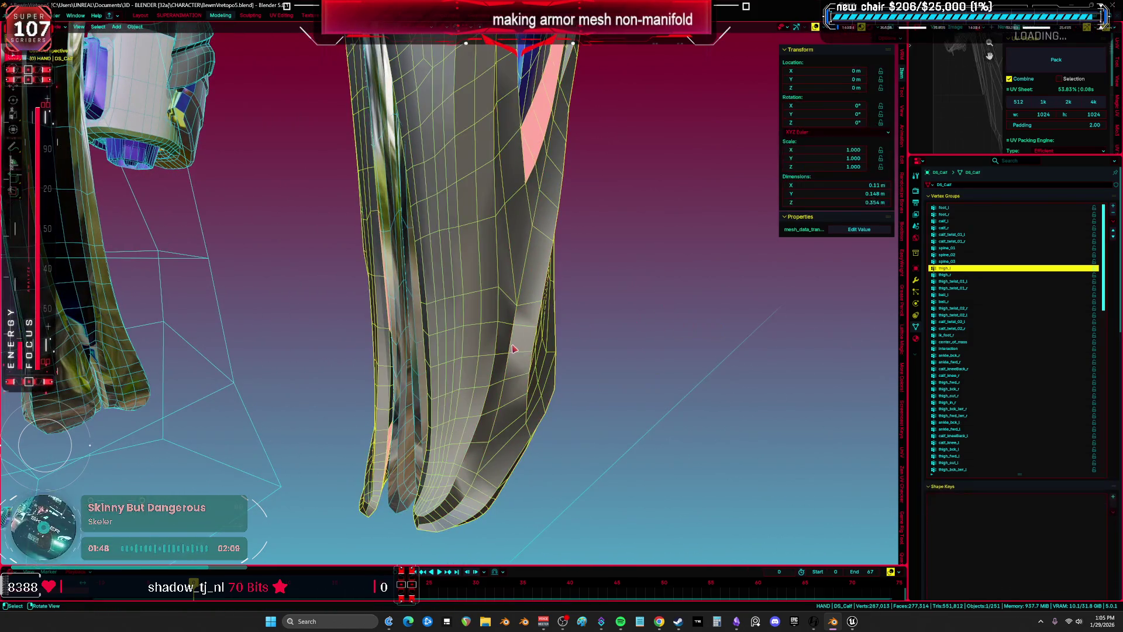
pyautogui.rightClick(509, 345)
pyautogui.click(510, 351)
pyautogui.keyDown('shift'); pyautogui.moveTo(509, 351); pyautogui.dragTo(916, 381, button='middle'); pyautogui.keyUp('shift')
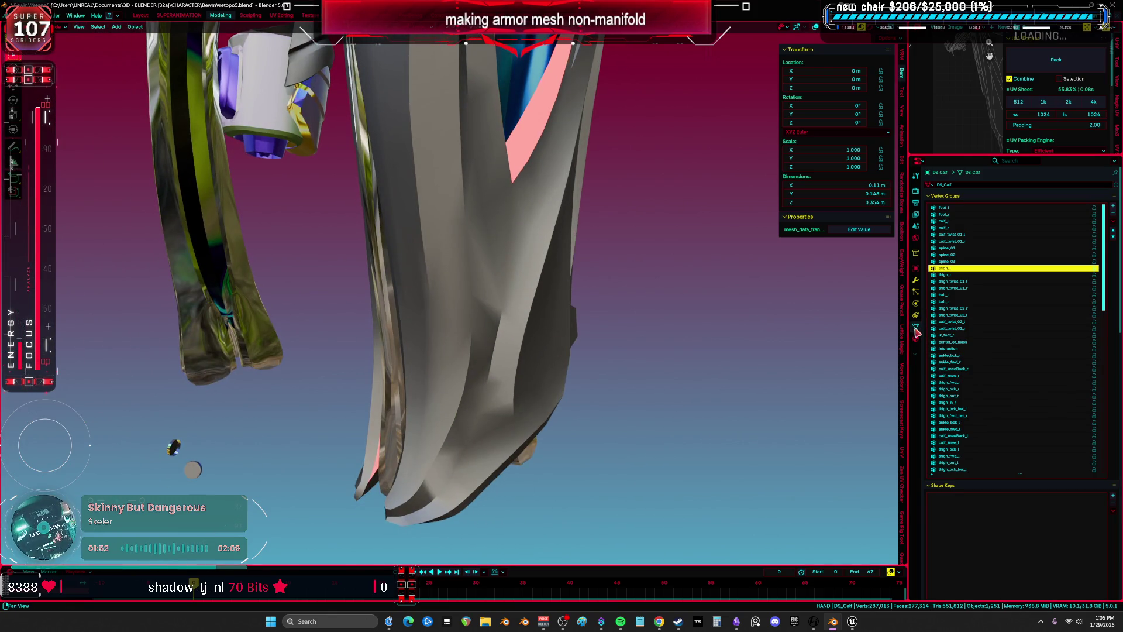
pyautogui.scroll(-15, 994, 468)
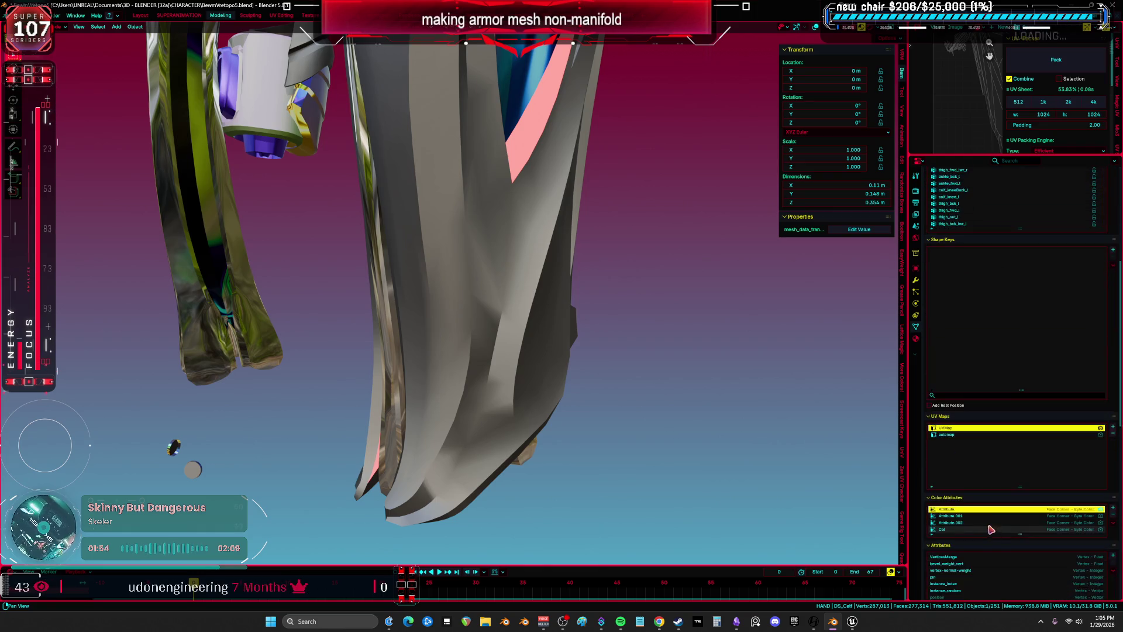
pyautogui.scroll(-5, 994, 462)
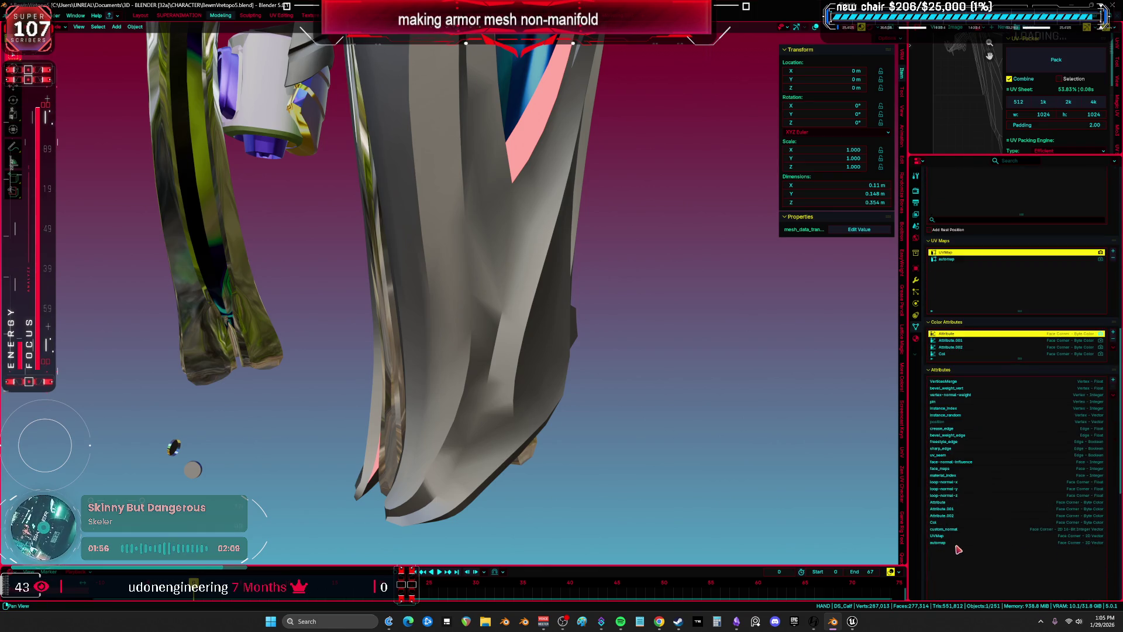
pyautogui.click(954, 530)
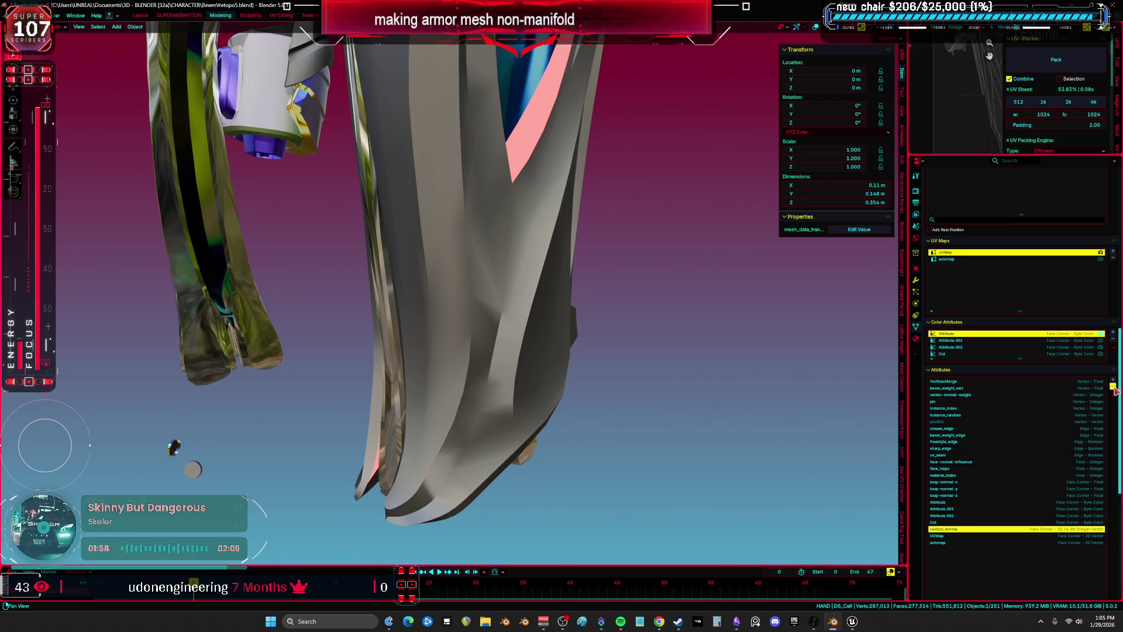
pyautogui.click(1113, 387)
# Apply Shade Auto Smooth to the DS_Calf armor
pyautogui.moveTo(552, 369); pyautogui.dragTo(546, 363, button='middle')
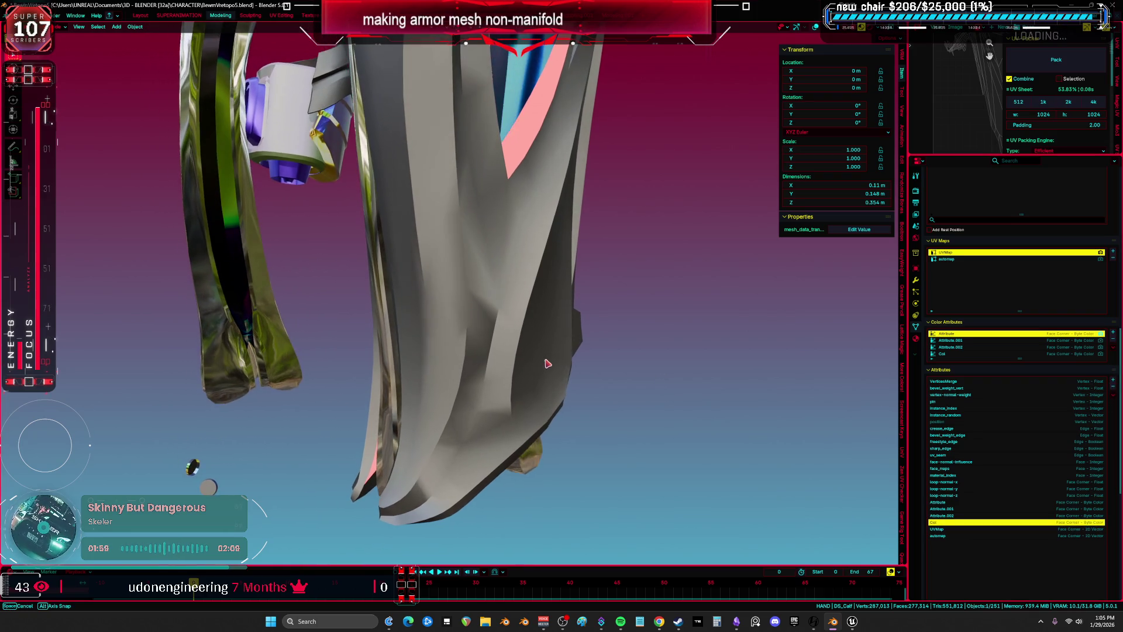
pyautogui.rightClick(489, 332)
pyautogui.click(490, 333)
pyautogui.moveTo(538, 325); pyautogui.dragTo(521, 319, button='middle')
# Reset the calf's normal vectors and recalculate them outside, checking shading without overlays
pyautogui.press('Tab')
pyautogui.press('a')
pyautogui.hotkey('alt', 'n')
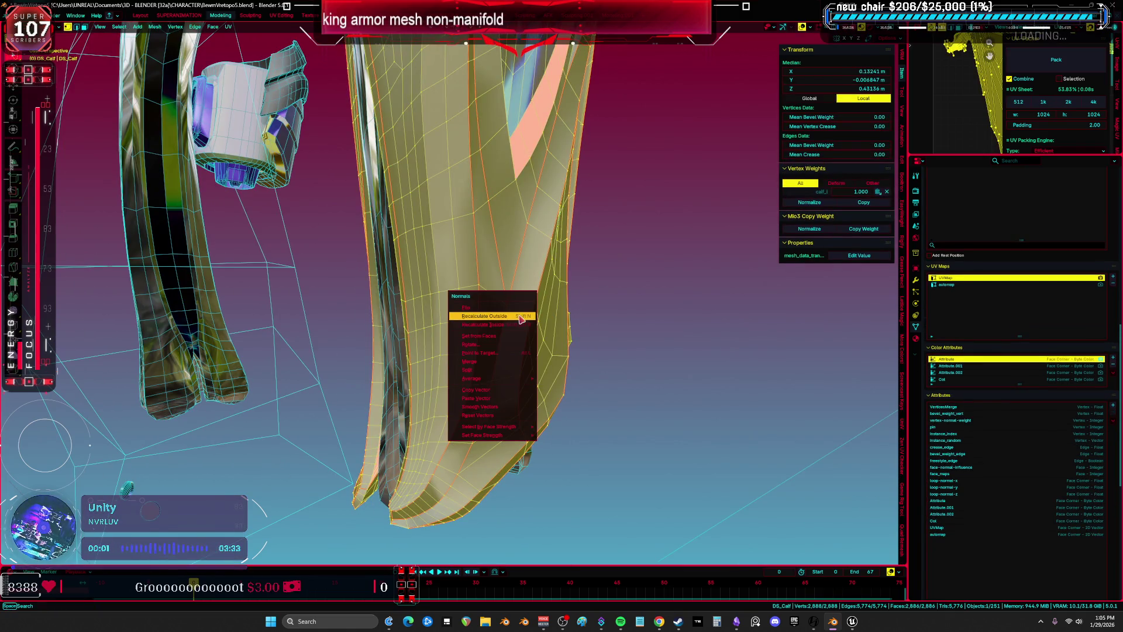
pyautogui.click(477, 415)
pyautogui.hotkey('shift', 'alt', 'z')
pyautogui.moveTo(550, 383); pyautogui.dragTo(539, 367, button='middle')
pyautogui.hotkey('shift', 'alt', 'z')
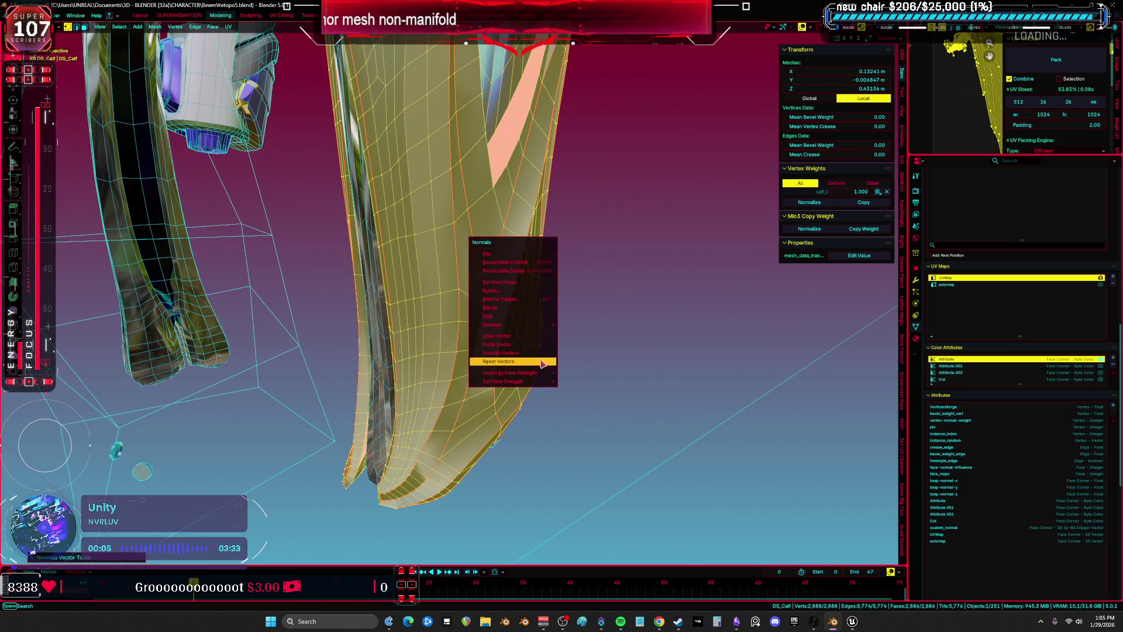
pyautogui.click(528, 265)
pyautogui.hotkey('shift', 'alt', 'z')
pyautogui.moveTo(528, 264)
pyautogui.mouseDown(button='middle')
pyautogui.moveTo(512, 334)
pyautogui.moveTo(543, 323)
pyautogui.moveTo(527, 323)
pyautogui.mouseUp(button='middle')
pyautogui.hotkey('shift', 'alt', 'z')
# Review the whole calf in solid and X-ray views, then return to object mode
pyautogui.click(488, 323)
pyautogui.hotkey('shift', 'v')
pyautogui.press('Escape')
pyautogui.press('Tab')
pyautogui.moveTo(652, 351)
pyautogui.mouseDown(button='middle')
pyautogui.moveTo(545, 336)
pyautogui.moveTo(553, 318)
pyautogui.moveTo(534, 306)
pyautogui.moveTo(569, 328)
pyautogui.moveTo(474, 385)
pyautogui.moveTo(470, 343)
pyautogui.moveTo(557, 370)
pyautogui.moveTo(664, 369)
pyautogui.moveTo(558, 310)
pyautogui.moveTo(711, 371)
pyautogui.mouseUp(button='middle')
pyautogui.press('Tab')
pyautogui.press('Tab')
pyautogui.press('a')
pyautogui.hotkey('shift', 'z')
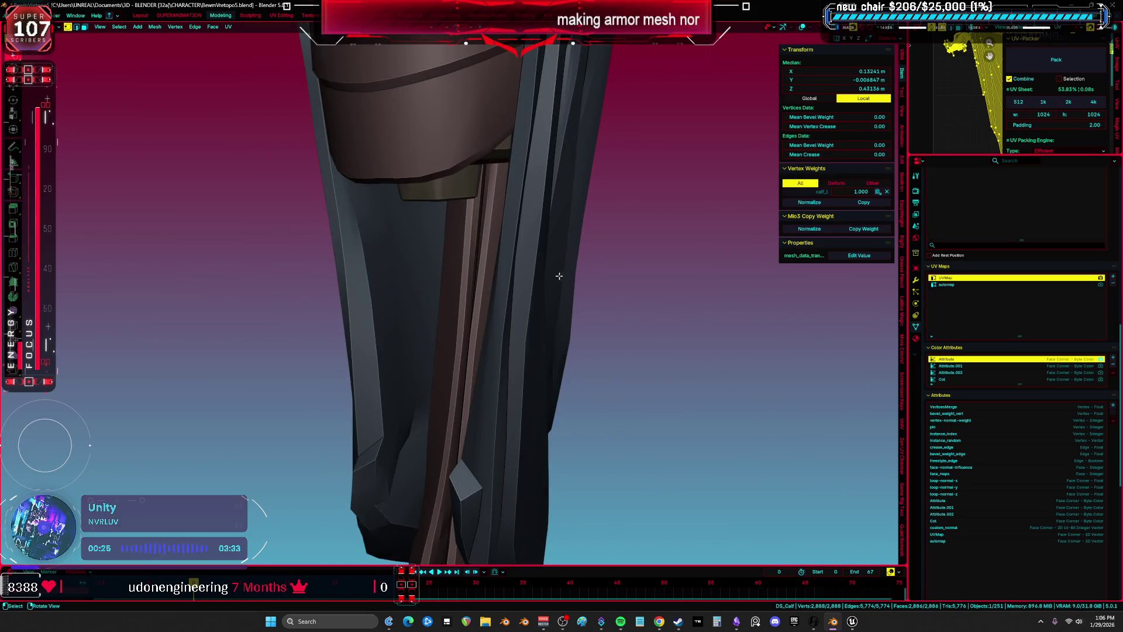
pyautogui.scroll(-6, 562, 278)
pyautogui.hotkey('shift', 'z')
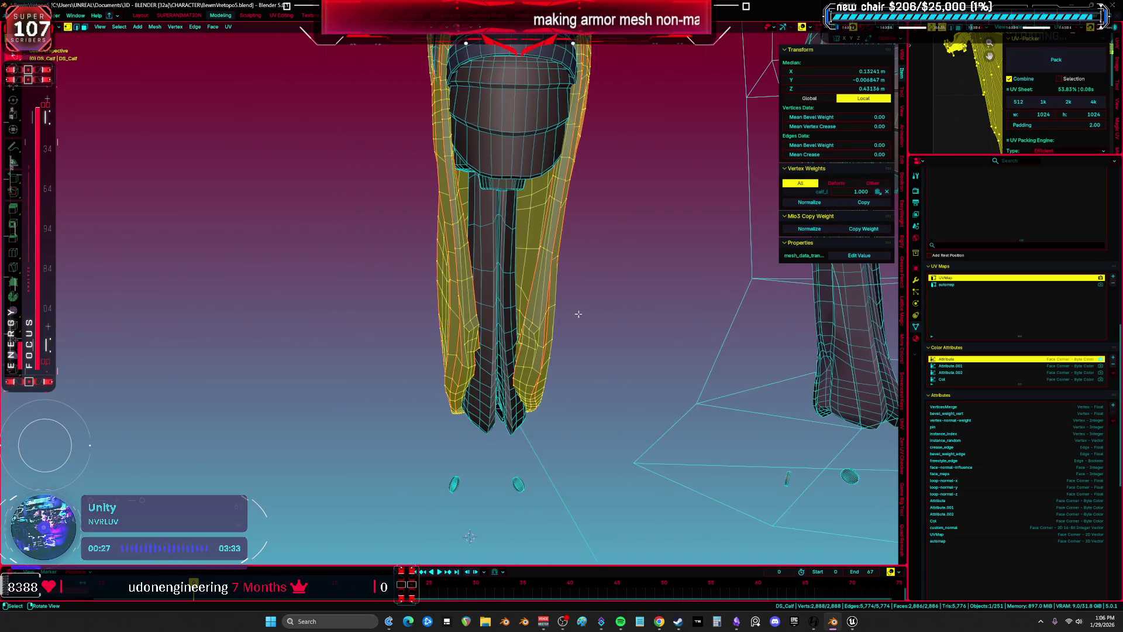
pyautogui.moveTo(577, 314); pyautogui.dragTo(575, 296, button='middle')
pyautogui.press('Tab')
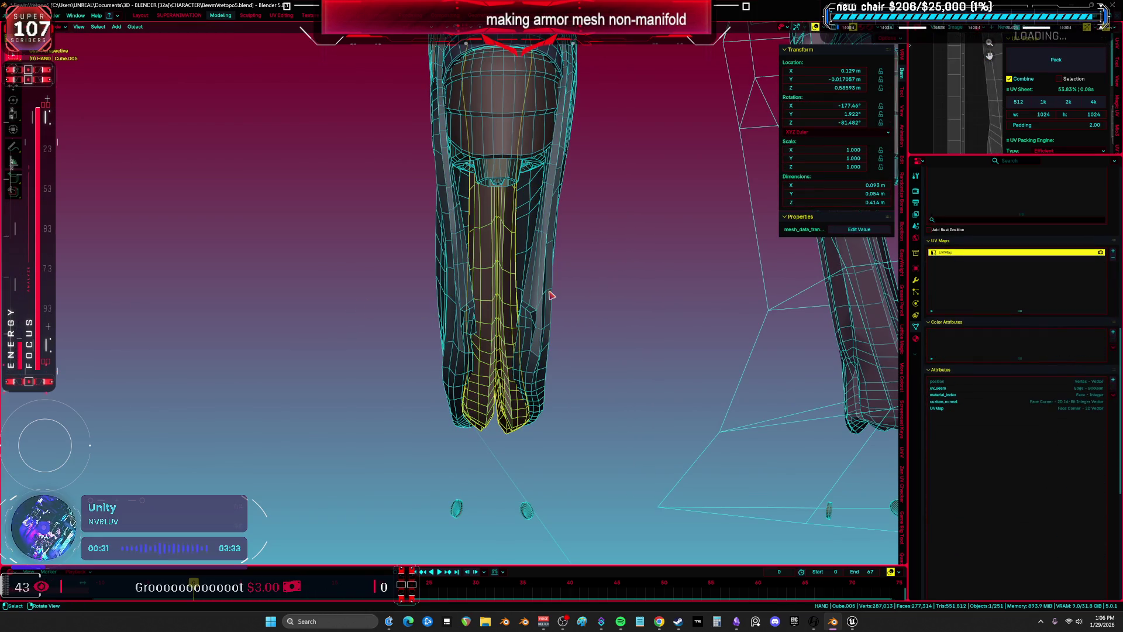
# Reveal the hidden objects, then select the rig armature and hide it
pyautogui.press('KP_5')
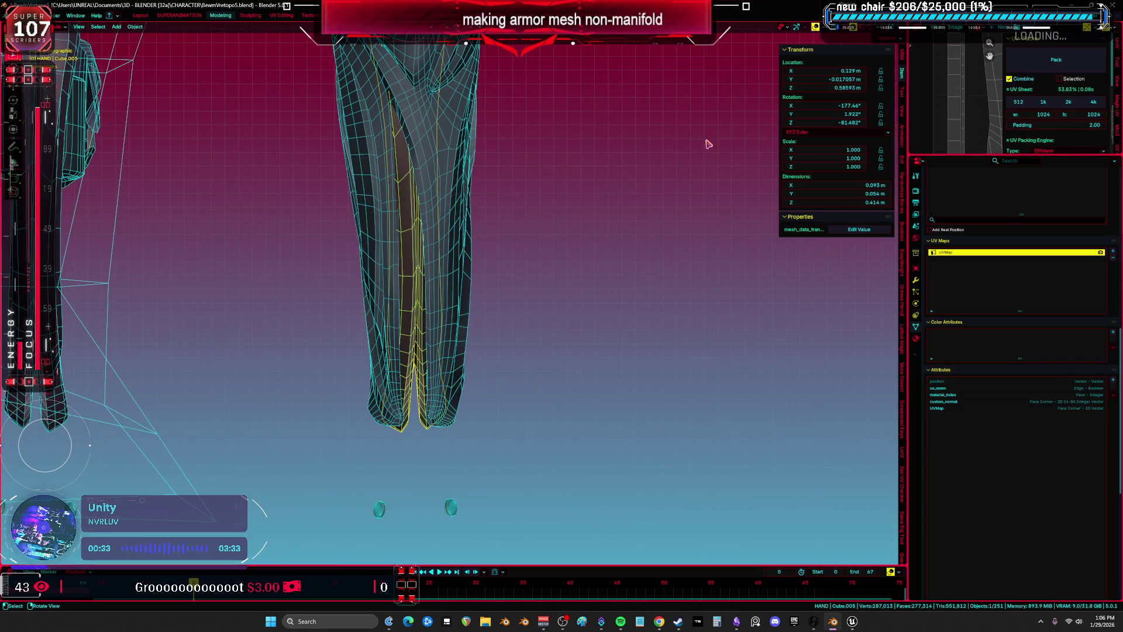
pyautogui.hotkey('alt', 'h')
pyautogui.scroll(-5, 579, 264)
pyautogui.hotkey('shift', 'z')
pyautogui.hotkey('shift', 'z')
pyautogui.click(537, 230)
pyautogui.click(532, 216)
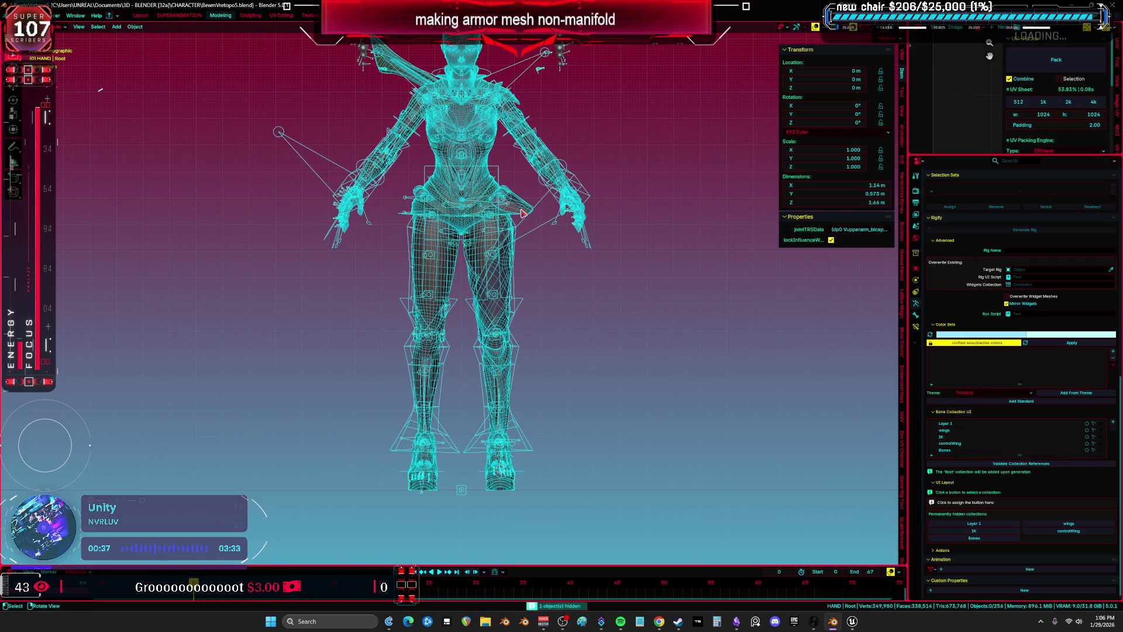
pyautogui.press('h')
# Move the thigh and calf armor pieces off to the right of the body
pyautogui.click(530, 210)
pyautogui.scroll(-2, 529, 211)
pyautogui.click(466, 298)
pyautogui.press('g')
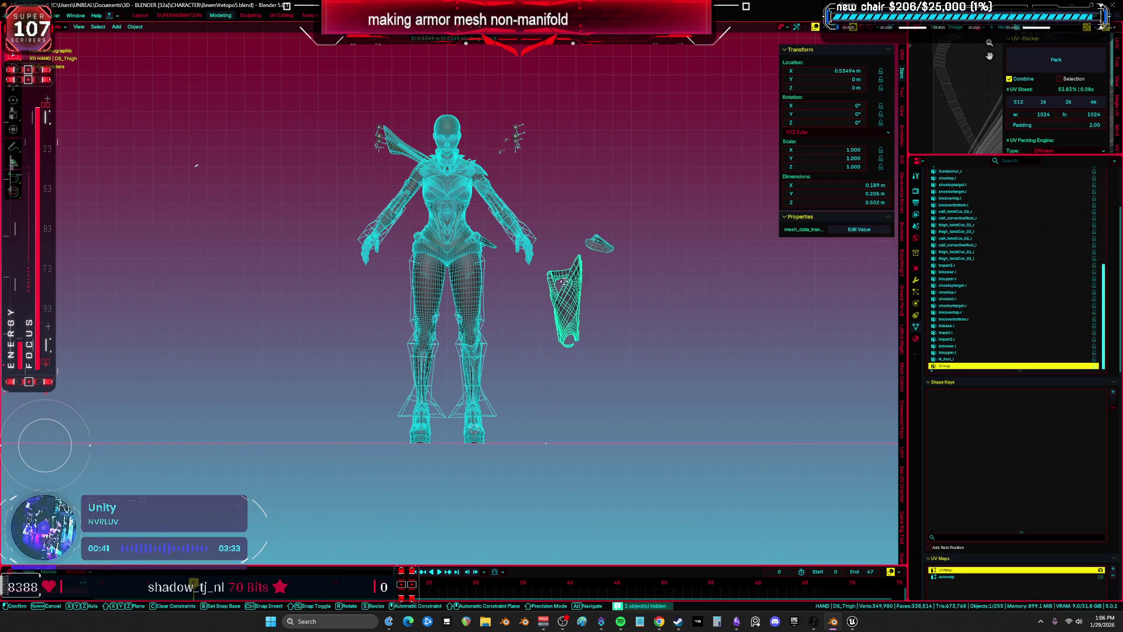
pyautogui.click(514, 345)
pyautogui.scroll(2, 514, 346)
pyautogui.click(476, 371)
pyautogui.press('g')
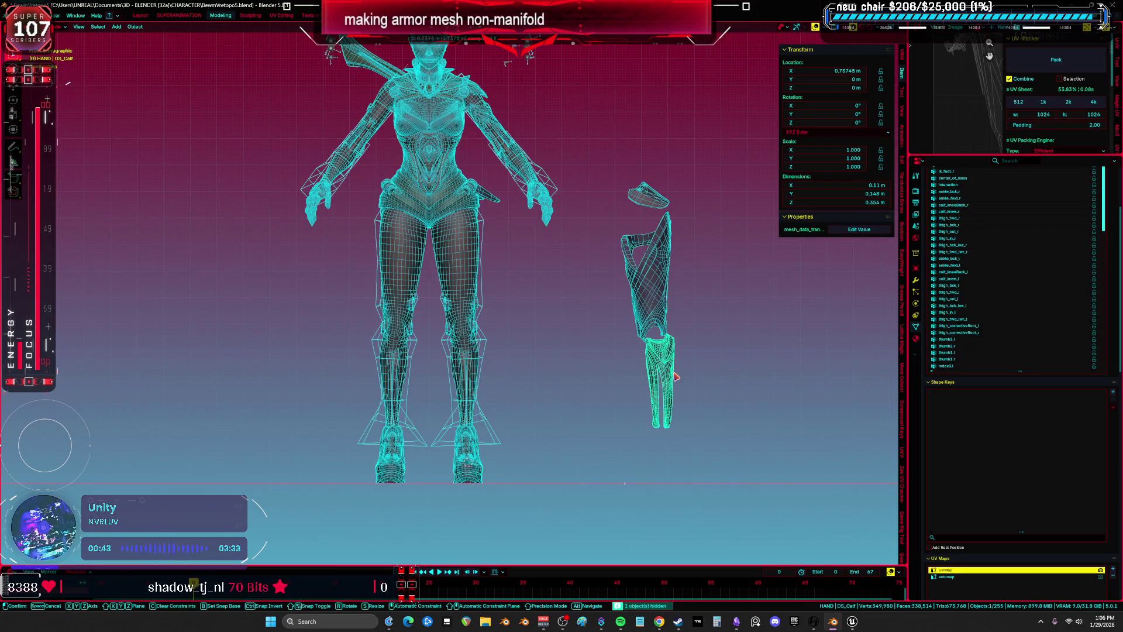
pyautogui.click(667, 375)
# Move the heel pieces to the right, away from the boots
pyautogui.moveTo(481, 489)
pyautogui.mouseDown(button='middle')
pyautogui.moveTo(438, 490)
pyautogui.moveTo(481, 464)
pyautogui.mouseUp(button='middle')
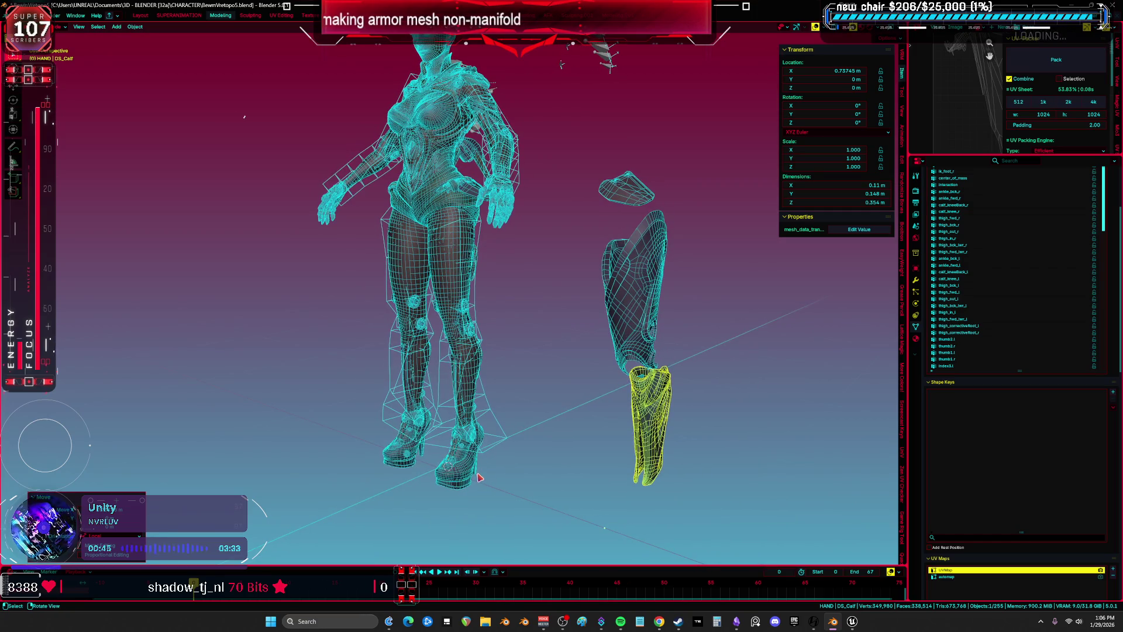
pyautogui.click(479, 477)
pyautogui.press('g')
pyautogui.click(649, 503)
# Slide the FlapB and FlapC armor flaps off to the right along X
pyautogui.moveTo(649, 503); pyautogui.dragTo(531, 327, button='middle')
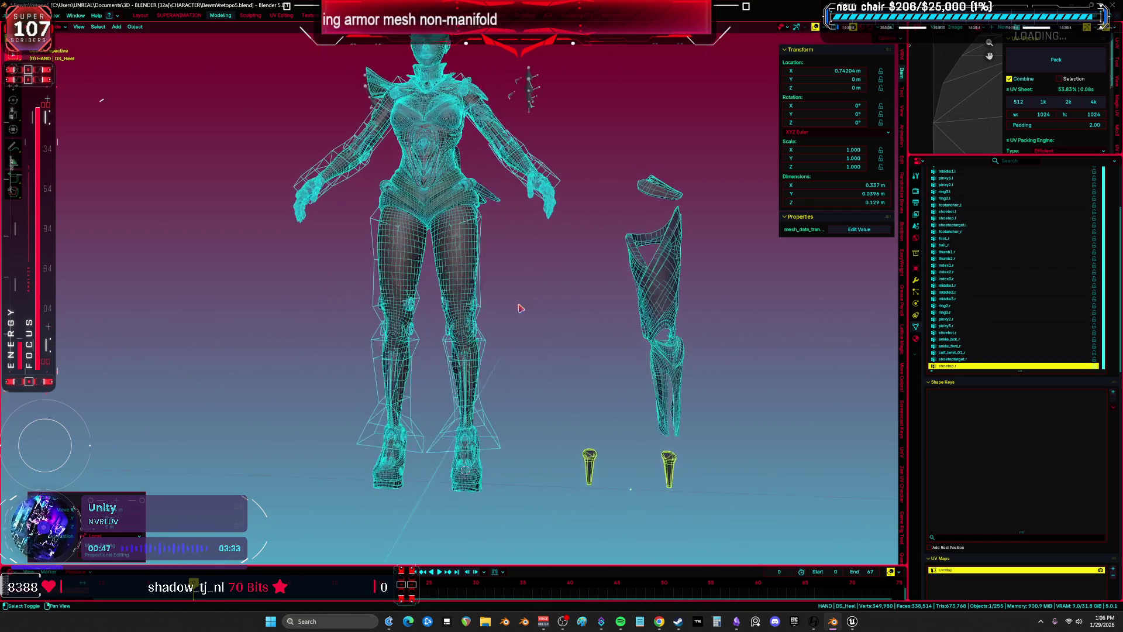
pyautogui.scroll(3, 531, 328)
pyautogui.scroll(-3, 480, 264)
pyautogui.click(479, 313)
pyautogui.press('g')
pyautogui.press('x')
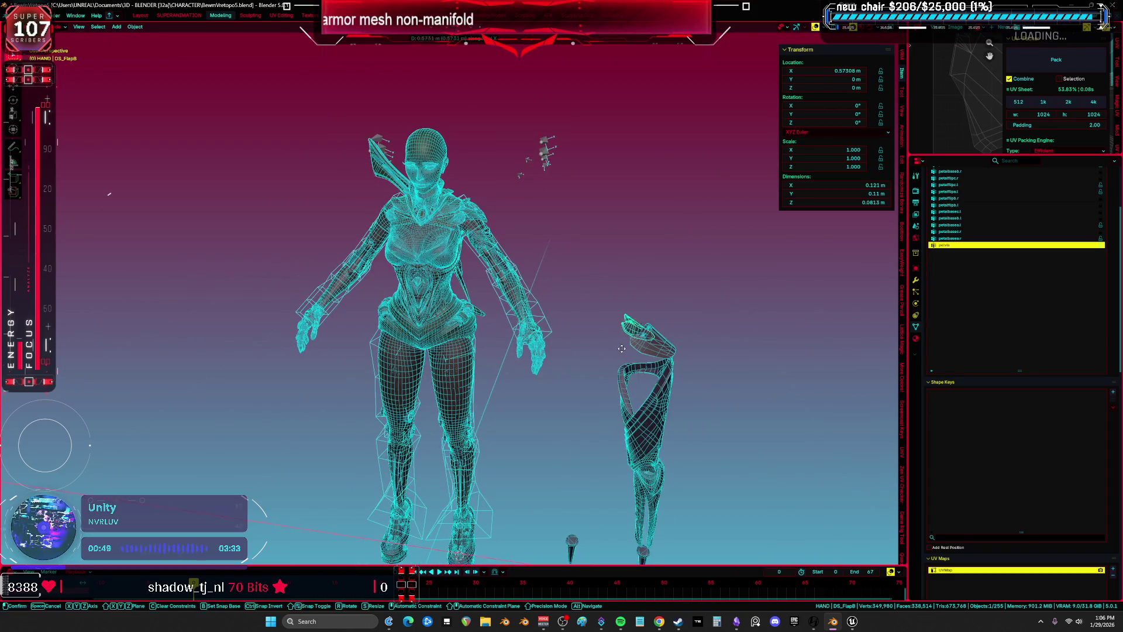
pyautogui.click(621, 348)
pyautogui.moveTo(620, 348); pyautogui.dragTo(635, 340, button='middle')
pyautogui.click(644, 342)
pyautogui.press('g')
pyautogui.press('x')
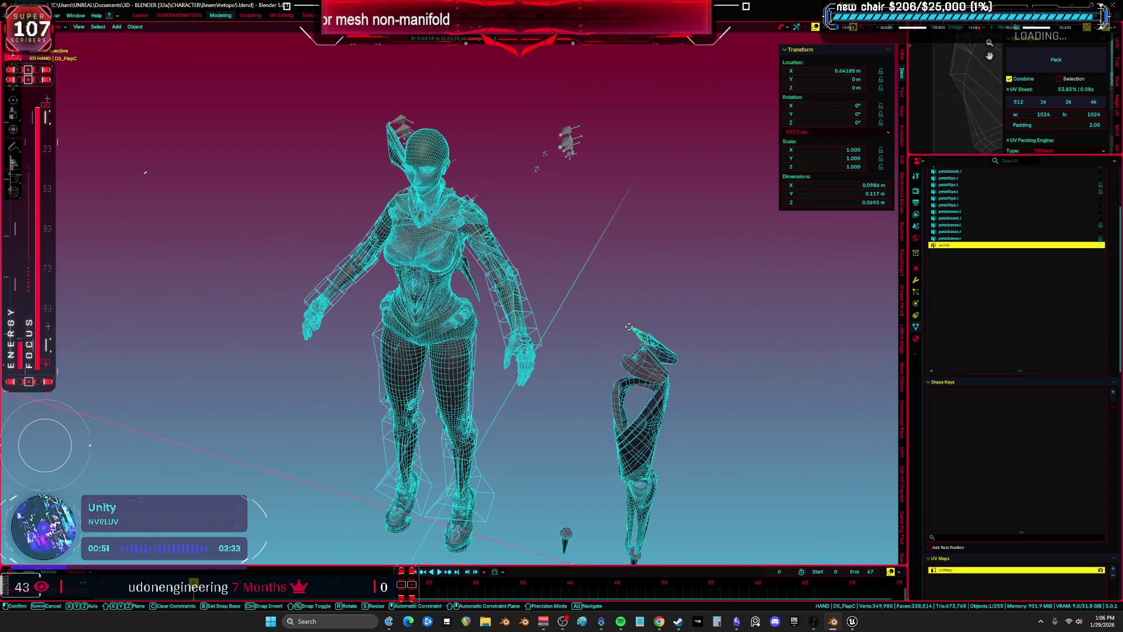
pyautogui.click(626, 326)
# Slide the forearm armor along X to sit beside the body
pyautogui.scroll(5, 552, 345)
pyautogui.click(452, 249)
pyautogui.moveTo(451, 249); pyautogui.dragTo(471, 250, button='middle')
pyautogui.click(472, 250)
pyautogui.scroll(-3, 472, 250)
pyautogui.press('g')
pyautogui.press('x')
pyautogui.click(476, 217)
pyautogui.scroll(3, 475, 217)
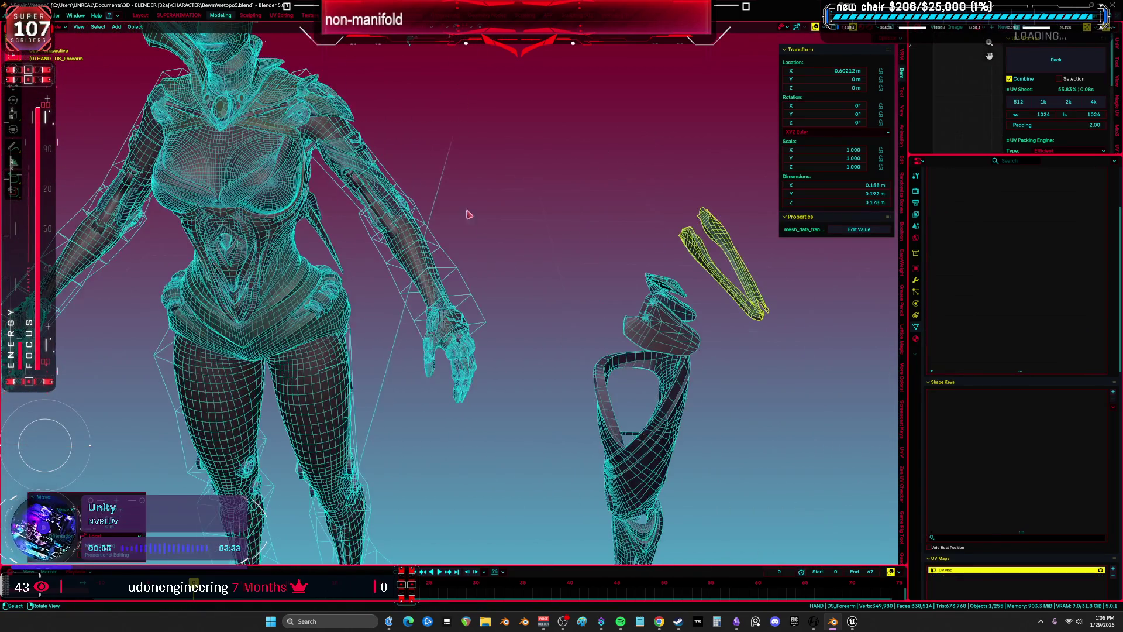
# Select the front and back shoulder armor pieces and move them to the right
pyautogui.click(371, 166)
pyautogui.scroll(-3, 370, 166)
pyautogui.scroll(5, 285, 206)
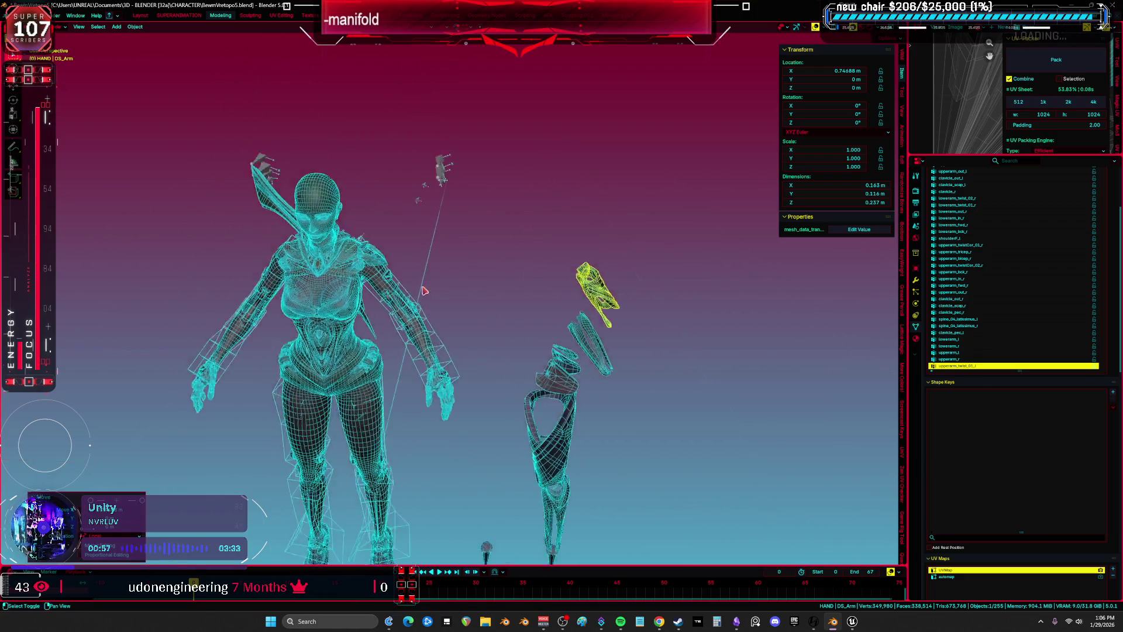
pyautogui.scroll(-3, 285, 206)
pyautogui.click(364, 226)
pyautogui.scroll(3, 365, 224)
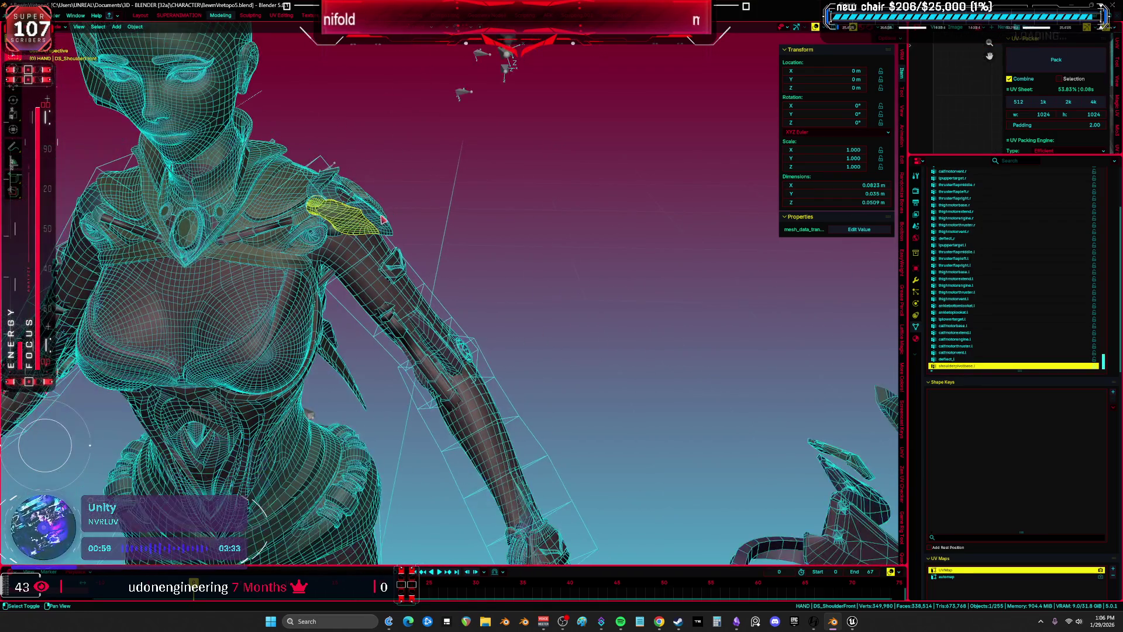
pyautogui.keyDown('shift'); pyautogui.click(384, 207); pyautogui.keyUp('shift')
pyautogui.moveTo(385, 207); pyautogui.dragTo(400, 349, button='middle')
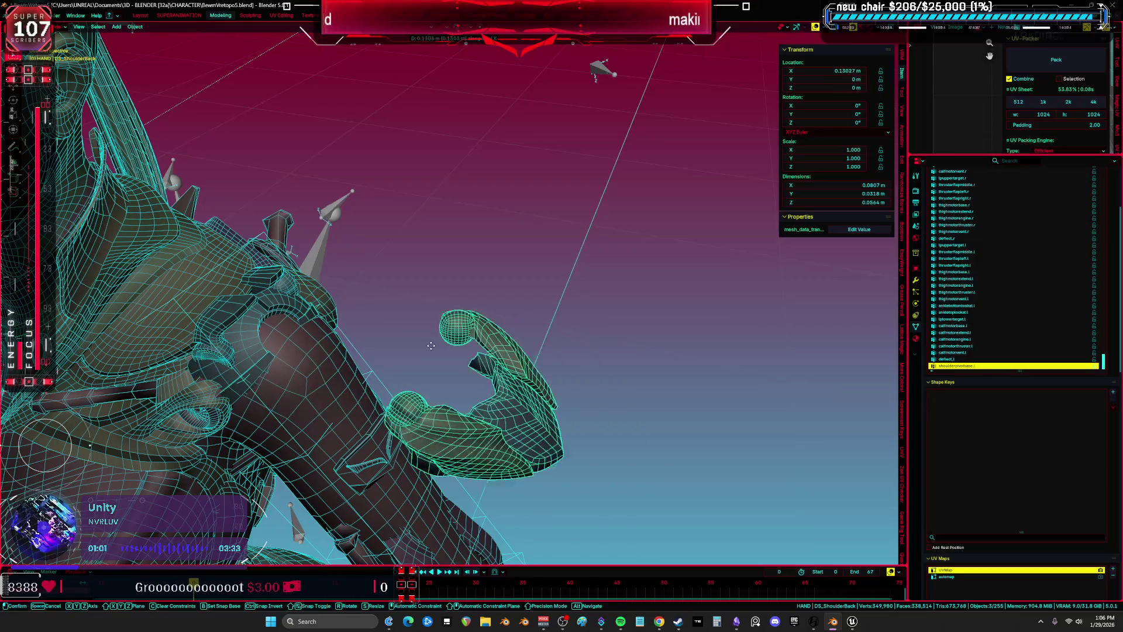
pyautogui.press('KP_1')
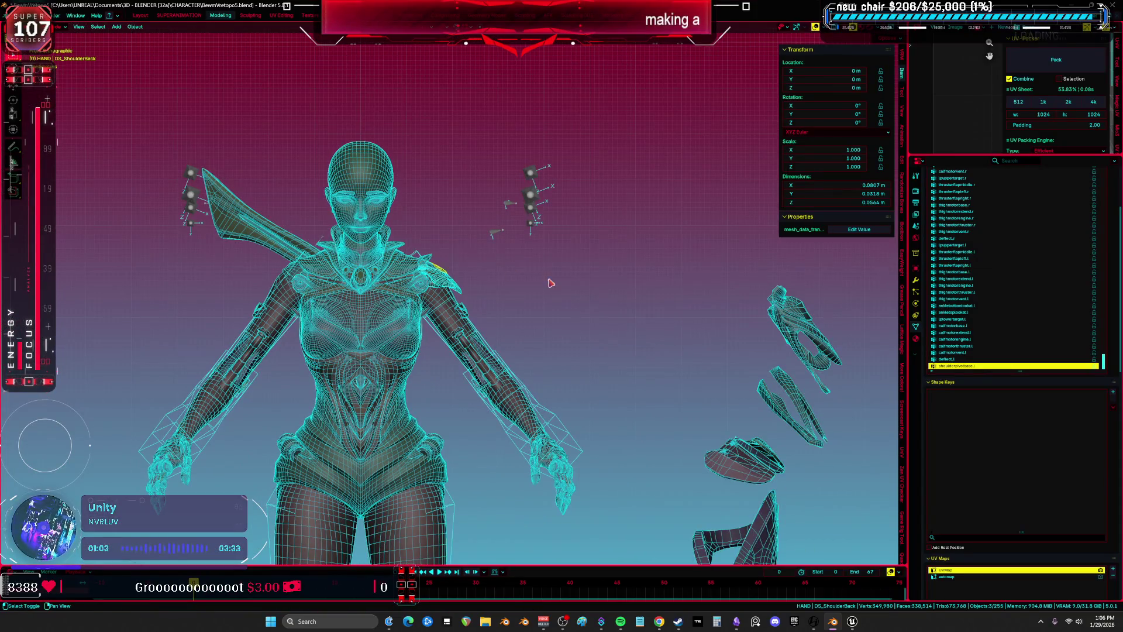
pyautogui.scroll(2, 550, 283)
pyautogui.press('g')
pyautogui.click(708, 257)
# Move the top armor piece off to the right
pyautogui.scroll(3, 463, 339)
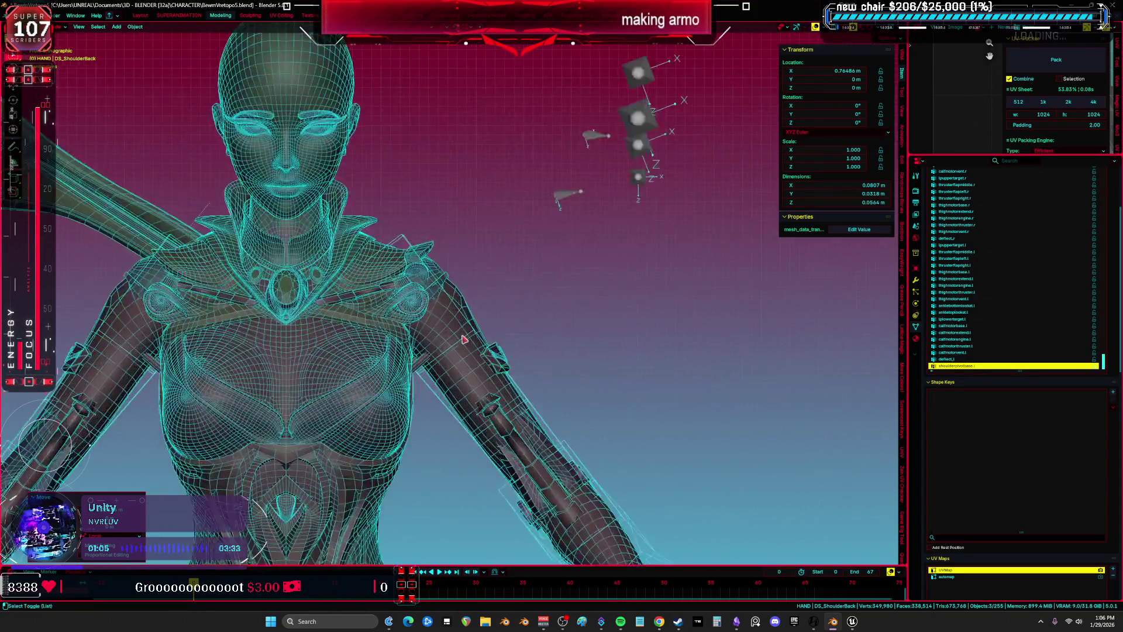
pyautogui.keyDown('shift'); pyautogui.moveTo(463, 339); pyautogui.dragTo(610, 363, button='middle'); pyautogui.keyUp('shift')
pyautogui.moveTo(537, 332); pyautogui.dragTo(550, 367, button='middle')
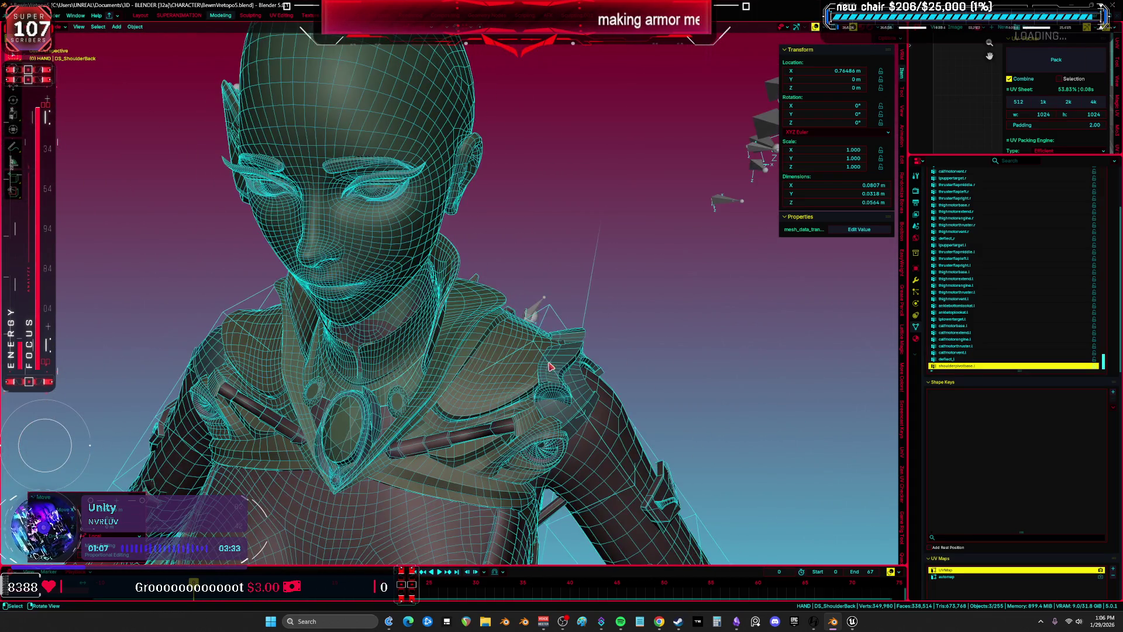
pyautogui.click(572, 363)
pyautogui.scroll(3, 572, 364)
pyautogui.press('g')
pyautogui.click(479, 316)
# Slide the wings off to the right of the character
pyautogui.moveTo(478, 316); pyautogui.dragTo(296, 240, button='middle')
pyautogui.click(295, 240)
pyautogui.press('g')
pyautogui.scroll(5, 390, 275)
pyautogui.moveTo(390, 274); pyautogui.dragTo(428, 261, button='middle')
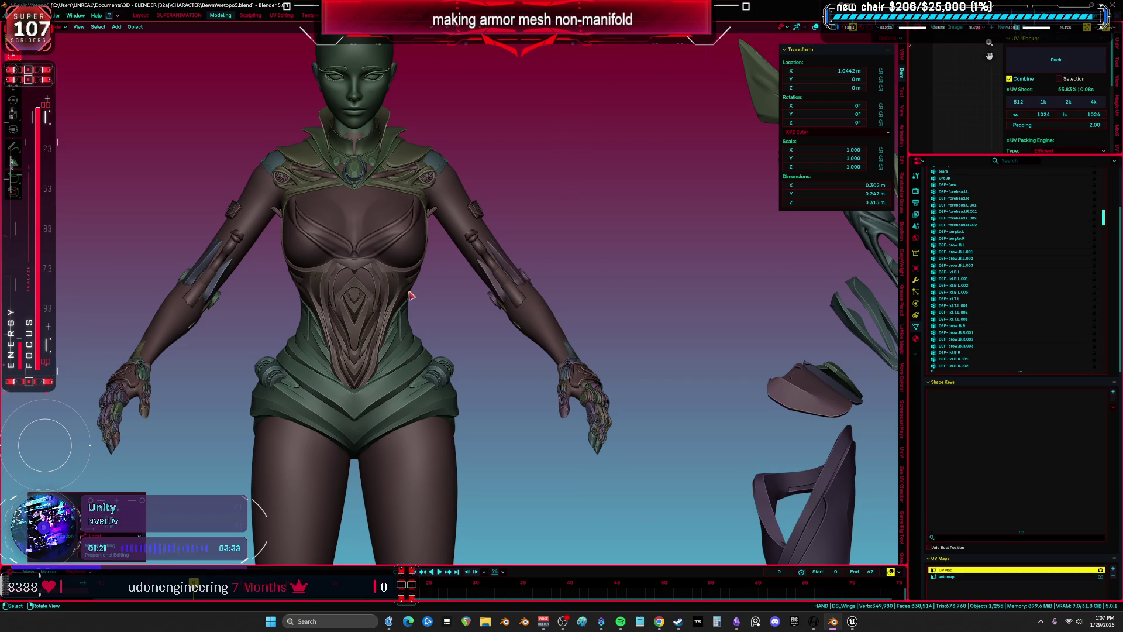
# Turn off the boot's Mirror modifier display so only one boot remains
pyautogui.moveTo(442, 270)
pyautogui.mouseDown(button='middle')
pyautogui.moveTo(539, 224)
pyautogui.moveTo(517, 334)
pyautogui.mouseUp(button='middle')
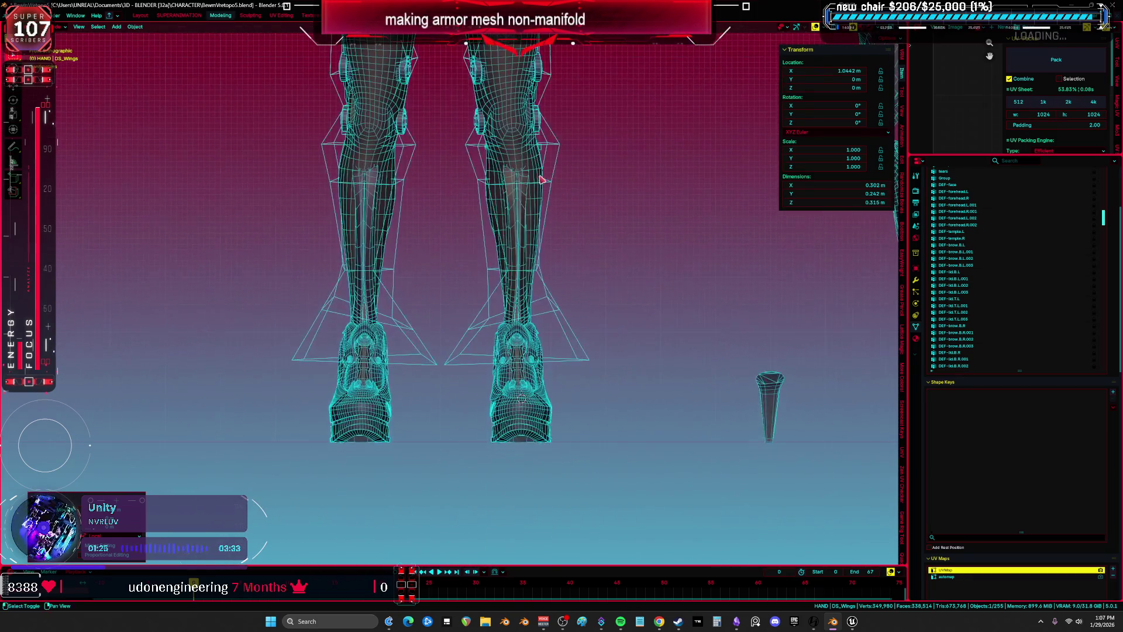
pyautogui.scroll(2, 517, 335)
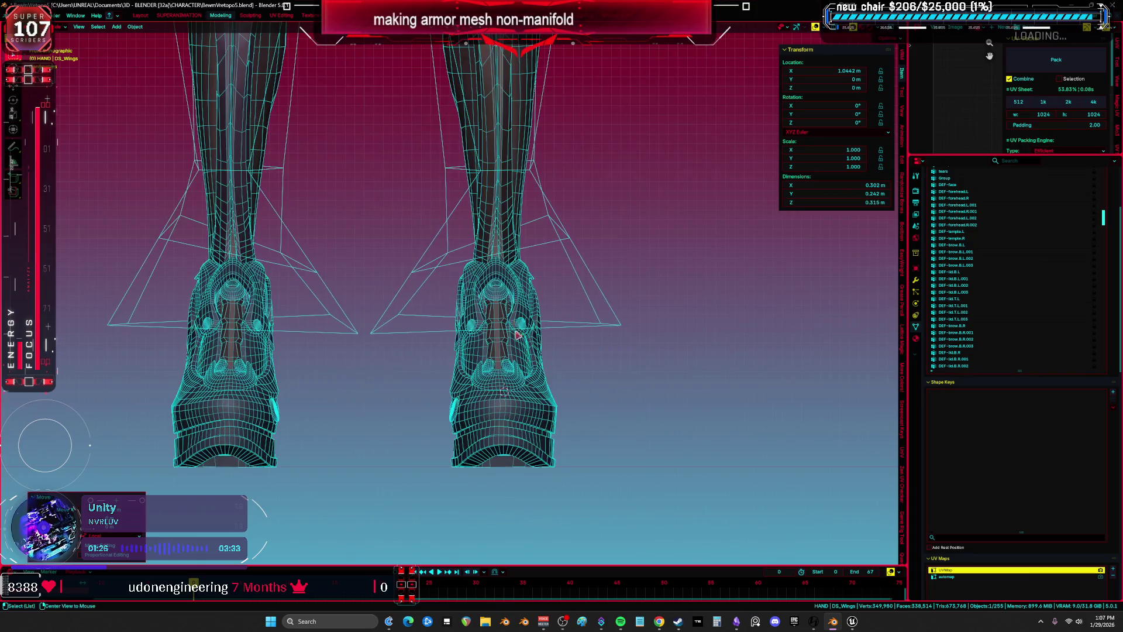
pyautogui.click(524, 431)
pyautogui.moveTo(524, 431); pyautogui.dragTo(465, 436, button='middle')
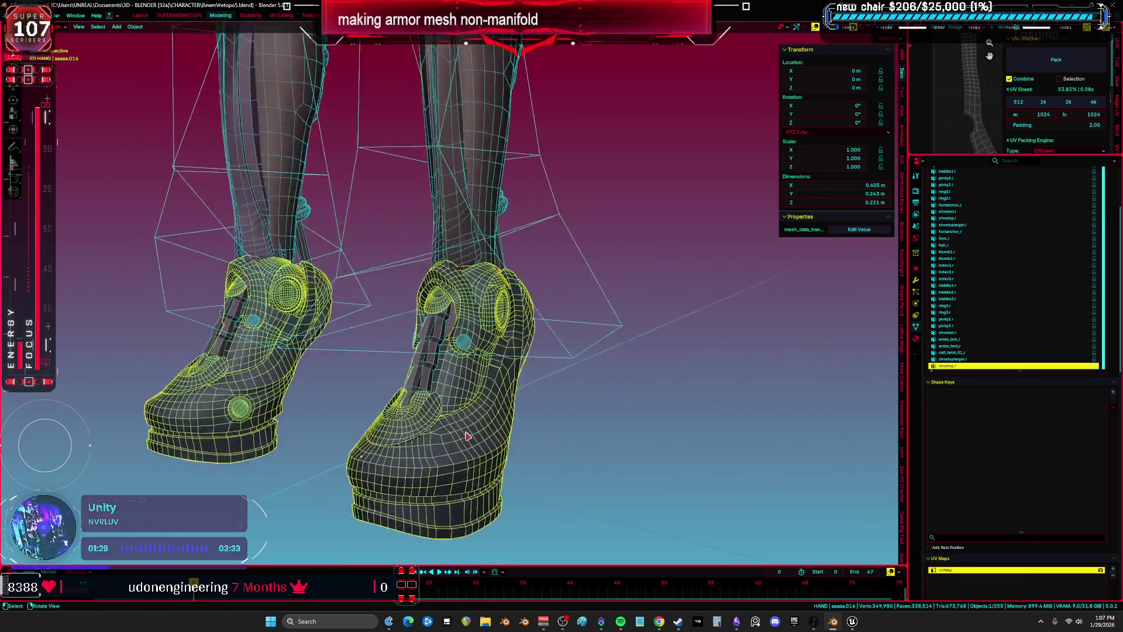
pyautogui.scroll(3, 465, 436)
pyautogui.click(459, 292)
pyautogui.keyDown('shift'); pyautogui.click(473, 288); pyautogui.keyUp('shift')
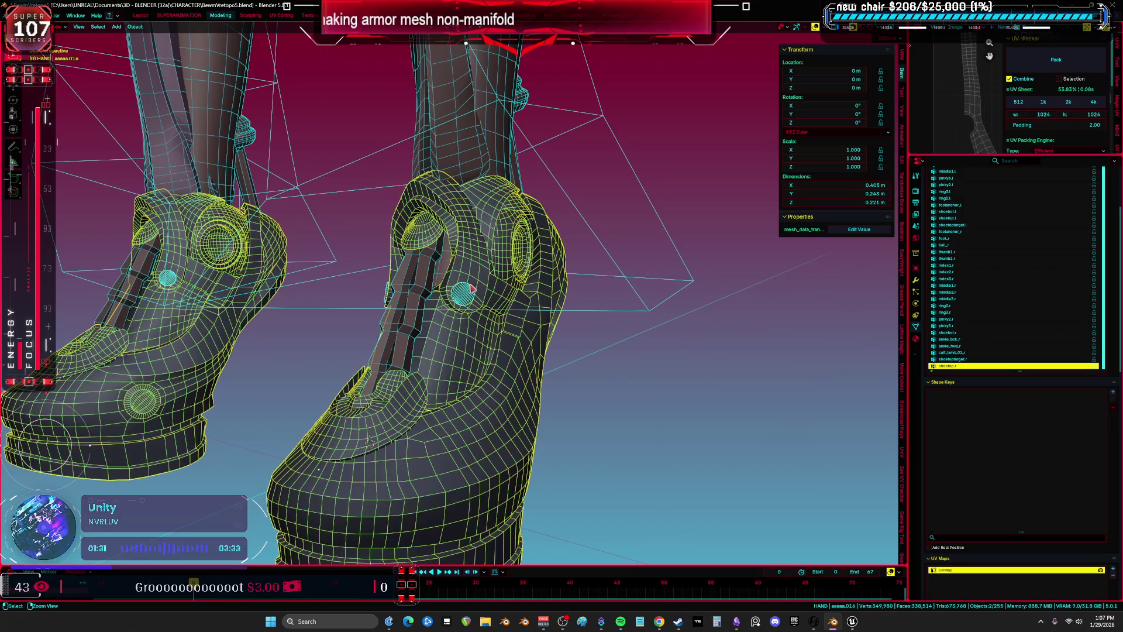
pyautogui.press('KP_1')
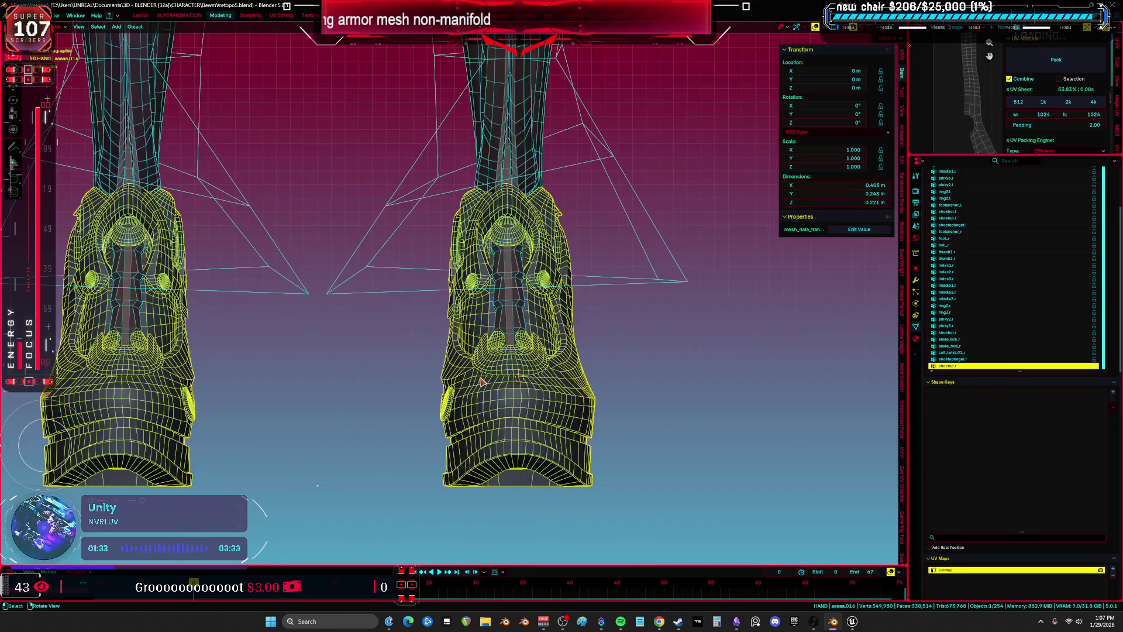
pyautogui.click(914, 281)
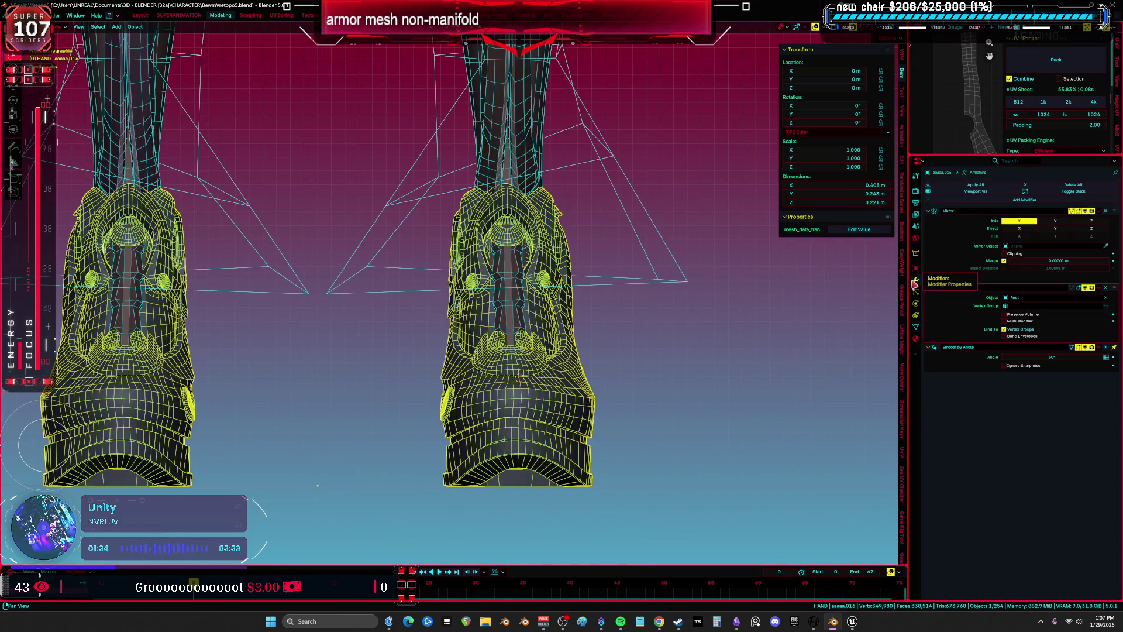
pyautogui.click(1091, 212)
pyautogui.scroll(-3, 508, 279)
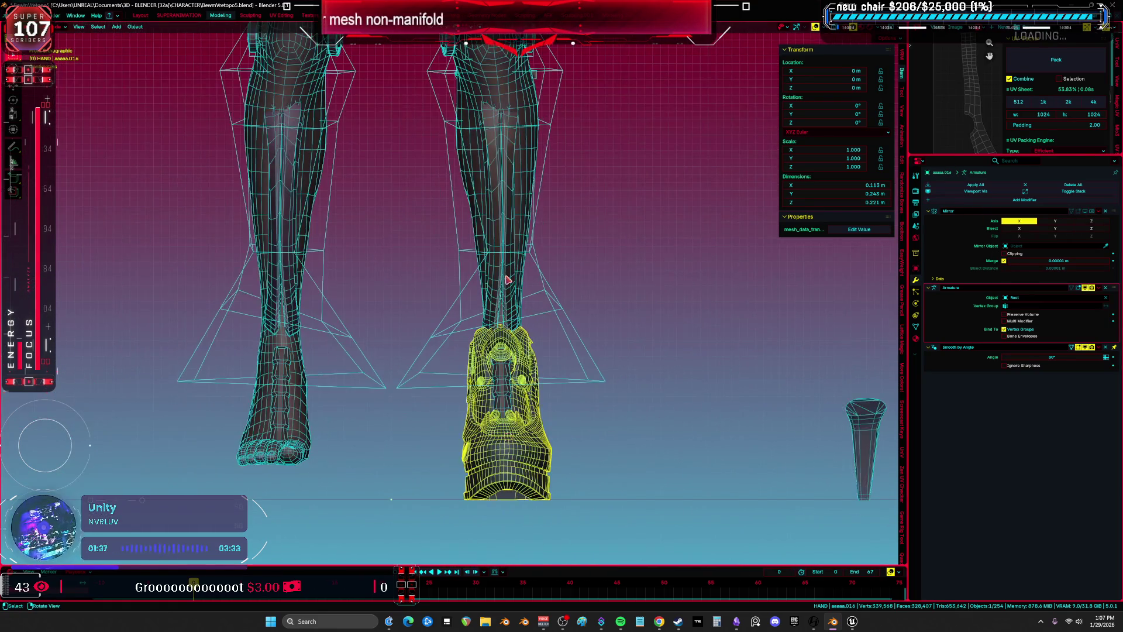
# Disable the shin mesh's Mirror modifier in the viewport
pyautogui.click(507, 280)
pyautogui.keyDown('shift'); pyautogui.scroll(3, 547, 310); pyautogui.keyUp('shift')
pyautogui.click(1085, 211)
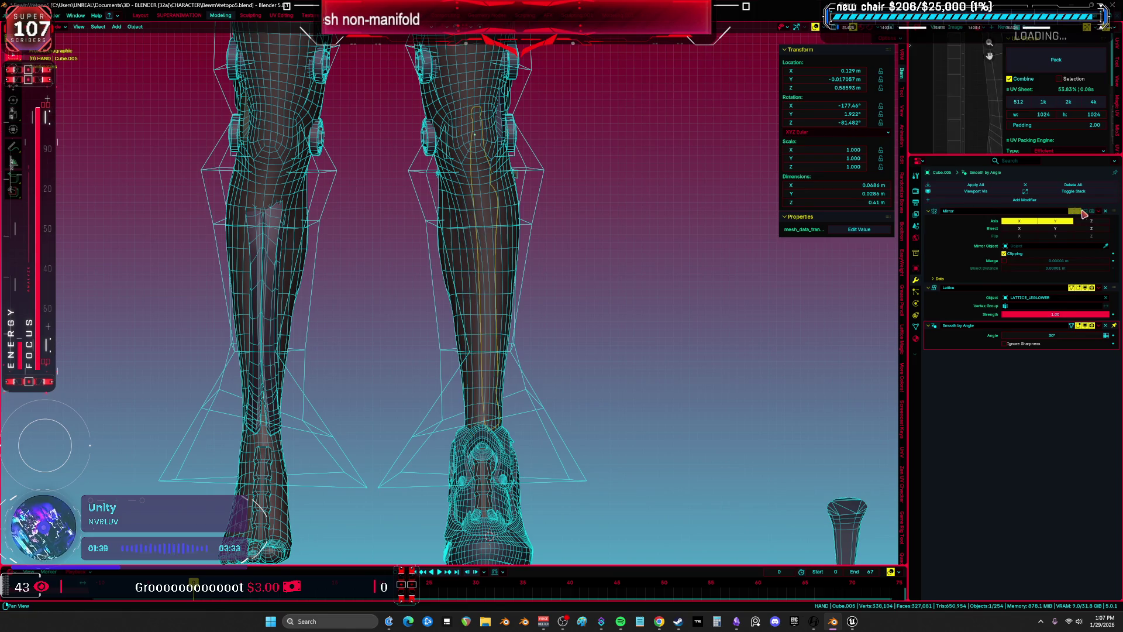
pyautogui.hotkey('ctrl', 'z')
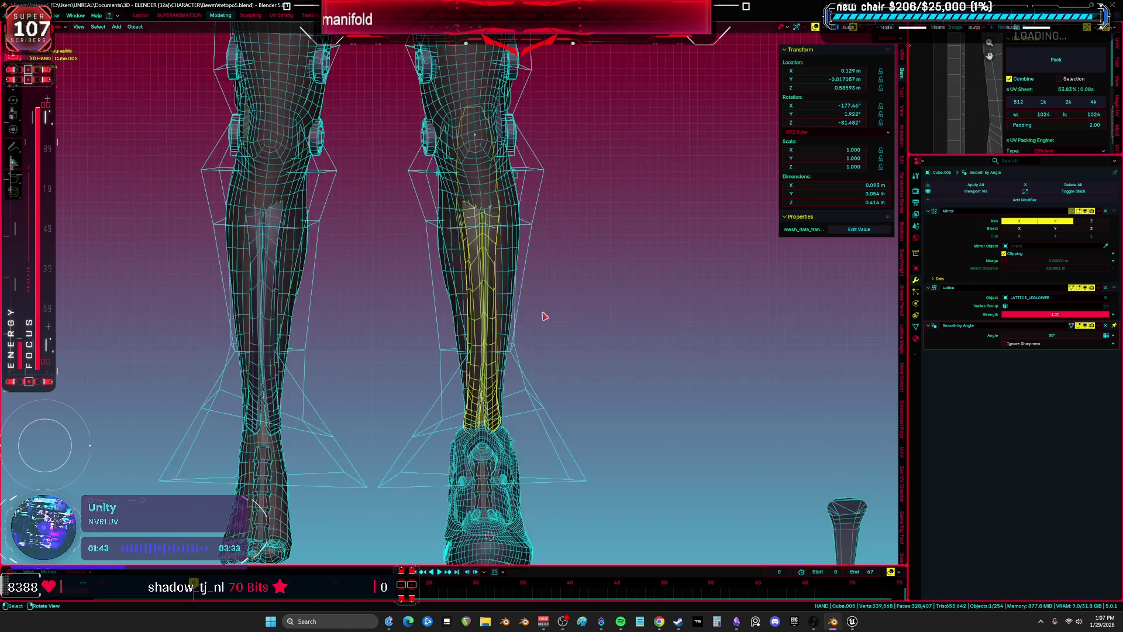
pyautogui.moveTo(541, 316); pyautogui.dragTo(477, 319, button='middle')
pyautogui.click(1090, 212)
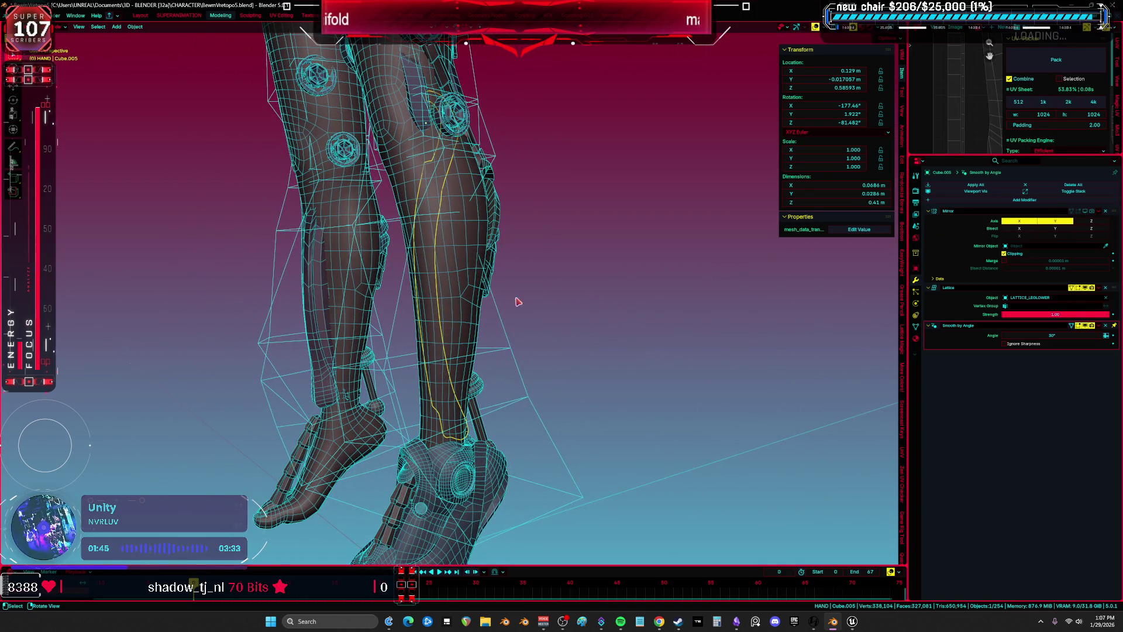
# Pick out the knee armor among the leg parts and turn off its mirror
pyautogui.click(461, 305)
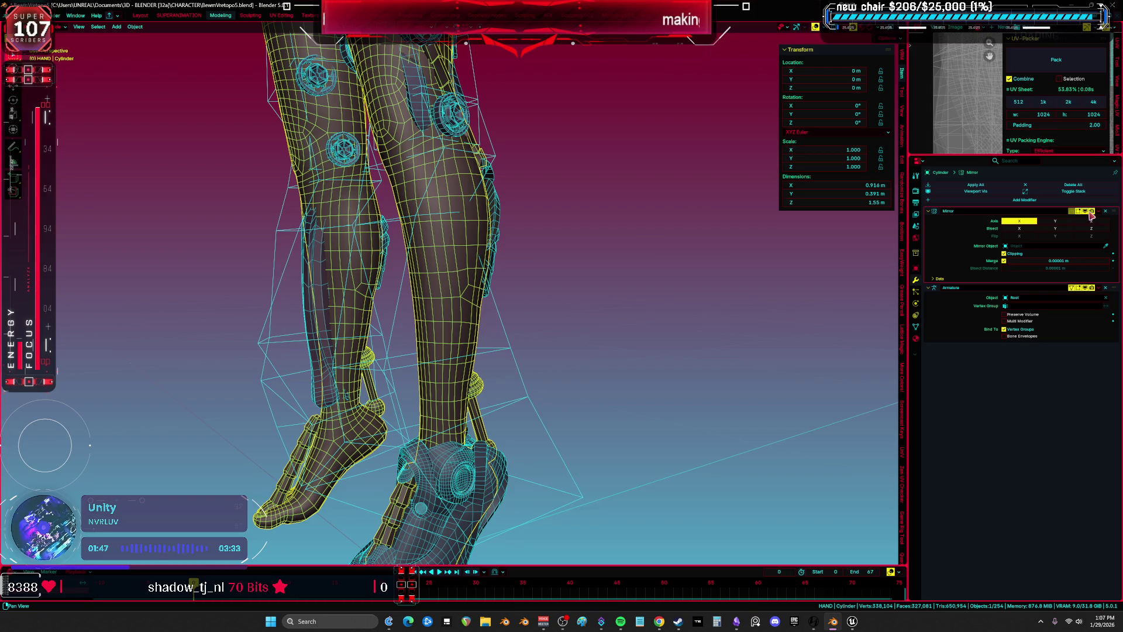
pyautogui.click(459, 291)
pyautogui.scroll(3, 653, 305)
pyautogui.moveTo(653, 305)
pyautogui.mouseDown(button='middle')
pyautogui.moveTo(413, 321)
pyautogui.moveTo(466, 269)
pyautogui.moveTo(854, 266)
pyautogui.mouseUp(button='middle')
pyautogui.click(466, 269)
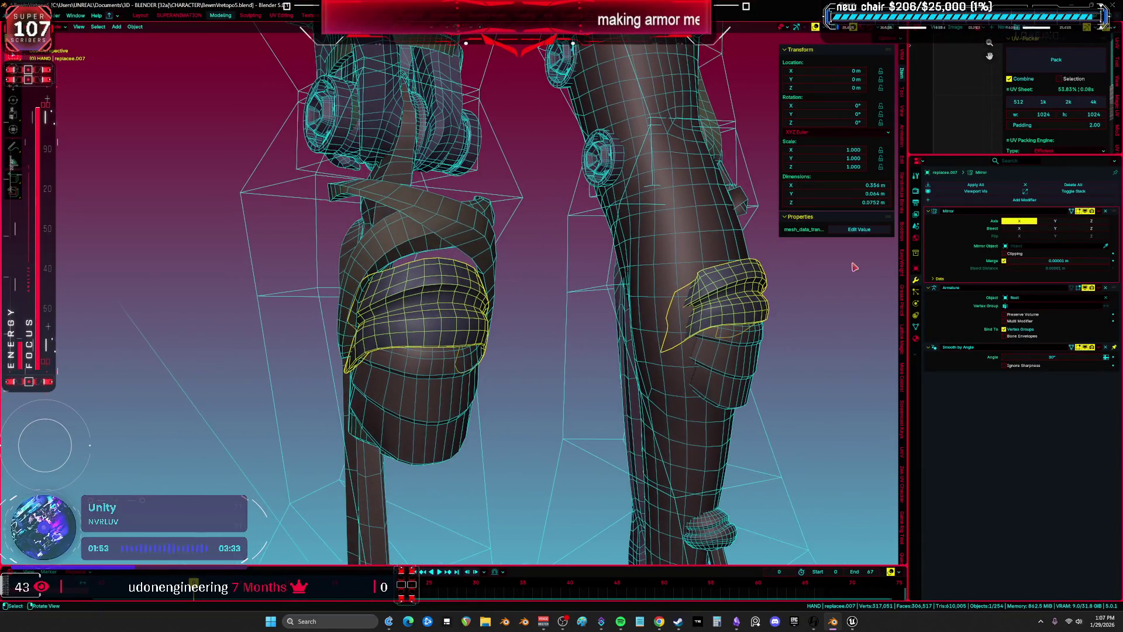
pyautogui.click(1088, 215)
pyautogui.moveTo(498, 304)
pyautogui.mouseDown(button='middle')
pyautogui.moveTo(462, 303)
pyautogui.moveTo(486, 353)
pyautogui.mouseUp(button='middle')
pyautogui.click(462, 304)
pyautogui.click(377, 271)
pyautogui.moveTo(377, 270); pyautogui.dragTo(422, 341, button='middle')
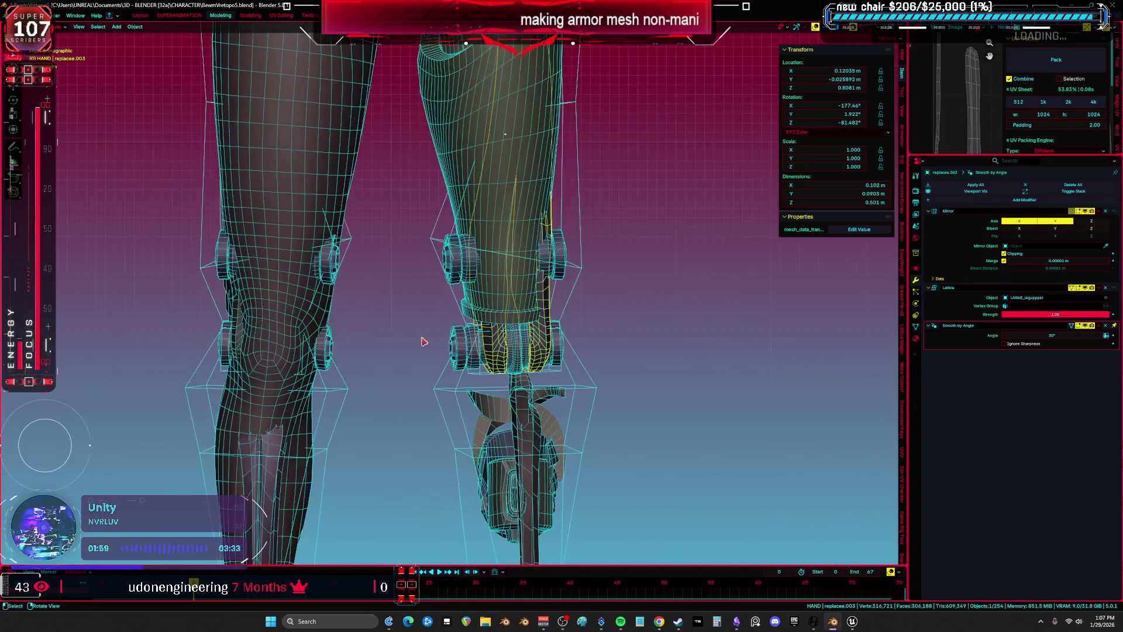
pyautogui.scroll(3, 701, 282)
pyautogui.keyDown('shift'); pyautogui.moveTo(702, 281); pyautogui.dragTo(638, 275, button='middle'); pyautogui.keyUp('shift')
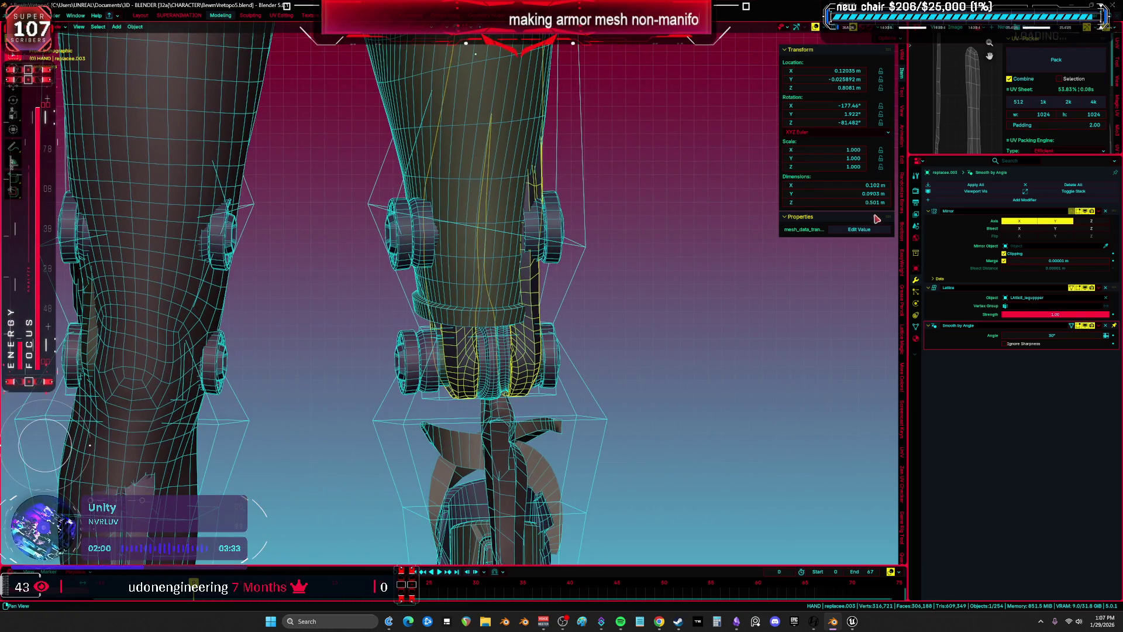
pyautogui.click(1089, 212)
# Turn off mirroring on the thigh armor and the upper and lower knee cylinders
pyautogui.click(485, 264)
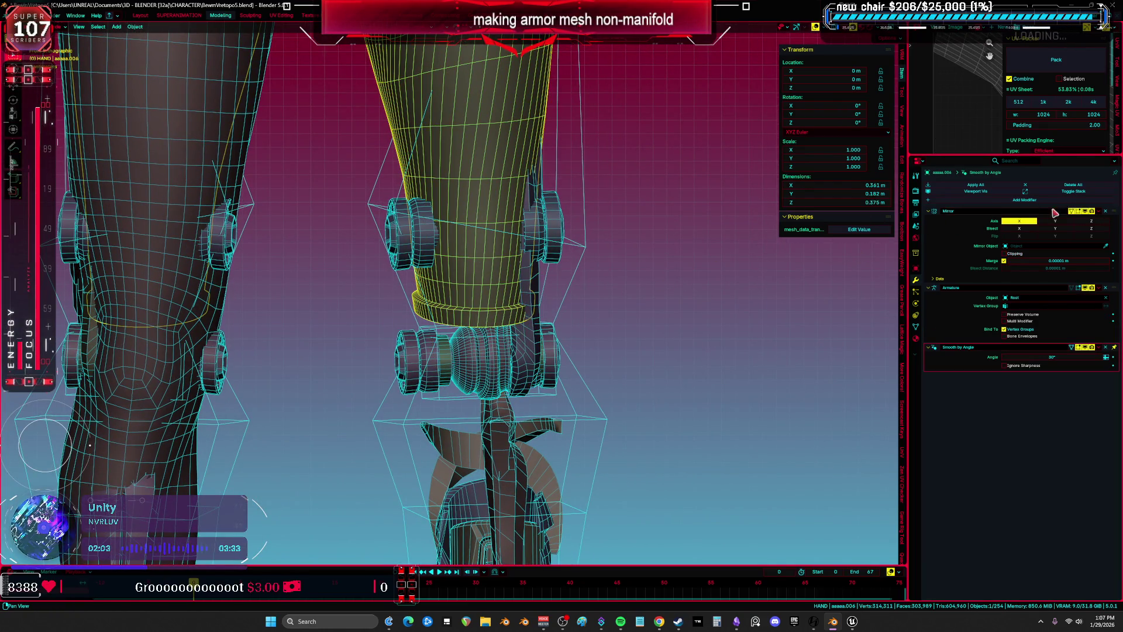
pyautogui.click(1091, 212)
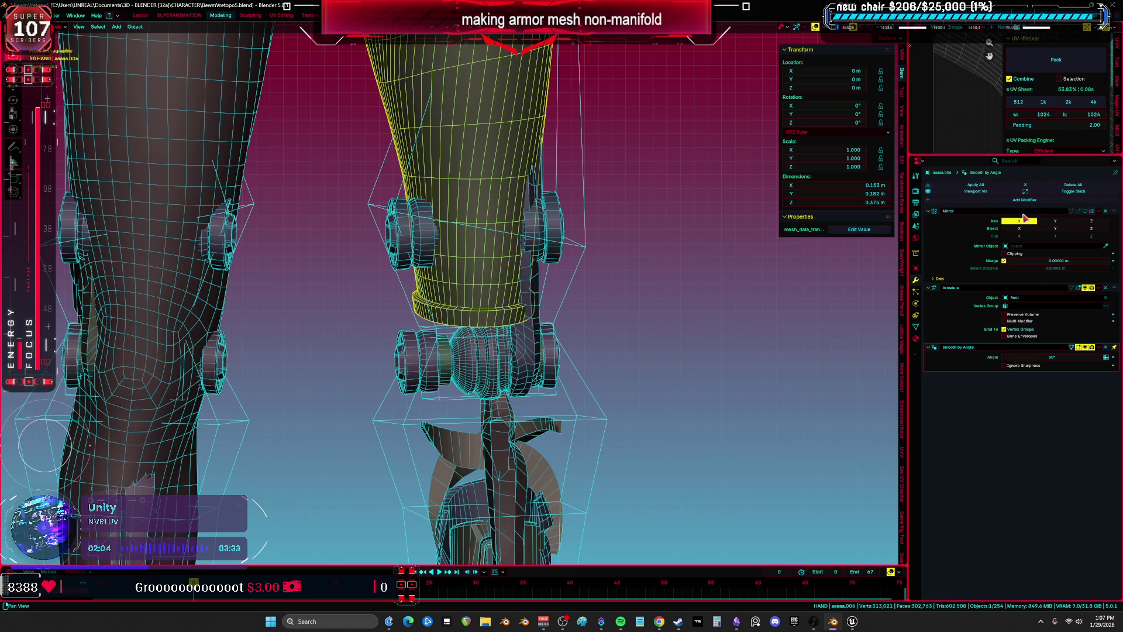
pyautogui.click(554, 256)
pyautogui.click(1092, 211)
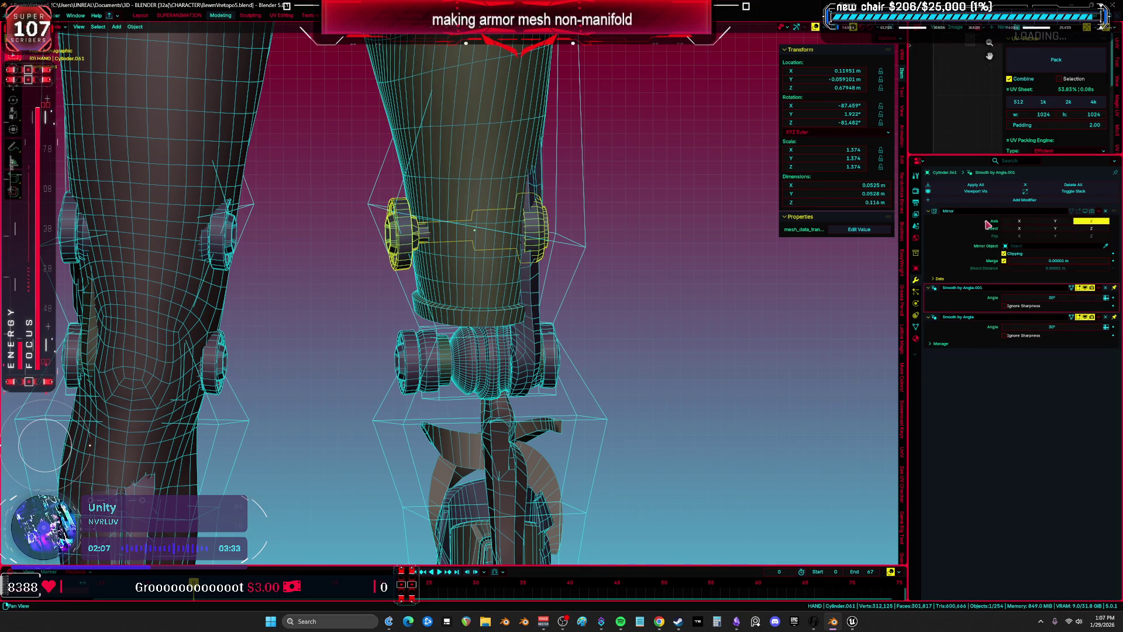
pyautogui.click(552, 361)
pyautogui.click(1092, 212)
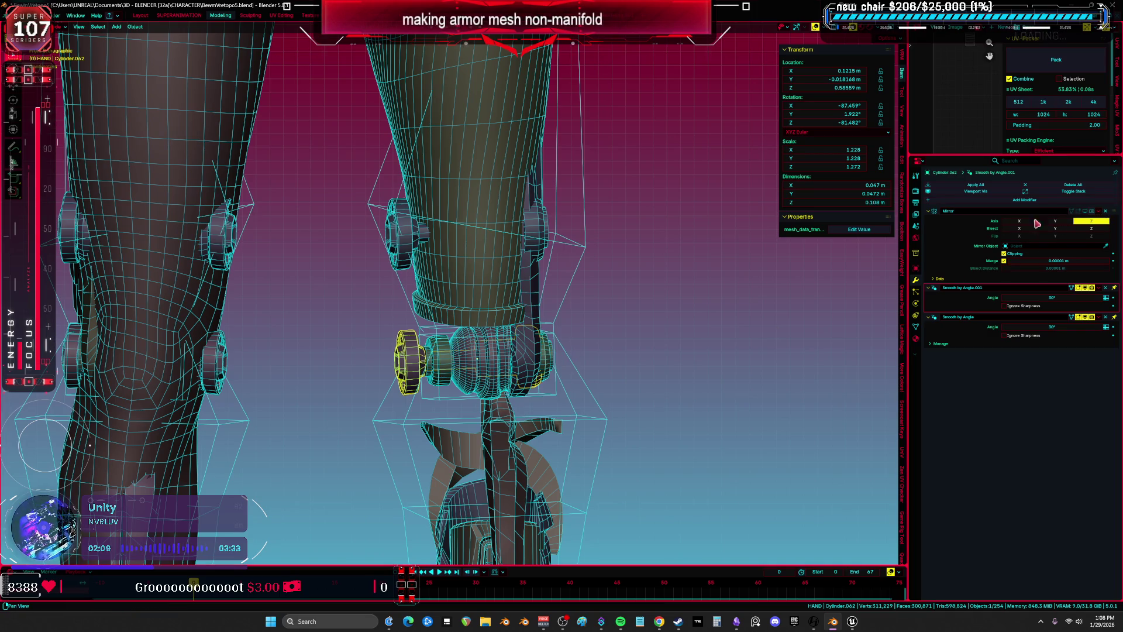
# Hide the mirrored halves of the inner knee mesh and the knee pin
pyautogui.keyDown('shift'); pyautogui.moveTo(507, 316); pyautogui.dragTo(512, 275, button='middle'); pyautogui.keyUp('shift')
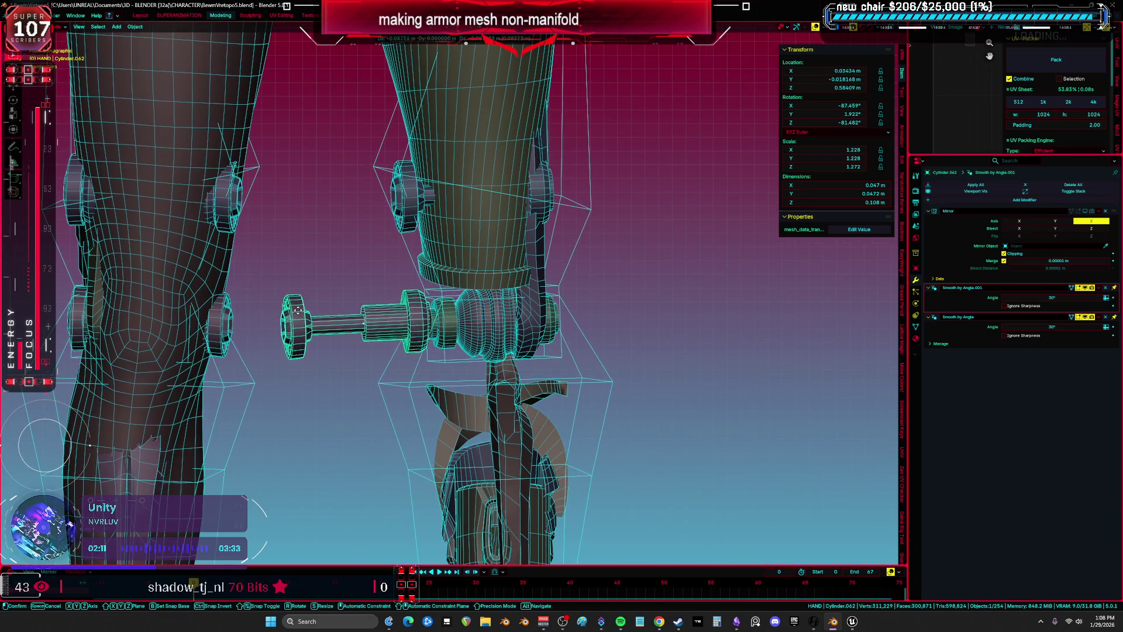
pyautogui.moveTo(469, 321)
pyautogui.mouseDown(button='middle')
pyautogui.moveTo(514, 322)
pyautogui.moveTo(435, 331)
pyautogui.mouseUp(button='middle')
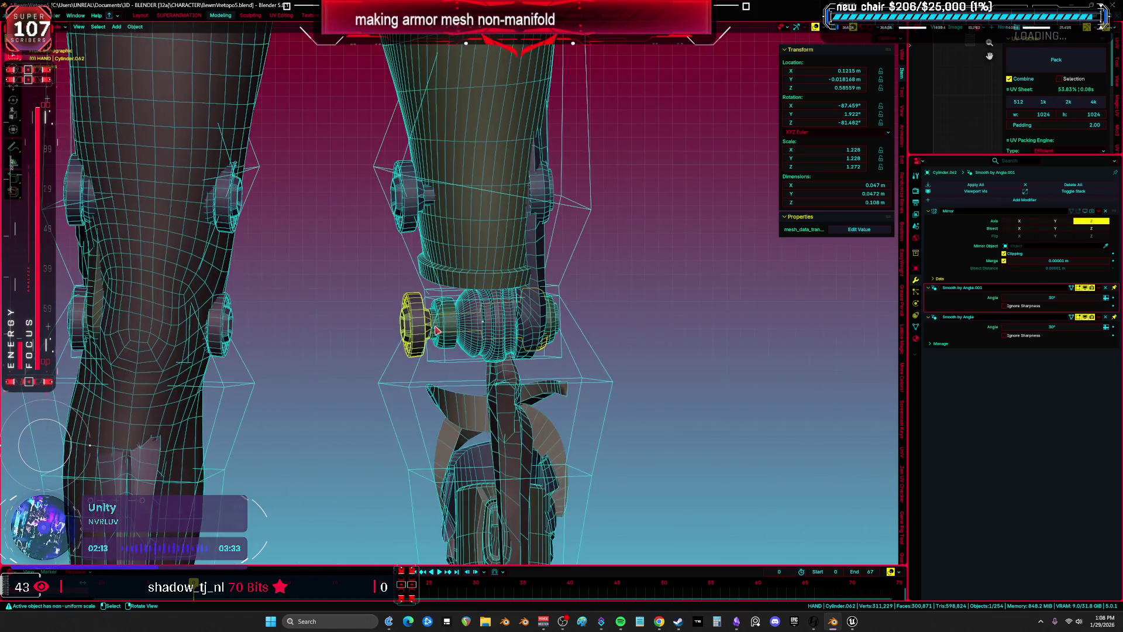
pyautogui.click(480, 337)
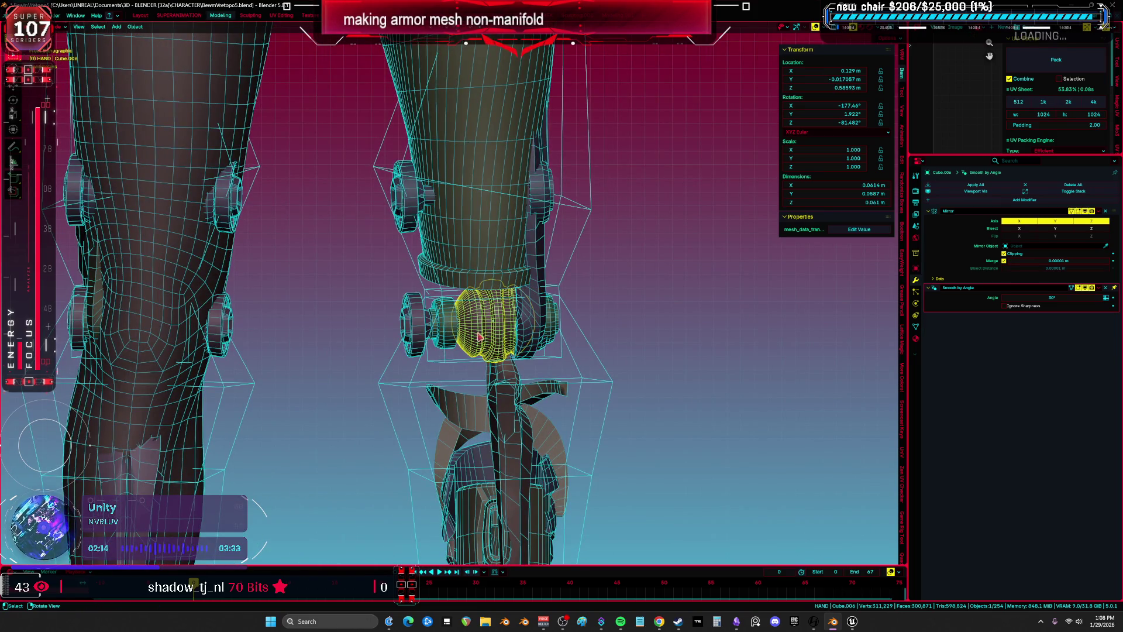
pyautogui.click(1085, 211)
pyautogui.click(458, 335)
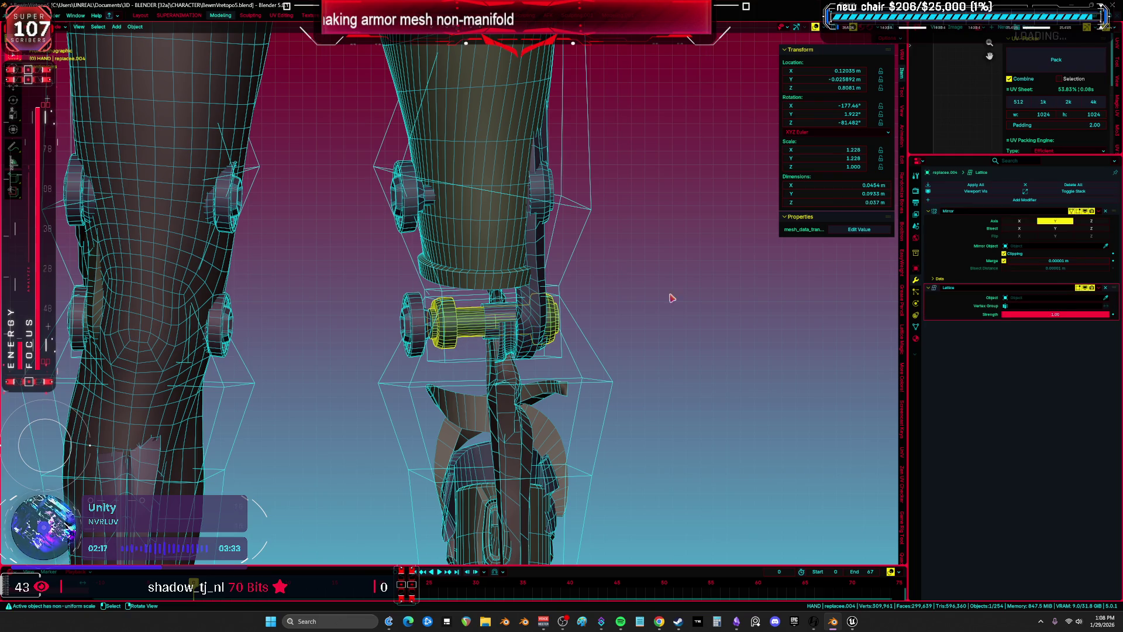
pyautogui.click(1085, 211)
# Cycle through the overlapping knee-joint parts to select the upper-leg lattice, then view the hips
pyautogui.moveTo(469, 339); pyautogui.dragTo(455, 326, button='middle')
pyautogui.click(452, 290)
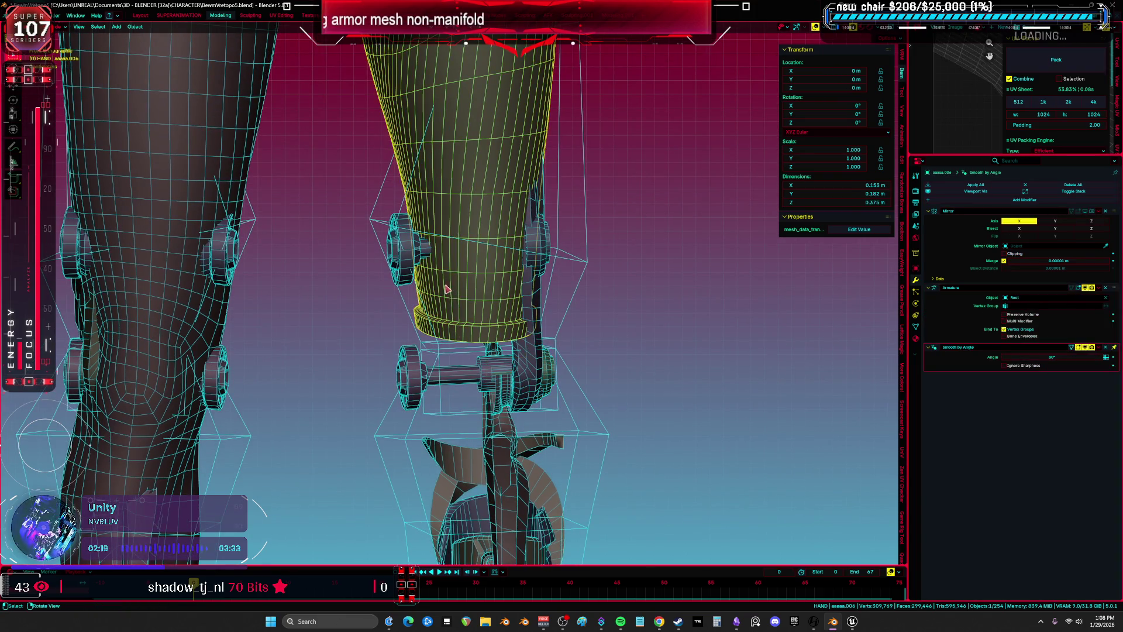
pyautogui.click(413, 264)
pyautogui.click(465, 300)
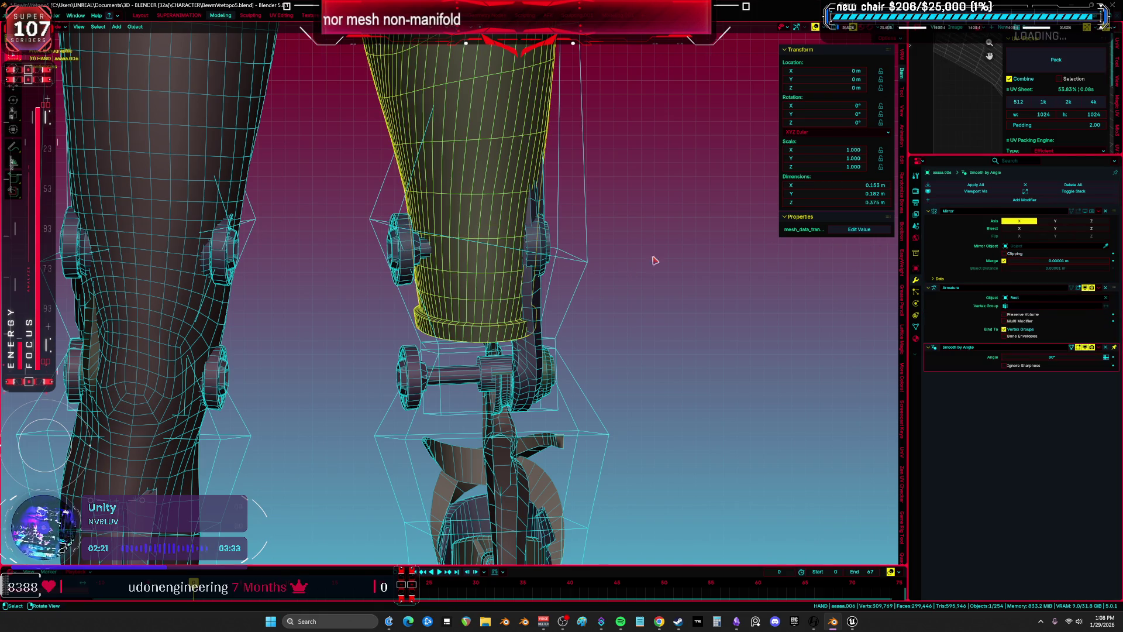
pyautogui.click(533, 278)
pyautogui.click(537, 270)
pyautogui.click(537, 270)
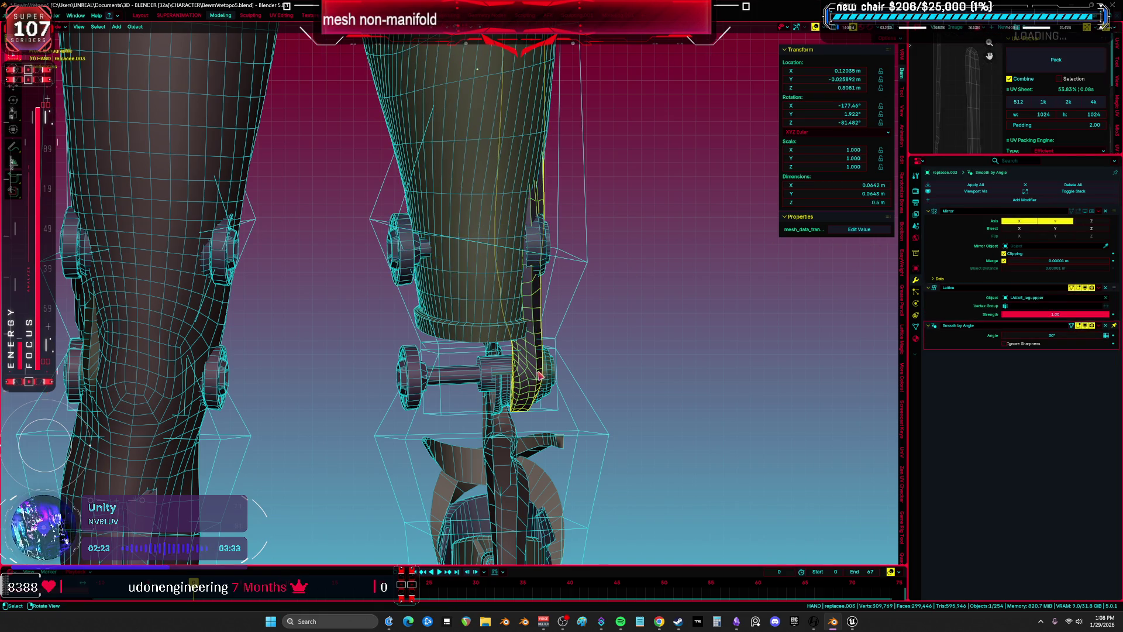
pyautogui.click(509, 413)
pyautogui.scroll(-3, 462, 403)
pyautogui.keyDown('shift'); pyautogui.moveTo(468, 176); pyautogui.dragTo(468, 480, button='middle'); pyautogui.keyUp('shift')
pyautogui.scroll(2, 471, 221)
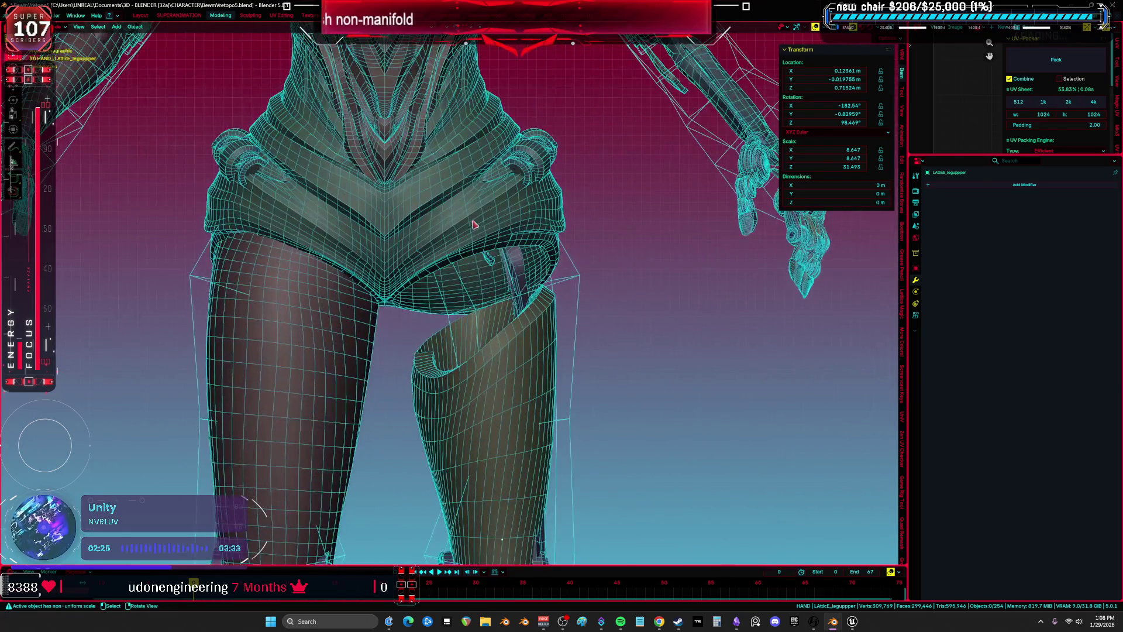
# Turn off the Mirror modifier on the hip shorts mesh
pyautogui.click(525, 420)
pyautogui.scroll(2, 525, 420)
pyautogui.click(1085, 210)
pyautogui.moveTo(503, 325)
pyautogui.keyDown('shift'); pyautogui.mouseDown(button='middle')
pyautogui.moveTo(531, 357)
pyautogui.moveTo(555, 345)
pyautogui.mouseUp(button='middle'); pyautogui.keyUp('shift')
# Delete the left hip gear's vertices in Edit Mode and add a Mirror modifier
pyautogui.click(555, 345)
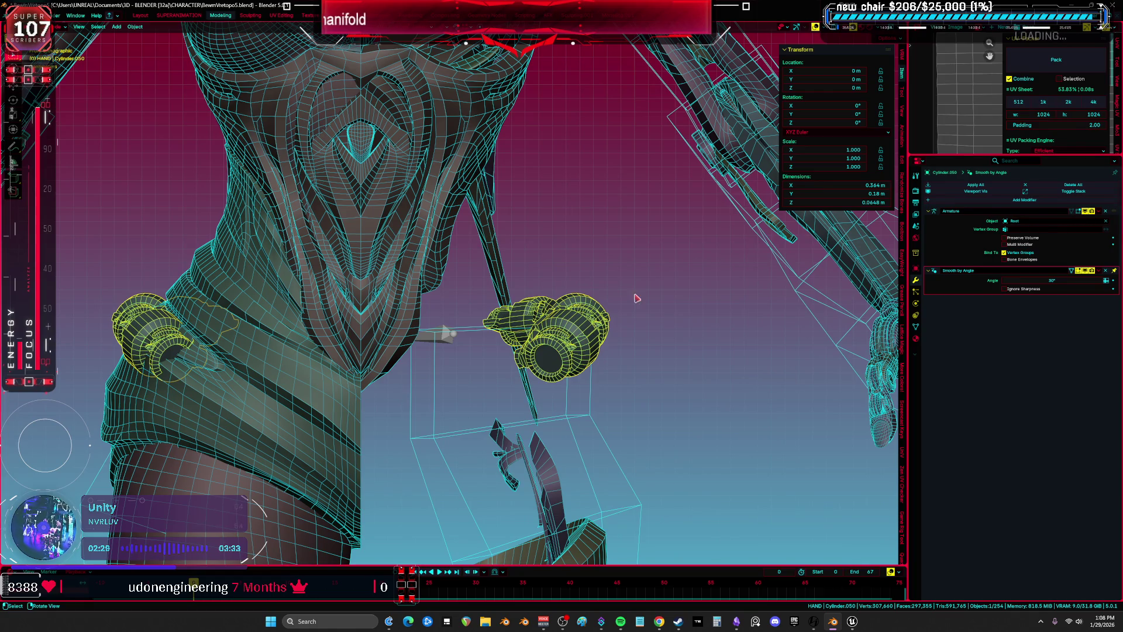
pyautogui.press('z')
pyautogui.click(363, 380)
pyautogui.press('Tab')
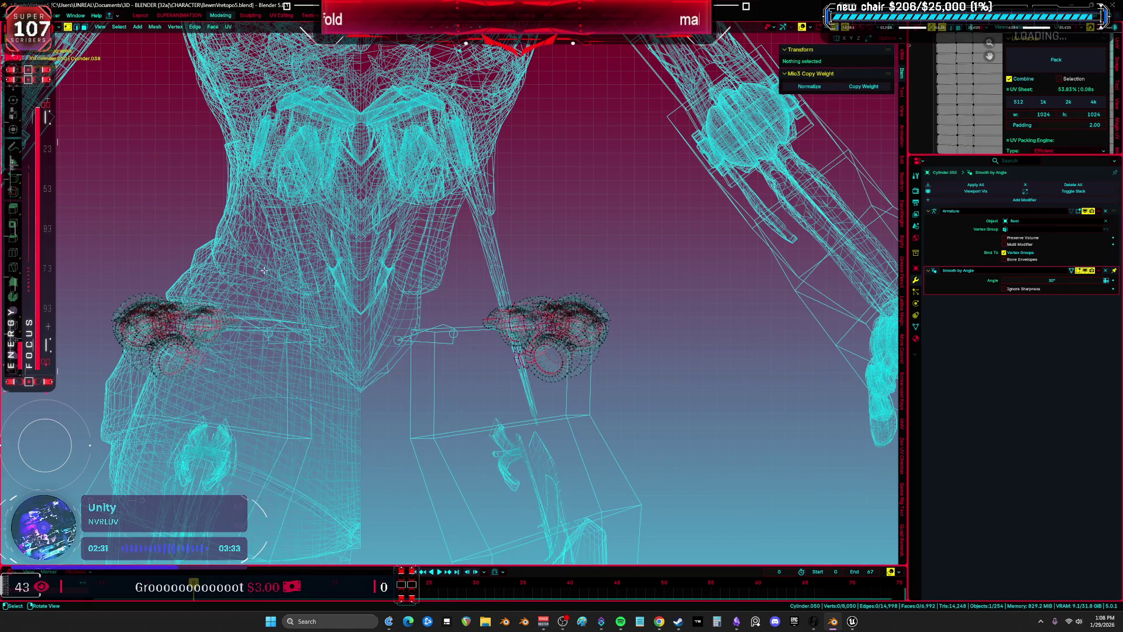
pyautogui.moveTo(108, 389); pyautogui.dragTo(262, 259)
pyautogui.press('x')
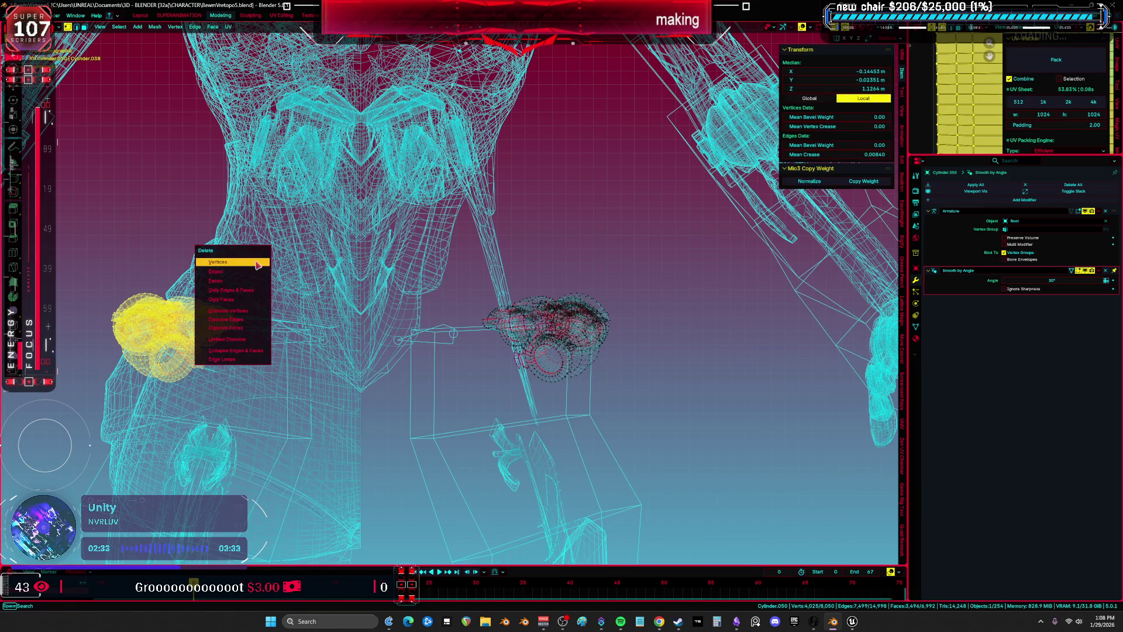
pyautogui.click(256, 268)
pyautogui.press('z')
pyautogui.click(646, 307)
pyautogui.press('Tab')
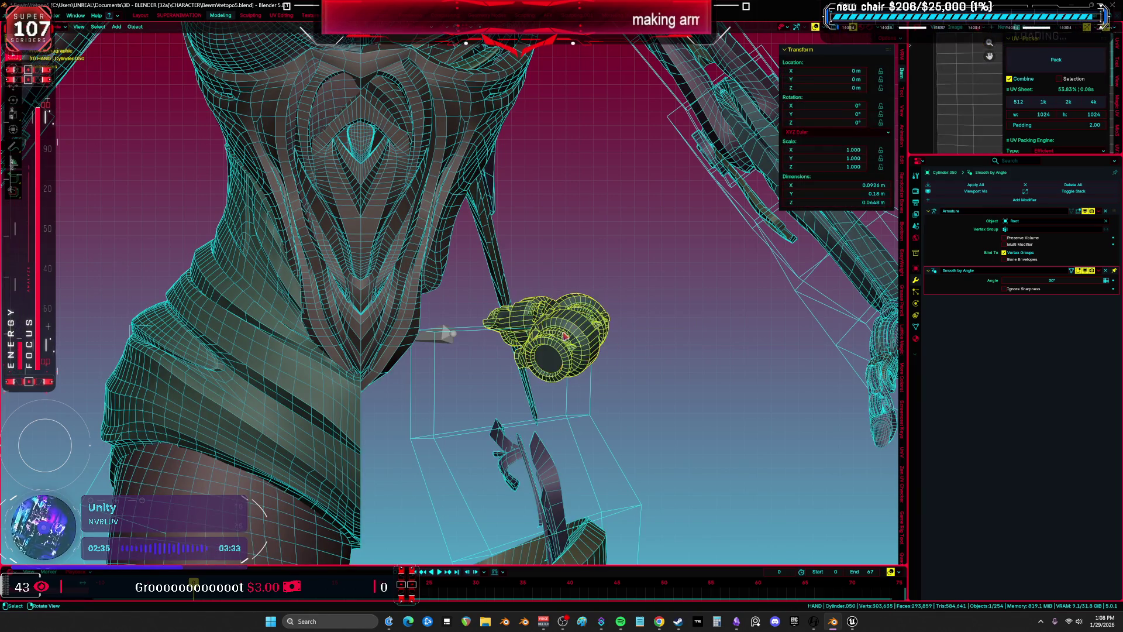
pyautogui.click(1024, 199)
pyautogui.click(988, 219)
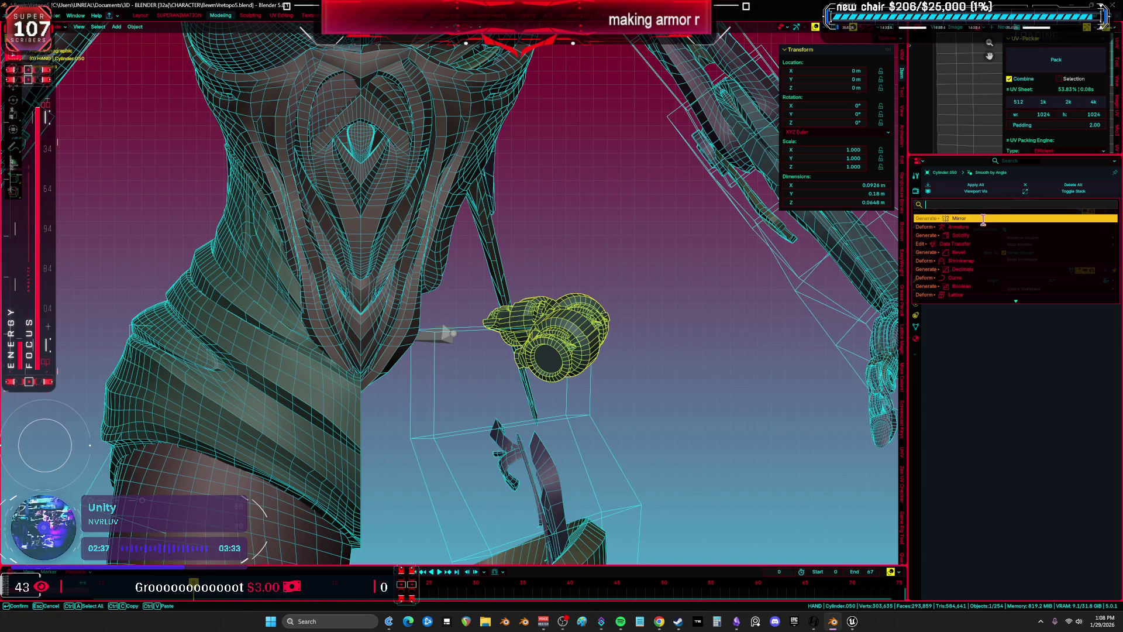
# Uncheck the chest armor's Mirror X axis and hide the chest armor
pyautogui.click(370, 333)
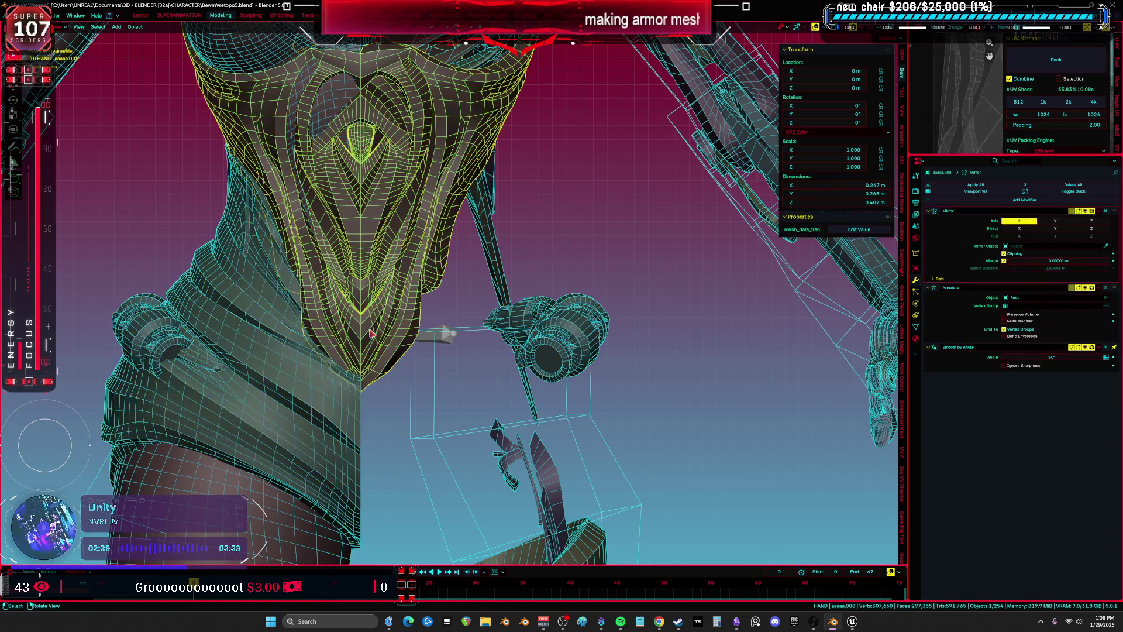
pyautogui.click(1019, 220)
pyautogui.moveTo(476, 271)
pyautogui.mouseDown(button='middle')
pyautogui.moveTo(368, 332)
pyautogui.moveTo(355, 370)
pyautogui.moveTo(371, 400)
pyautogui.mouseUp(button='middle')
pyautogui.press('h')
pyautogui.click(336, 340)
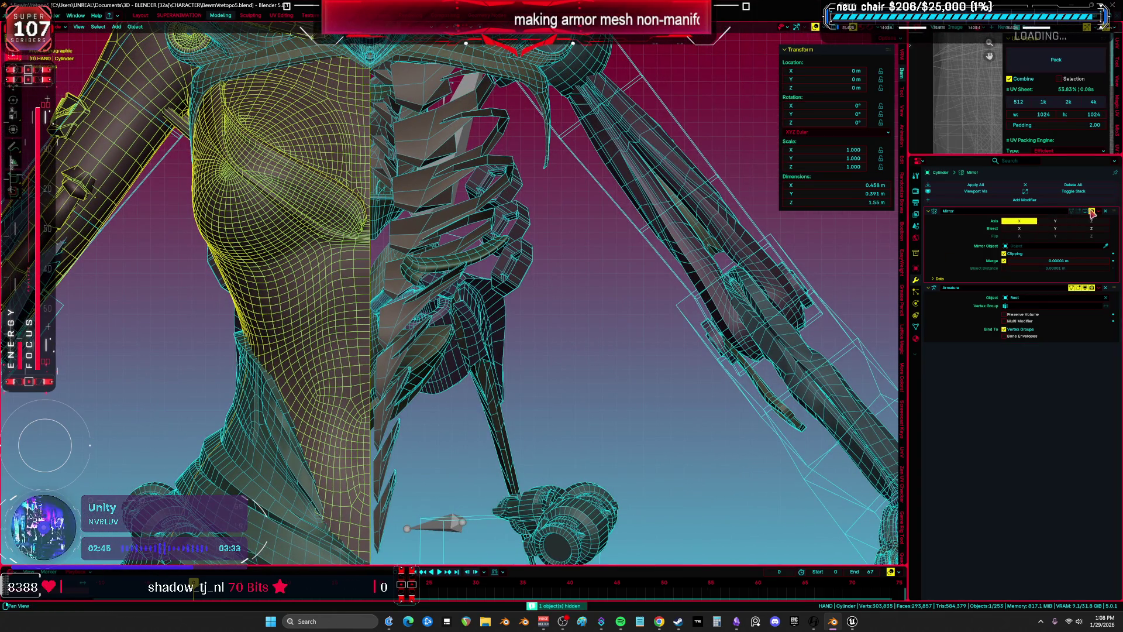
# Hide the torso mesh, switch to wireframe, and hide the spine armor with its mirror off
pyautogui.press('h')
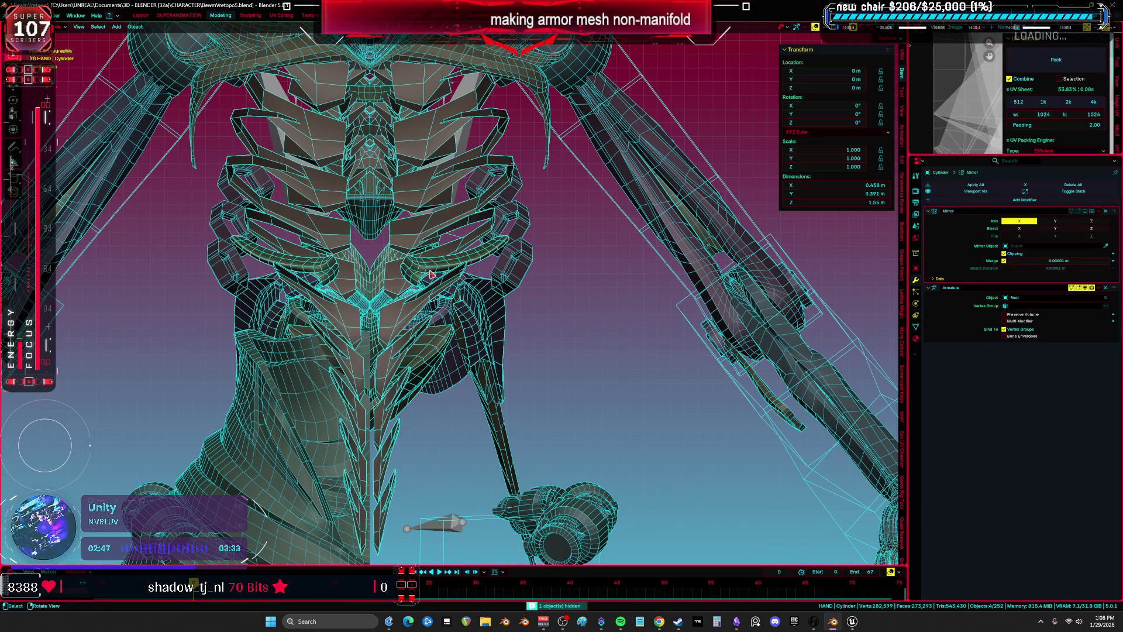
pyautogui.moveTo(542, 303); pyautogui.dragTo(467, 316, button='middle')
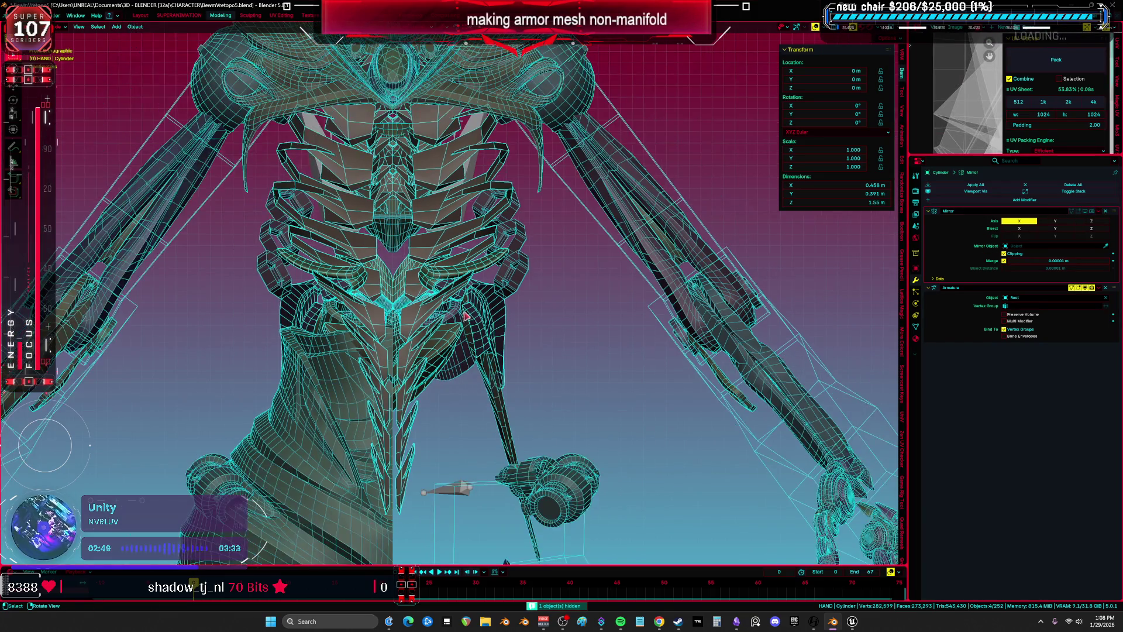
pyautogui.hotkey('shift', 'z')
pyautogui.scroll(-5, 437, 325)
pyautogui.click(450, 268)
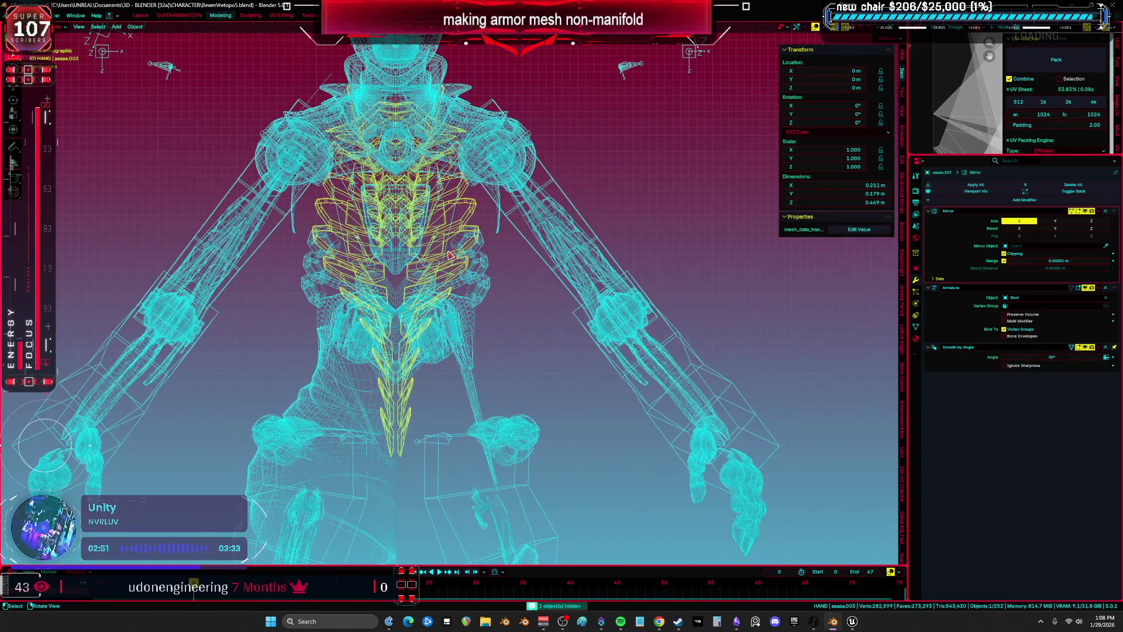
pyautogui.click(1091, 212)
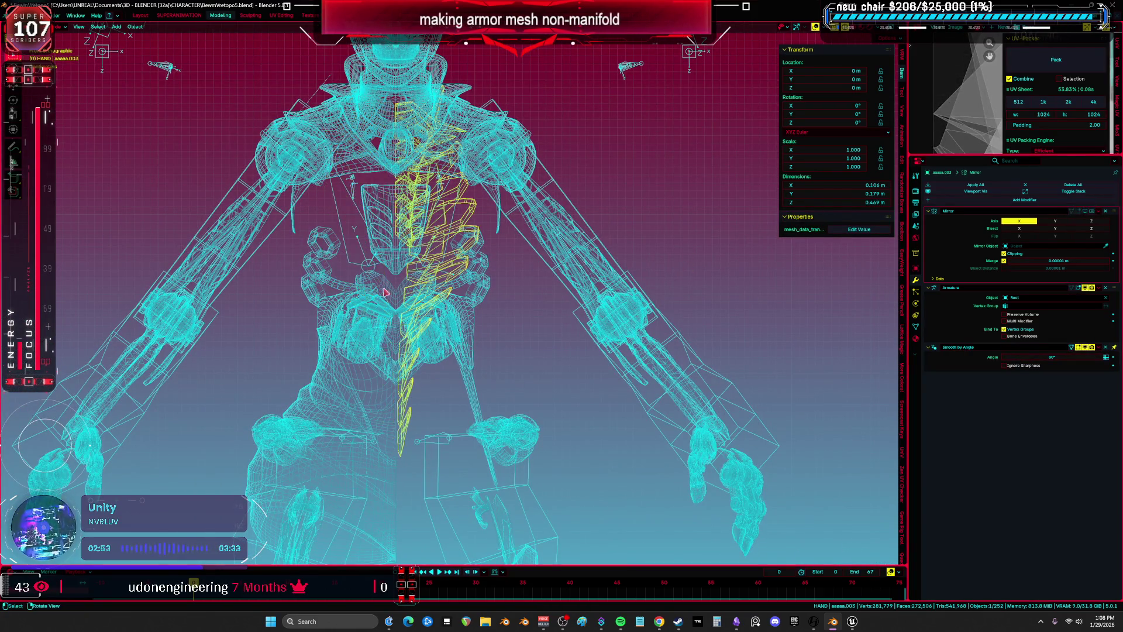
pyautogui.scroll(3, 444, 292)
pyautogui.press('h')
# Delete the hexagon chains, central chest plate and shoulder armor after turning off their mirroring
pyautogui.click(524, 309)
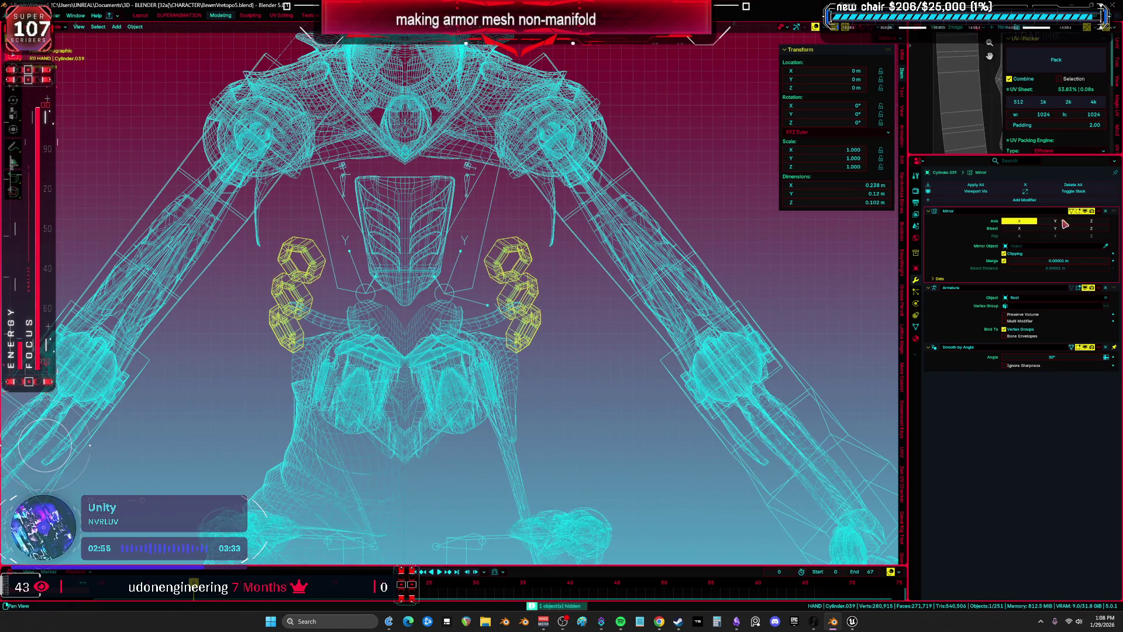
pyautogui.click(1091, 213)
pyautogui.press('Delete')
pyautogui.click(438, 242)
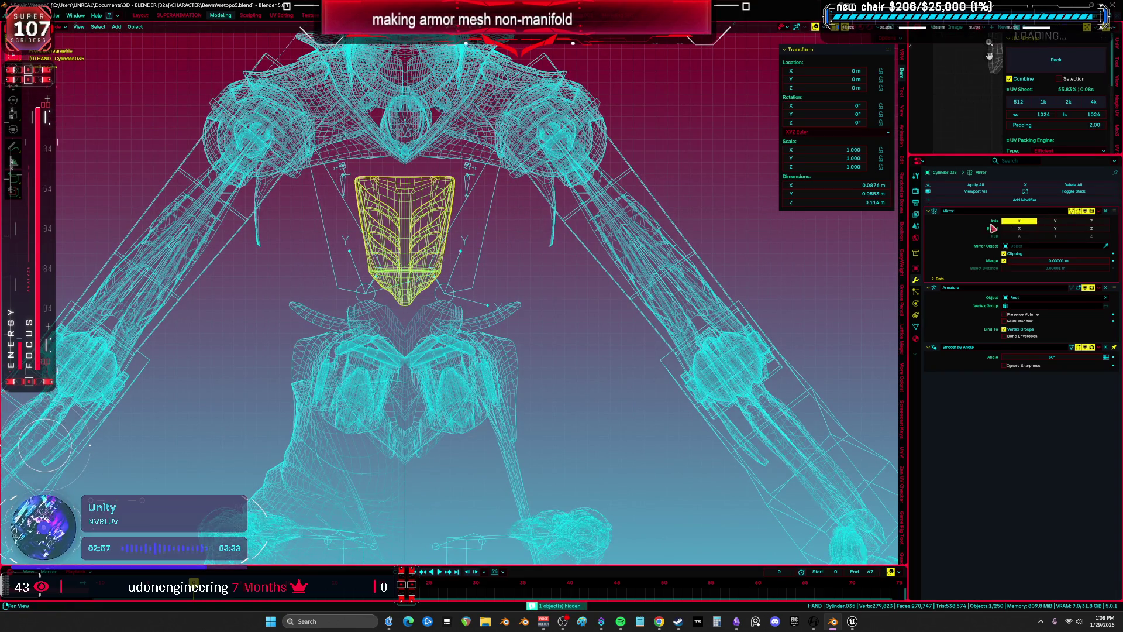
pyautogui.click(1091, 211)
pyautogui.press('Delete')
pyautogui.click(470, 357)
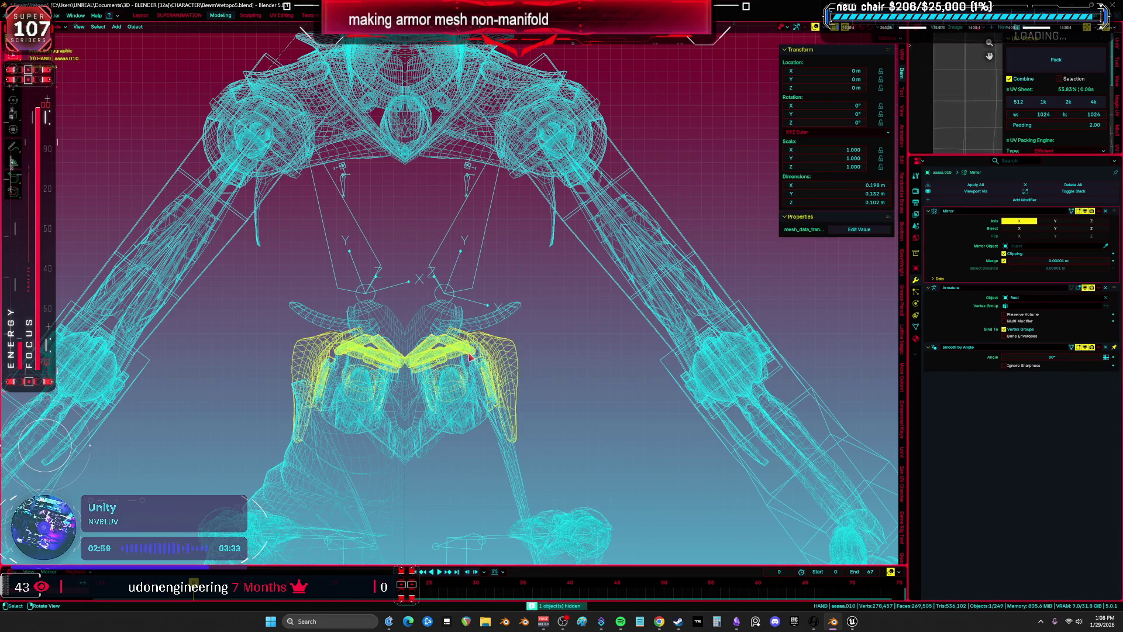
pyautogui.click(1092, 211)
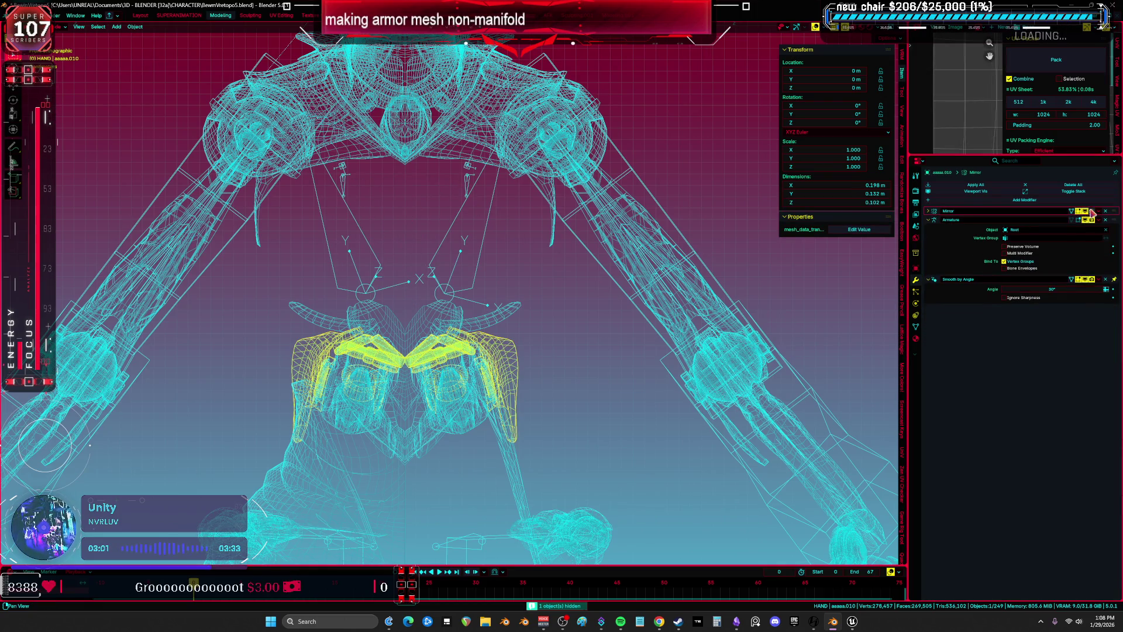
pyautogui.press('Delete')
# Select the curved horn pieces and turn off their mirrored right half
pyautogui.click(466, 331)
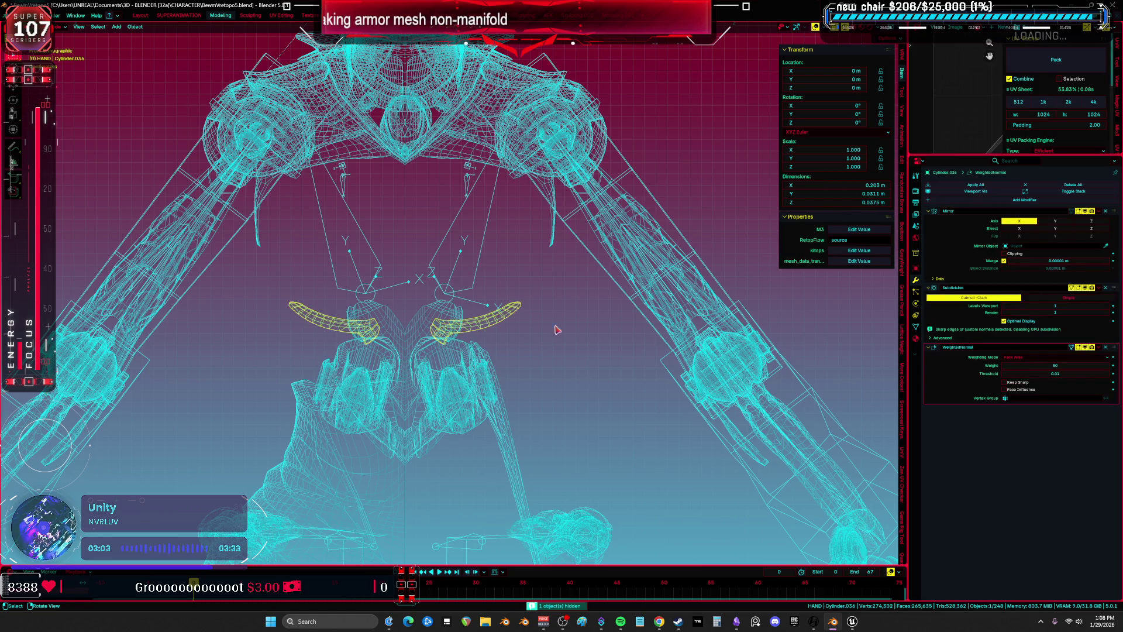
pyautogui.click(1086, 211)
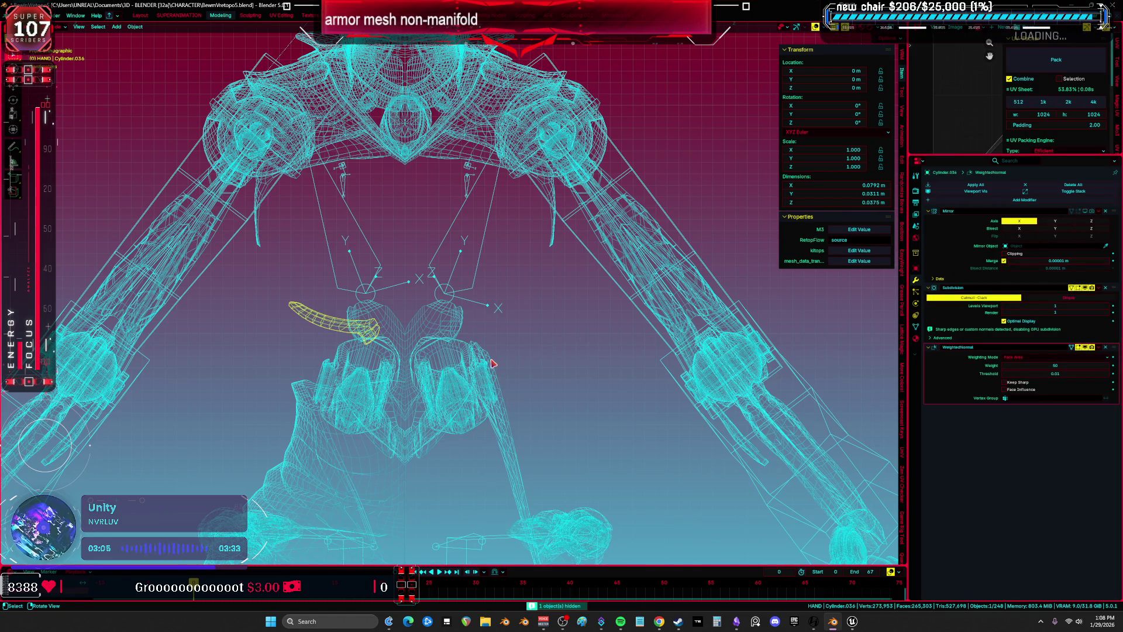
pyautogui.moveTo(483, 366)
pyautogui.mouseDown(button='middle')
pyautogui.moveTo(612, 354)
pyautogui.moveTo(458, 376)
pyautogui.mouseUp(button='middle')
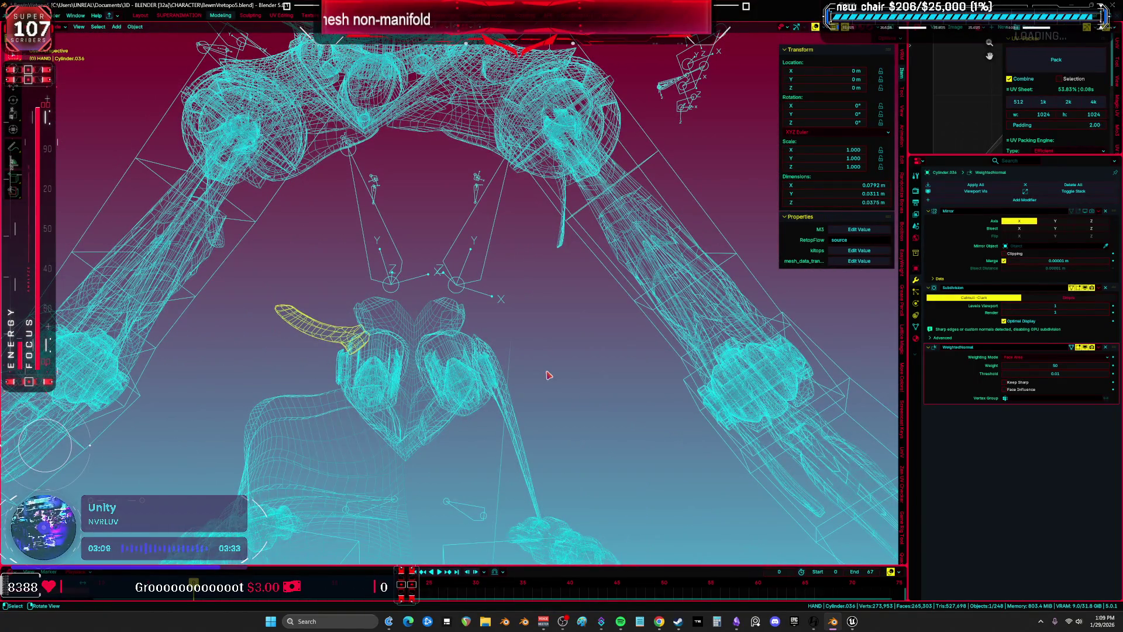
# Leave Local View, frame the whole rig, and zoom in on the chest and neck in solid shading
pyautogui.press('KP_Divide')
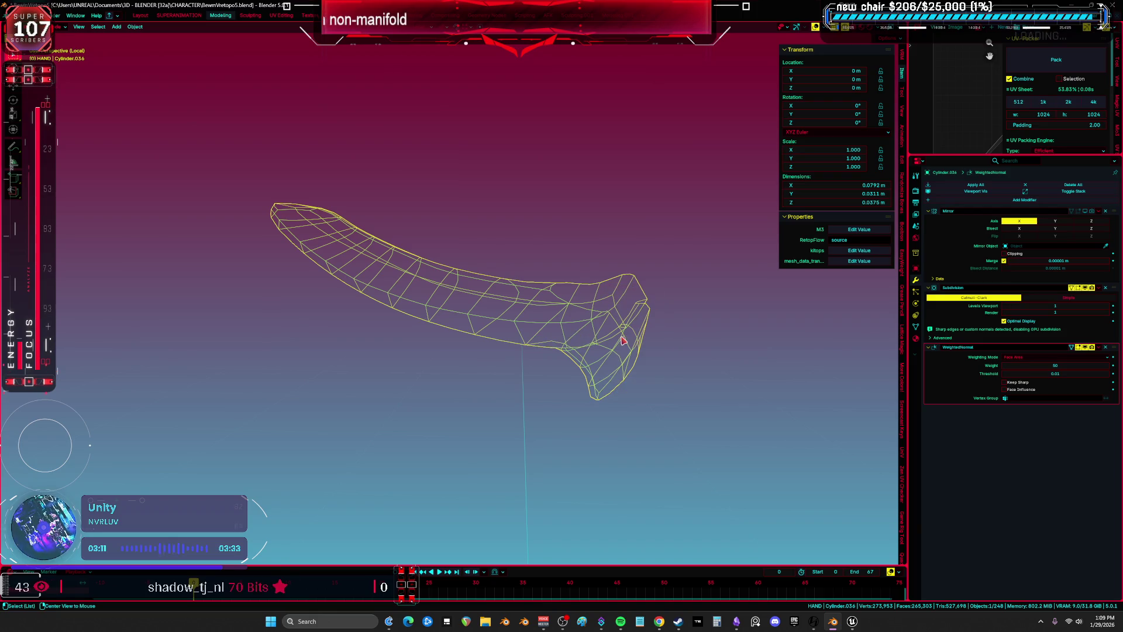
pyautogui.press('KP_Divide')
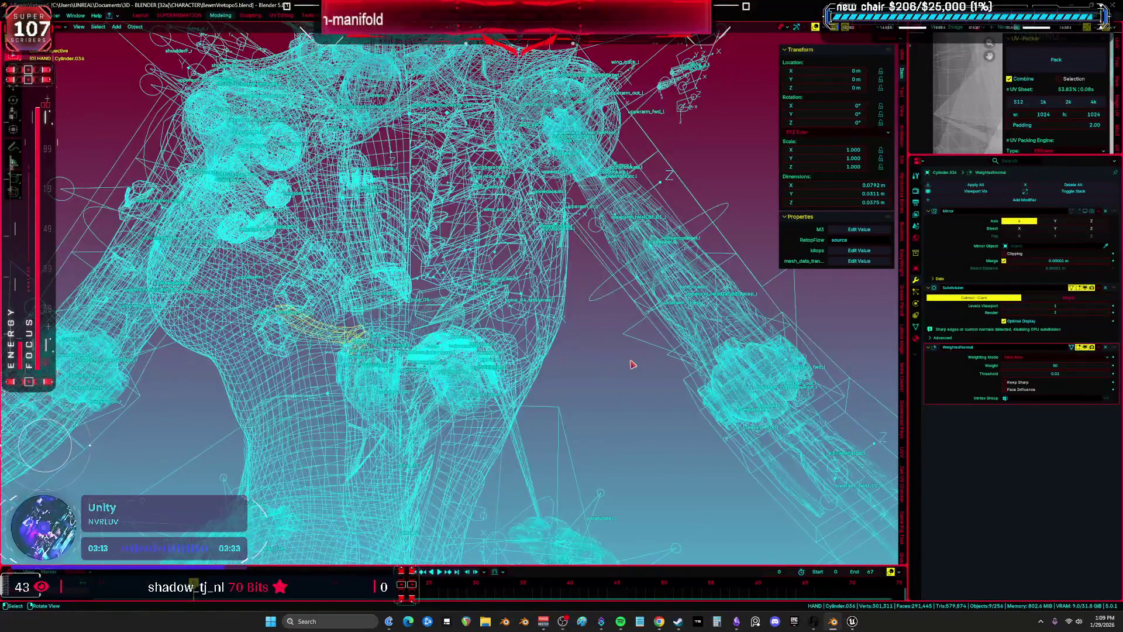
pyautogui.press('Home')
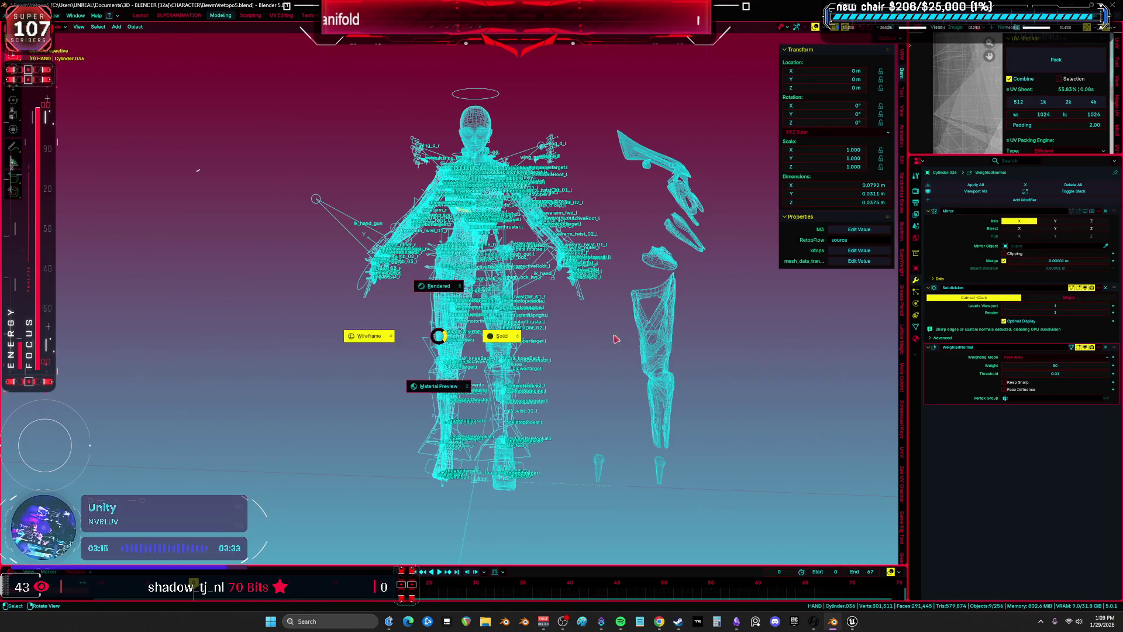
pyautogui.click(601, 338)
pyautogui.scroll(10, 549, 334)
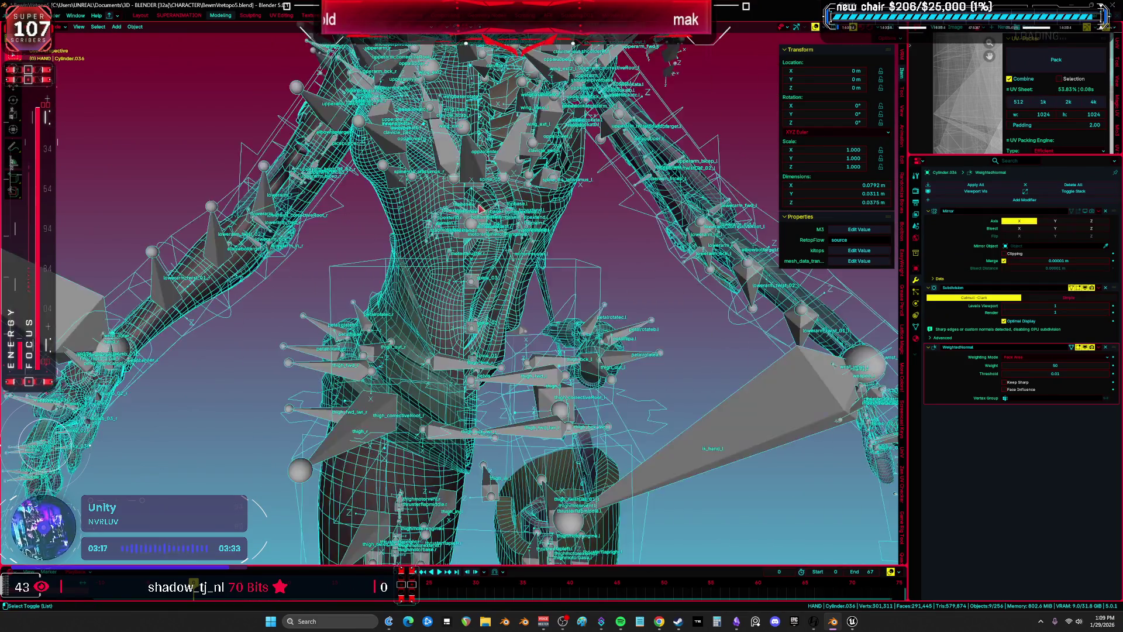
pyautogui.moveTo(515, 335)
pyautogui.mouseDown(button='middle')
pyautogui.moveTo(483, 335)
pyautogui.moveTo(394, 283)
pyautogui.mouseUp(button='middle')
# From the front view in wireframe, enter Edit Mode on the Cylinder.036 horn and frame it
pyautogui.press('KP_1')
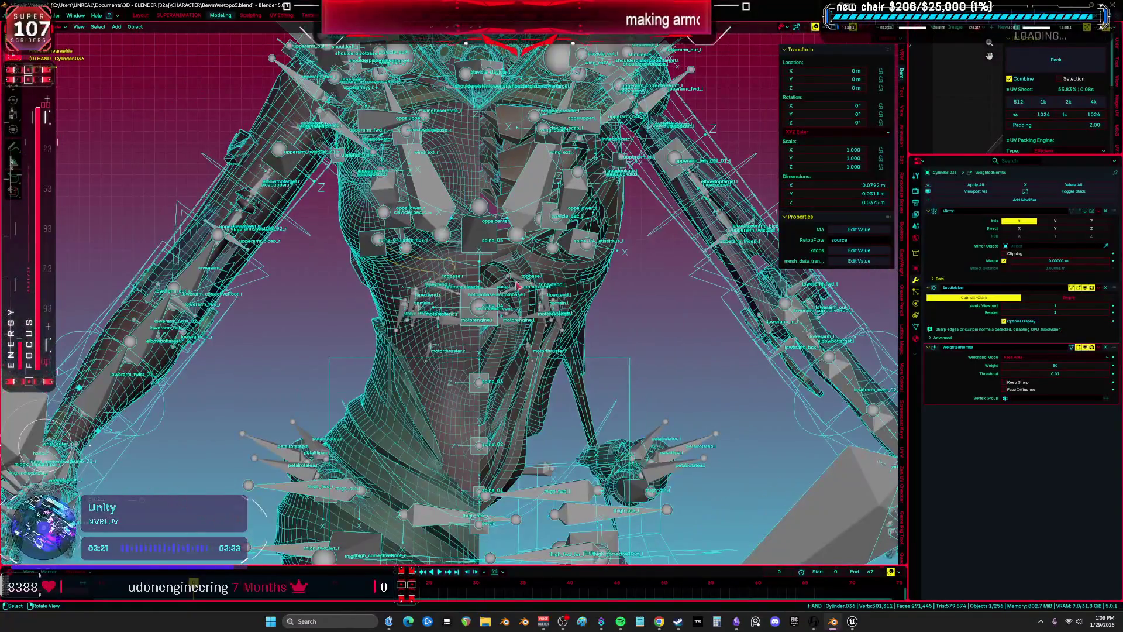
pyautogui.click(431, 274)
pyautogui.keyDown('shift'); pyautogui.moveTo(459, 292); pyautogui.dragTo(496, 339, button='middle'); pyautogui.keyUp('shift')
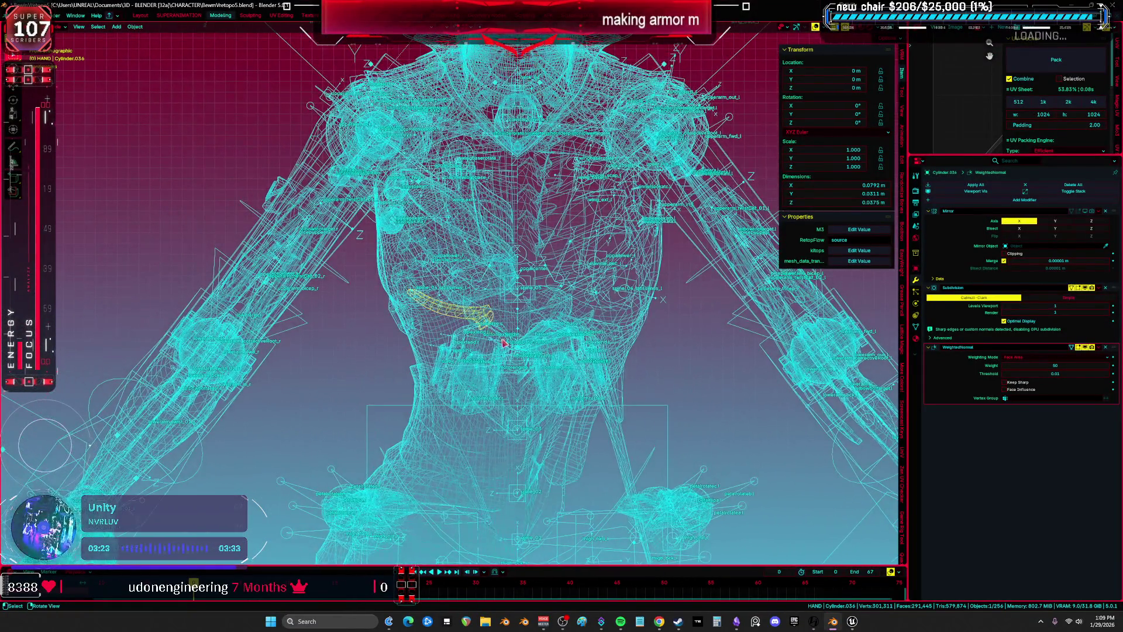
pyautogui.press('Tab')
pyautogui.press('KP_Decimal')
pyautogui.moveTo(546, 395)
pyautogui.mouseDown(button='middle')
pyautogui.moveTo(530, 351)
pyautogui.moveTo(426, 355)
pyautogui.mouseUp(button='middle')
# Return to Object Mode and review the head and chest armor from the front in solid shading
pyautogui.hotkey('shift', 'z')
pyautogui.scroll(5, 697, 370)
pyautogui.scroll(-6, 698, 370)
pyautogui.press('Tab')
pyautogui.press('KP_1')
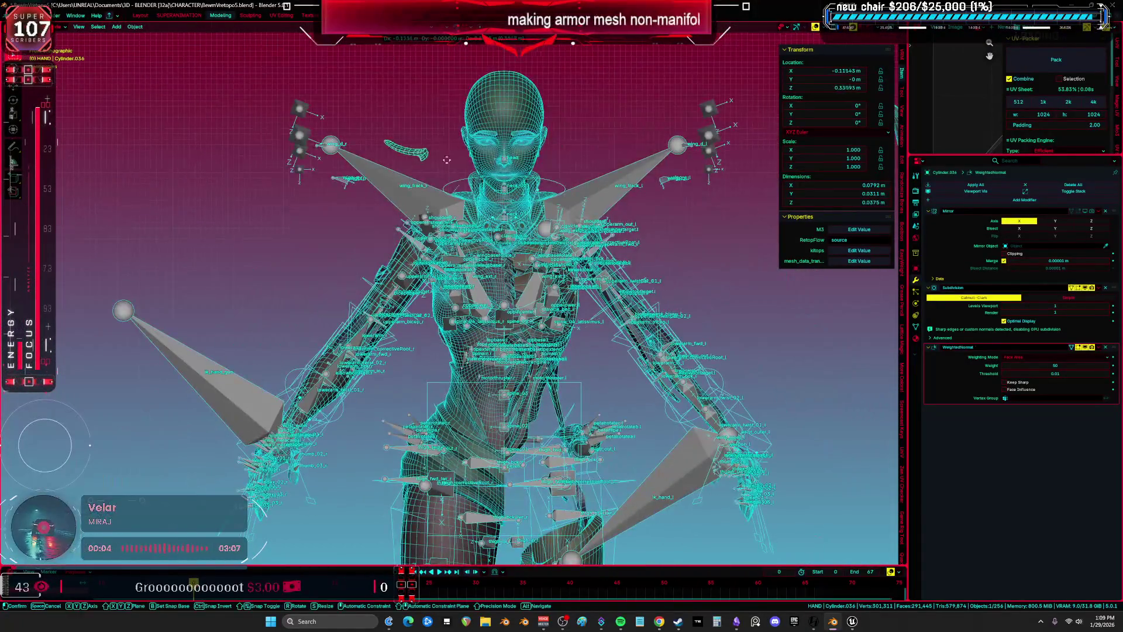
pyautogui.hotkey('shift', 'z')
pyautogui.moveTo(439, 127)
pyautogui.keyDown('ctrl'); pyautogui.mouseDown(button='middle')
pyautogui.moveTo(520, 513)
pyautogui.moveTo(534, 268)
pyautogui.moveTo(526, 275)
pyautogui.moveTo(544, 270)
pyautogui.moveTo(466, 291)
pyautogui.mouseUp(button='middle'); pyautogui.keyUp('ctrl')
pyautogui.hotkey('shift', 'z')
pyautogui.hotkey('shift', 'z')
# Turn off the Mirror modifier on collar aaaaa.018, chest aaaaa.015 and shoulder Cylinder.048
pyautogui.scroll(4, 471, 370)
pyautogui.click(336, 331)
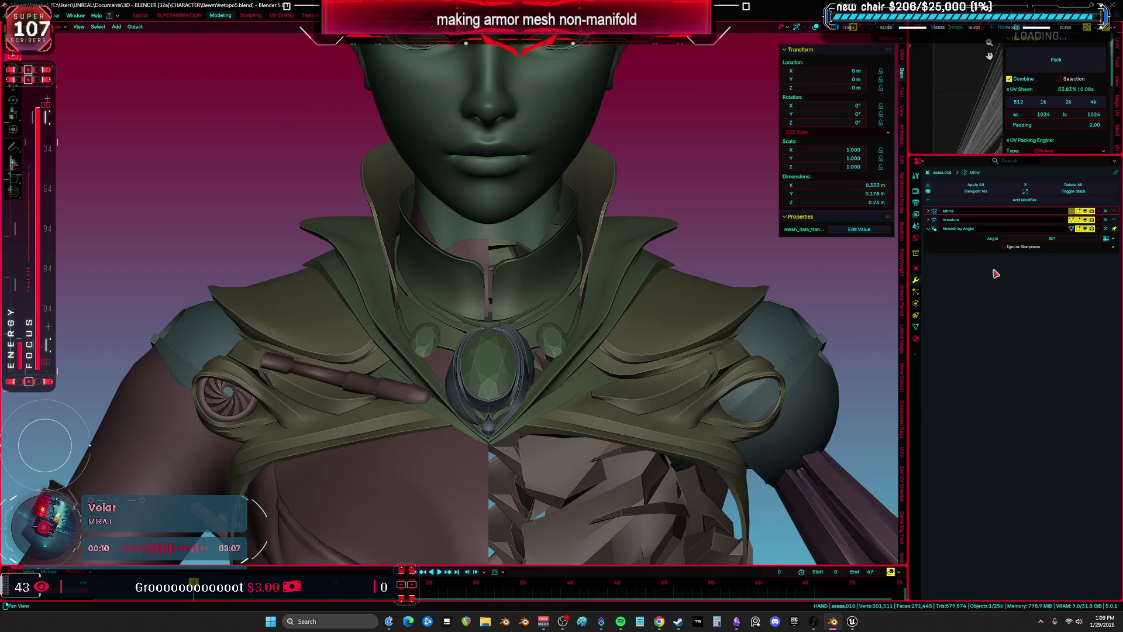
pyautogui.moveTo(1093, 215); pyautogui.dragTo(1073, 213)
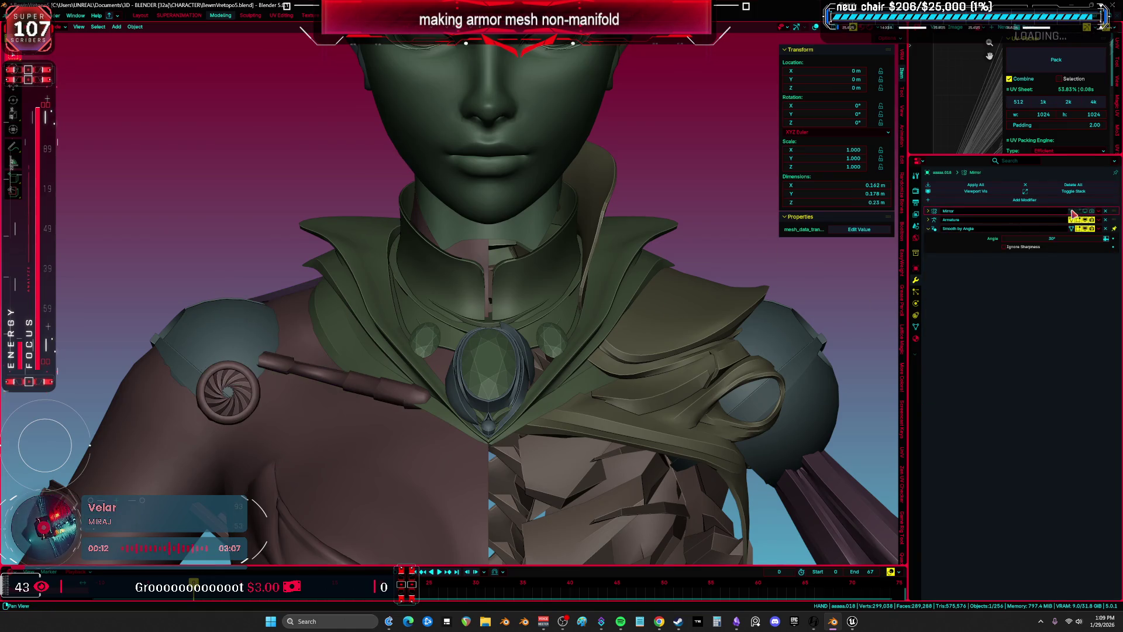
pyautogui.click(533, 285)
pyautogui.click(1091, 212)
pyautogui.keyDown('shift'); pyautogui.moveTo(604, 323); pyautogui.dragTo(626, 248, button='middle'); pyautogui.keyUp('shift')
pyautogui.click(626, 247)
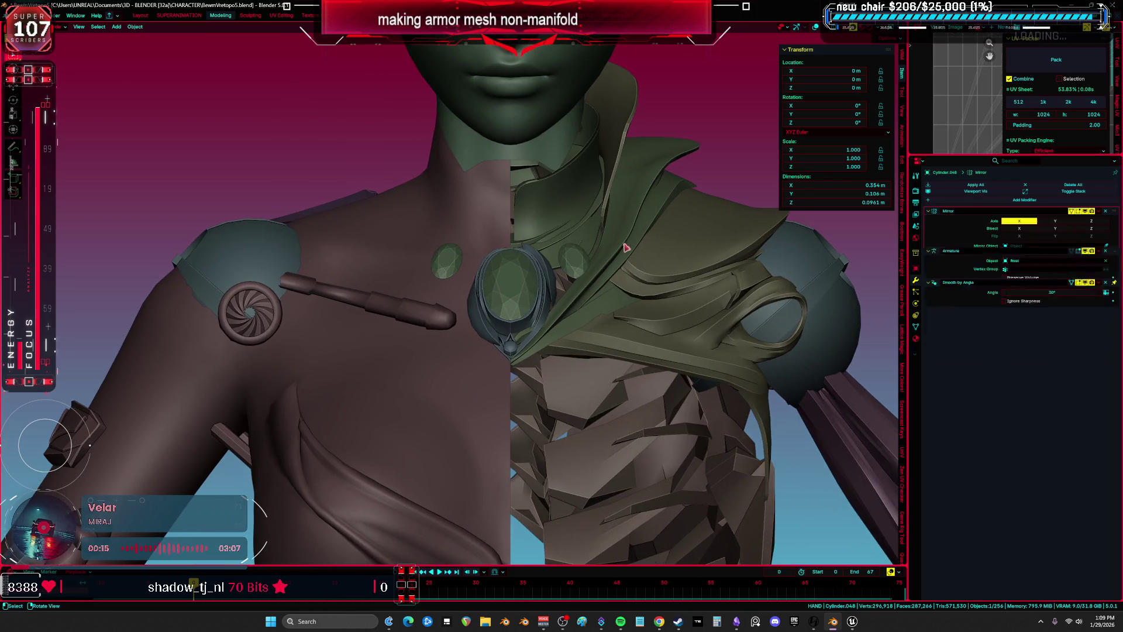
pyautogui.click(1091, 211)
# Select the body mesh and rotate the view to inspect the torso and arm
pyautogui.moveTo(281, 328); pyautogui.dragTo(336, 321, button='middle')
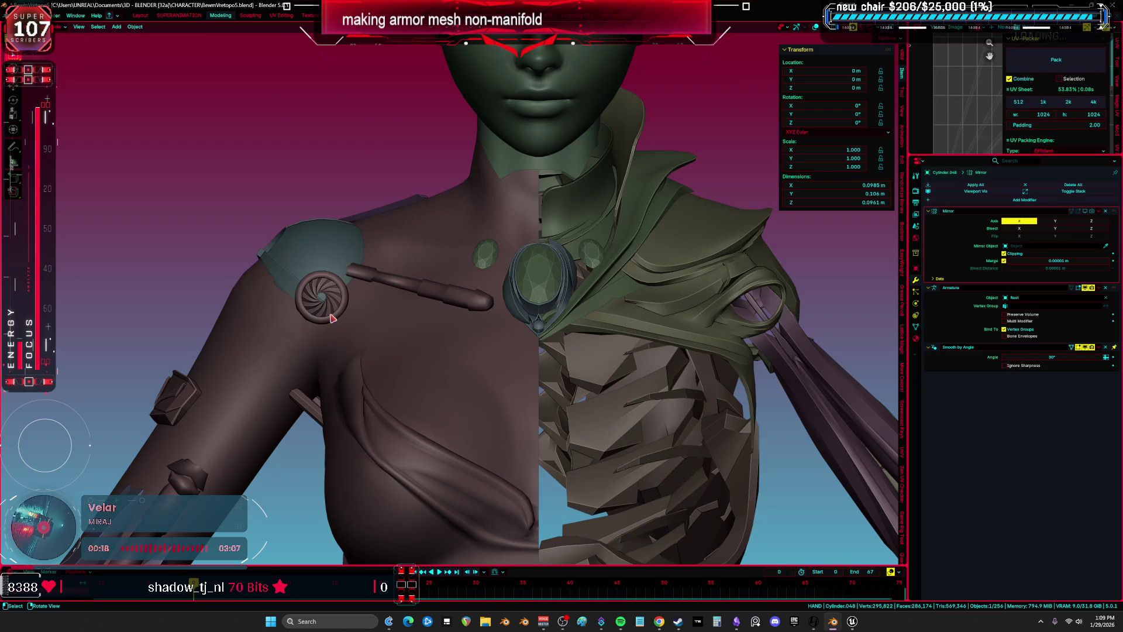
pyautogui.click(331, 318)
pyautogui.moveTo(841, 269); pyautogui.dragTo(353, 336, button='middle')
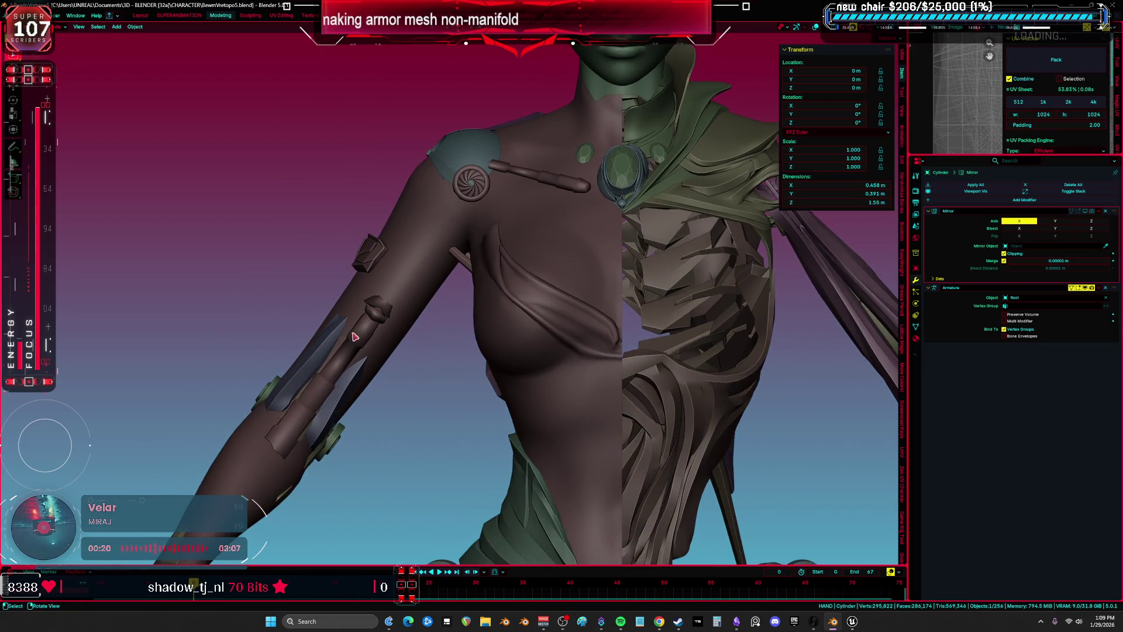
pyautogui.scroll(-5, 489, 364)
pyautogui.scroll(3, 448, 324)
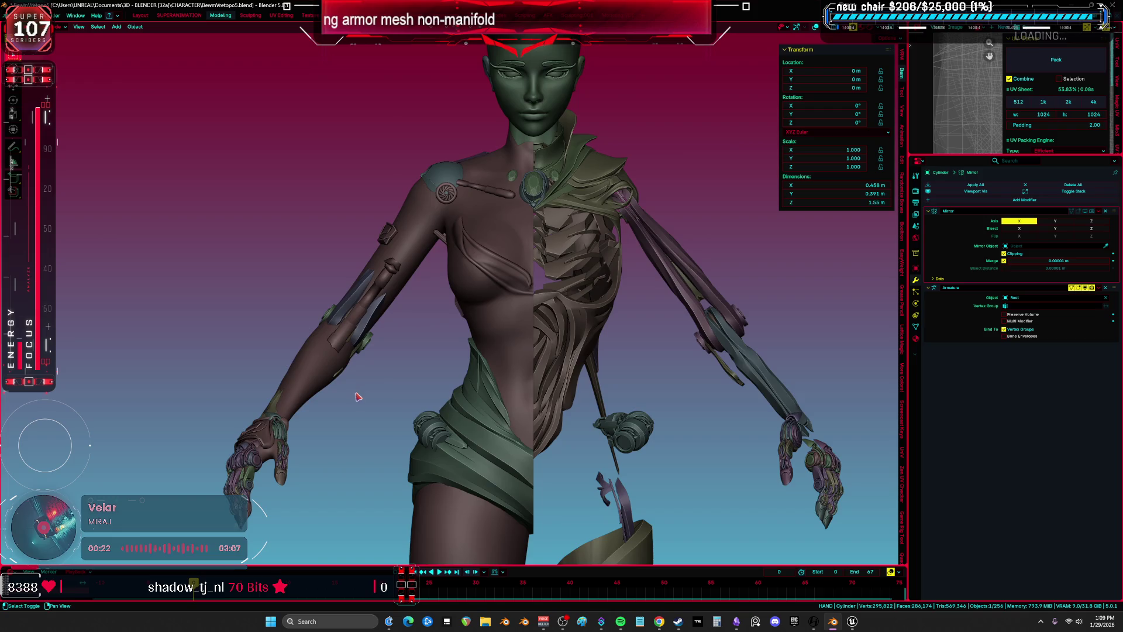
pyautogui.scroll(-4, 358, 394)
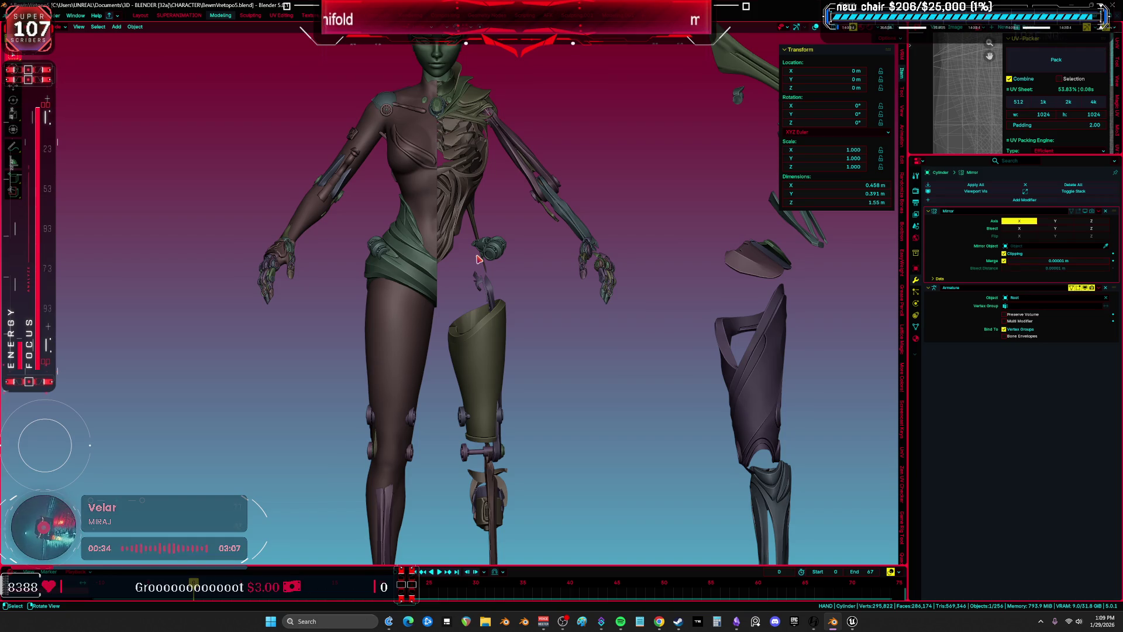
# Show the wireframe and rig overlays and hide the body mesh
pyautogui.scroll(3, 478, 217)
pyautogui.hotkey('shift', 'alt', 'z')
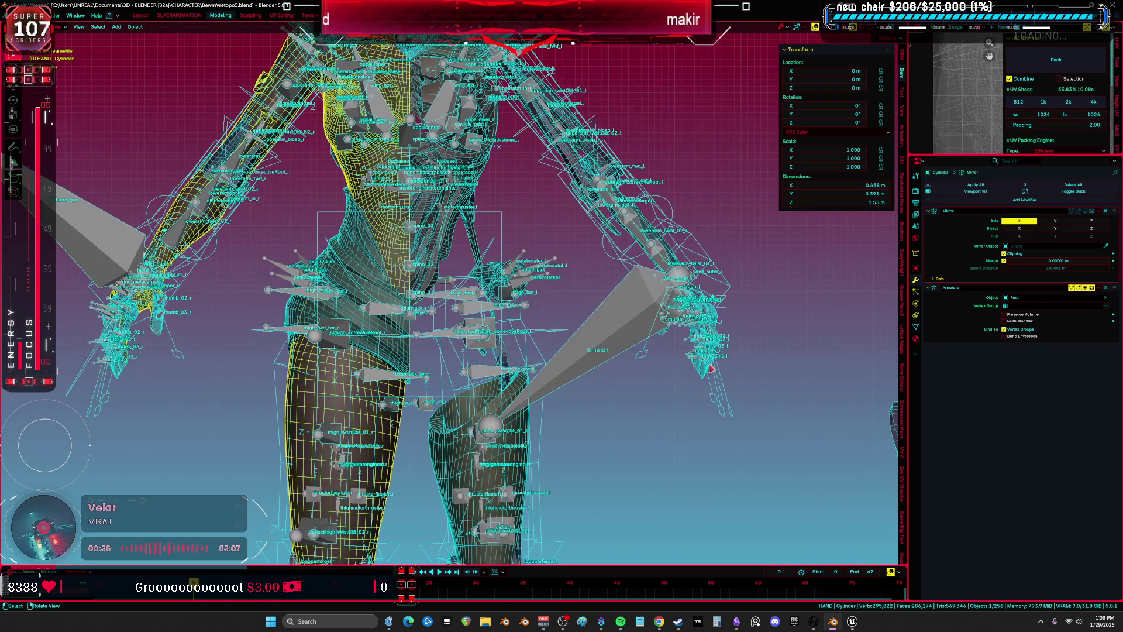
pyautogui.press('h')
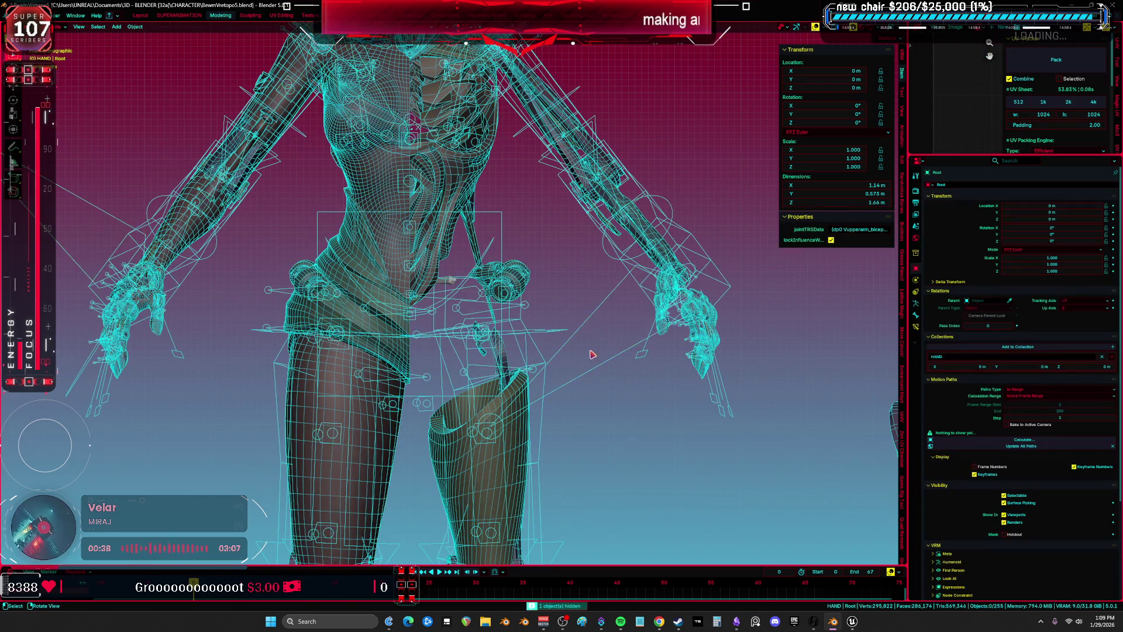
pyautogui.hotkey('ctrl', 'z')
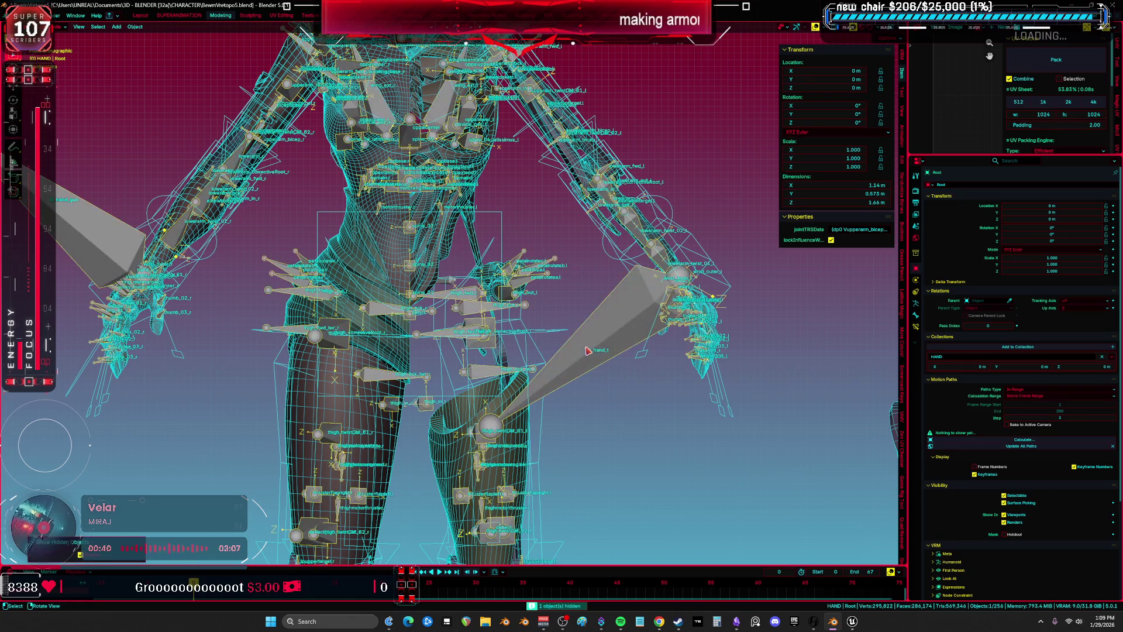
pyautogui.hotkey('ctrl', 'shift', 'z')
pyautogui.hotkey('ctrl', 'z')
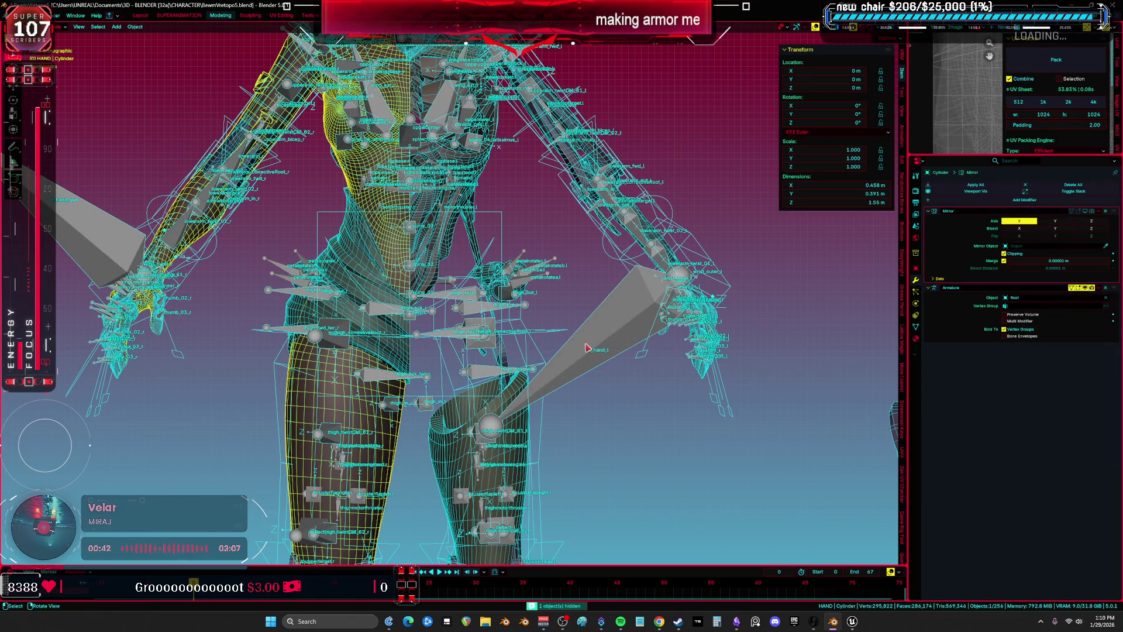
pyautogui.press('h')
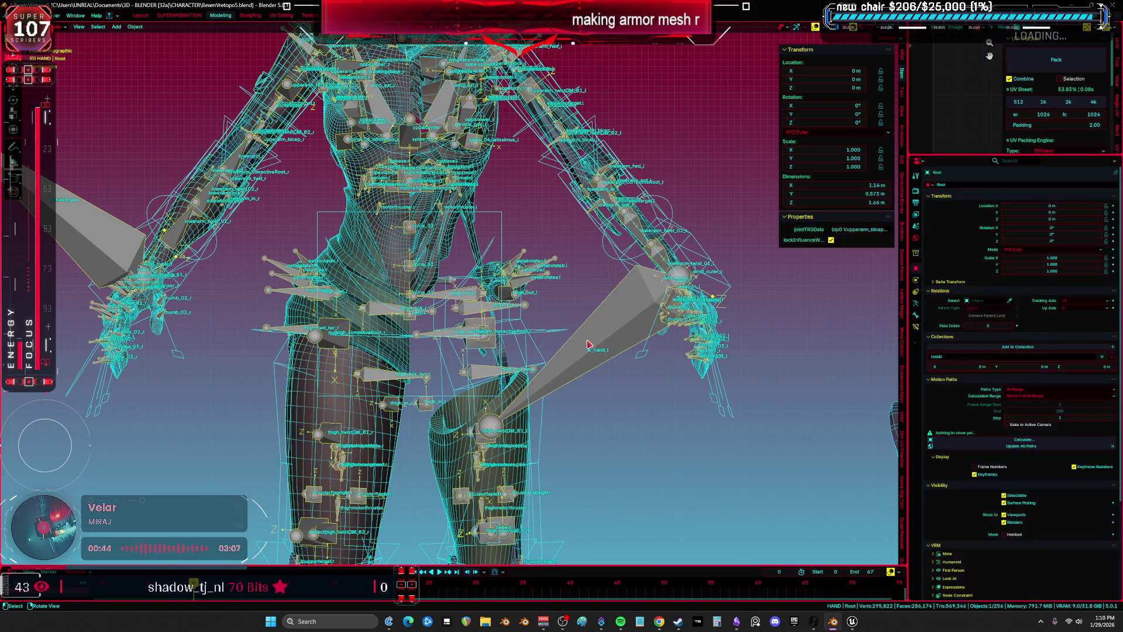
# Delete the upper leg lattice LAtticE_leguppper and its mirrored counterpart
pyautogui.click(615, 262)
pyautogui.click(502, 325)
pyautogui.press('h')
pyautogui.scroll(-2, 402, 339)
pyautogui.hotkey('ctrl', 'shift', 'm')
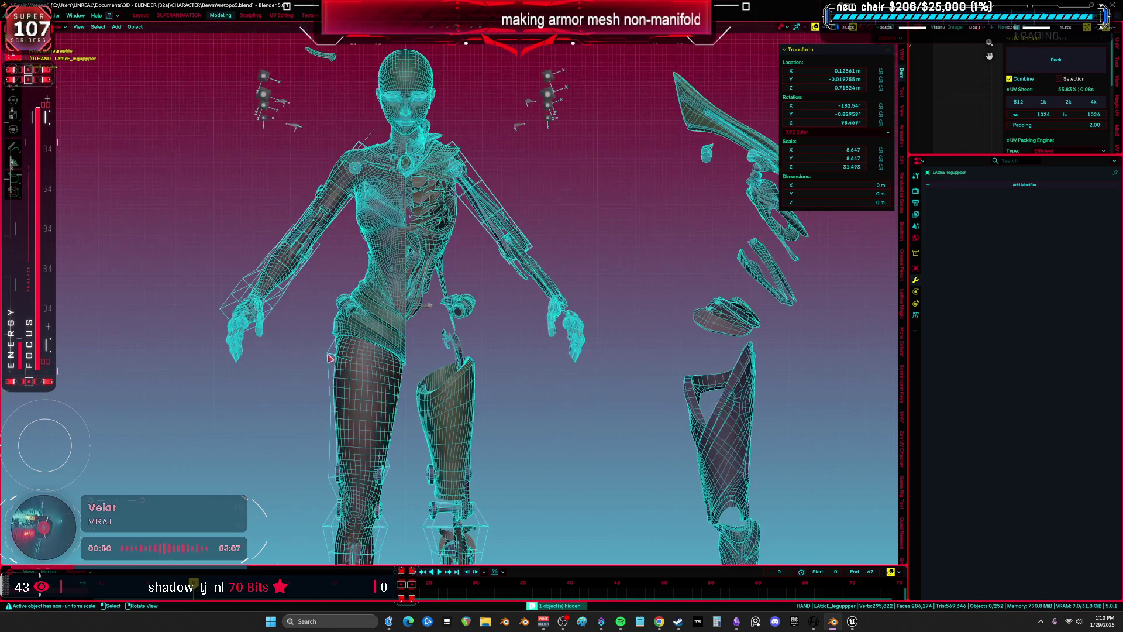
pyautogui.press('Delete')
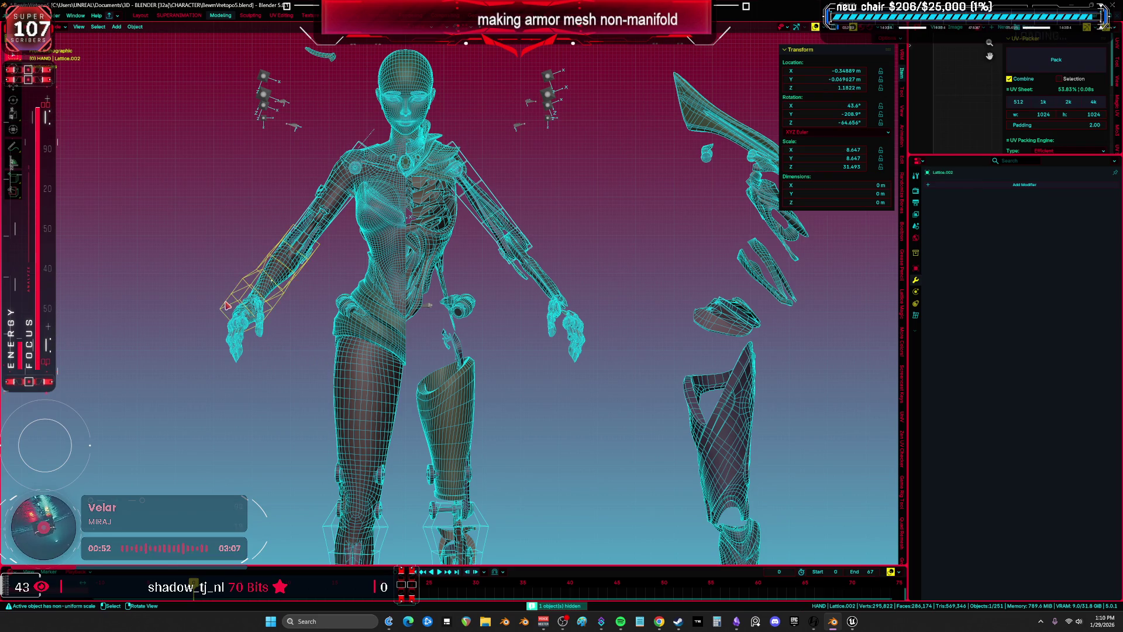
# Delete the lower leg lattice LATTICE_LEGLOWER and its mirrored counterpart
pyautogui.scroll(3, 531, 322)
pyautogui.click(531, 322)
pyautogui.press('h')
pyautogui.hotkey('ctrl', 'shift', 'm')
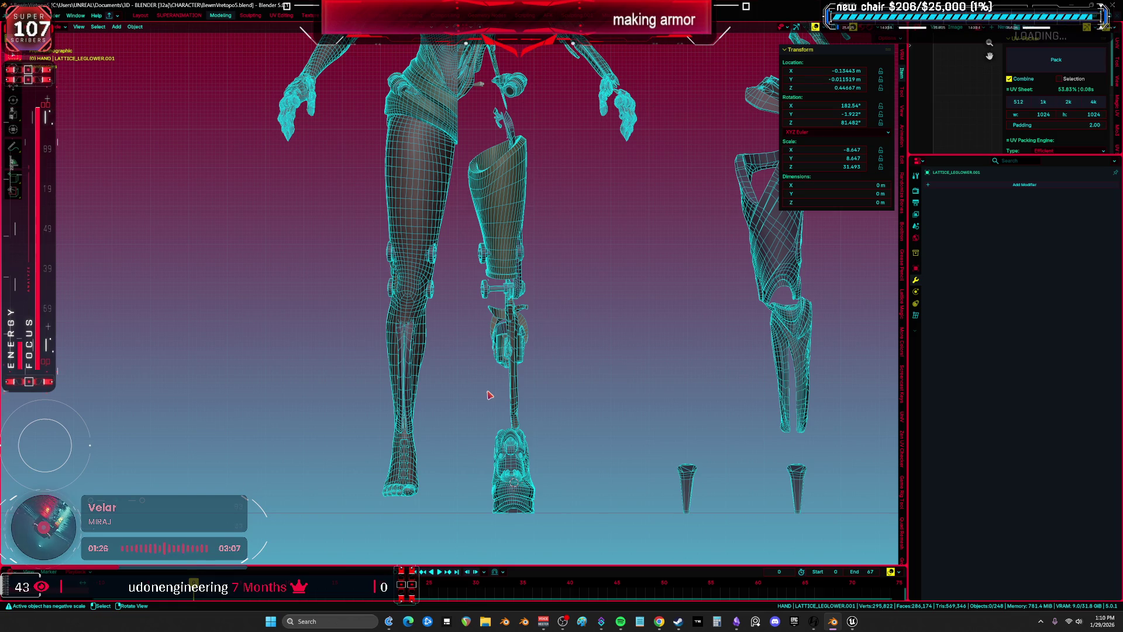
# Move the shin armor piece aside and hide the leg lattice helper
pyautogui.keyDown('shift'); pyautogui.moveTo(573, 285); pyautogui.dragTo(561, 371, button='middle'); pyautogui.keyUp('shift')
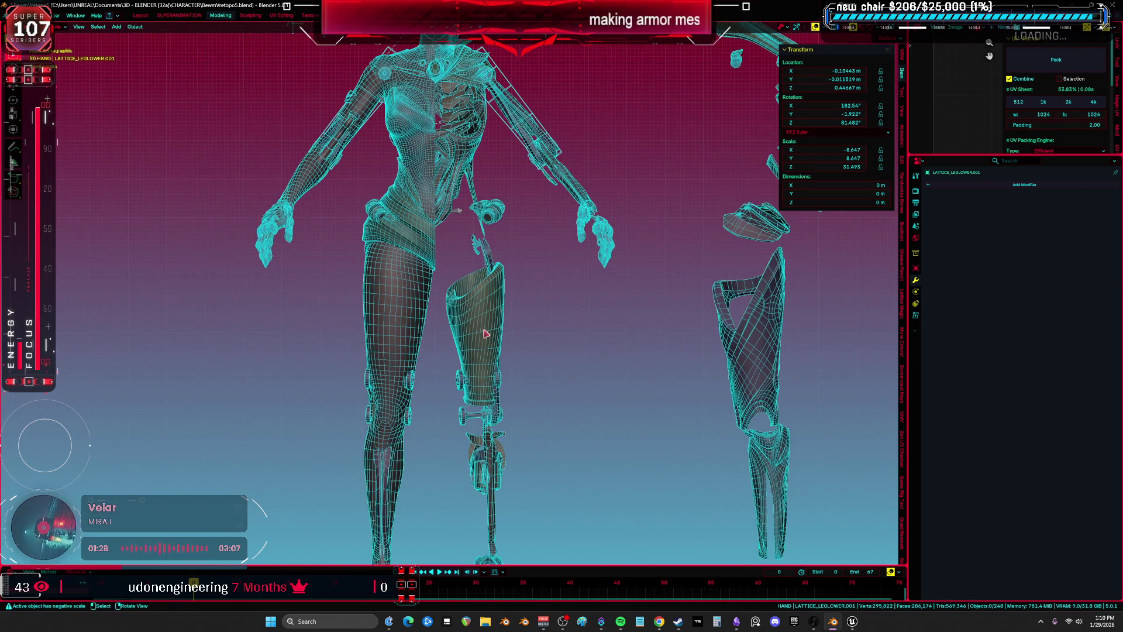
pyautogui.keyDown('shift'); pyautogui.moveTo(489, 327); pyautogui.dragTo(488, 202, button='middle'); pyautogui.keyUp('shift')
pyautogui.moveTo(488, 202); pyautogui.dragTo(512, 202)
pyautogui.scroll(2, 512, 202)
pyautogui.moveTo(505, 257)
pyautogui.keyDown('shift'); pyautogui.mouseDown(button='middle')
pyautogui.moveTo(523, 300)
pyautogui.moveTo(561, 250)
pyautogui.moveTo(299, 259)
pyautogui.moveTo(576, 209)
pyautogui.moveTo(393, 216)
pyautogui.mouseUp(button='middle'); pyautogui.keyUp('shift')
pyautogui.click(299, 259)
pyautogui.press('h')
pyautogui.click(534, 218)
# Turn off mirroring on the upper arm and forearm meshes
pyautogui.click(525, 210)
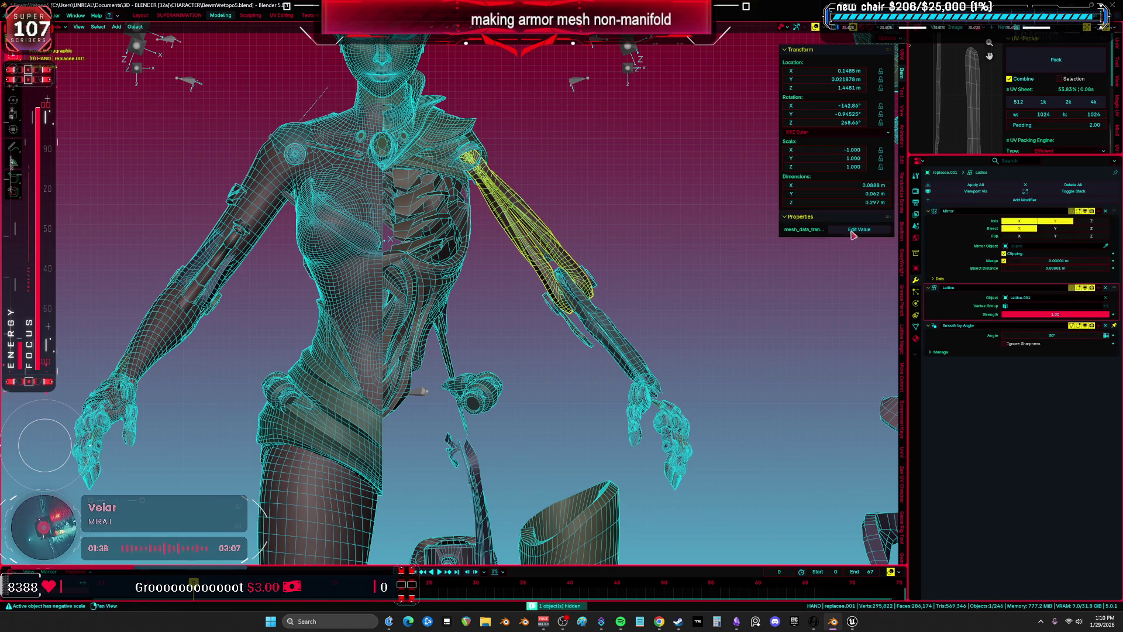
pyautogui.click(1088, 212)
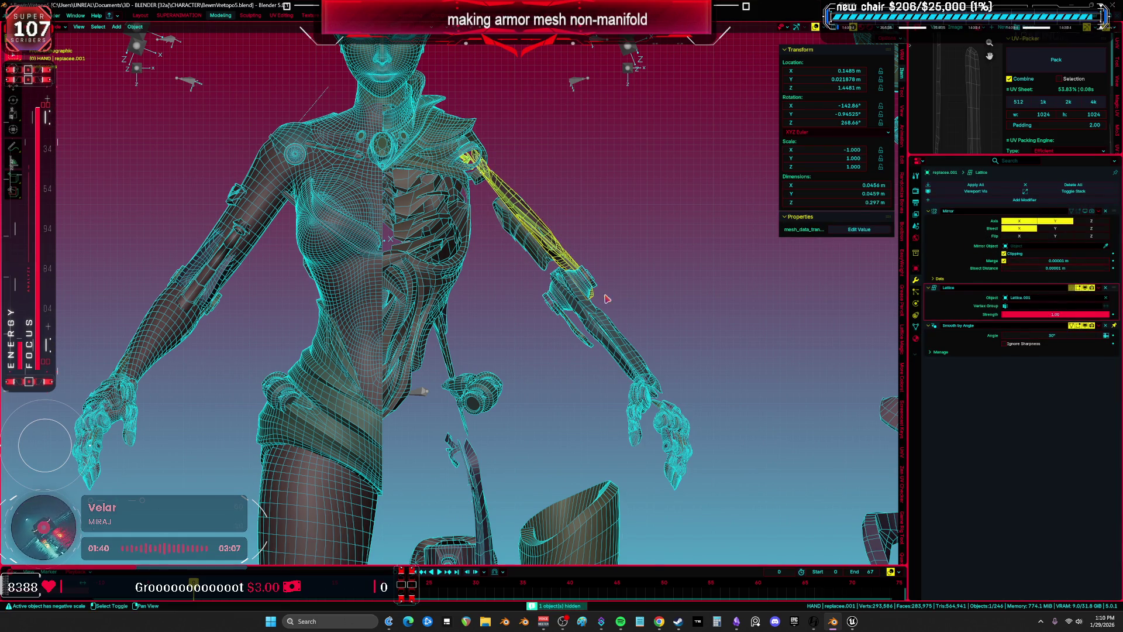
pyautogui.click(588, 311)
pyautogui.click(1086, 214)
# Move the body mesh left along the X axis and turn the wireframe back on
pyautogui.moveTo(310, 241); pyautogui.dragTo(263, 235, button='middle')
pyautogui.click(262, 235)
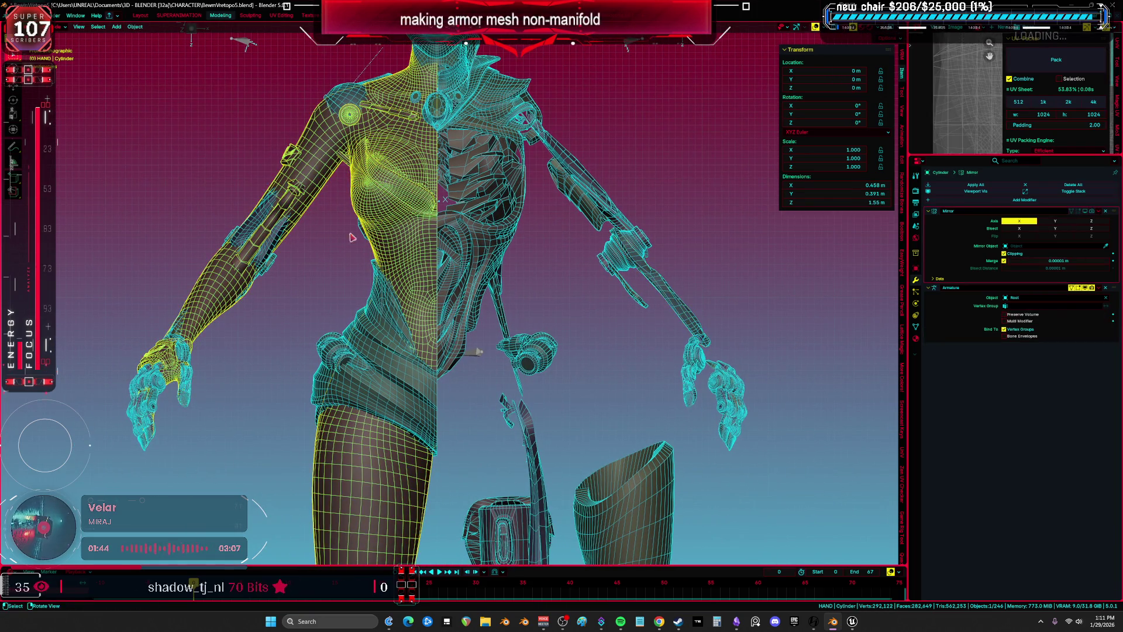
pyautogui.scroll(-4, 263, 236)
pyautogui.press('g')
pyautogui.press('x')
pyautogui.click(269, 263)
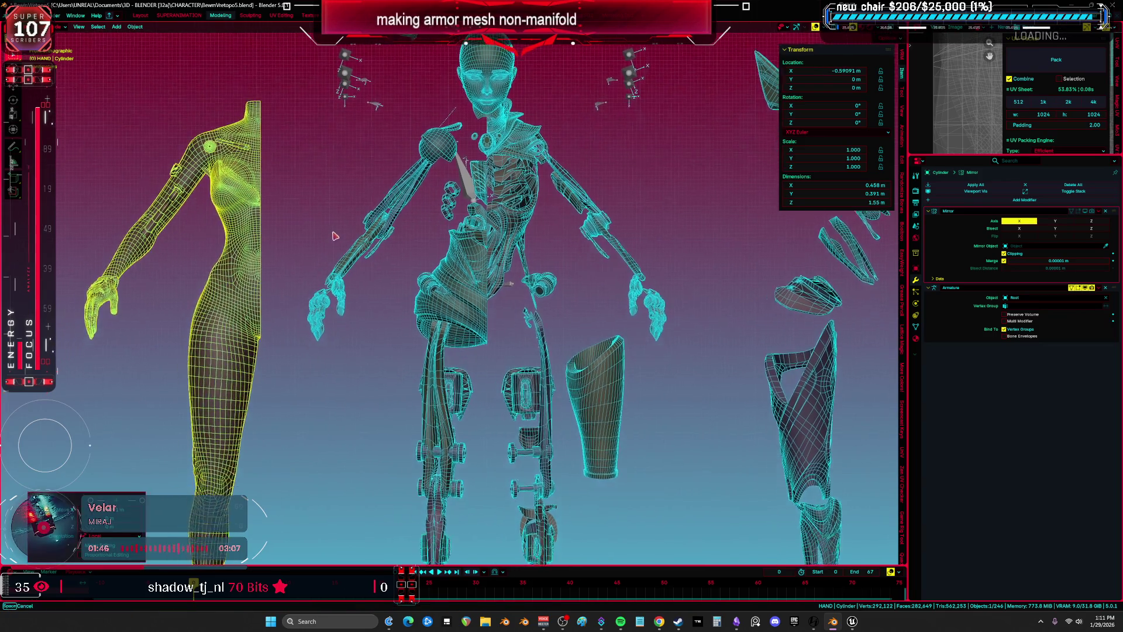
pyautogui.scroll(3, 365, 246)
pyautogui.moveTo(380, 252)
pyautogui.mouseDown(button='middle')
pyautogui.moveTo(349, 266)
pyautogui.moveTo(324, 247)
pyautogui.moveTo(342, 251)
pyautogui.moveTo(288, 334)
pyautogui.mouseUp(button='middle')
pyautogui.hotkey('shift', 'z')
# Turn off mirroring on the upper arm armor piece and delete it
pyautogui.click(313, 247)
pyautogui.scroll(2, 316, 246)
pyautogui.click(349, 252)
pyautogui.click(289, 334)
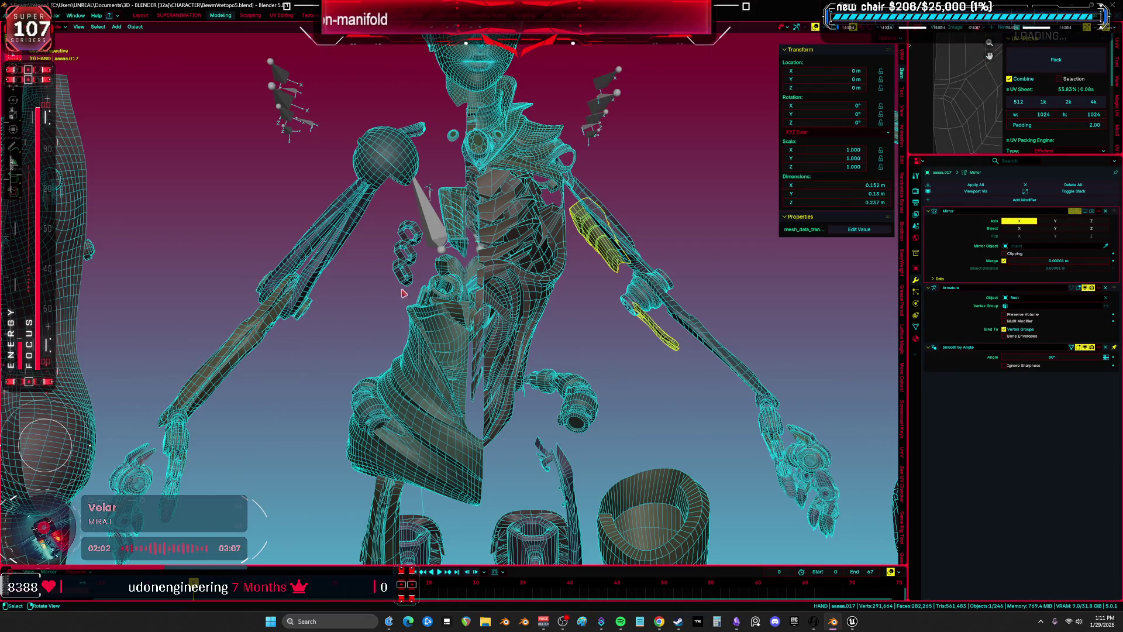
pyautogui.click(311, 294)
pyautogui.click(1086, 210)
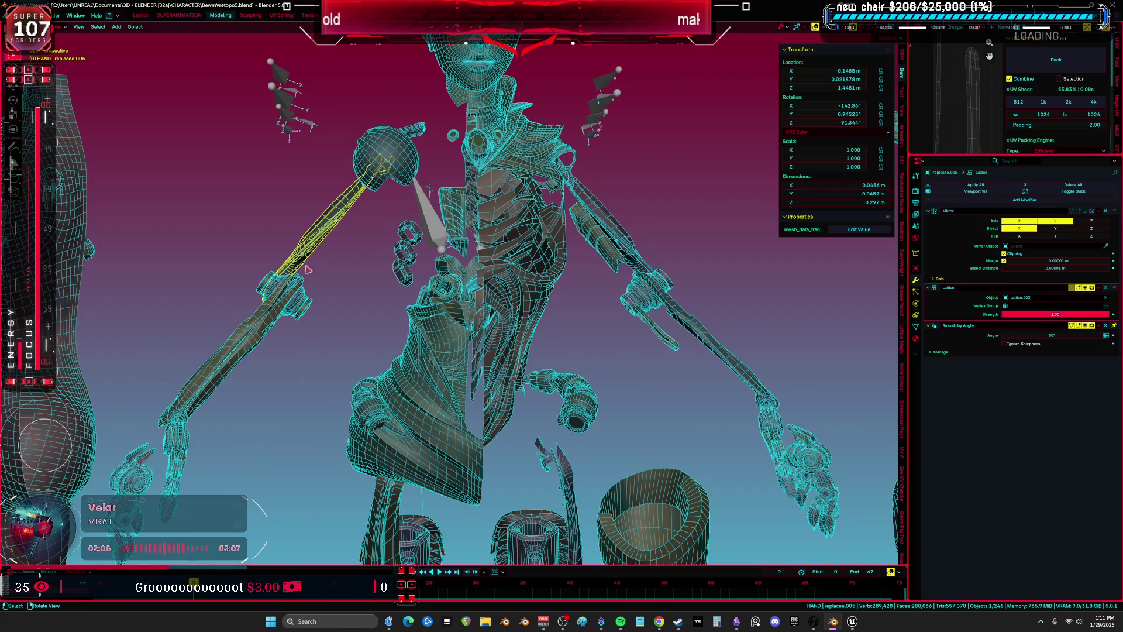
pyautogui.press('Delete')
# Delete the elbow, wrist and forearm armor pieces
pyautogui.click(303, 302)
pyautogui.press('Delete')
pyautogui.click(305, 310)
pyautogui.press('Delete')
pyautogui.click(285, 296)
pyautogui.press('Delete')
# Delete several leg pieces, including the knee cylinder and the small cylinder replacee.002
pyautogui.keyDown('shift'); pyautogui.scroll(-8, 404, 283); pyautogui.keyUp('shift')
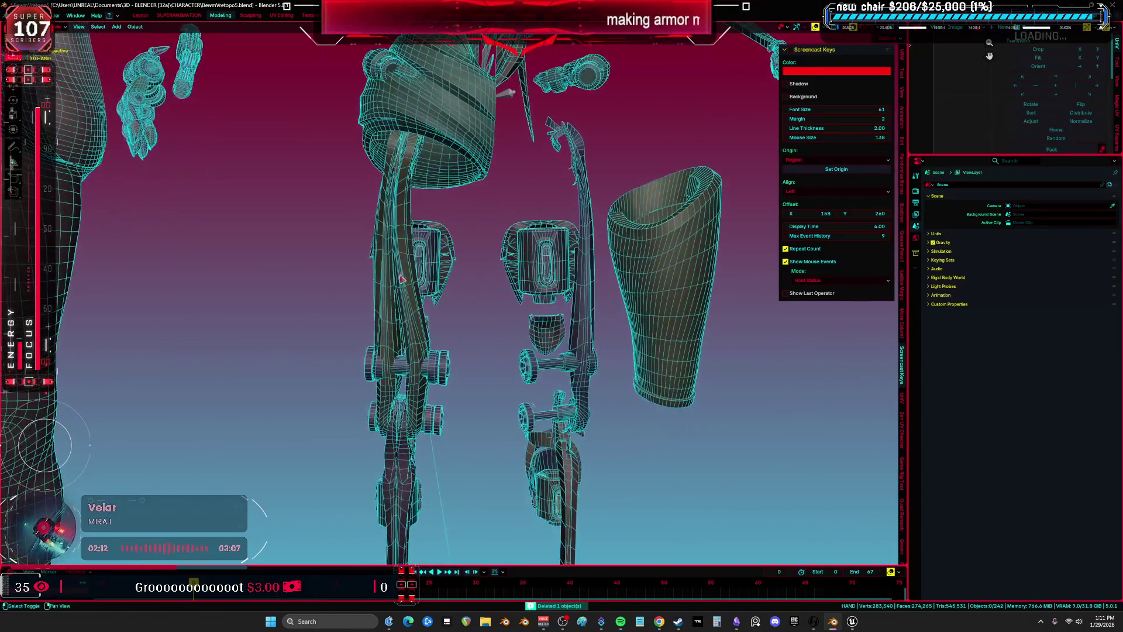
pyautogui.click(403, 281)
pyautogui.keyDown('shift'); pyautogui.scroll(-3, 400, 373); pyautogui.keyUp('shift')
pyautogui.press('Delete')
pyautogui.click(400, 373)
pyautogui.scroll(3, 400, 373)
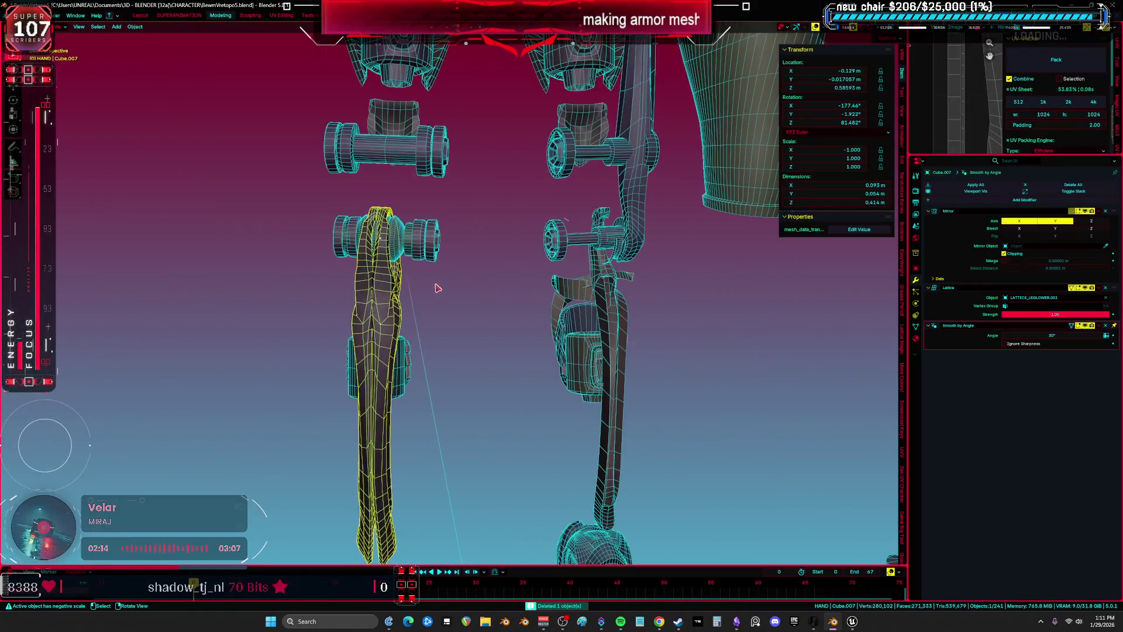
pyautogui.press('Delete')
pyautogui.click(409, 239)
pyautogui.scroll(2, 402, 342)
pyautogui.press('Delete')
pyautogui.click(385, 328)
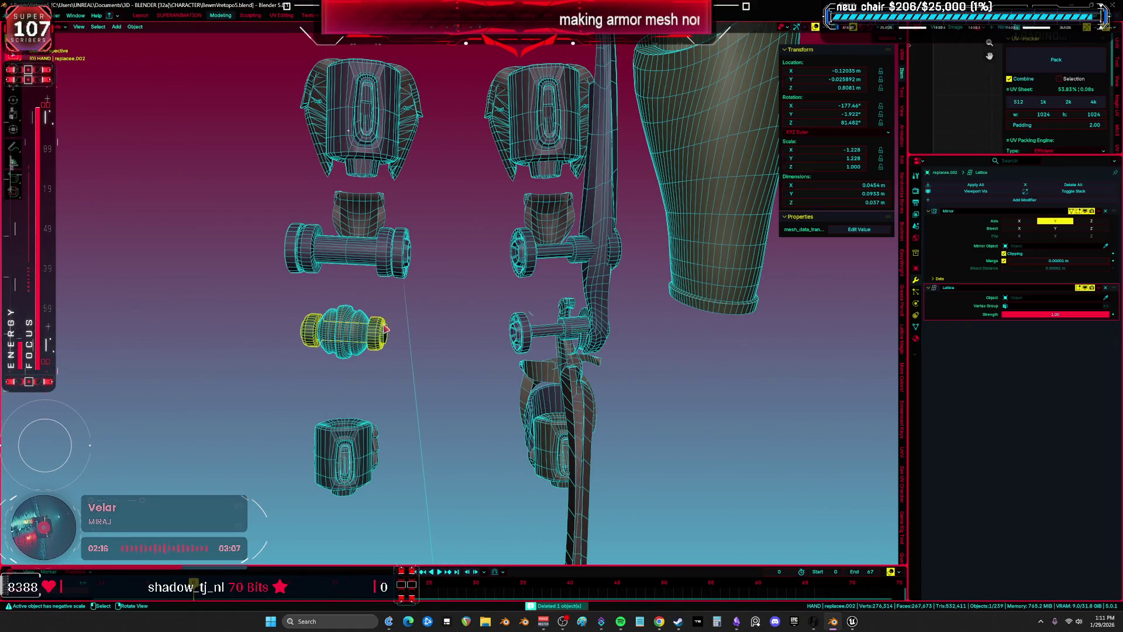
pyautogui.press('Delete')
# Undo the deletion to restore the ribbed cylinder and select it
pyautogui.click(356, 335)
pyautogui.moveTo(355, 335)
pyautogui.mouseDown(button='middle')
pyautogui.moveTo(364, 309)
pyautogui.moveTo(376, 324)
pyautogui.moveTo(473, 328)
pyautogui.mouseUp(button='middle')
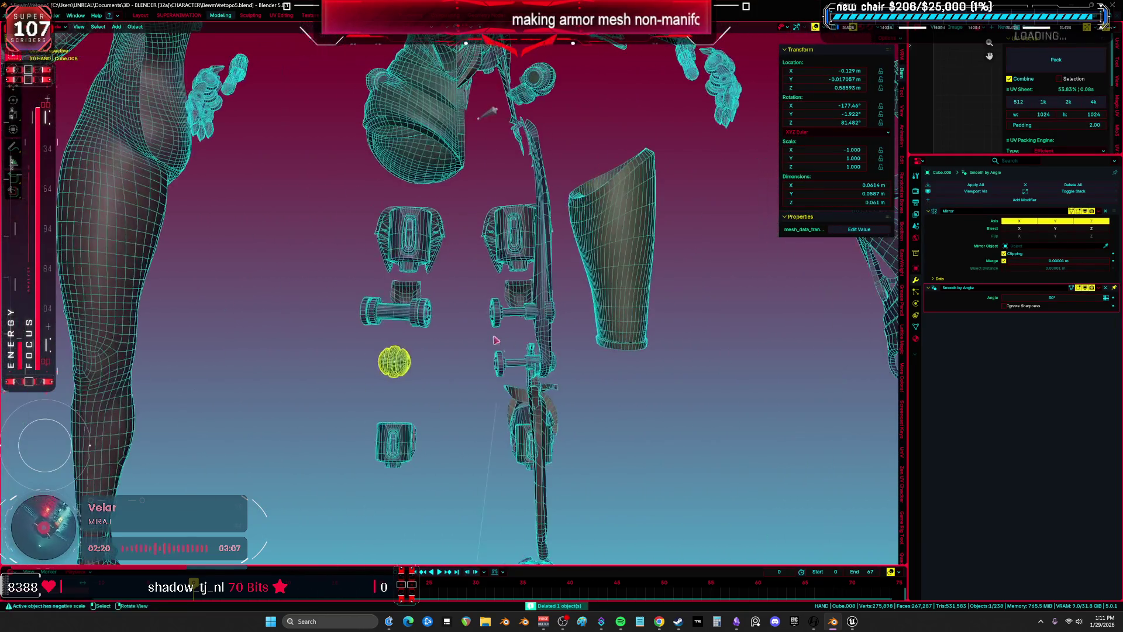
pyautogui.click(475, 329)
pyautogui.hotkey('ctrl', 'z')
pyautogui.hotkey('ctrl', 'z')
pyautogui.scroll(4, 474, 328)
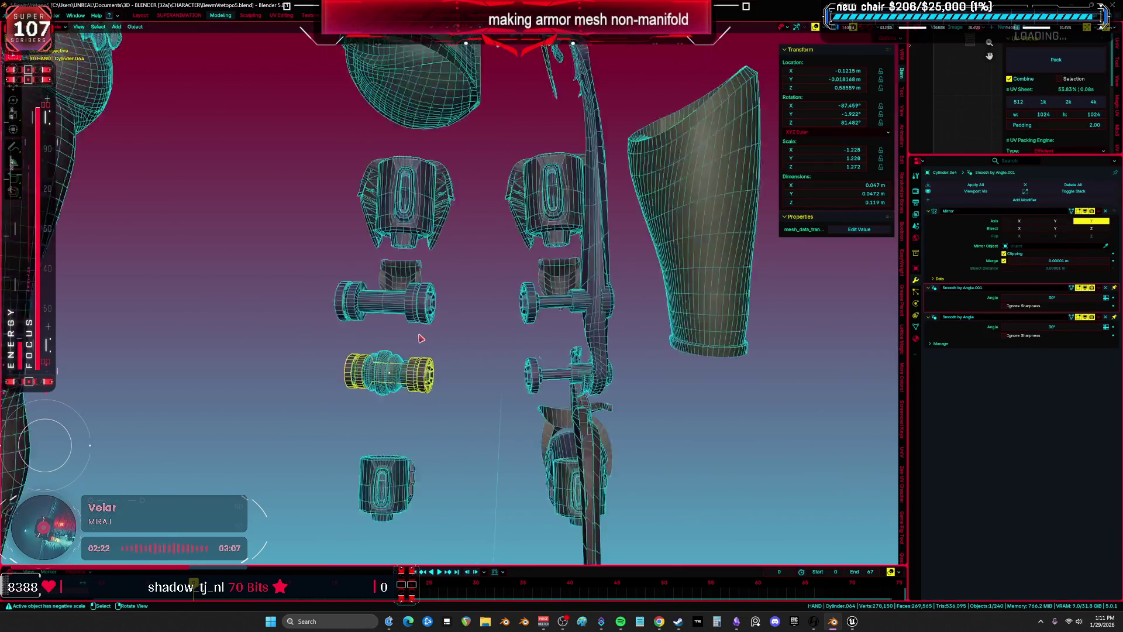
pyautogui.click(461, 358)
# Enable Z-axis mirroring on the upper cylinder piece
pyautogui.moveTo(441, 363)
pyautogui.mouseDown(button='middle')
pyautogui.moveTo(428, 391)
pyautogui.moveTo(349, 374)
pyautogui.moveTo(452, 390)
pyautogui.mouseUp(button='middle')
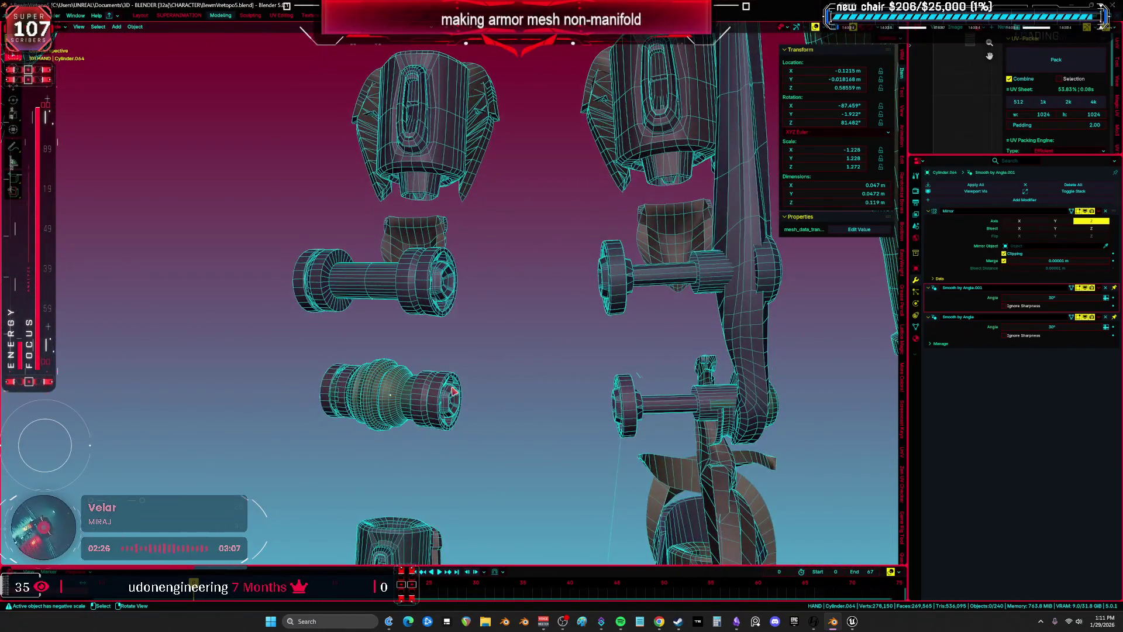
pyautogui.keyDown('shift'); pyautogui.moveTo(424, 342); pyautogui.dragTo(409, 368, button='middle'); pyautogui.keyUp('shift')
pyautogui.click(404, 307)
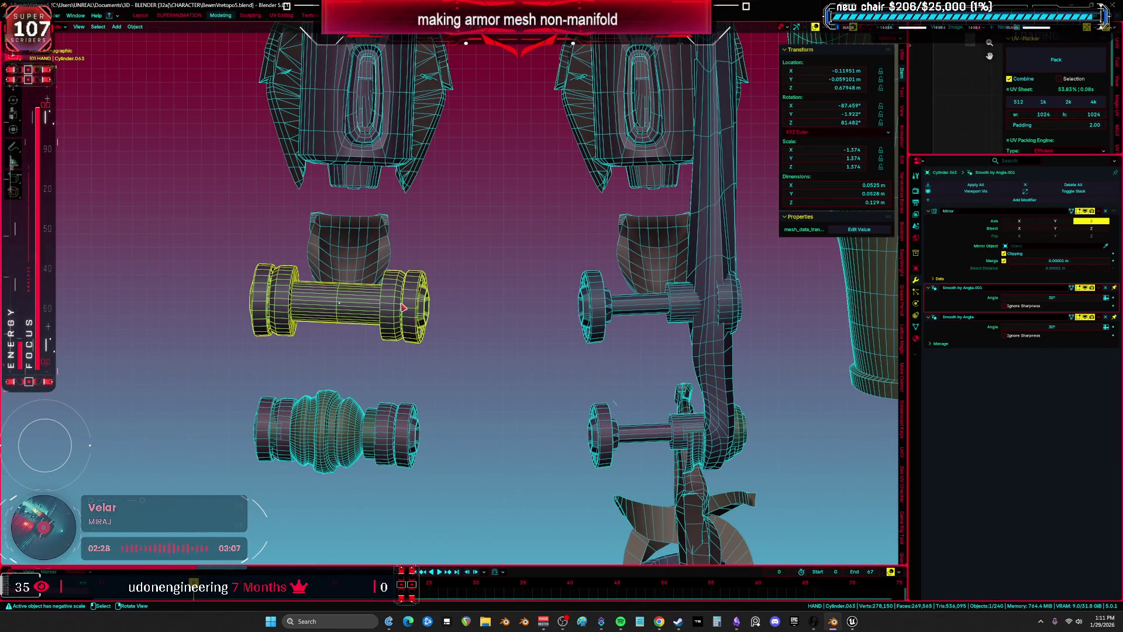
pyautogui.click(1091, 221)
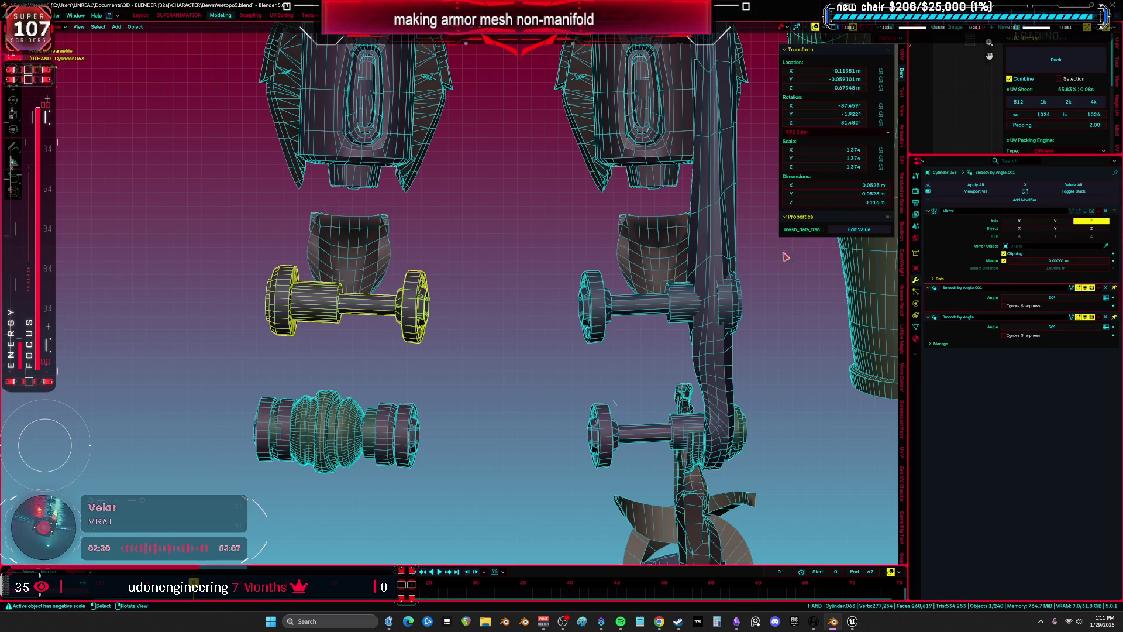
# Turn off mirroring on the sphere piece and the lower ribbed cylinder
pyautogui.click(375, 411)
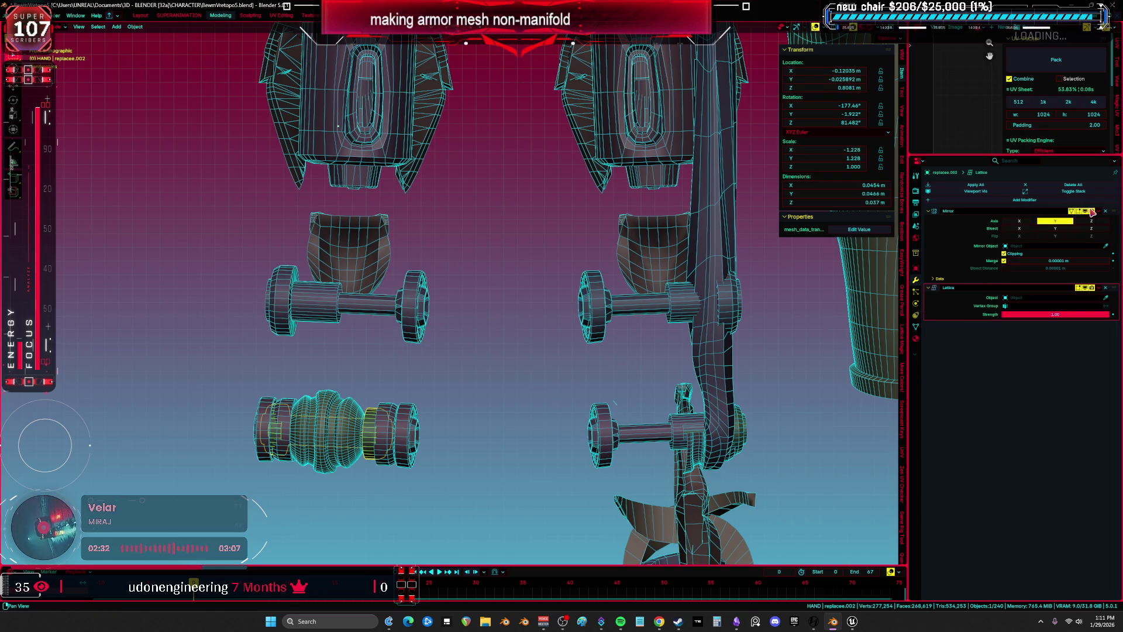
pyautogui.hotkey('ctrl', 'z')
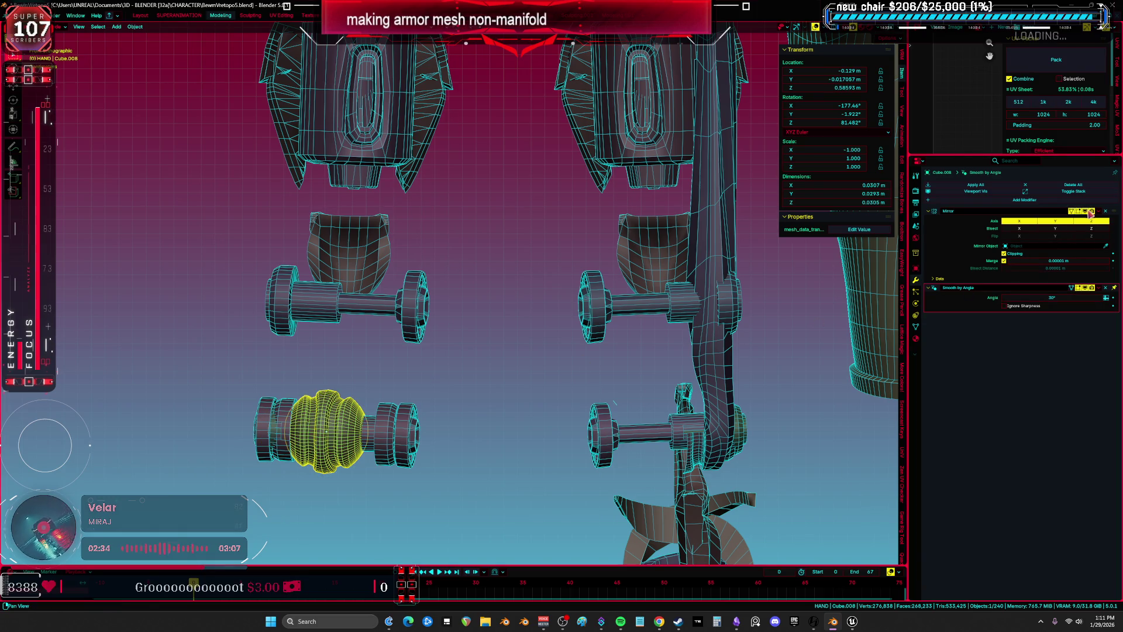
pyautogui.click(1088, 211)
pyautogui.moveTo(467, 392); pyautogui.dragTo(350, 402, button='middle')
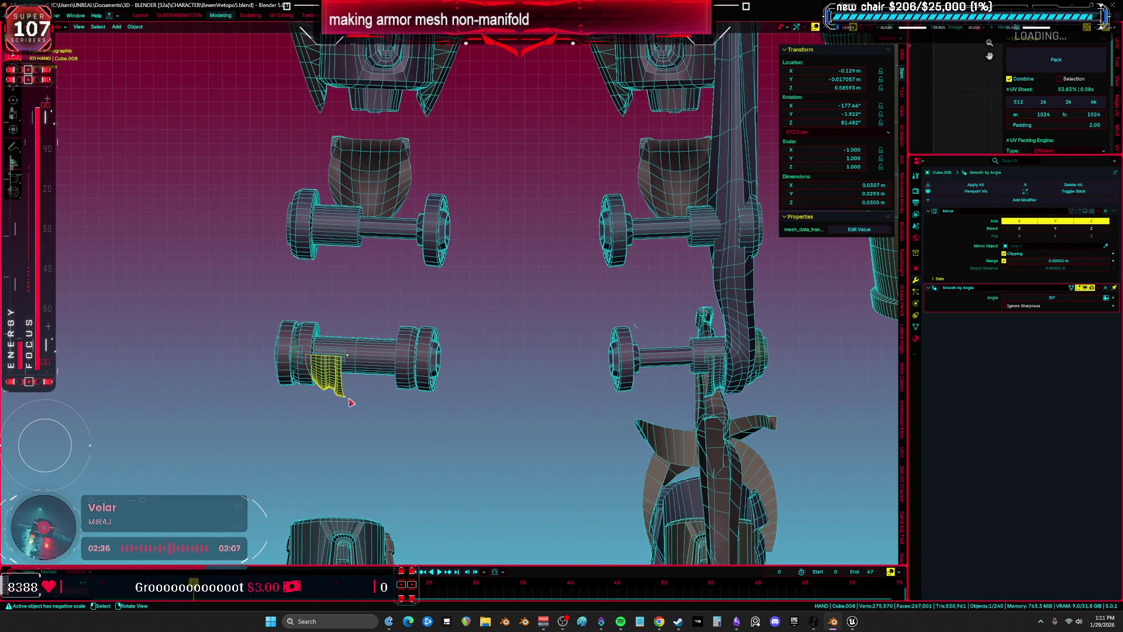
pyautogui.click(426, 363)
pyautogui.click(1091, 212)
# Select the long strip mesh beside the leg and orbit around the leg pieces
pyautogui.moveTo(643, 348); pyautogui.dragTo(686, 338, button='middle')
pyautogui.click(686, 338)
pyautogui.click(739, 312)
pyautogui.moveTo(739, 311)
pyautogui.mouseDown(button='middle')
pyautogui.moveTo(533, 275)
pyautogui.moveTo(469, 316)
pyautogui.mouseUp(button='middle')
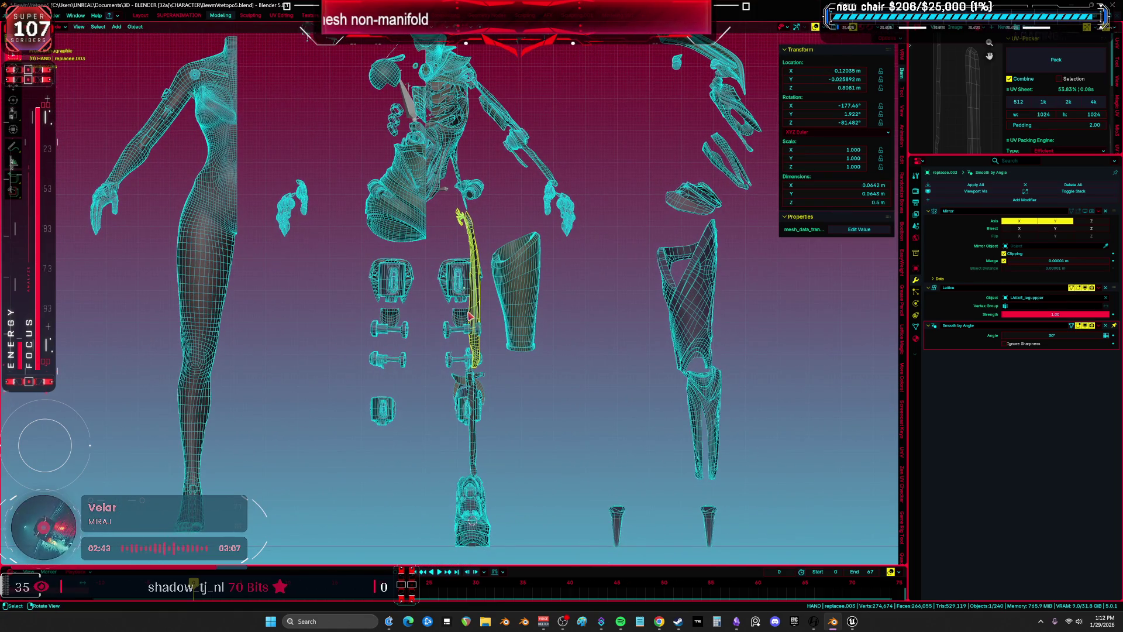
# Select and frame the hand armor piece, then turn off its mirroring
pyautogui.scroll(6, 403, 257)
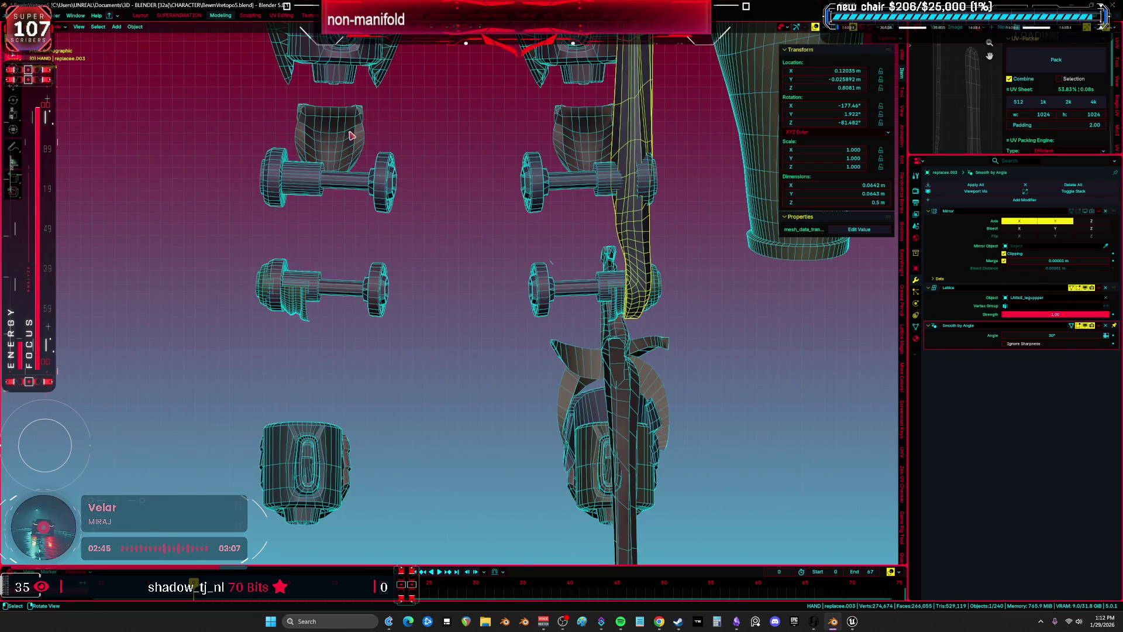
pyautogui.click(349, 136)
pyautogui.moveTo(349, 136); pyautogui.dragTo(368, 152, button='middle')
pyautogui.press('KP_Decimal')
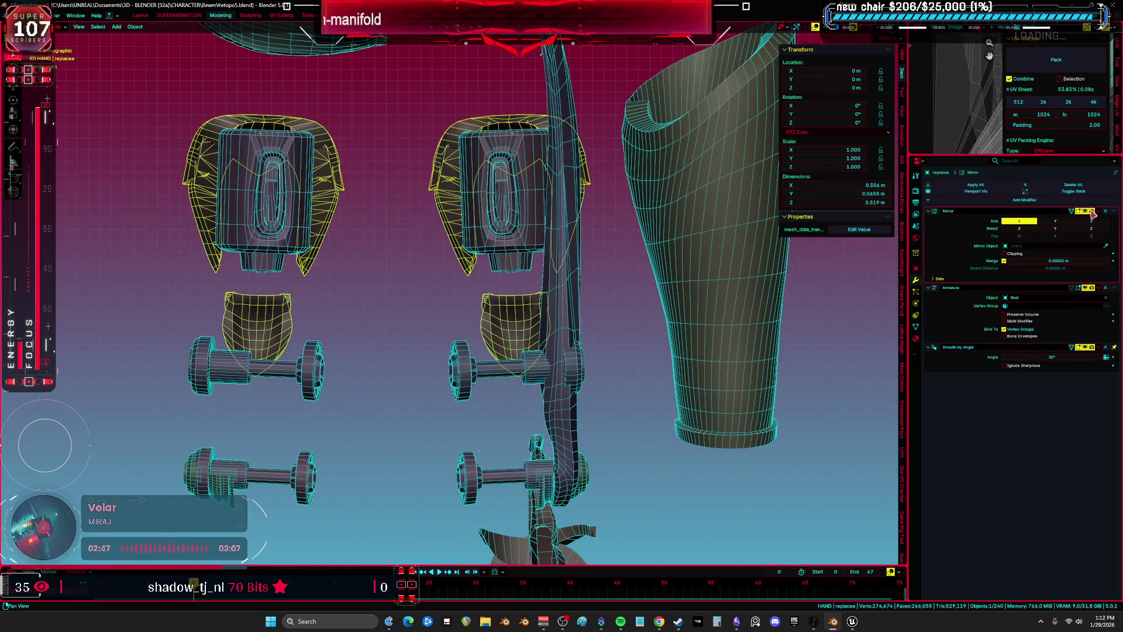
pyautogui.moveTo(1091, 211); pyautogui.dragTo(1063, 211)
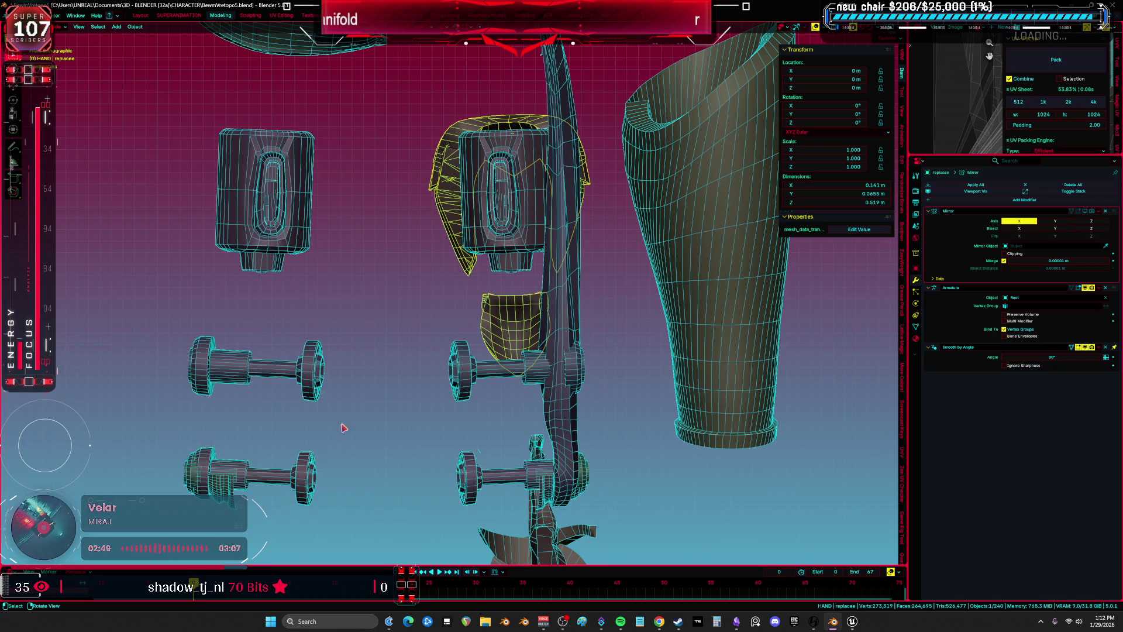
# Delete the small left cylinder beside the leg armor
pyautogui.click(323, 377)
pyautogui.keyDown('shift'); pyautogui.moveTo(323, 377); pyautogui.dragTo(392, 271, button='middle'); pyautogui.keyUp('shift')
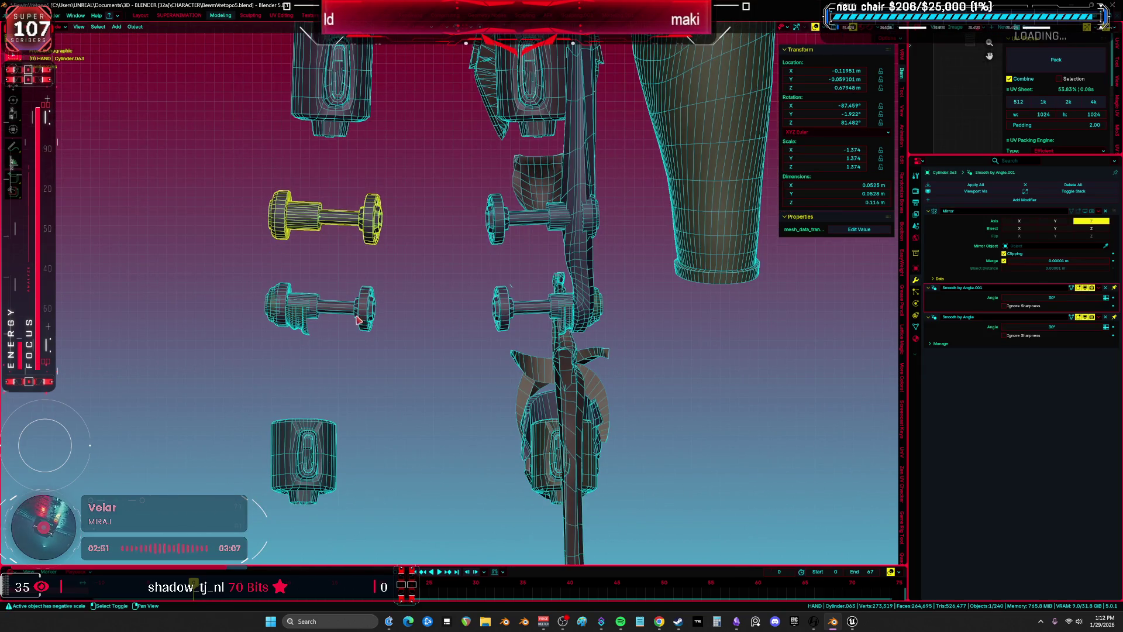
pyautogui.scroll(2, 361, 317)
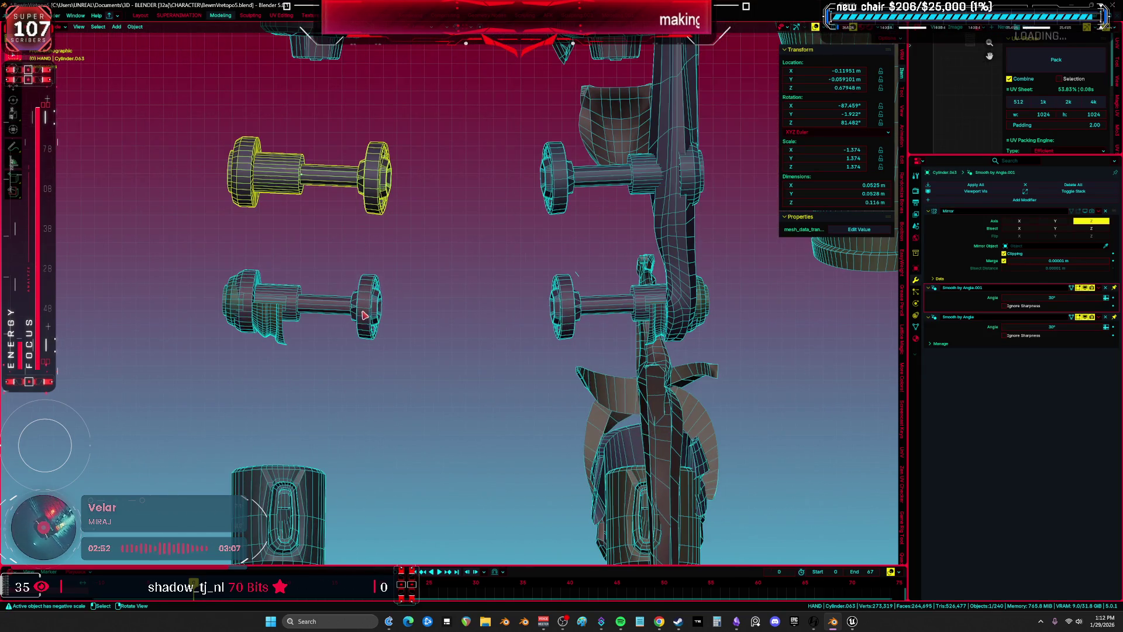
pyautogui.click(280, 334)
pyautogui.keyDown('shift'); pyautogui.click(299, 302); pyautogui.keyUp('shift')
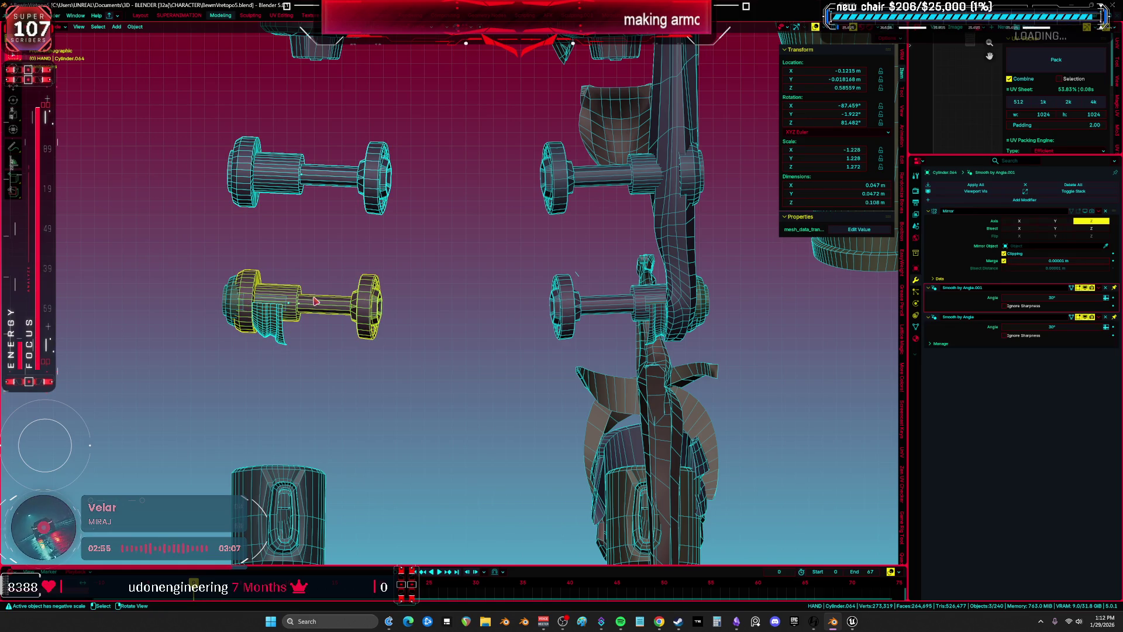
pyautogui.scroll(-3, 314, 301)
pyautogui.click(245, 310)
pyautogui.press('Delete')
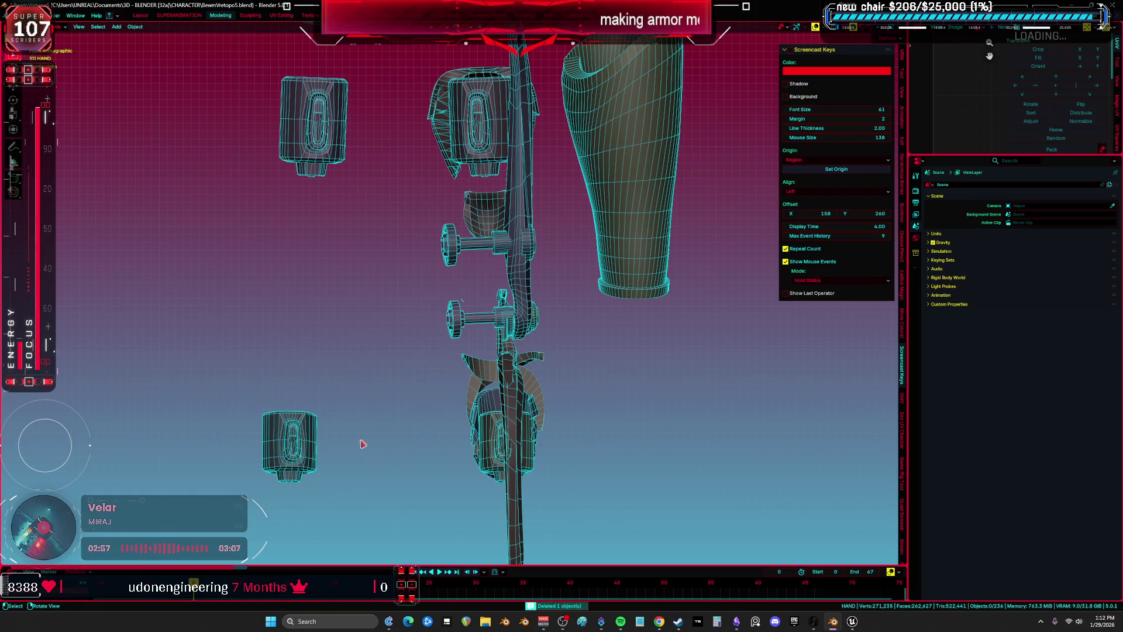
# Hide the wing cones and the torso armor piece after turning off its mirroring
pyautogui.moveTo(410, 404)
pyautogui.keyDown('shift'); pyautogui.mouseDown(button='middle')
pyautogui.moveTo(490, 289)
pyautogui.moveTo(579, 332)
pyautogui.moveTo(486, 307)
pyautogui.moveTo(525, 386)
pyautogui.moveTo(954, 240)
pyautogui.mouseUp(button='middle'); pyautogui.keyUp('shift')
pyautogui.click(482, 307)
pyautogui.press('h')
pyautogui.click(525, 386)
pyautogui.click(1079, 212)
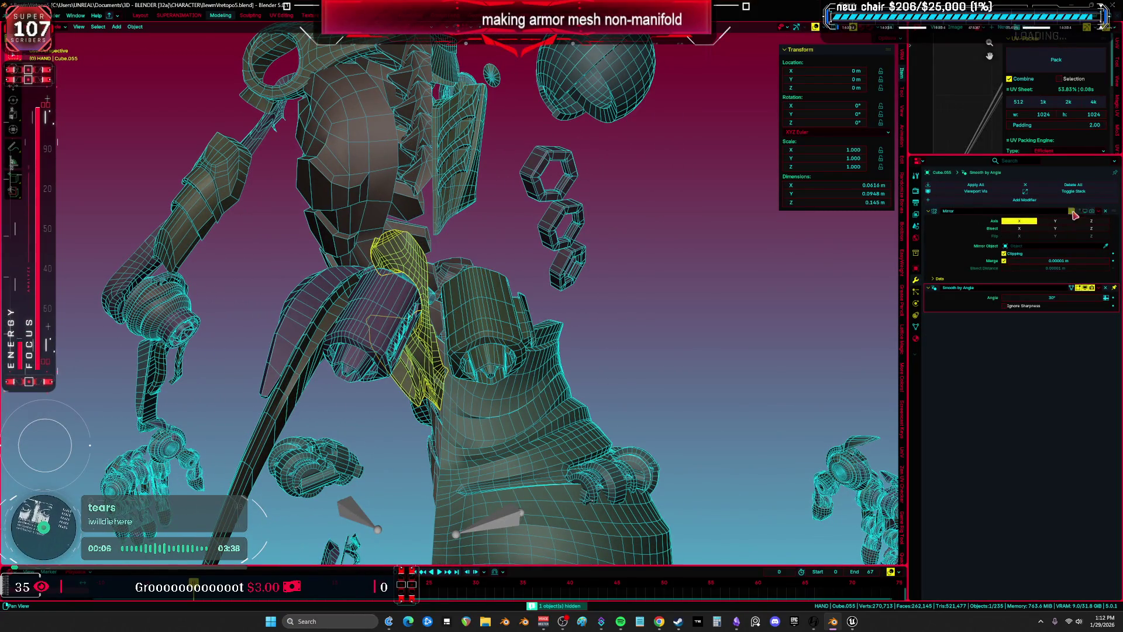
pyautogui.press('h')
# Delete the small motor cylinders, including the lower-left one seen from the side view
pyautogui.moveTo(493, 294)
pyautogui.mouseDown(button='middle')
pyautogui.moveTo(481, 280)
pyautogui.moveTo(462, 328)
pyautogui.moveTo(448, 311)
pyautogui.moveTo(588, 275)
pyautogui.moveTo(431, 374)
pyautogui.moveTo(506, 401)
pyautogui.moveTo(376, 372)
pyautogui.moveTo(461, 224)
pyautogui.mouseUp(button='middle')
pyautogui.click(462, 329)
pyautogui.click(431, 374)
pyautogui.press('Delete')
pyautogui.press('KP_3')
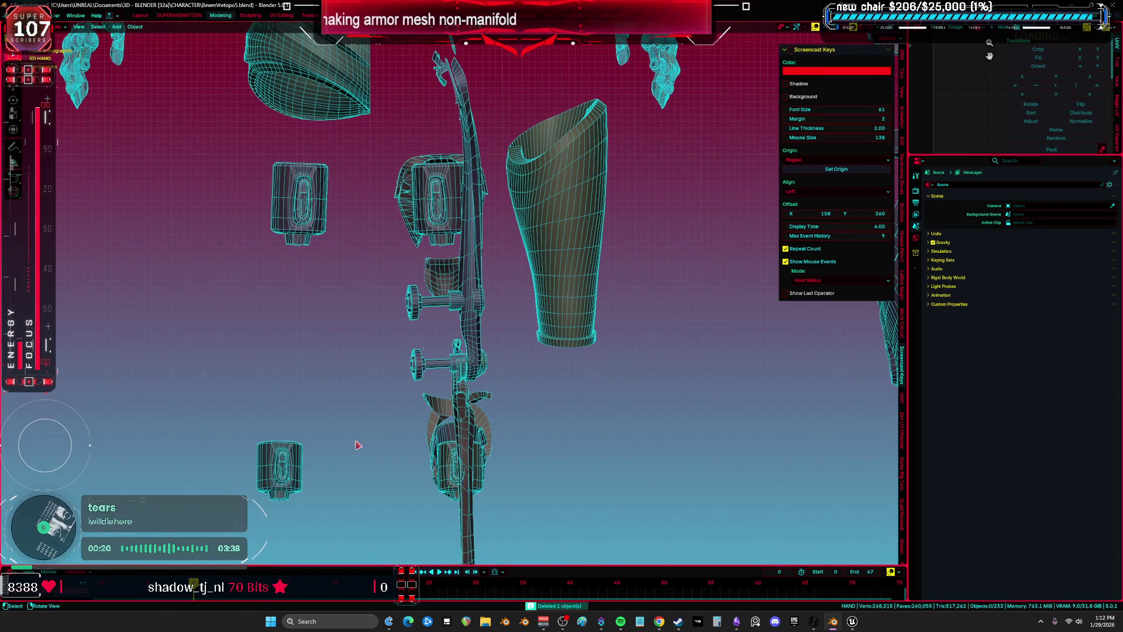
pyautogui.click(284, 486)
pyautogui.press('Delete')
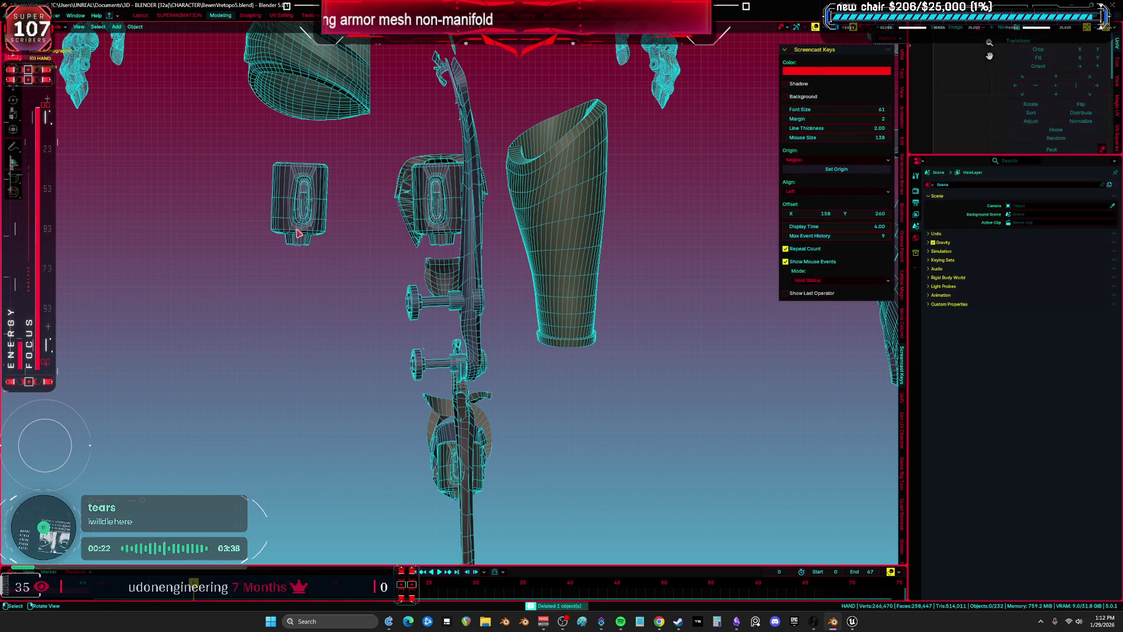
pyautogui.moveTo(302, 227)
pyautogui.mouseDown(button='middle')
pyautogui.moveTo(472, 265)
pyautogui.moveTo(419, 352)
pyautogui.moveTo(497, 445)
pyautogui.moveTo(493, 393)
pyautogui.moveTo(641, 367)
pyautogui.mouseUp(button='middle')
pyautogui.press('a')
pyautogui.scroll(-3, 641, 367)
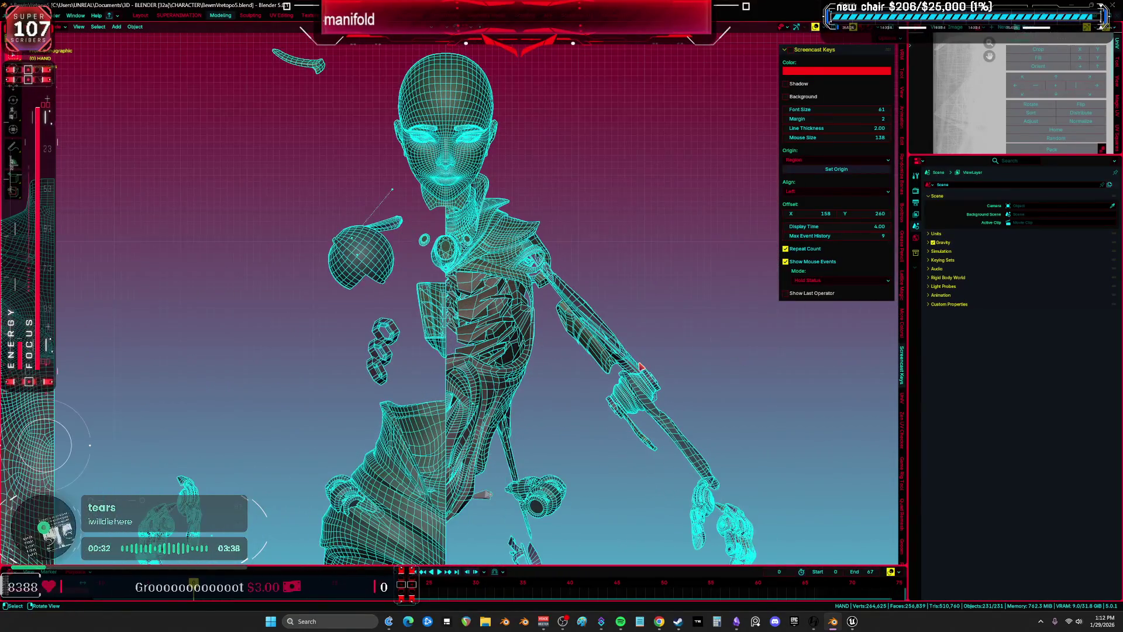
# Reveal all hidden objects and isolate them in solid shading
pyautogui.scroll(5, 669, 326)
pyautogui.hotkey('shift', 'z')
pyautogui.scroll(-4, 538, 268)
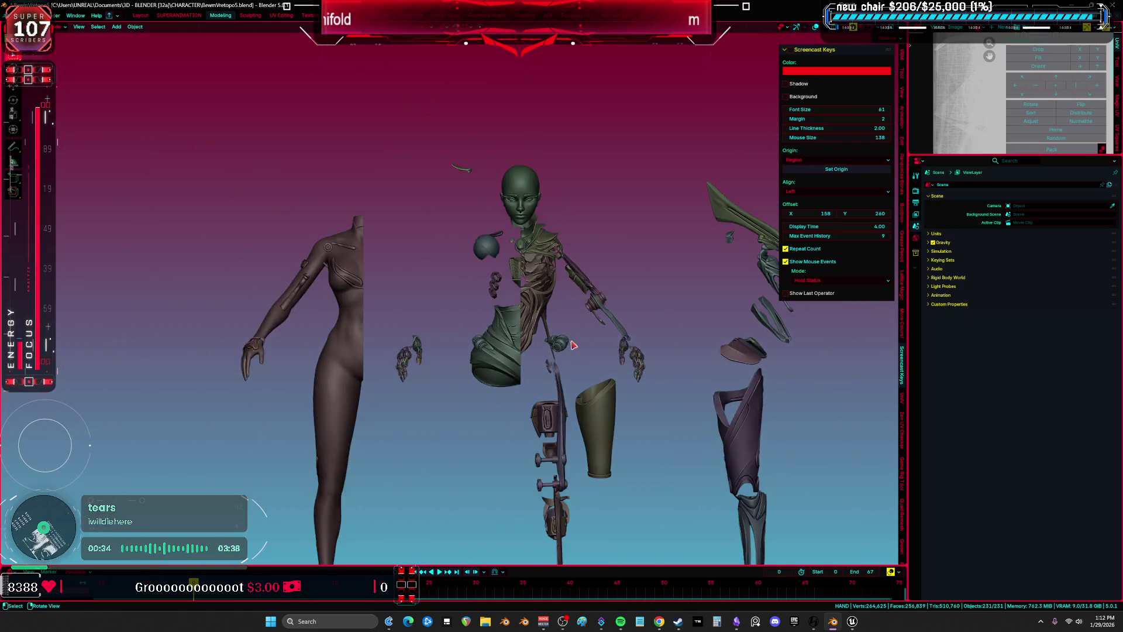
pyautogui.moveTo(479, 200); pyautogui.dragTo(605, 298, button='middle')
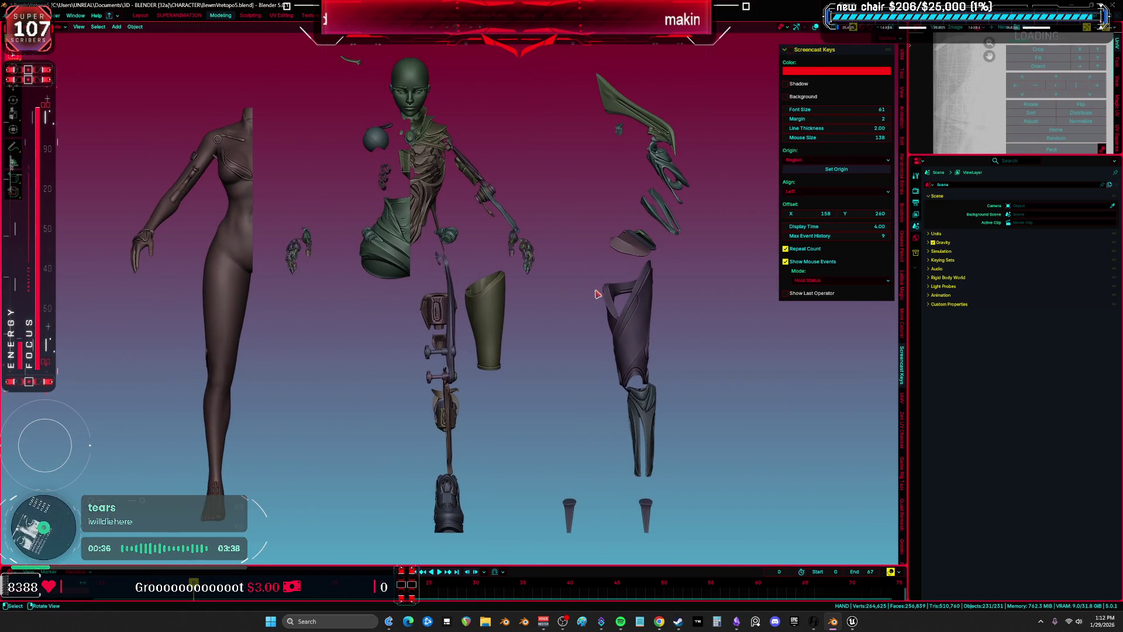
pyautogui.hotkey('shift', 'z')
pyautogui.scroll(-3, 581, 254)
pyautogui.moveTo(581, 253); pyautogui.dragTo(479, 311, button='middle')
pyautogui.hotkey('alt', 'a')
pyautogui.hotkey('alt', 'h')
pyautogui.moveTo(425, 276); pyautogui.dragTo(540, 247, button='middle')
pyautogui.hotkey('shift', 'z')
pyautogui.press('KP_Decimal')
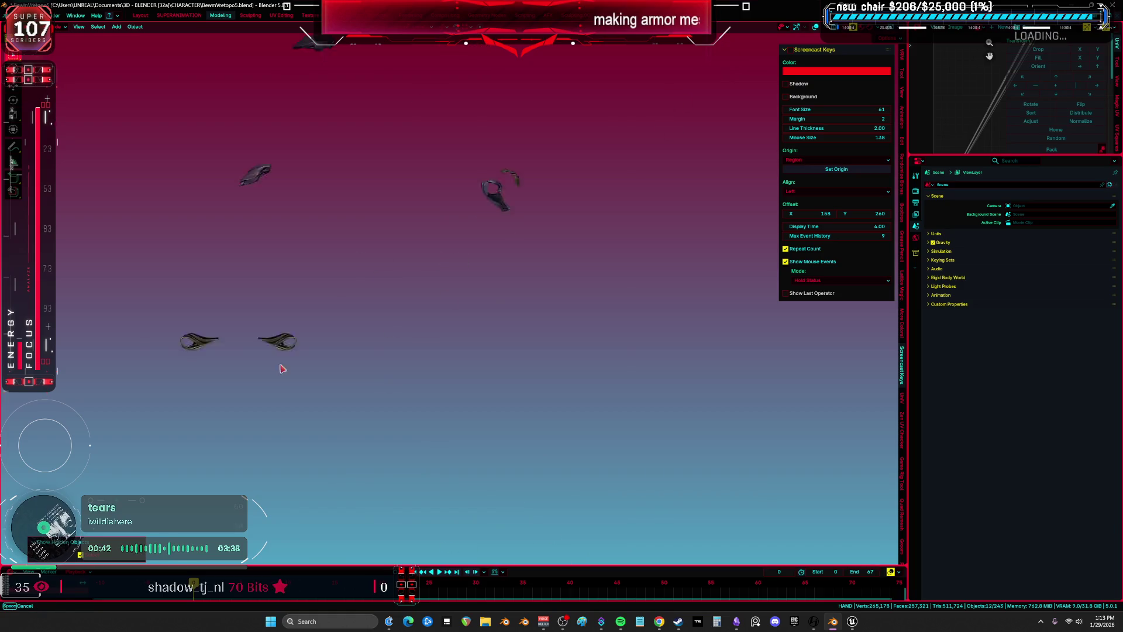
# Box-select and delete the stray meshes, then show the armature on its own
pyautogui.moveTo(544, 431); pyautogui.dragTo(82, 50)
pyautogui.moveTo(313, 189)
pyautogui.mouseDown(button='middle')
pyautogui.moveTo(301, 156)
pyautogui.moveTo(397, 329)
pyautogui.mouseUp(button='middle')
pyautogui.hotkey('shift', 'z')
pyautogui.scroll(2, 394, 319)
pyautogui.moveTo(505, 265)
pyautogui.mouseDown()
pyautogui.moveTo(268, 138)
pyautogui.moveTo(261, 152)
pyautogui.mouseUp()
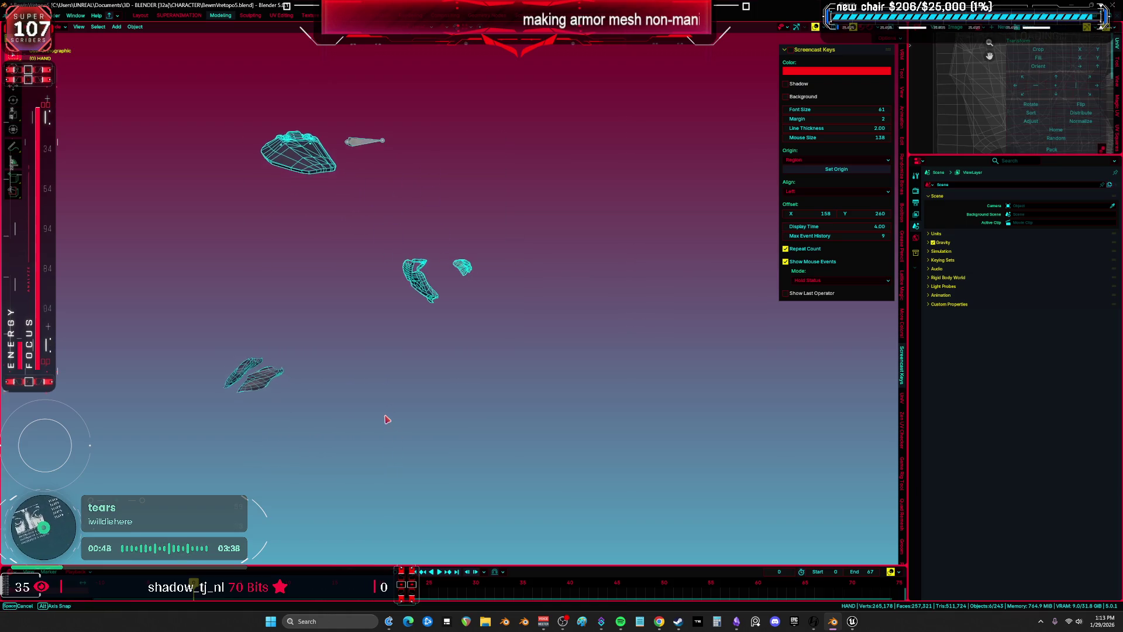
pyautogui.press('Delete')
pyautogui.moveTo(392, 360); pyautogui.dragTo(170, 257)
pyautogui.press('Delete')
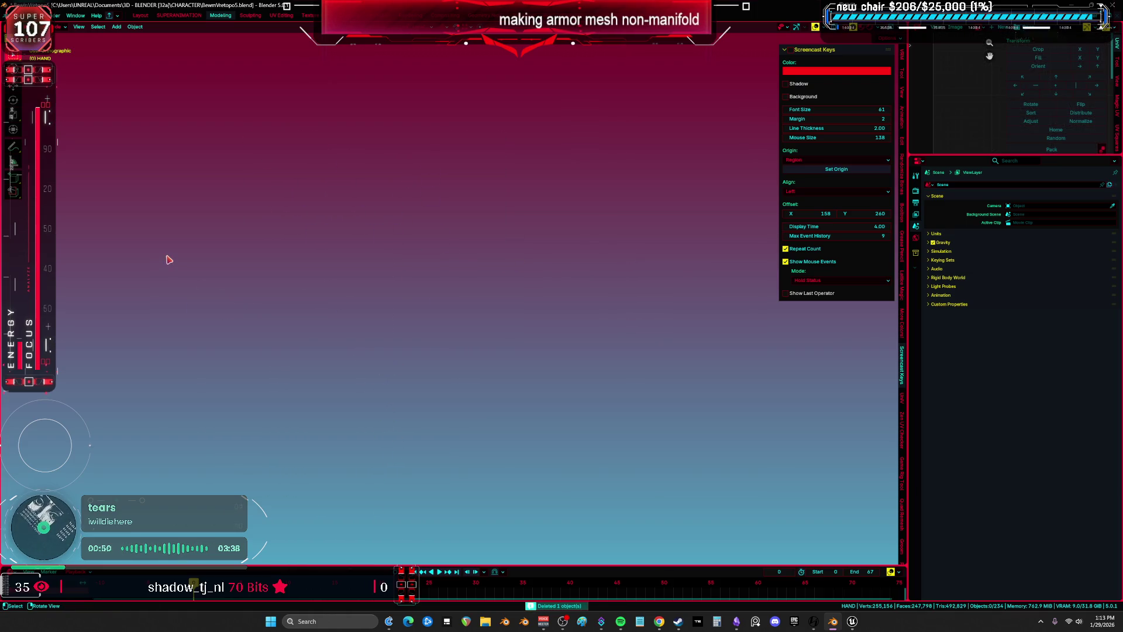
pyautogui.press('KP_Divide')
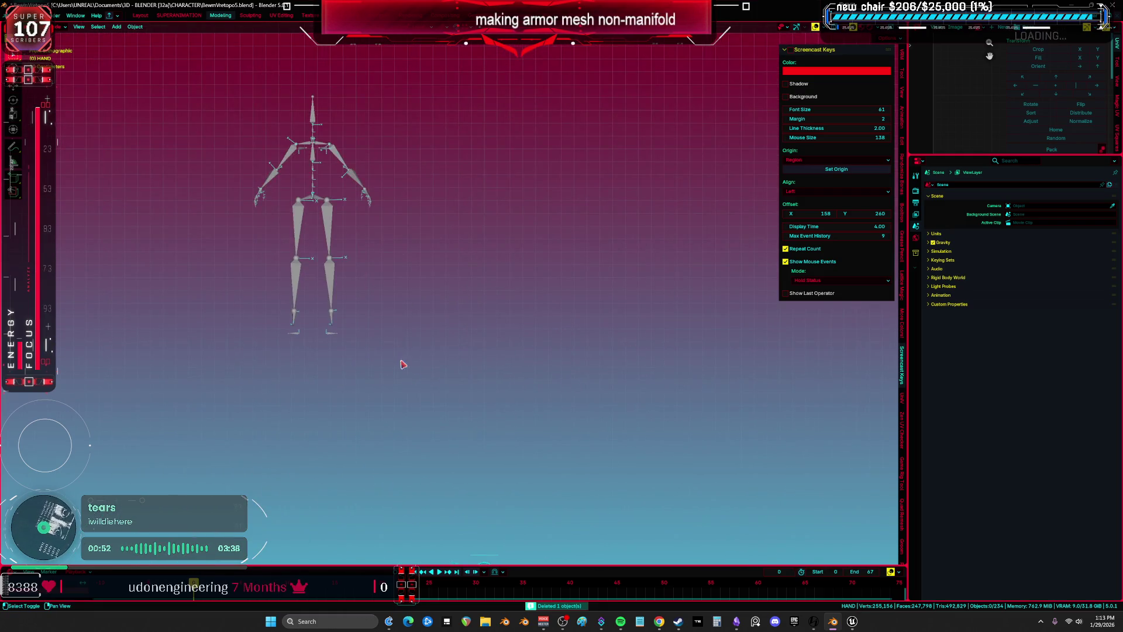
# Leave local view and orbit around the armor shoulder ring
pyautogui.press('KP_Divide')
pyautogui.press('KP_Divide')
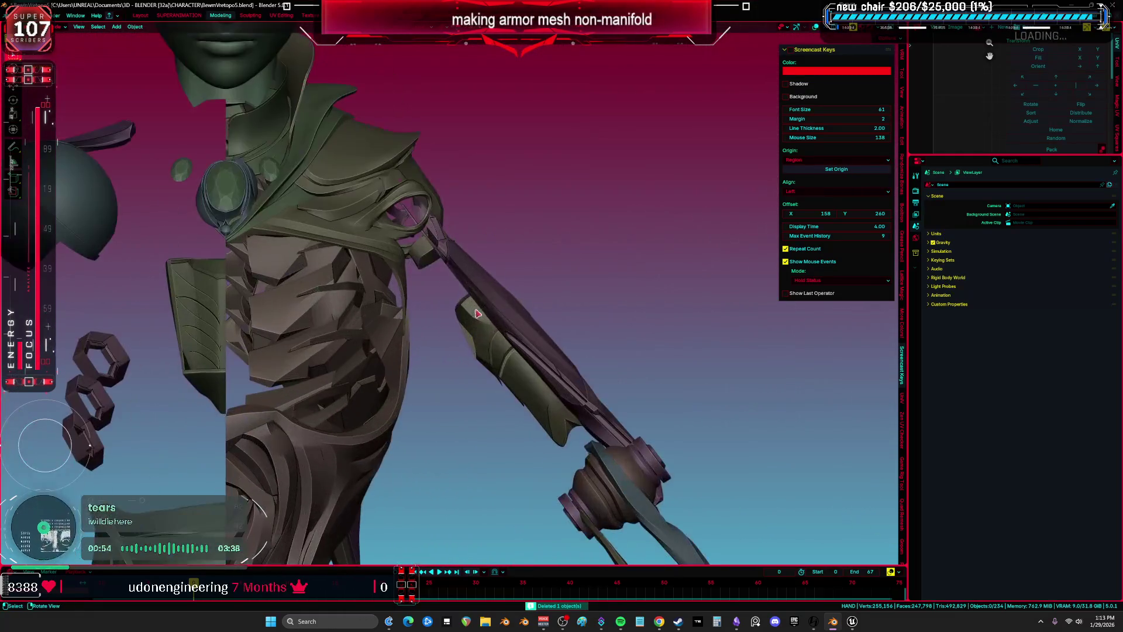
pyautogui.scroll(5, 413, 301)
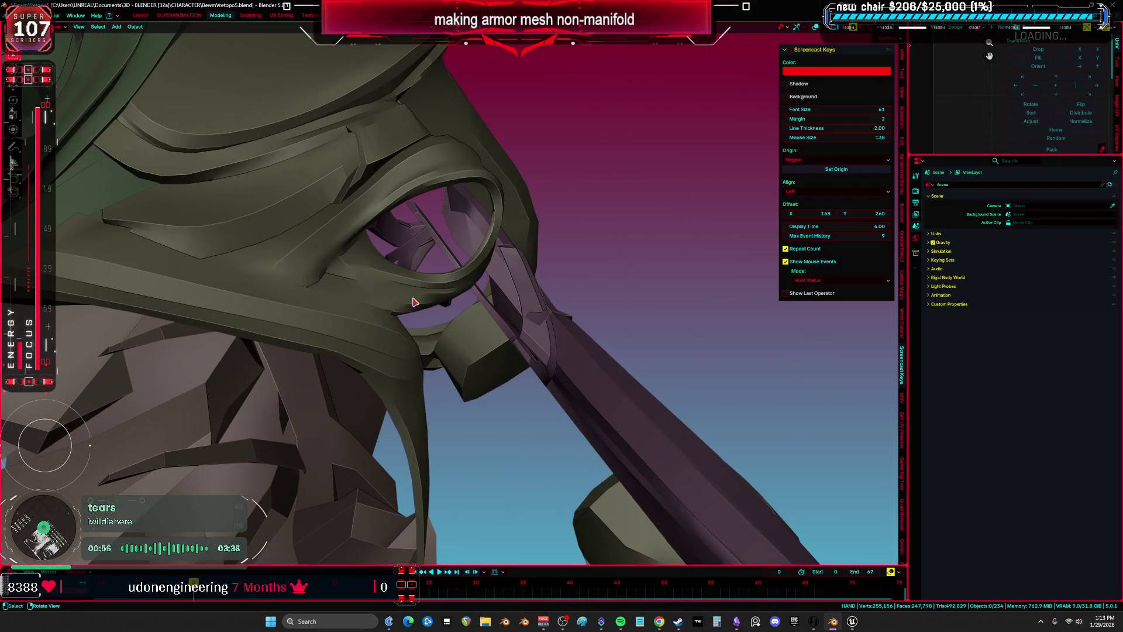
pyautogui.moveTo(413, 301)
pyautogui.mouseDown(button='middle')
pyautogui.moveTo(388, 319)
pyautogui.moveTo(473, 289)
pyautogui.moveTo(717, 316)
pyautogui.moveTo(496, 300)
pyautogui.mouseUp(button='middle')
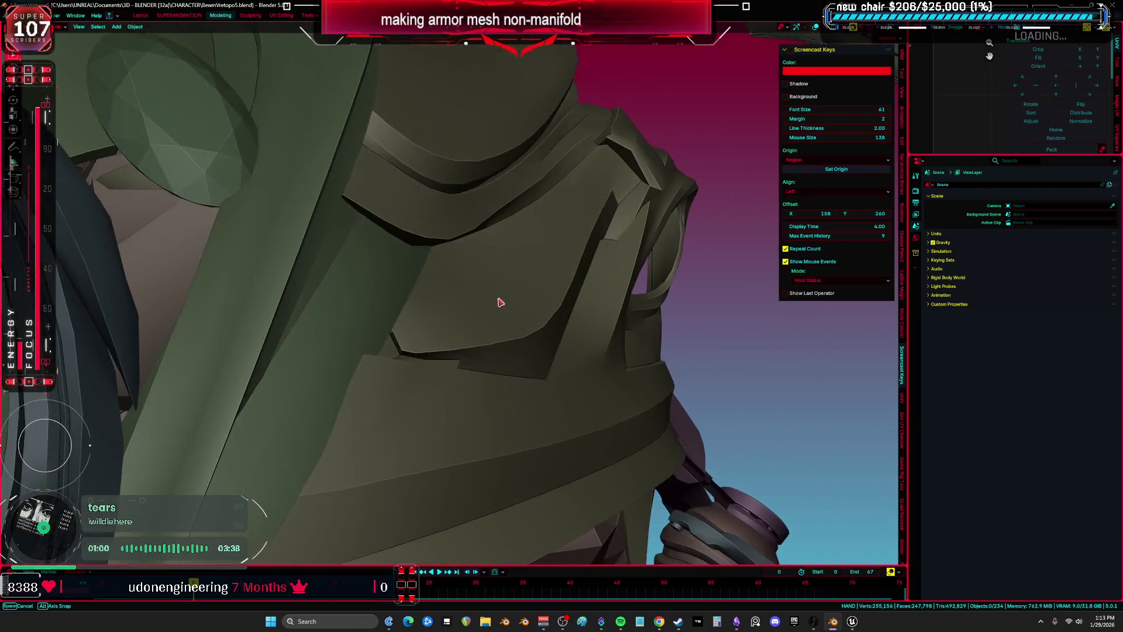
pyautogui.press('KP_Divide')
pyautogui.press('KP_Divide')
pyautogui.moveTo(608, 250)
pyautogui.mouseDown(button='middle')
pyautogui.moveTo(597, 251)
pyautogui.moveTo(609, 240)
pyautogui.moveTo(581, 252)
pyautogui.mouseUp(button='middle')
# Switch to Material Preview shading and pull back to see all body parts
pyautogui.press('z')
pyautogui.click(582, 355)
pyautogui.moveTo(583, 355)
pyautogui.mouseDown(button='middle')
pyautogui.moveTo(572, 341)
pyautogui.moveTo(588, 303)
pyautogui.mouseUp(button='middle')
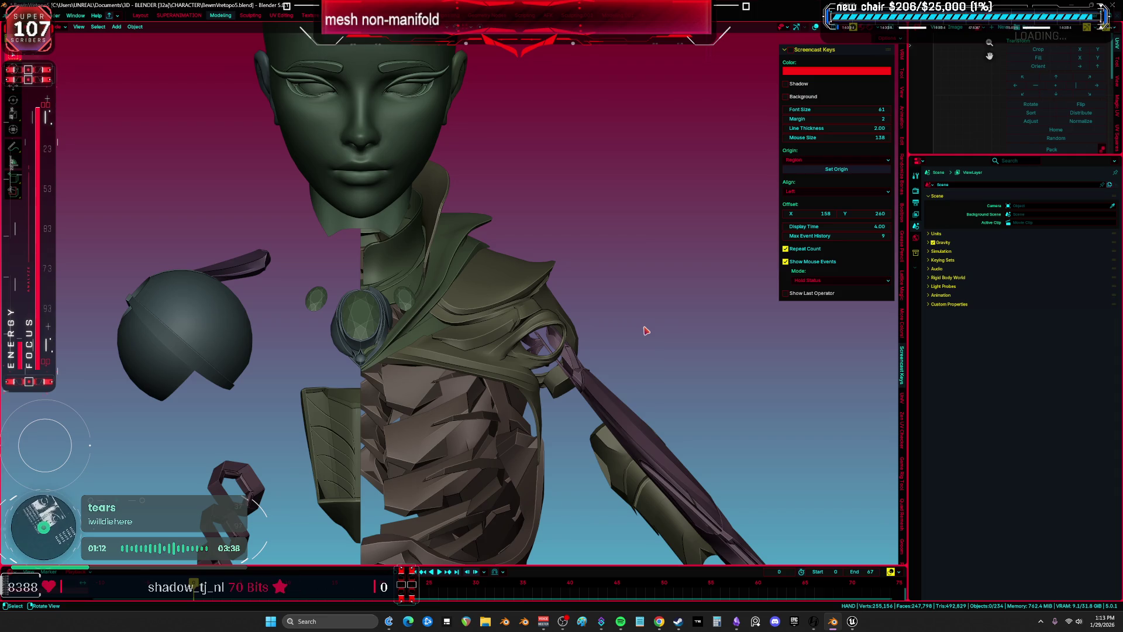
pyautogui.moveTo(659, 251)
pyautogui.mouseDown(button='middle')
pyautogui.moveTo(462, 202)
pyautogui.moveTo(428, 328)
pyautogui.moveTo(404, 345)
pyautogui.mouseUp(button='middle')
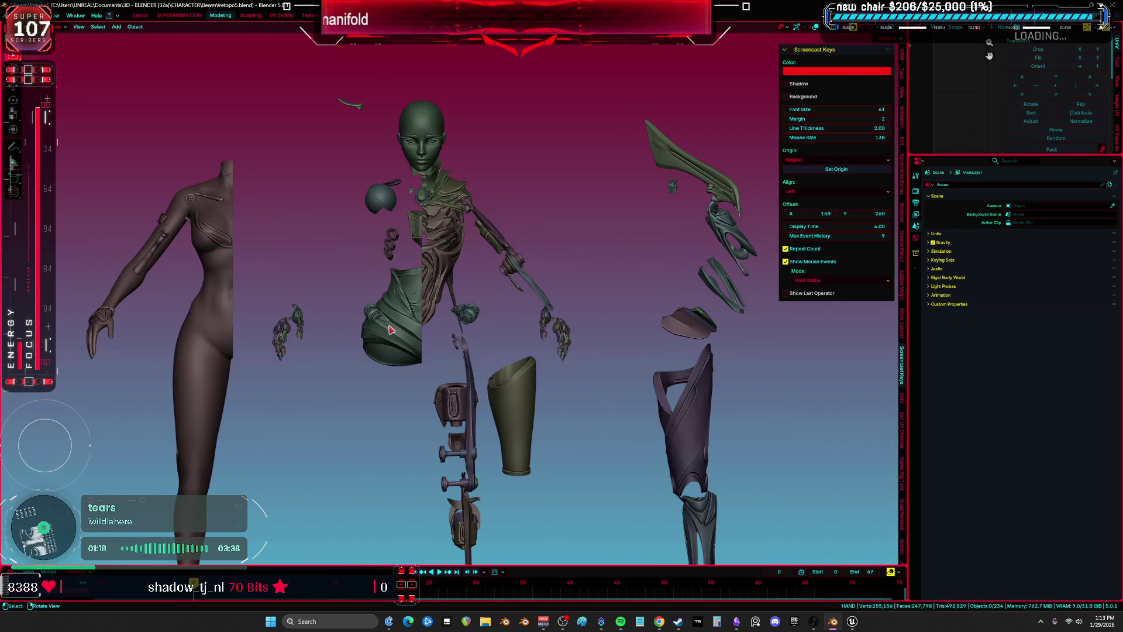
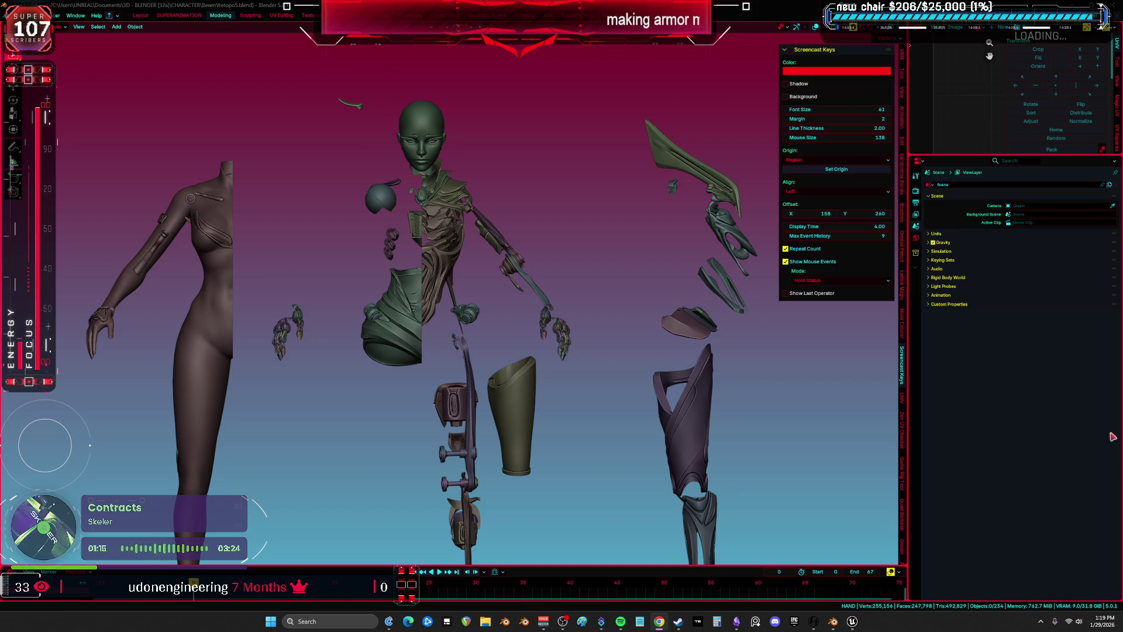
# Deselect everything, then select the heel piece and view the leg armor from another angle
pyautogui.keyDown('shift'); pyautogui.scroll(-5, 472, 316); pyautogui.keyUp('shift')
pyautogui.press('a')
pyautogui.press('a')
pyautogui.keyDown('shift'); pyautogui.scroll(-1, 497, 389); pyautogui.keyUp('shift')
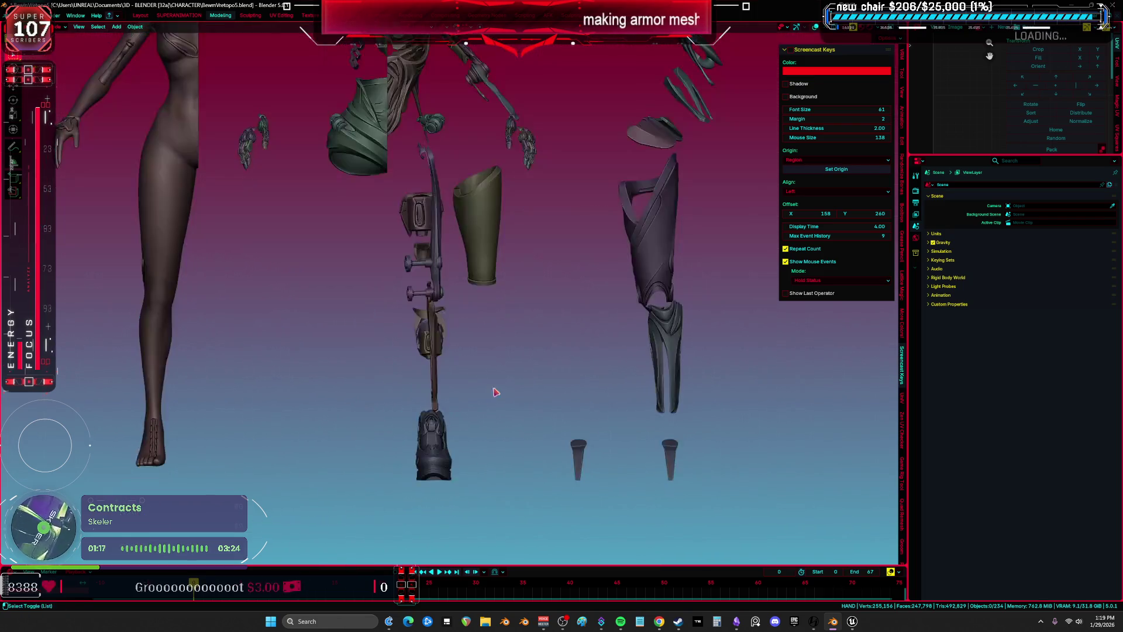
pyautogui.keyDown('ctrl'); pyautogui.hscroll(3, 496, 392); pyautogui.keyUp('ctrl')
pyautogui.keyDown('shift'); pyautogui.scroll(-5, 494, 286); pyautogui.keyUp('shift')
pyautogui.scroll(4, 539, 351)
pyautogui.click(539, 350)
pyautogui.keyDown('ctrl'); pyautogui.hscroll(2, 622, 323); pyautogui.keyUp('ctrl')
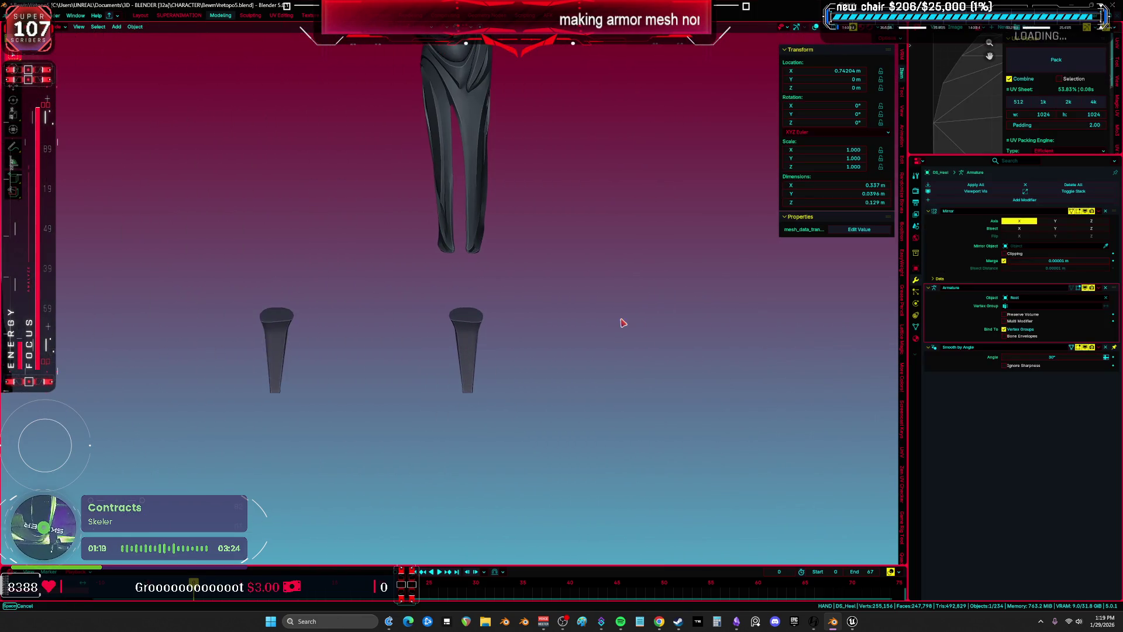
pyautogui.moveTo(594, 336); pyautogui.dragTo(553, 283, button='middle')
# Select the thigh armor, a hip flap and the forearm armor to check each piece
pyautogui.click(518, 234)
pyautogui.scroll(3, 602, 431)
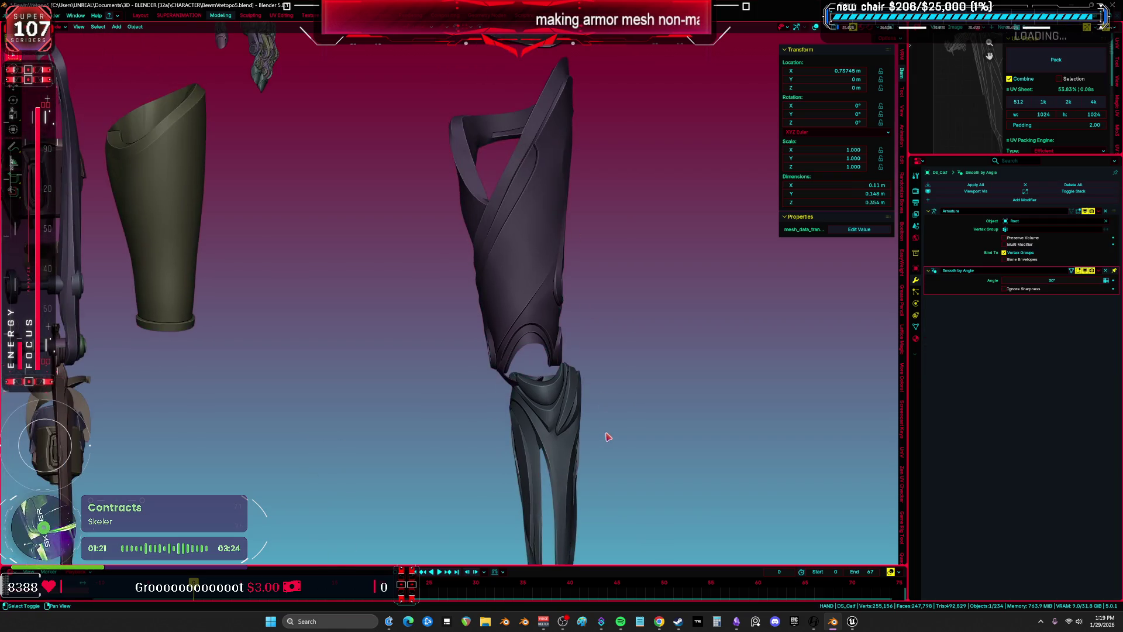
pyautogui.click(534, 266)
pyautogui.keyDown('shift'); pyautogui.scroll(4, 594, 308); pyautogui.keyUp('shift')
pyautogui.click(574, 358)
pyautogui.moveTo(574, 358); pyautogui.dragTo(507, 399, button='middle')
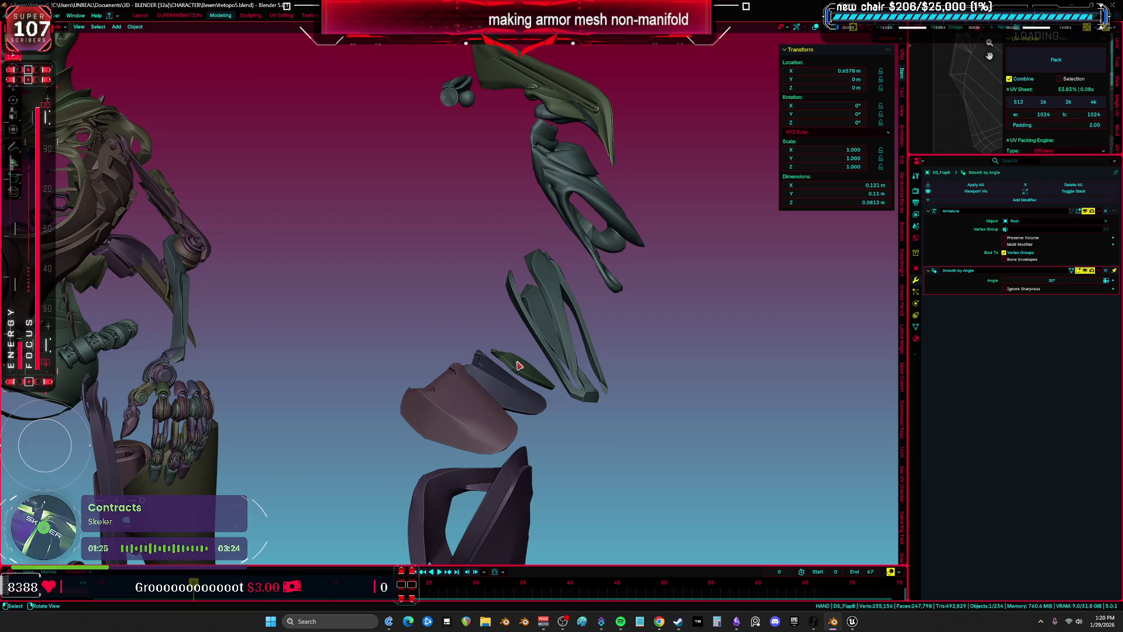
pyautogui.click(572, 276)
pyautogui.moveTo(572, 276); pyautogui.dragTo(573, 274, button='middle')
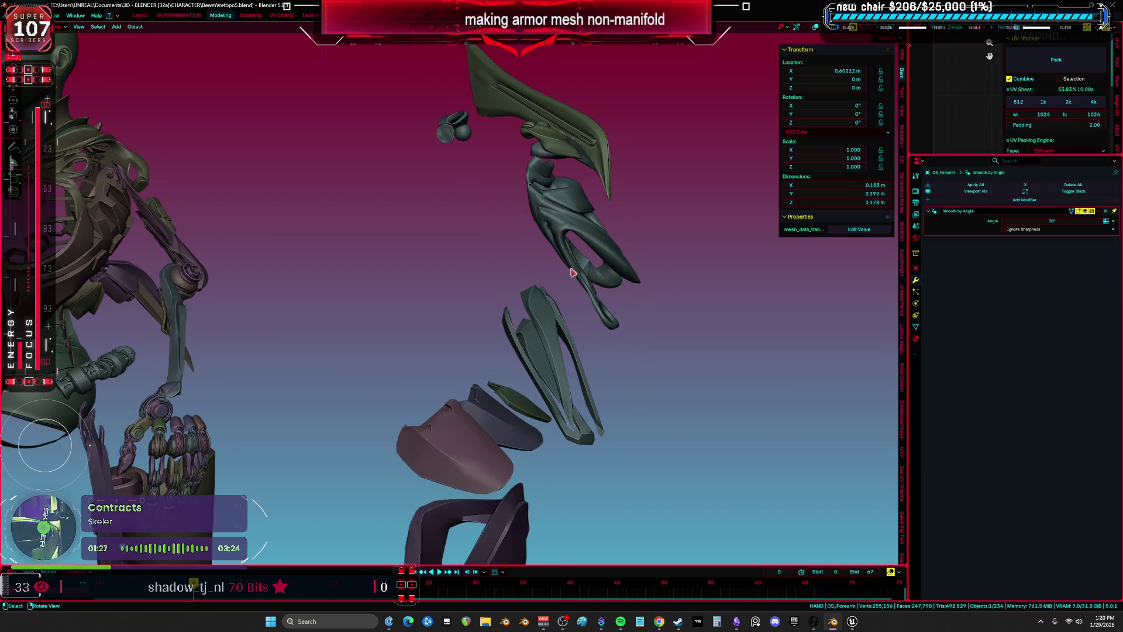
# Pick the arm piece from the overlapping-object list, then select the wing piece
pyautogui.keyDown('alt'); pyautogui.click(579, 229); pyautogui.keyUp('alt')
pyautogui.click(579, 229)
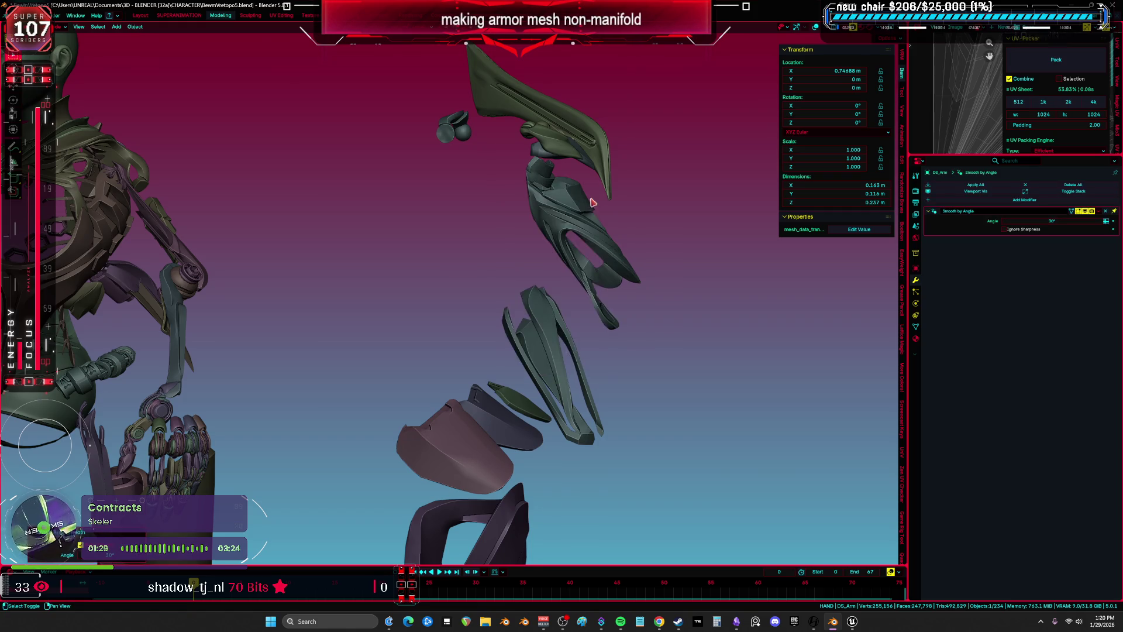
pyautogui.moveTo(579, 229); pyautogui.dragTo(579, 198, button='middle')
pyautogui.click(579, 199)
pyautogui.scroll(3, 576, 236)
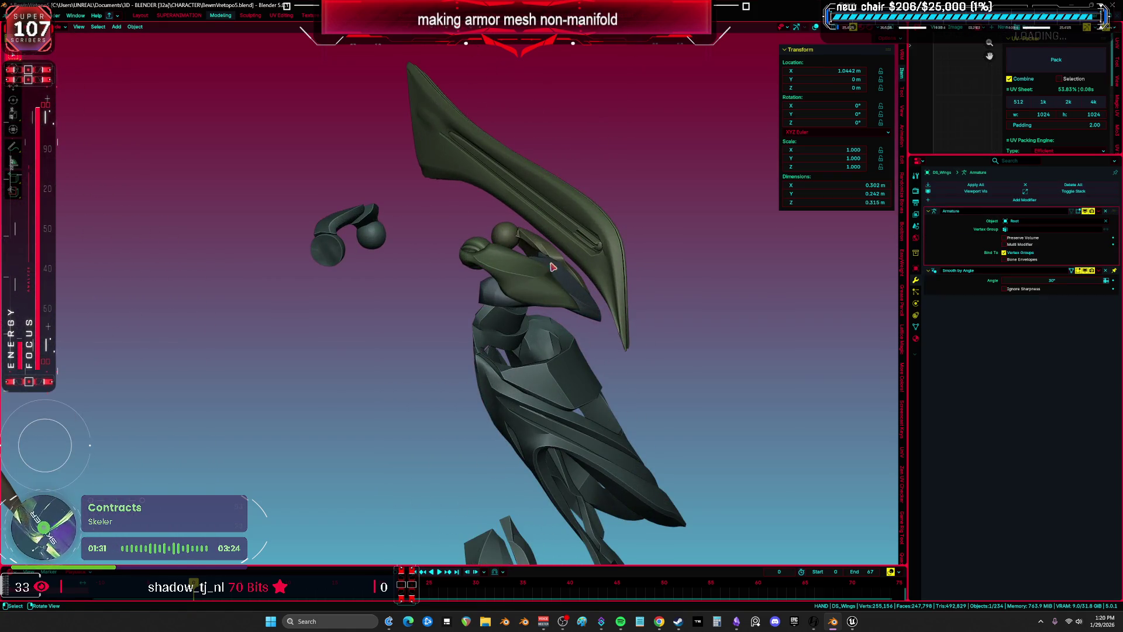
pyautogui.scroll(2, 543, 278)
# Choose the shoulder and back shoulder pieces from the overlapping-object lists
pyautogui.keyDown('alt'); pyautogui.click(553, 279); pyautogui.keyUp('alt')
pyautogui.click(566, 285)
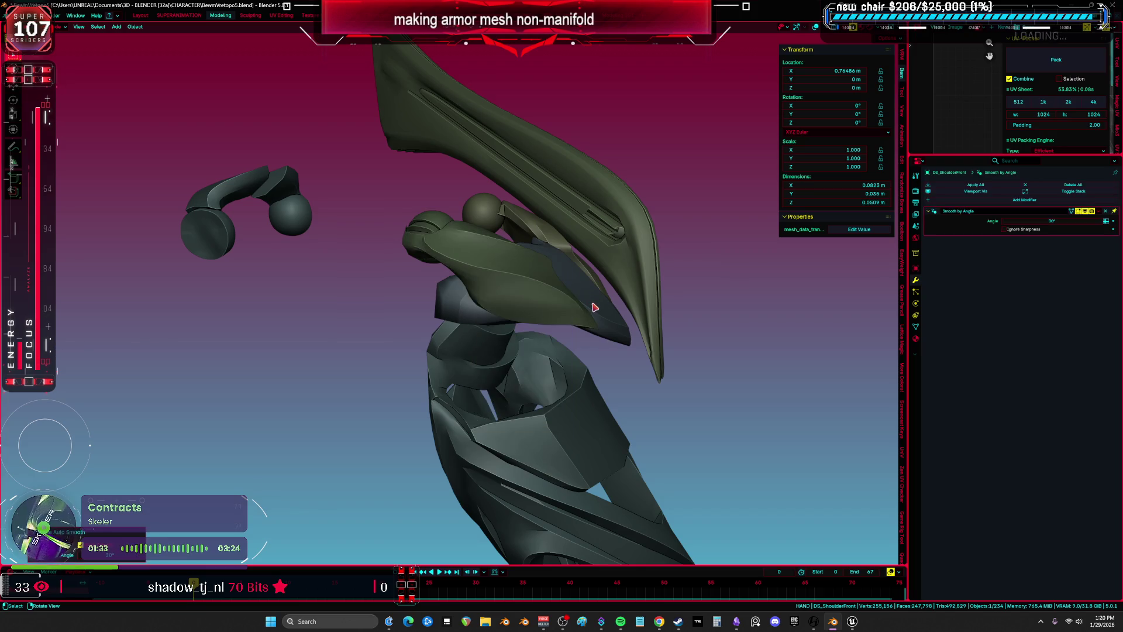
pyautogui.keyDown('alt'); pyautogui.click(593, 306); pyautogui.keyUp('alt')
pyautogui.click(594, 304)
pyautogui.keyDown('alt'); pyautogui.click(561, 237); pyautogui.keyUp('alt')
pyautogui.click(560, 239)
pyautogui.moveTo(688, 302)
pyautogui.mouseDown(button='middle')
pyautogui.moveTo(571, 306)
pyautogui.moveTo(531, 323)
pyautogui.moveTo(519, 293)
pyautogui.mouseUp(button='middle')
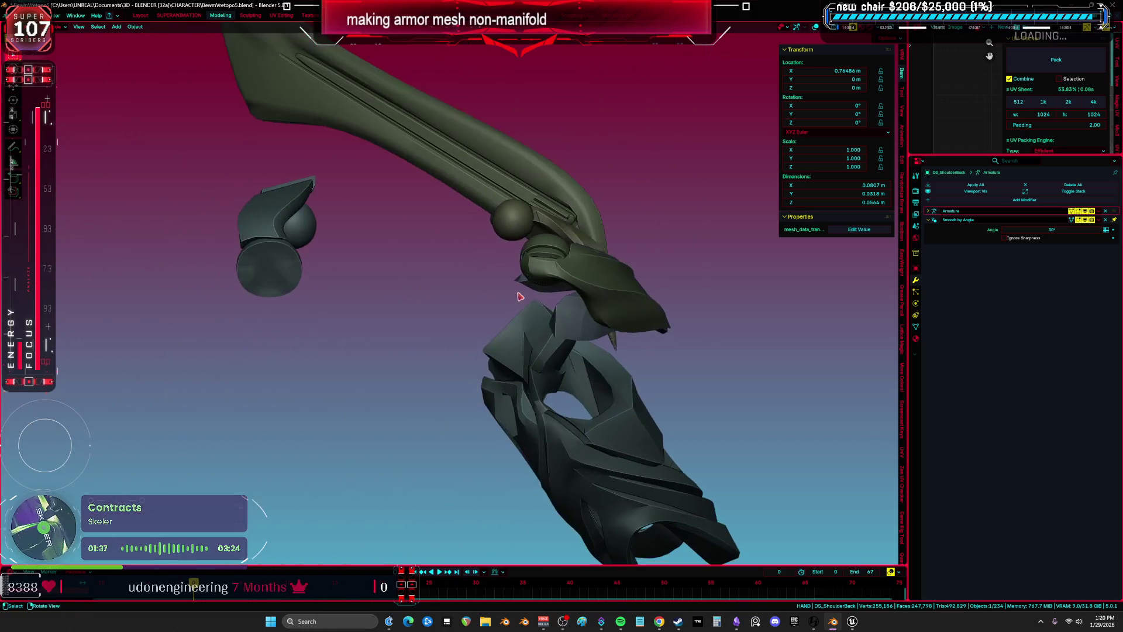
# Select the top armor, mirrored chest piece and gems object, then hide the selected piece
pyautogui.click(296, 268)
pyautogui.moveTo(297, 267)
pyautogui.mouseDown(button='middle')
pyautogui.moveTo(571, 258)
pyautogui.moveTo(388, 257)
pyautogui.moveTo(261, 275)
pyautogui.moveTo(496, 319)
pyautogui.mouseUp(button='middle')
pyautogui.scroll(5, 496, 319)
pyautogui.click(508, 222)
pyautogui.moveTo(507, 222)
pyautogui.mouseDown(button='middle')
pyautogui.moveTo(484, 211)
pyautogui.moveTo(469, 221)
pyautogui.mouseUp(button='middle')
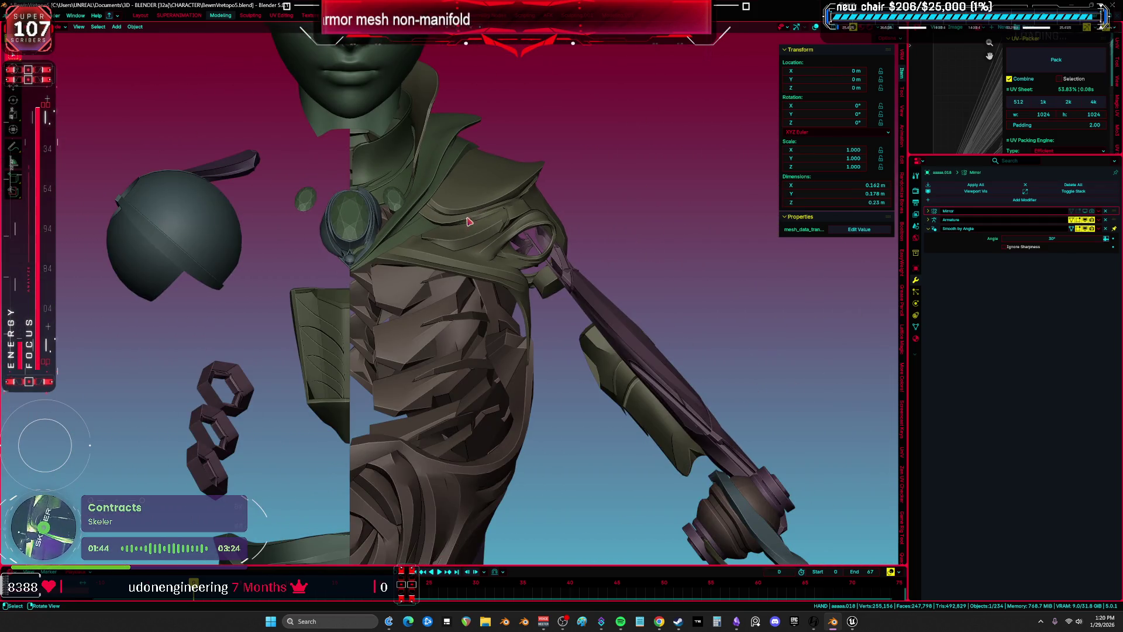
pyautogui.click(400, 201)
pyautogui.press('h')
# Slide the gems object sideways along X and hide the helmet sphere
pyautogui.scroll(-6, 400, 205)
pyautogui.moveTo(519, 258); pyautogui.dragTo(351, 254, button='middle')
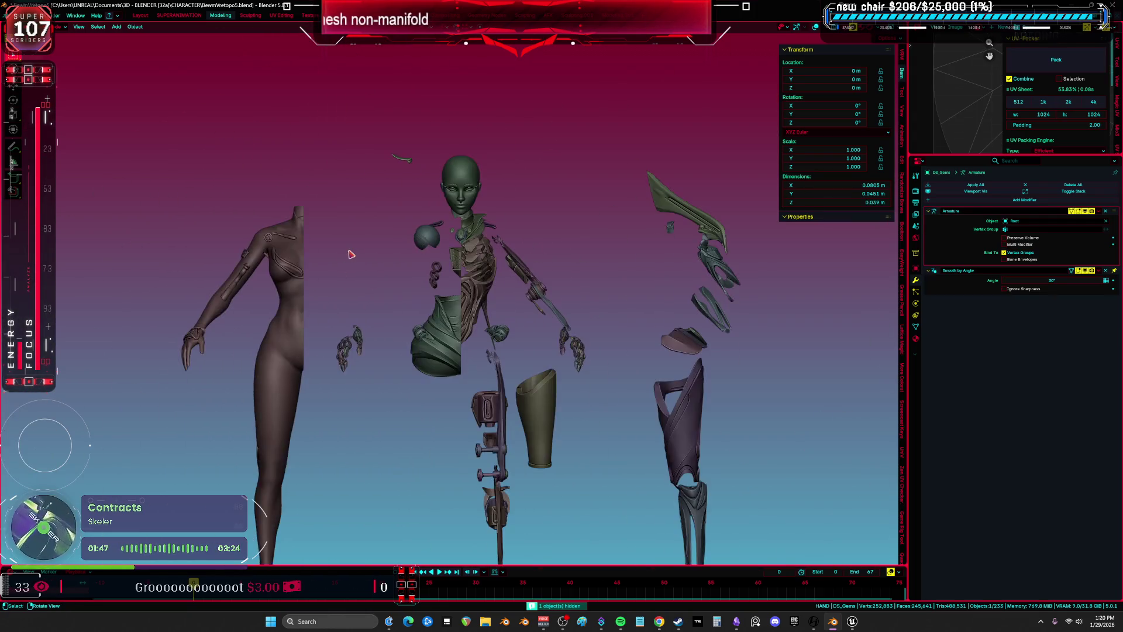
pyautogui.scroll(-2, 350, 255)
pyautogui.press('g')
pyautogui.press('x')
pyautogui.click(434, 255)
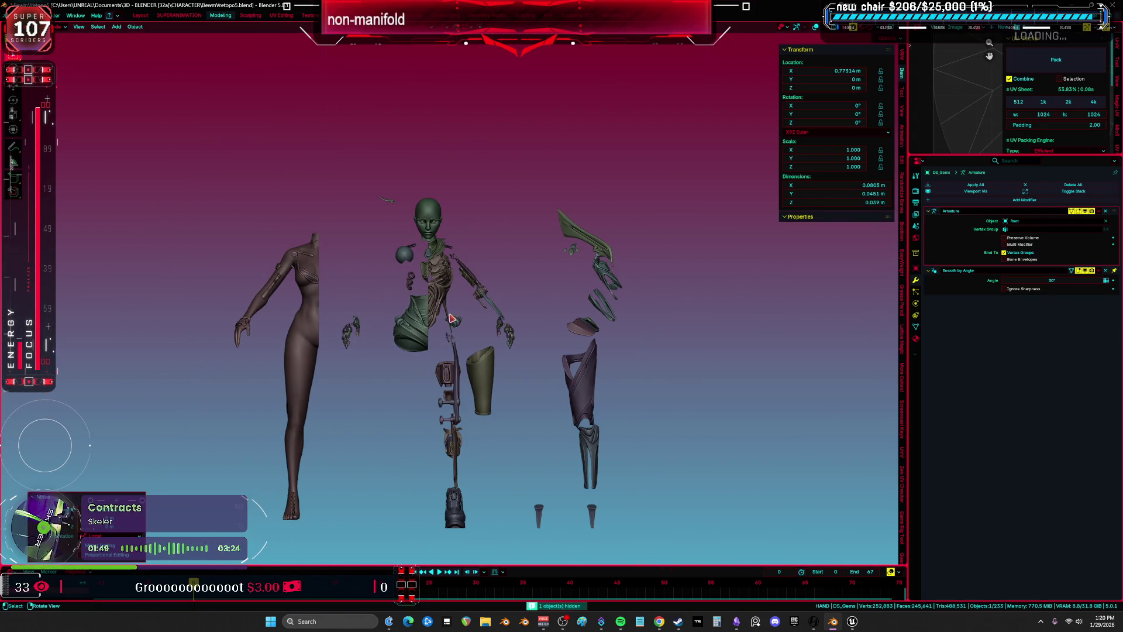
pyautogui.scroll(8, 434, 255)
pyautogui.click(316, 259)
pyautogui.moveTo(316, 259); pyautogui.dragTo(371, 279, button='middle')
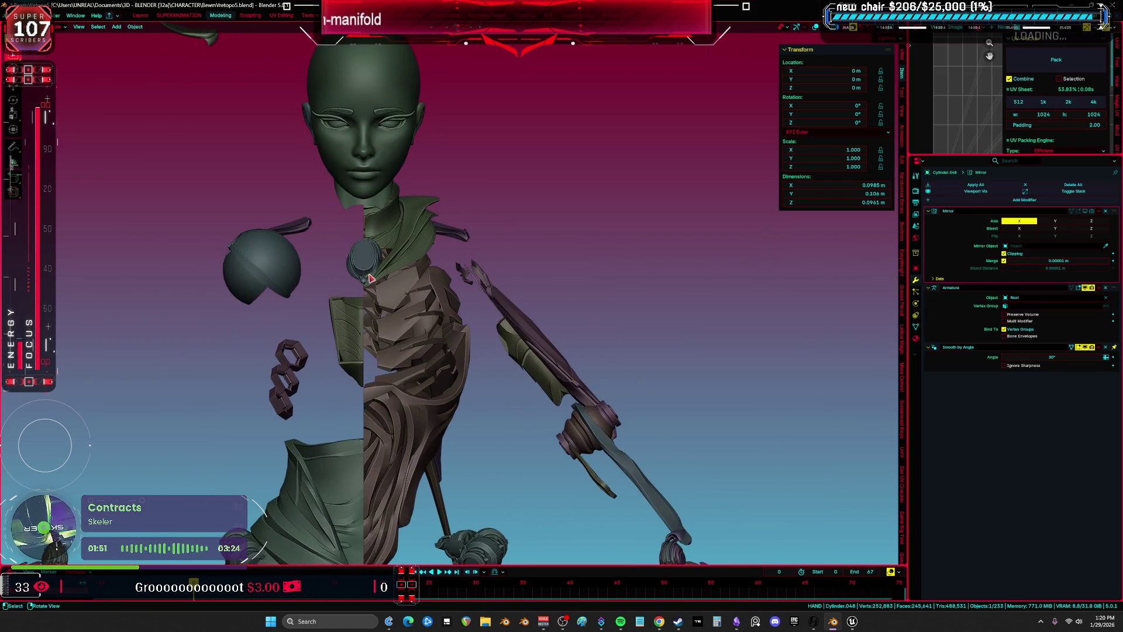
pyautogui.press('h')
# Delete the shoulder bar, green collar, neck sphere, spiky torso piece and smooth torso shell
pyautogui.click(286, 231)
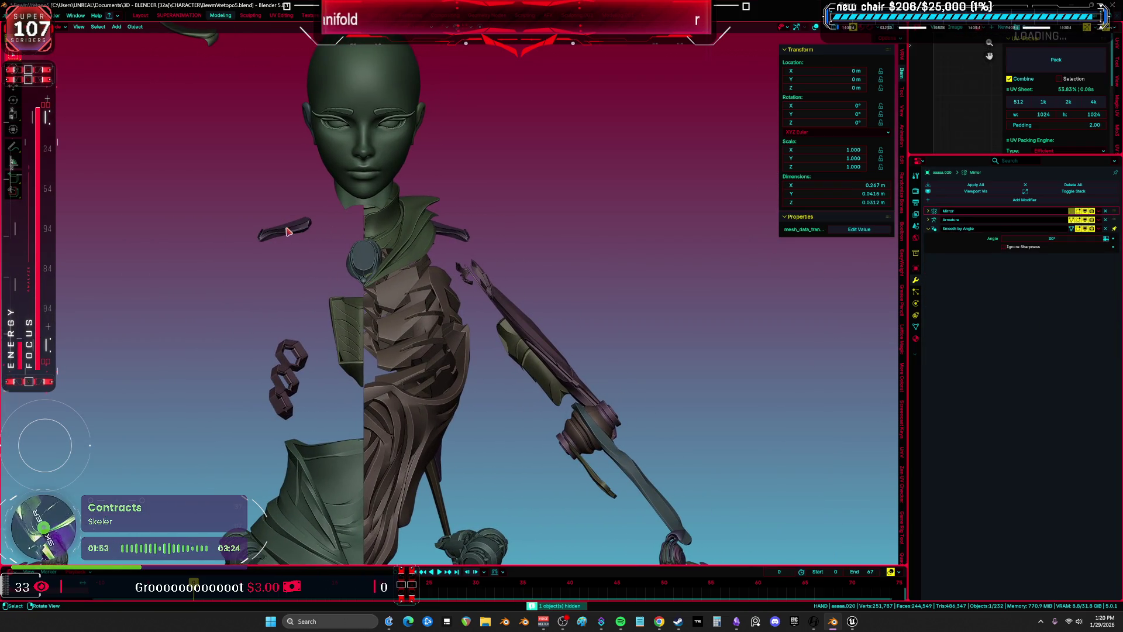
pyautogui.keyDown('shift'); pyautogui.click(425, 266); pyautogui.keyUp('shift')
pyautogui.press('Delete')
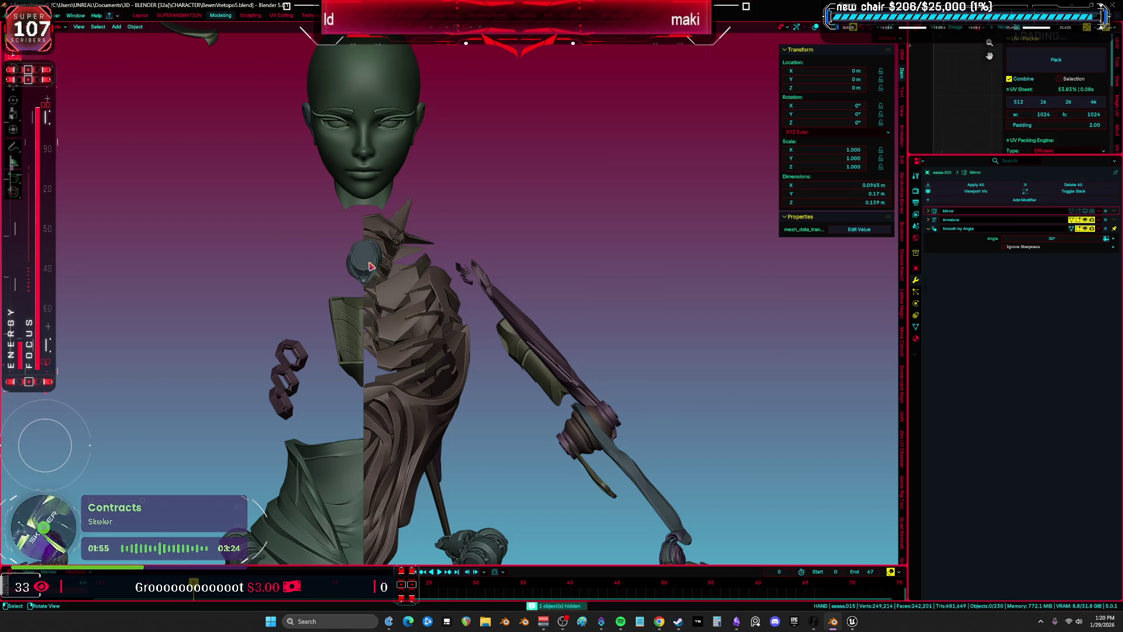
pyautogui.click(369, 263)
pyautogui.press('Delete')
pyautogui.scroll(2, 388, 249)
pyautogui.click(397, 242)
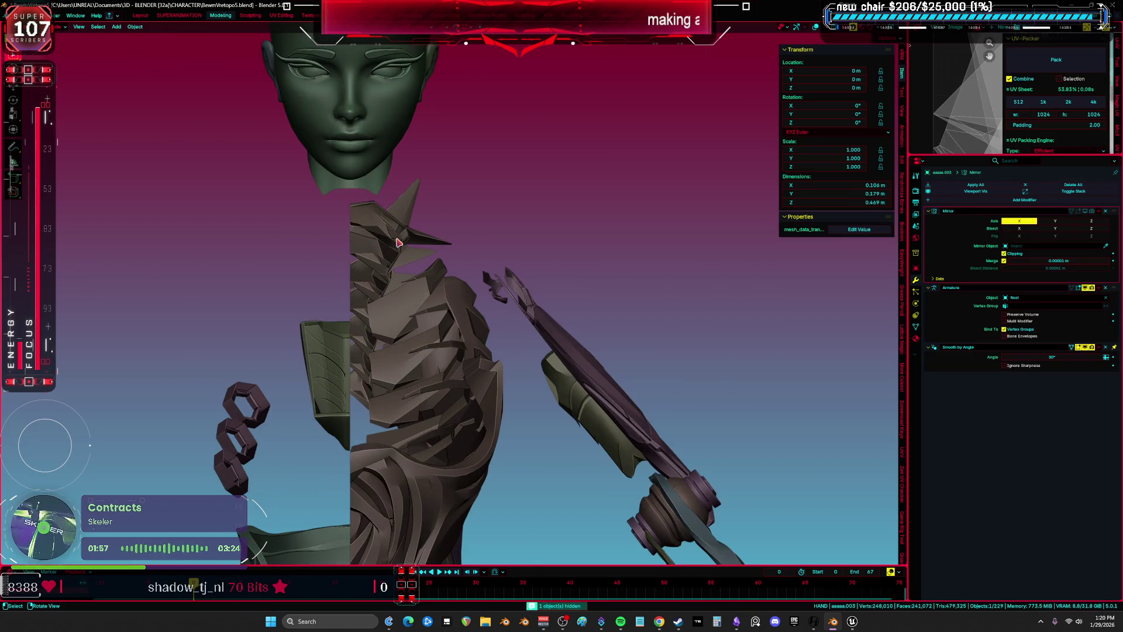
pyautogui.press('Delete')
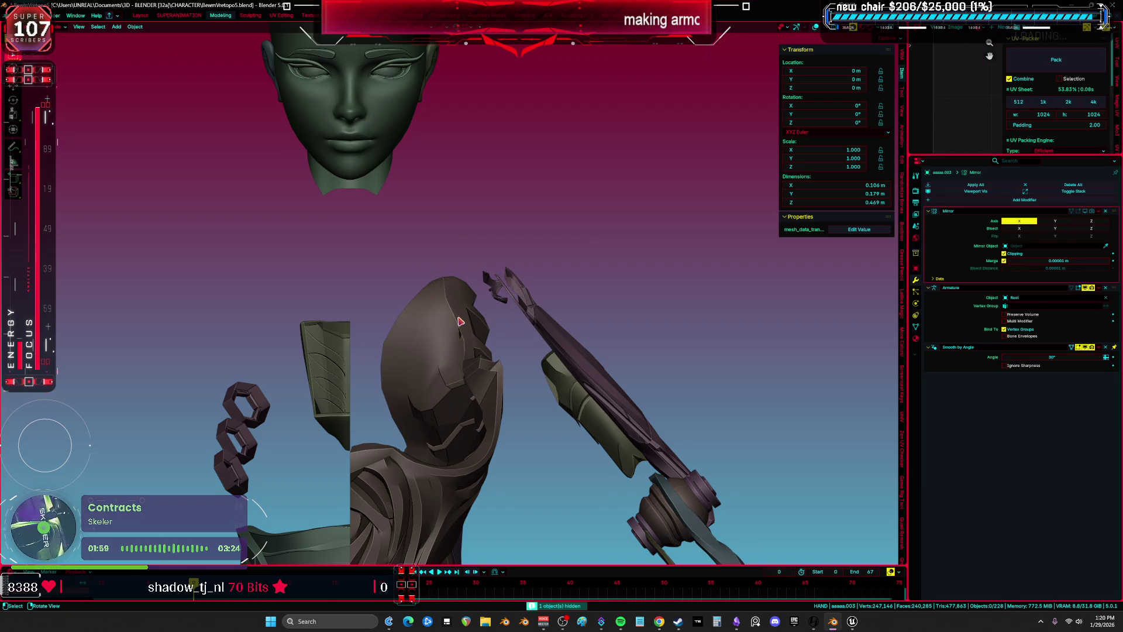
pyautogui.click(458, 321)
pyautogui.press('Delete')
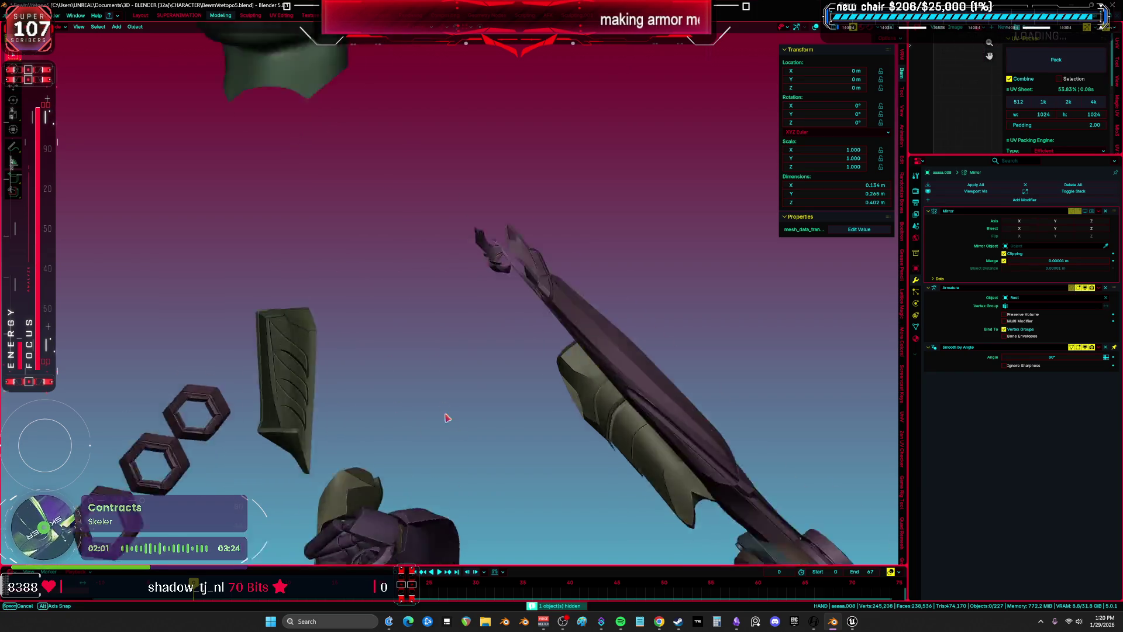
# Delete the armor plate beside the arm, the hex chain, small shoulder piece and purple piece
pyautogui.keyDown('shift'); pyautogui.scroll(-5, 405, 356); pyautogui.keyUp('shift')
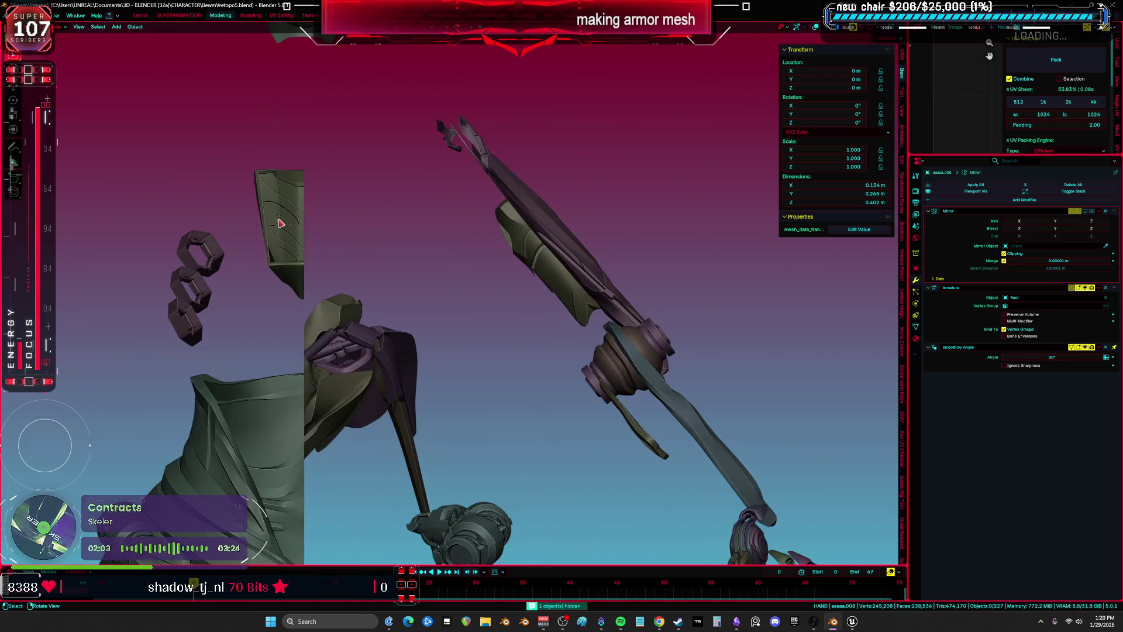
pyautogui.keyDown('shift'); pyautogui.click(337, 182); pyautogui.keyUp('shift')
pyautogui.press('Delete')
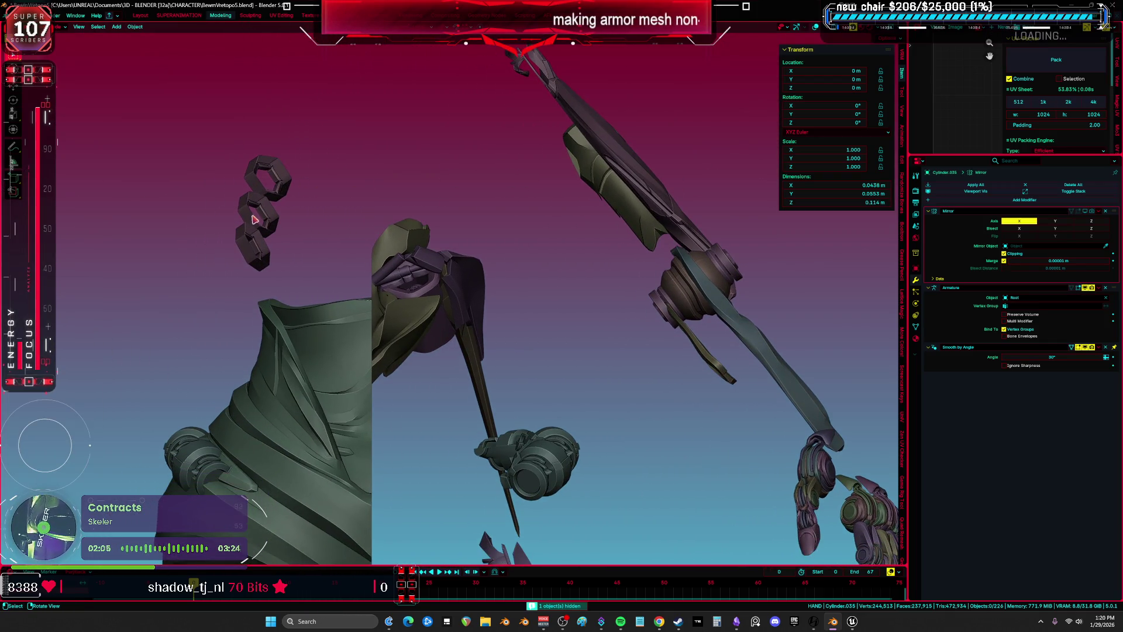
pyautogui.click(242, 219)
pyautogui.press('Delete')
pyautogui.click(419, 290)
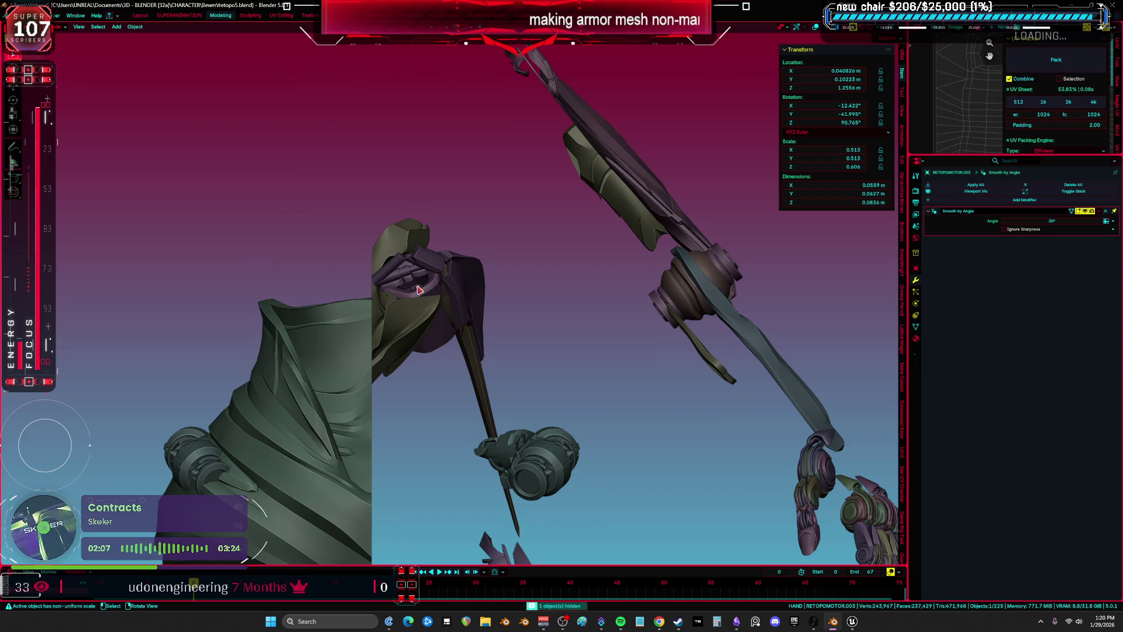
pyautogui.press('Delete')
pyautogui.moveTo(419, 296)
pyautogui.mouseDown(button='middle')
pyautogui.moveTo(415, 316)
pyautogui.moveTo(445, 307)
pyautogui.moveTo(356, 343)
pyautogui.moveTo(359, 333)
pyautogui.mouseUp(button='middle')
pyautogui.click(412, 316)
pyautogui.press('Delete')
# Move the purple winglet sideways along the X axis
pyautogui.click(451, 304)
pyautogui.click(390, 340)
pyautogui.click(413, 340)
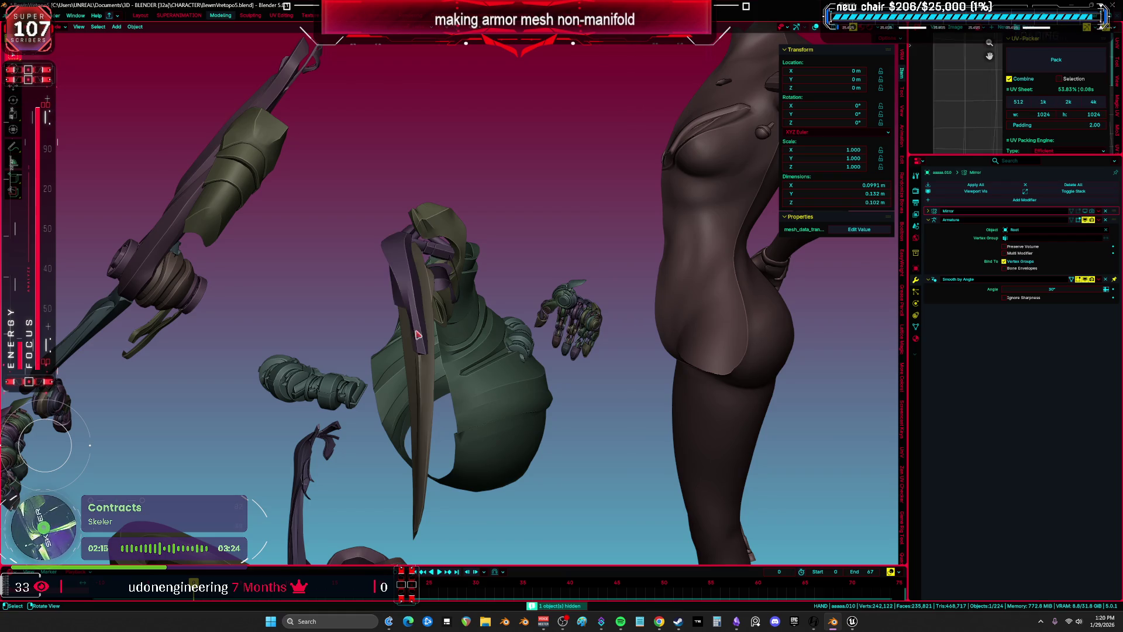
pyautogui.moveTo(424, 372); pyautogui.dragTo(409, 383, button='middle')
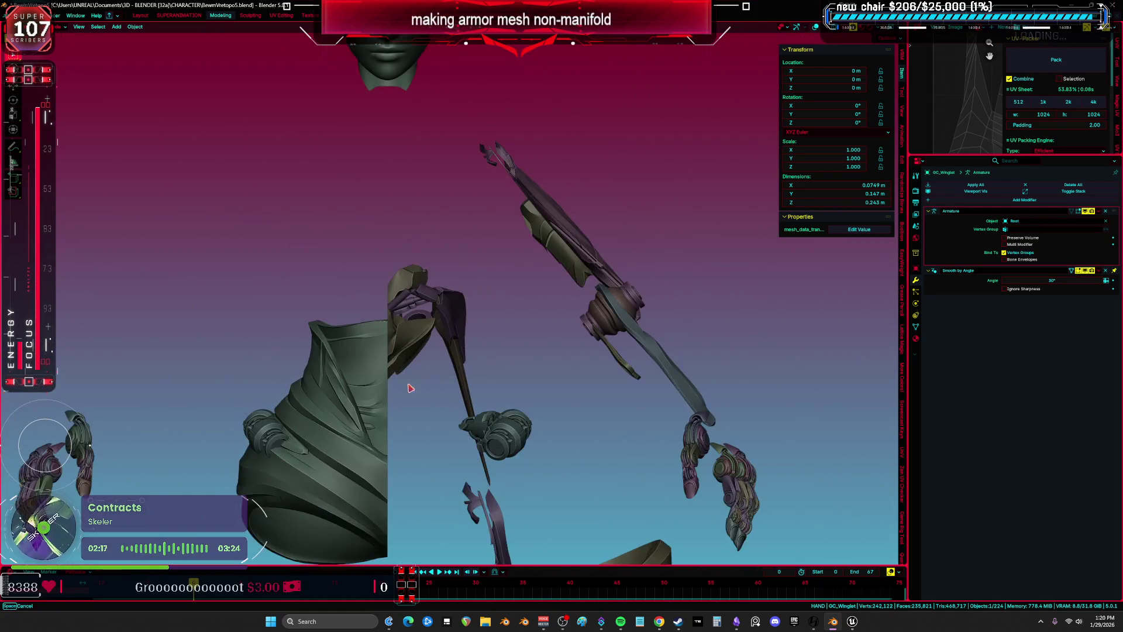
pyautogui.scroll(-5, 409, 384)
pyautogui.press('g')
pyautogui.press('x')
pyautogui.click(493, 279)
pyautogui.scroll(4, 492, 280)
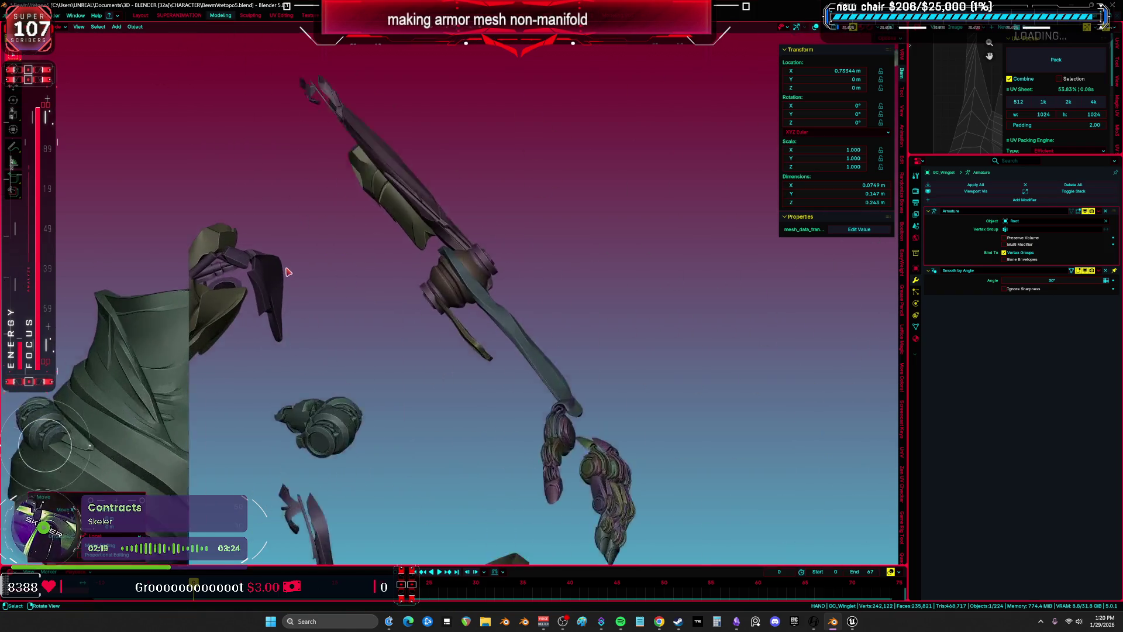
# Hide the purple shoulder piece and select the mirrored piece beside the neck
pyautogui.click(370, 283)
pyautogui.moveTo(370, 283)
pyautogui.mouseDown(button='middle')
pyautogui.moveTo(262, 309)
pyautogui.moveTo(331, 278)
pyautogui.moveTo(466, 263)
pyautogui.moveTo(398, 275)
pyautogui.moveTo(457, 278)
pyautogui.mouseUp(button='middle')
pyautogui.press('h')
pyautogui.click(458, 278)
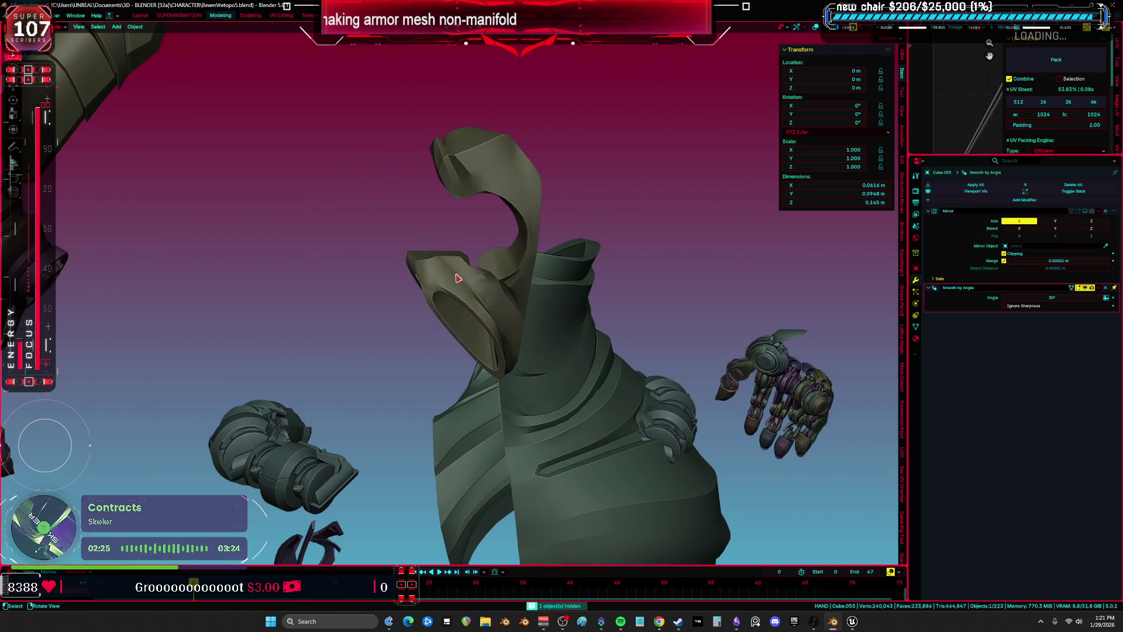
pyautogui.scroll(5, 458, 278)
pyautogui.scroll(-5, 461, 283)
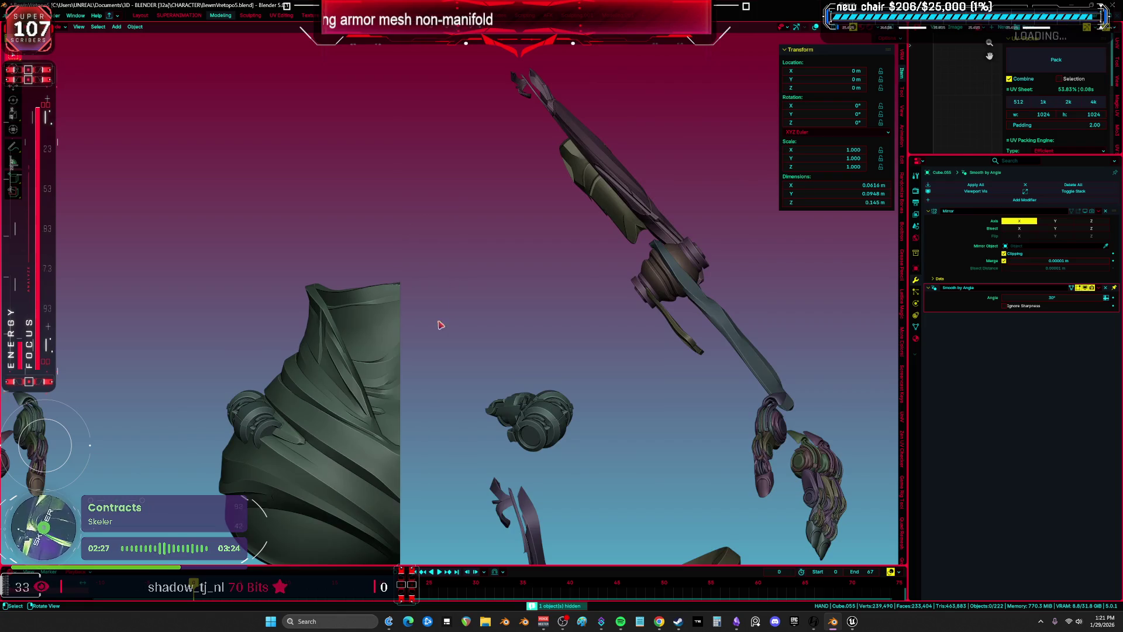
# Remove the extra Smooth by Angle.002 modifier from the green shoulder armor
pyautogui.click(439, 314)
pyautogui.keyDown('shift'); pyautogui.moveTo(439, 314); pyautogui.dragTo(406, 294, button='middle'); pyautogui.keyUp('shift')
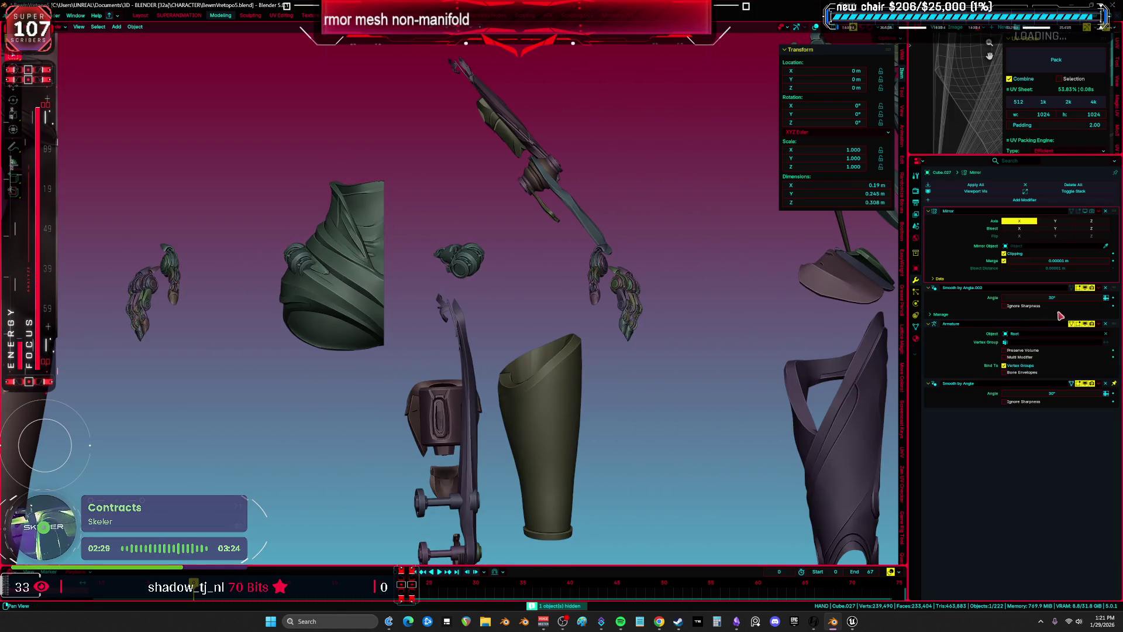
pyautogui.click(1106, 291)
pyautogui.scroll(2, 378, 297)
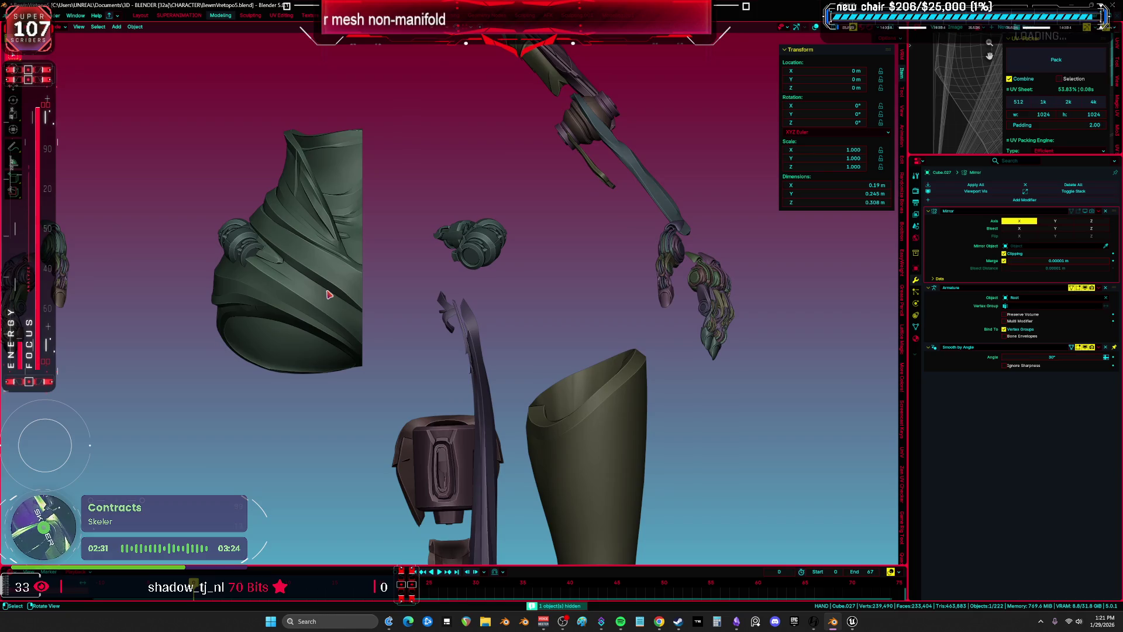
pyautogui.scroll(-4, 329, 295)
pyautogui.scroll(3, 370, 307)
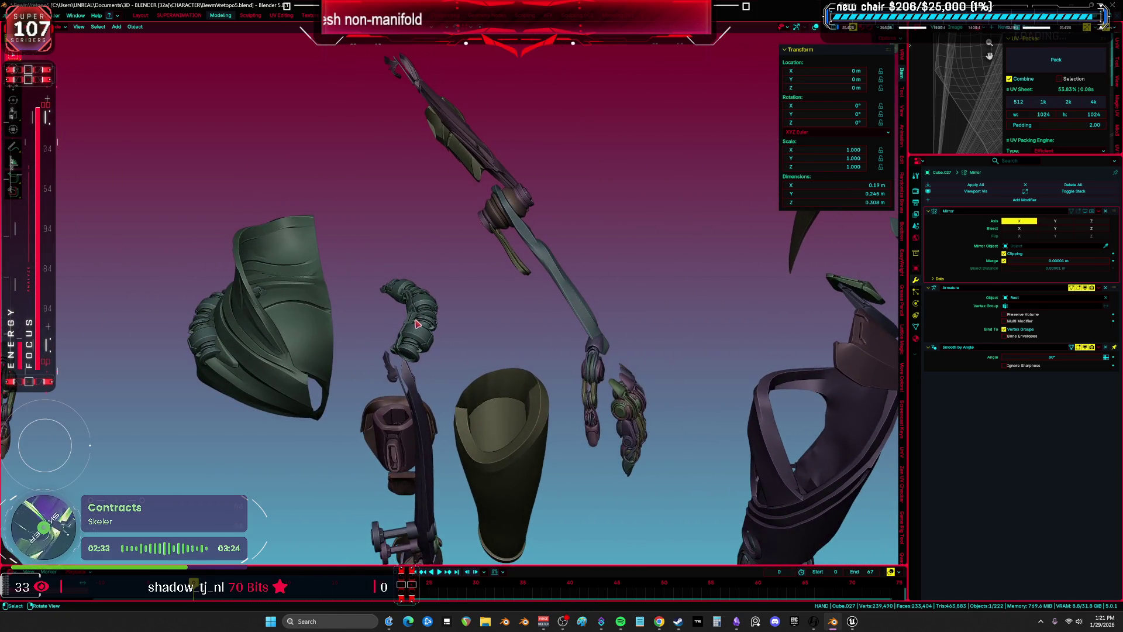
# Turn off the hose piece's mirror preview and hide the hose
pyautogui.click(424, 324)
pyautogui.press('g')
pyautogui.press('Escape')
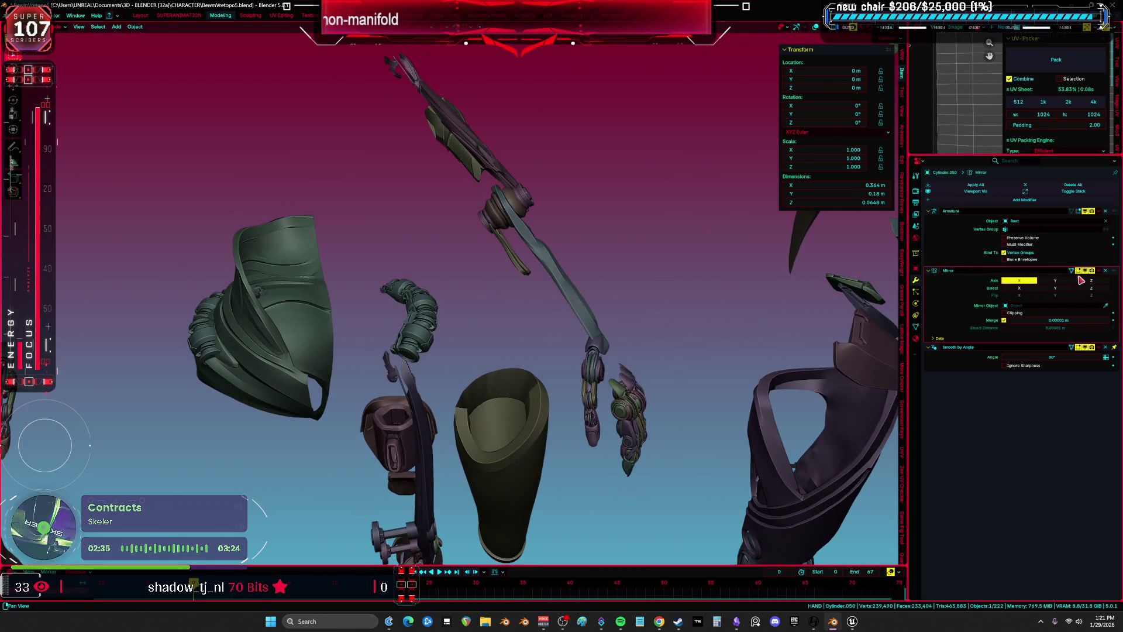
pyautogui.click(1085, 270)
pyautogui.moveTo(585, 275)
pyautogui.mouseDown(button='middle')
pyautogui.moveTo(369, 286)
pyautogui.moveTo(455, 261)
pyautogui.moveTo(380, 277)
pyautogui.moveTo(329, 236)
pyautogui.mouseUp(button='middle')
pyautogui.press('h')
# Inspect the hand in wireframe shading, then select the hand object
pyautogui.scroll(3, 463, 242)
pyautogui.moveTo(421, 243); pyautogui.dragTo(371, 265, button='middle')
pyautogui.hotkey('shift', 'z')
pyautogui.scroll(3, 613, 299)
pyautogui.moveTo(613, 299)
pyautogui.mouseDown(button='middle')
pyautogui.moveTo(468, 311)
pyautogui.moveTo(501, 276)
pyautogui.mouseUp(button='middle')
pyautogui.hotkey('shift', 'z')
pyautogui.click(462, 309)
# Hide the Root armature, the rig and the arm mesh Cube.001 in wireframe view
pyautogui.hotkey('shift', 'z')
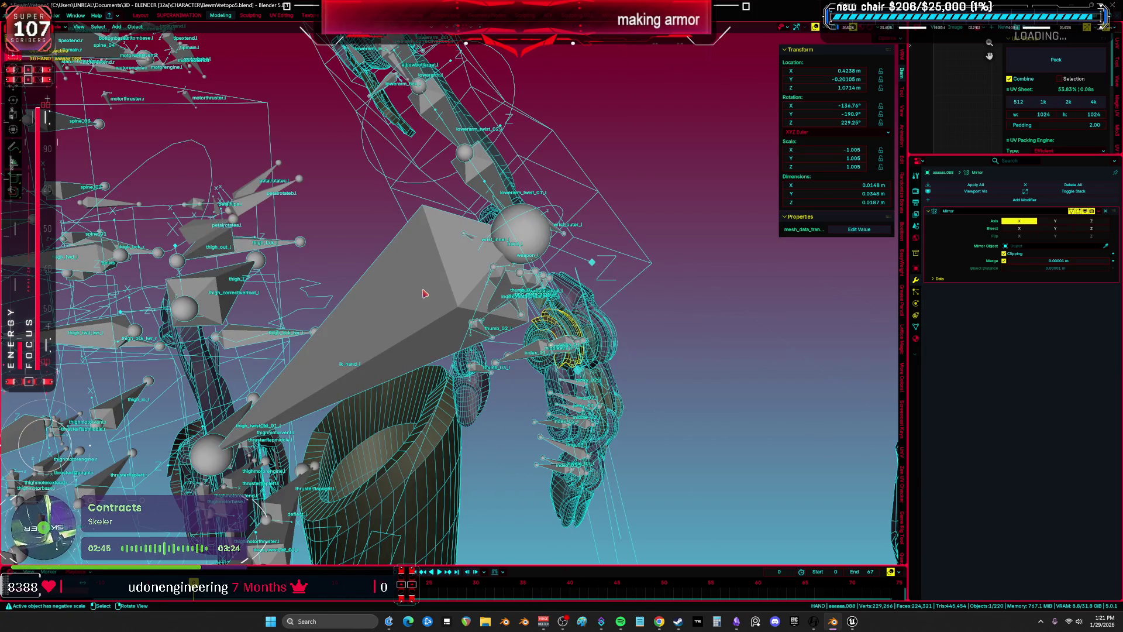
pyautogui.click(425, 292)
pyautogui.press('h')
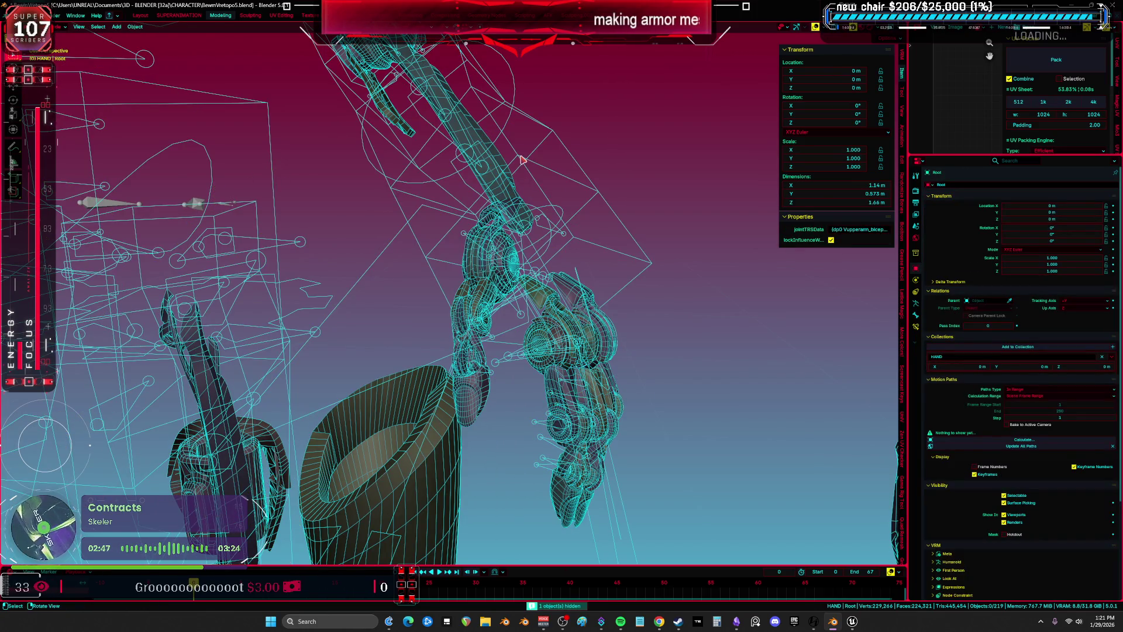
pyautogui.click(502, 170)
pyautogui.click(481, 170)
pyautogui.press('h')
# Box-select the 72 hand objects and delete them
pyautogui.moveTo(740, 525)
pyautogui.mouseDown()
pyautogui.moveTo(581, 313)
pyautogui.moveTo(519, 170)
pyautogui.mouseUp()
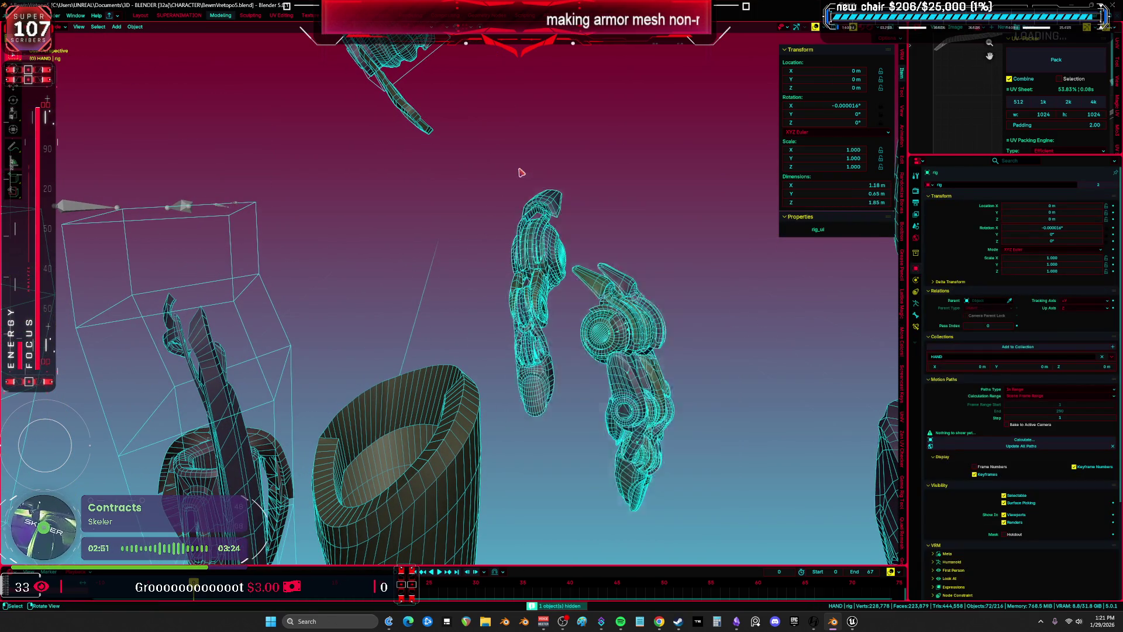
pyautogui.hotkey('alt', 'h')
pyautogui.press('KP_1')
pyautogui.press('g')
pyautogui.press('Escape')
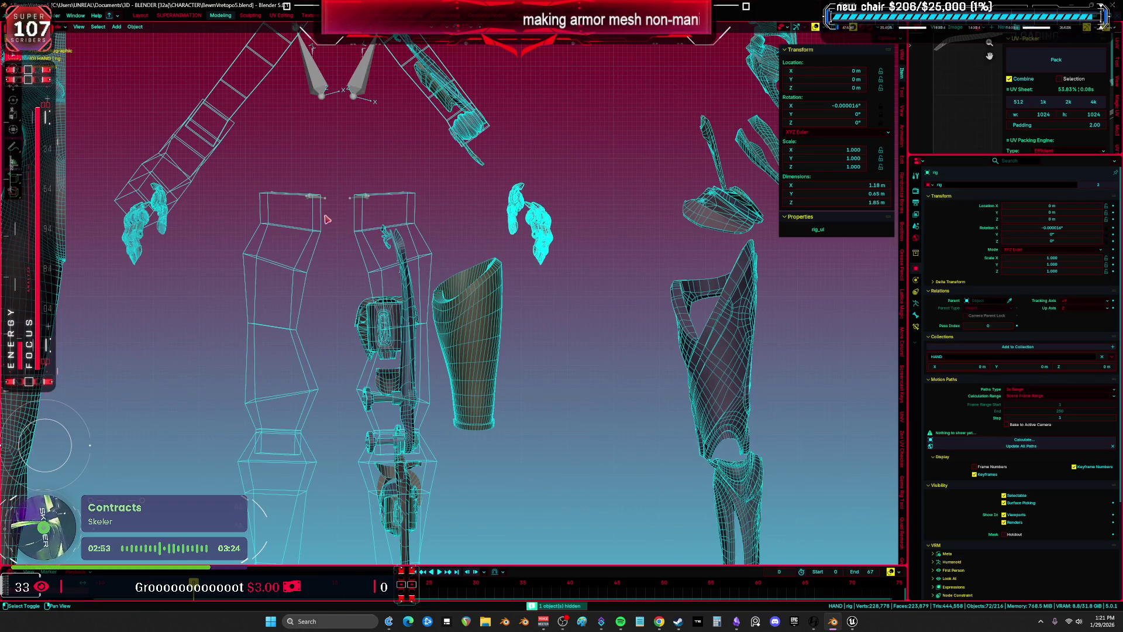
pyautogui.press('Delete')
# Select all objects and leave the isolated view to see the whole rig
pyautogui.keyDown('ctrl'); pyautogui.hscroll(-5, 502, 211); pyautogui.keyUp('ctrl')
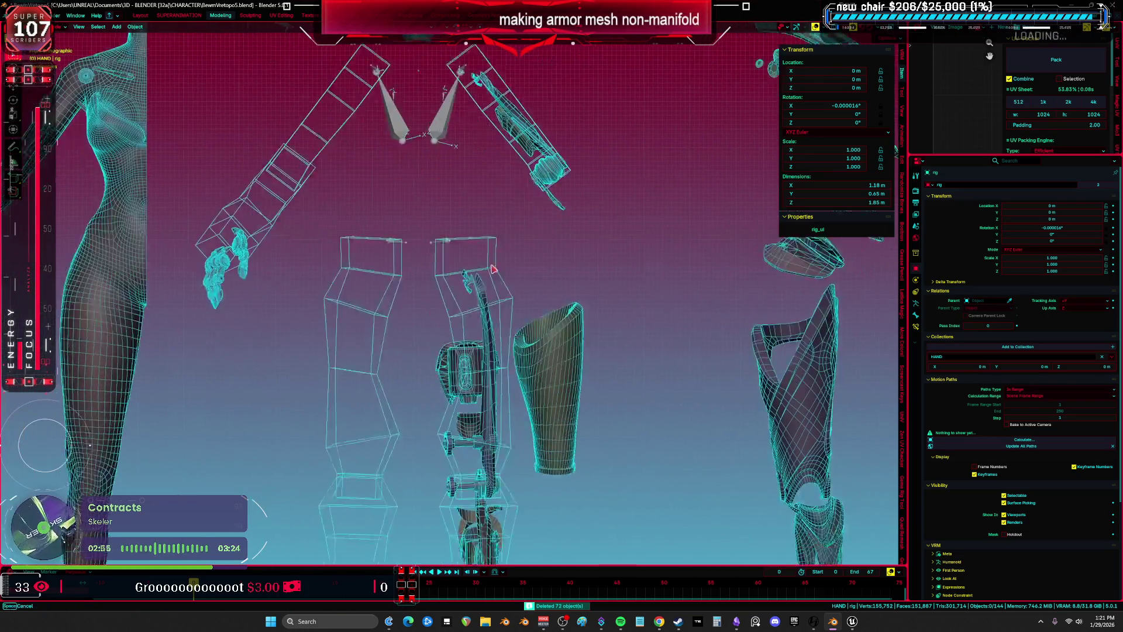
pyautogui.scroll(-5, 504, 203)
pyautogui.scroll(6, 504, 203)
pyautogui.click(506, 228)
pyautogui.moveTo(506, 228); pyautogui.dragTo(531, 287, button='middle')
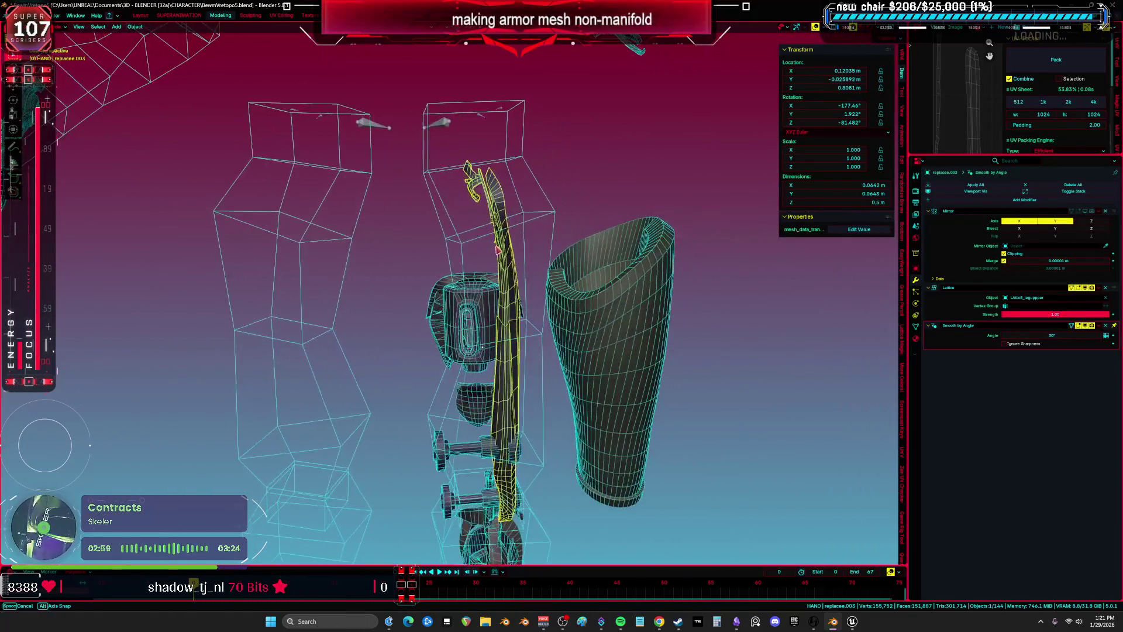
pyautogui.scroll(-4, 535, 300)
pyautogui.press('a')
pyautogui.press('KP_Divide')
pyautogui.hotkey('alt', 'z')
pyautogui.hotkey('alt', 'z')
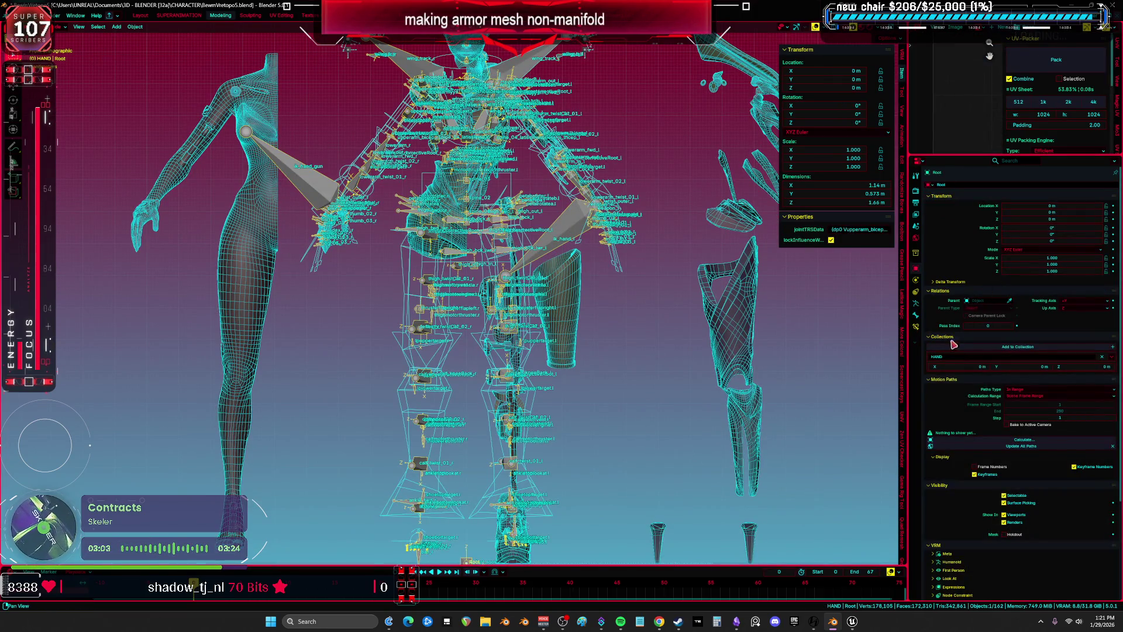
pyautogui.scroll(-3, 1009, 512)
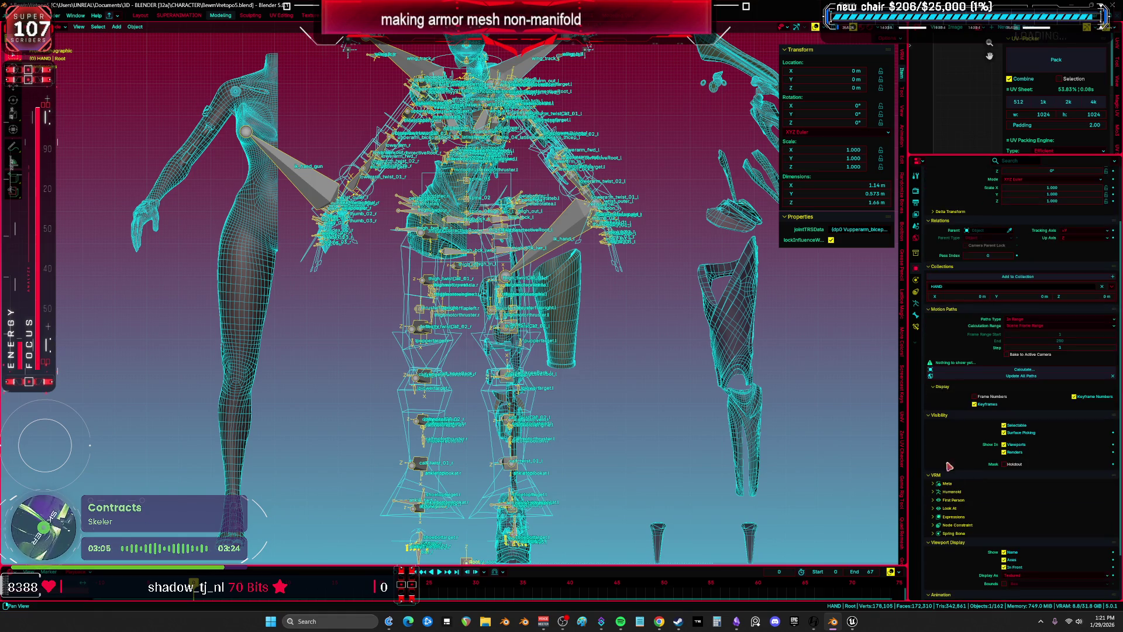
# Set the armature's bone Display As to Wire and return to solid shading
pyautogui.click(919, 302)
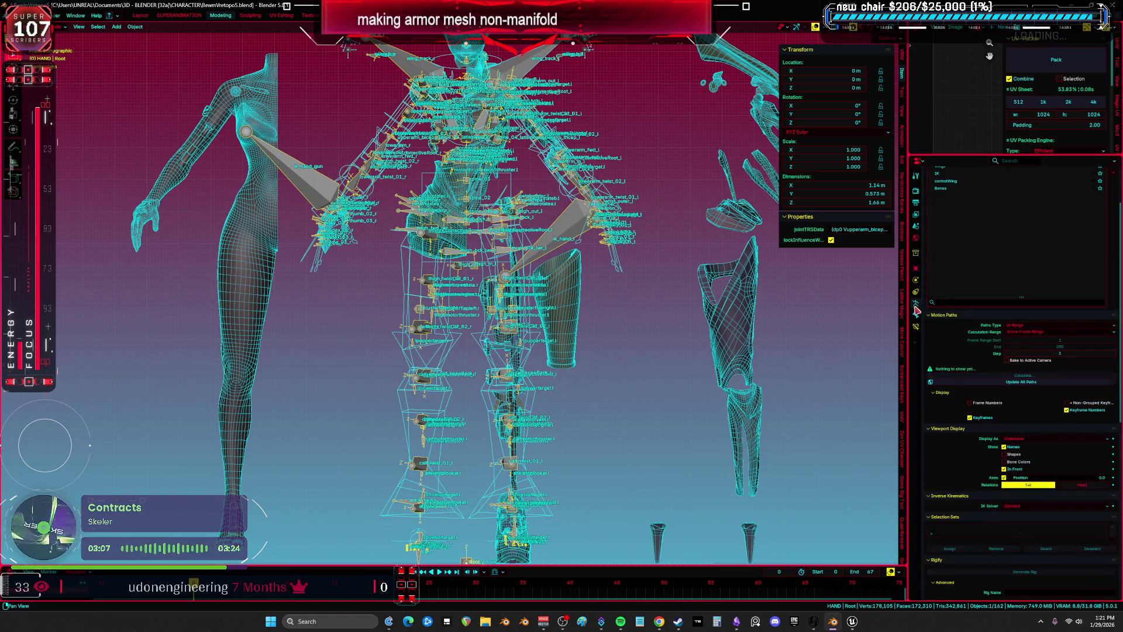
pyautogui.click(1031, 440)
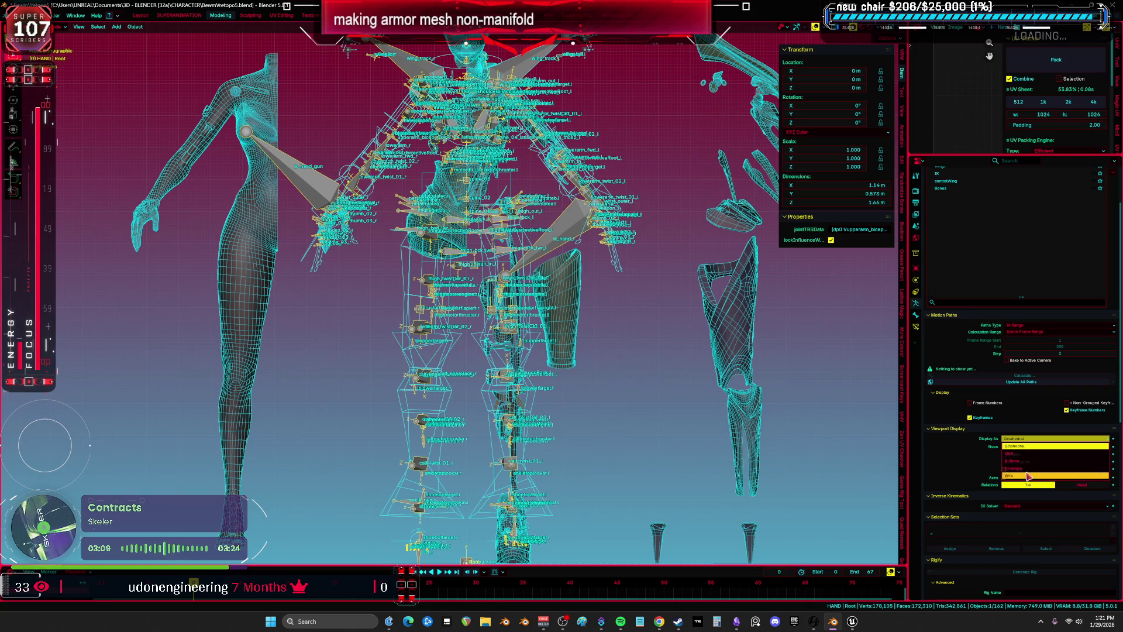
pyautogui.click(1029, 475)
pyautogui.scroll(2, 542, 267)
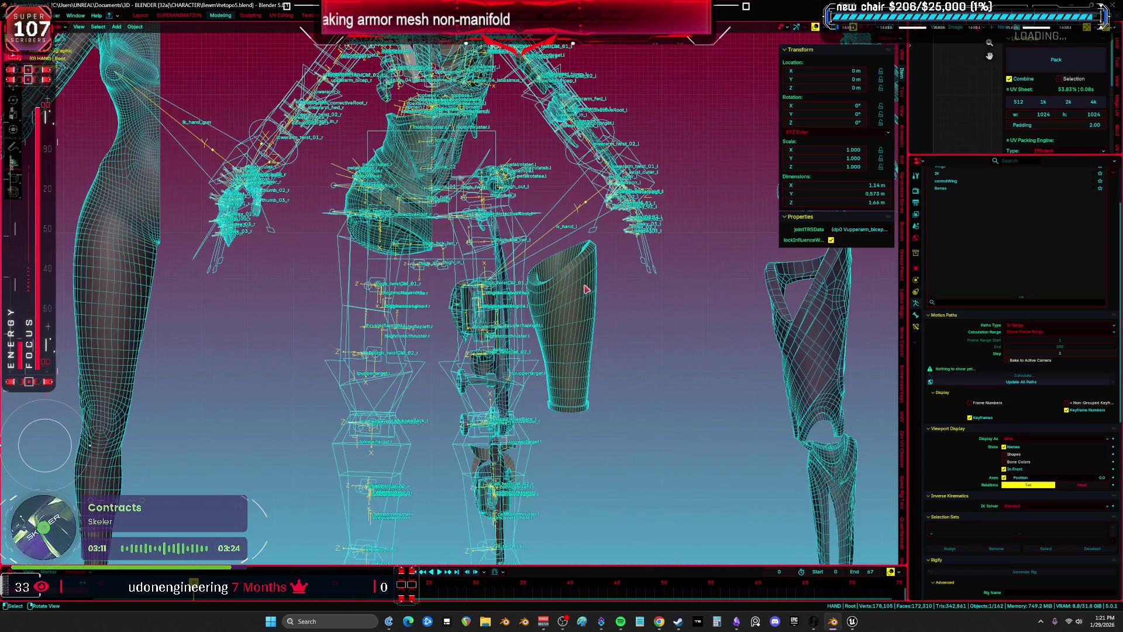
pyautogui.click(562, 310)
pyautogui.hotkey('shift', 'z')
pyautogui.scroll(-2, 558, 318)
# Orbit the character in a maximized view, then show the armor piece's modifiers
pyautogui.hotkey('ctrl', 'space')
pyautogui.moveTo(559, 318)
pyautogui.mouseDown(button='middle')
pyautogui.moveTo(639, 313)
pyautogui.moveTo(579, 330)
pyautogui.moveTo(560, 259)
pyautogui.moveTo(552, 266)
pyautogui.moveTo(923, 292)
pyautogui.mouseUp(button='middle')
pyautogui.hotkey('ctrl', 'space')
pyautogui.scroll(3, 553, 266)
pyautogui.click(916, 279)
pyautogui.moveTo(585, 327); pyautogui.dragTo(444, 334, button='middle')
# Isolate the forearm armor piece in local view with overlays turned off
pyautogui.hotkey('shift', 'alt', 'z')
pyautogui.hotkey('shift', 'alt', 'z')
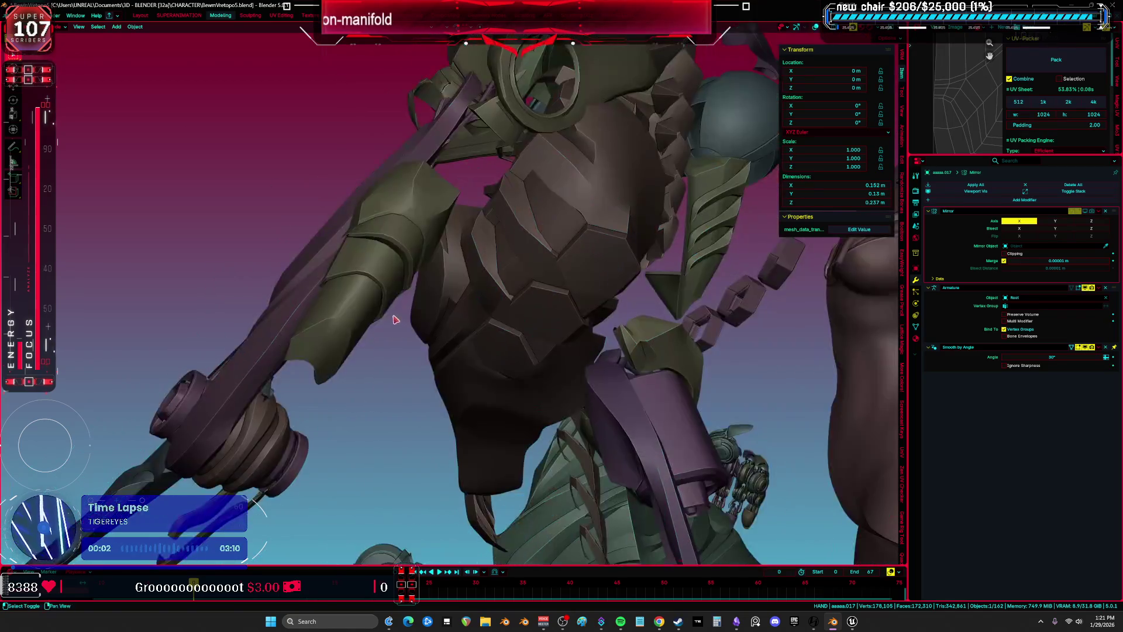
pyautogui.press('Tab')
pyautogui.press('KP_Divide')
pyautogui.hotkey('shift', 'alt', 'z')
pyautogui.scroll(2, 370, 314)
pyautogui.moveTo(370, 315); pyautogui.dragTo(461, 285, button='middle')
pyautogui.press('Tab')
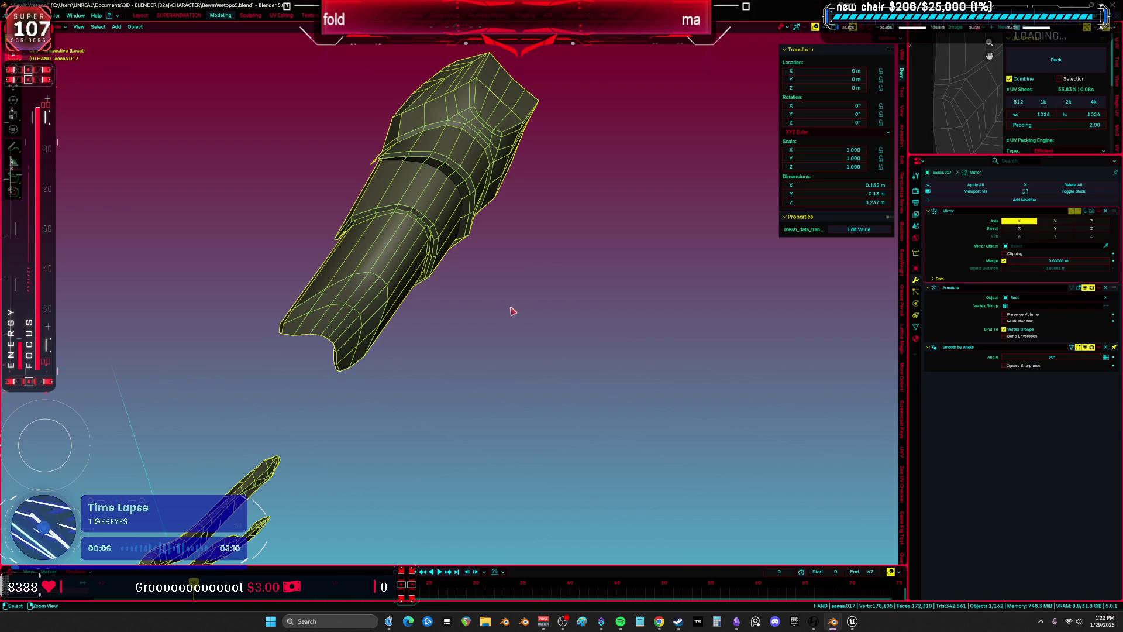
# Add a level-2 Subdivision to the forearm piece and preview its smoothness
pyautogui.hotkey('ctrl', '2')
pyautogui.hotkey('shift', 'alt', 'z')
pyautogui.press('Tab')
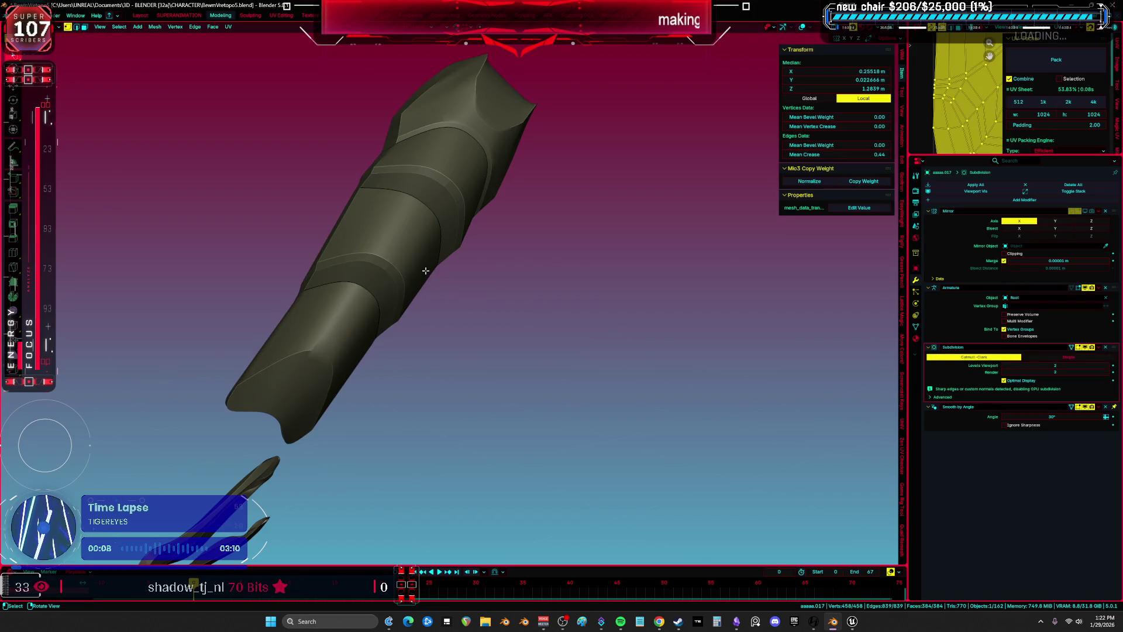
pyautogui.press('Tab')
pyautogui.hotkey('shift', 'alt', 'z')
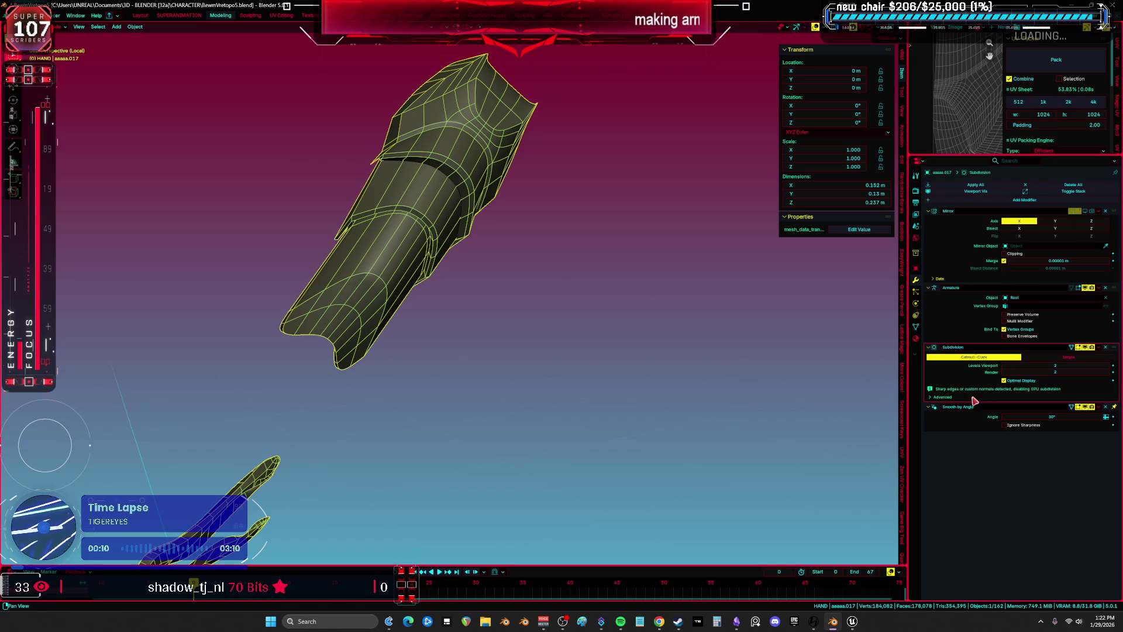
# Apply the Subdivision modifier to make a dense 6,433-vertex mesh, then enter Edit Mode
pyautogui.click(1101, 352)
pyautogui.click(1094, 359)
pyautogui.press('Tab')
pyautogui.scroll(5, 305, 258)
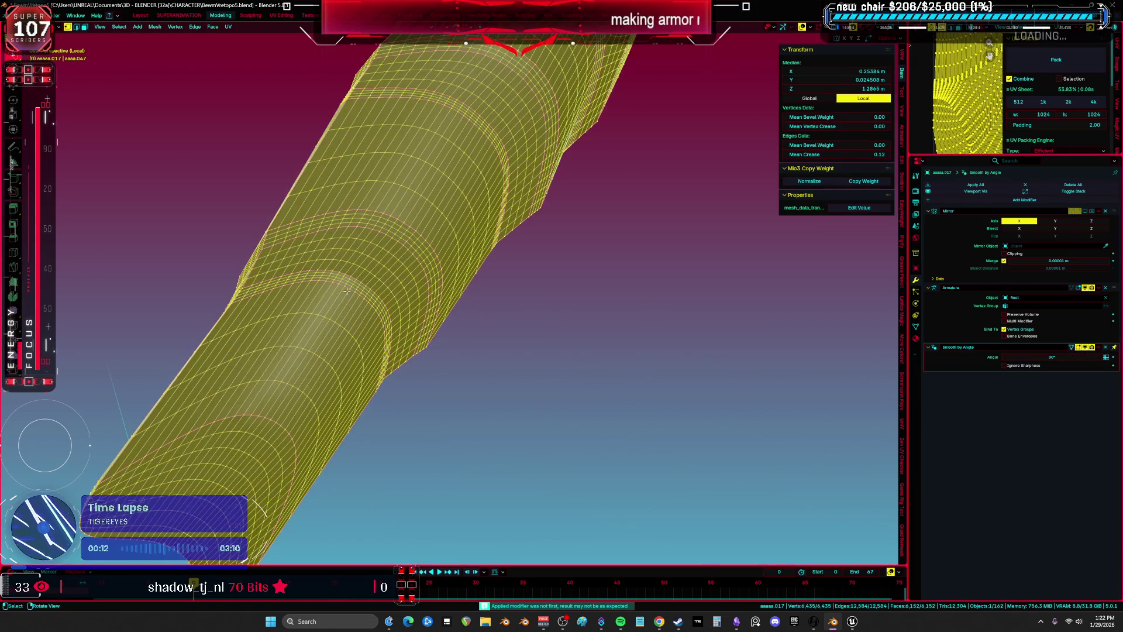
# Dissolve the first redundant horizontal edge loop along the seam
pyautogui.moveTo(305, 258); pyautogui.dragTo(480, 247, button='middle')
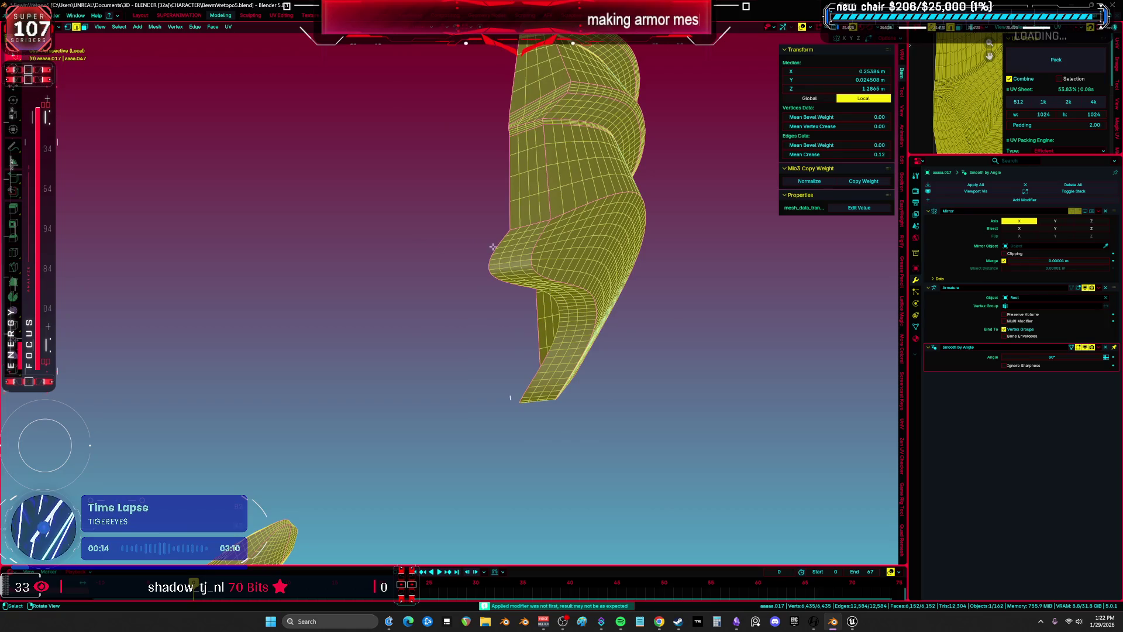
pyautogui.keyDown('alt'); pyautogui.click(524, 187); pyautogui.keyUp('alt')
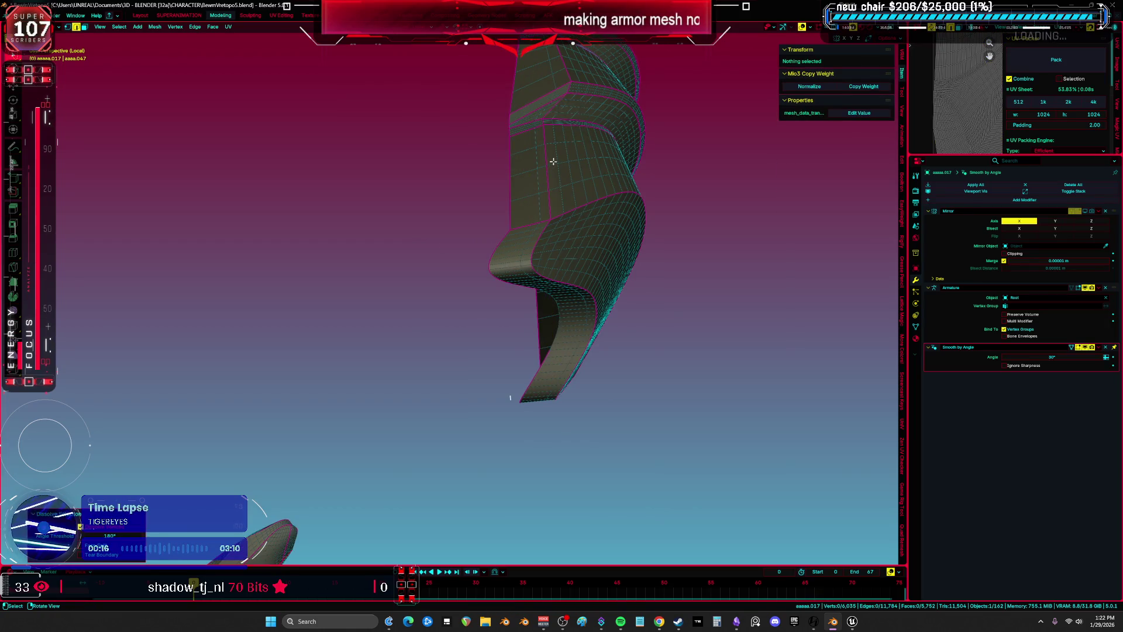
pyautogui.press('a')
pyautogui.moveTo(538, 179); pyautogui.dragTo(503, 246, button='middle')
pyautogui.scroll(5, 475, 313)
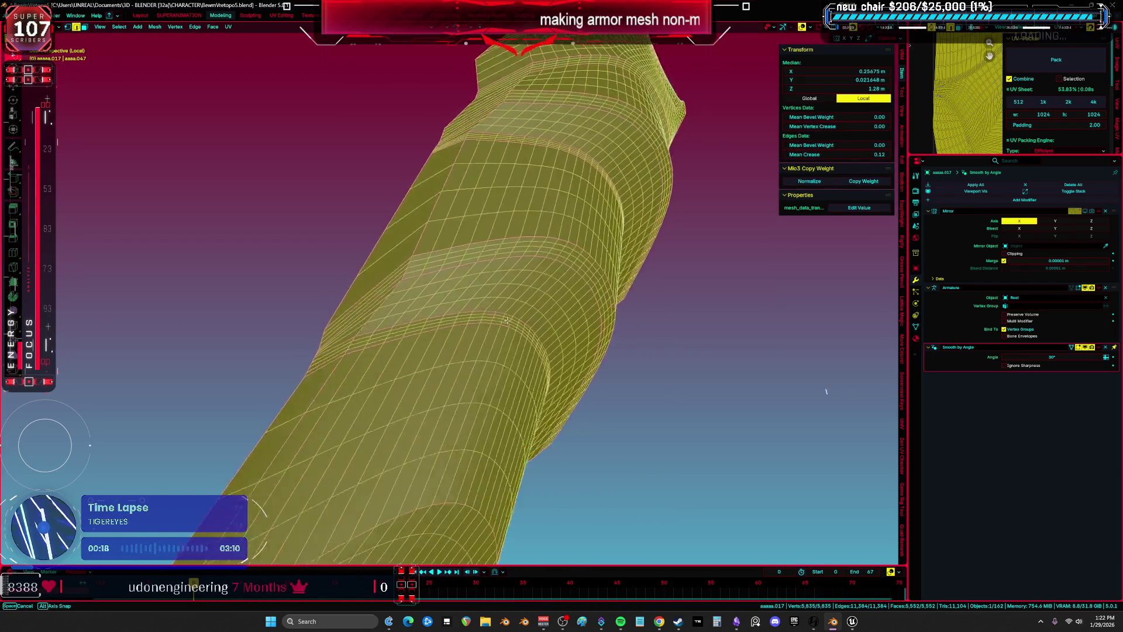
pyautogui.keyDown('alt'); pyautogui.click(480, 316); pyautogui.keyUp('alt')
pyautogui.keyDown('alt'); pyautogui.click(480, 309); pyautogui.keyUp('alt')
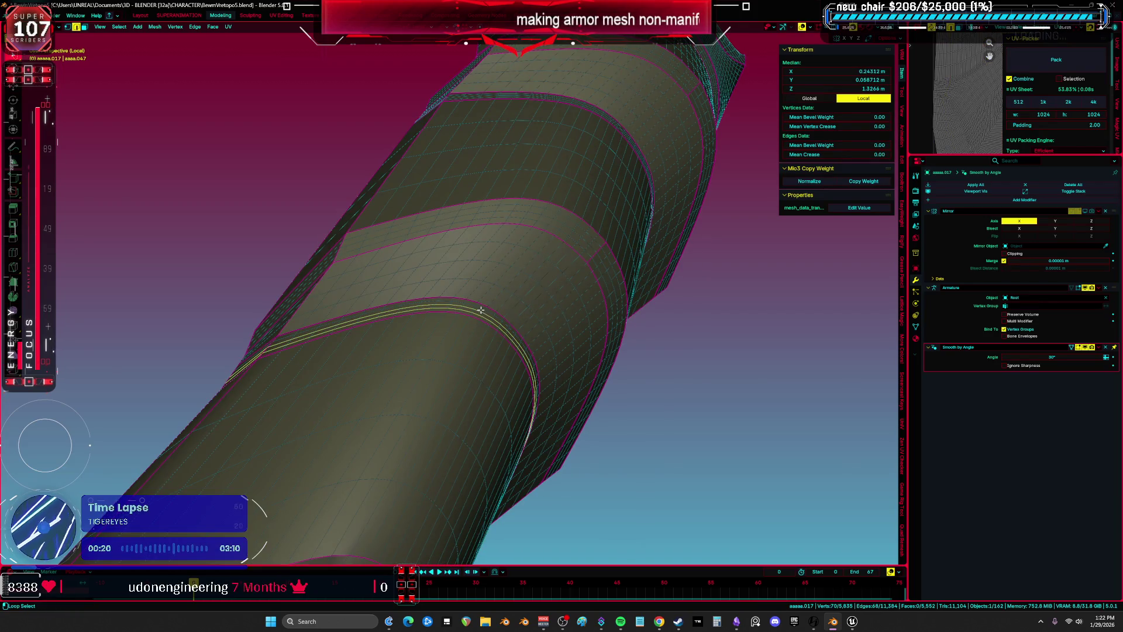
pyautogui.keyDown('alt'); pyautogui.click(480, 308); pyautogui.keyUp('alt')
pyautogui.scroll(3, 497, 300)
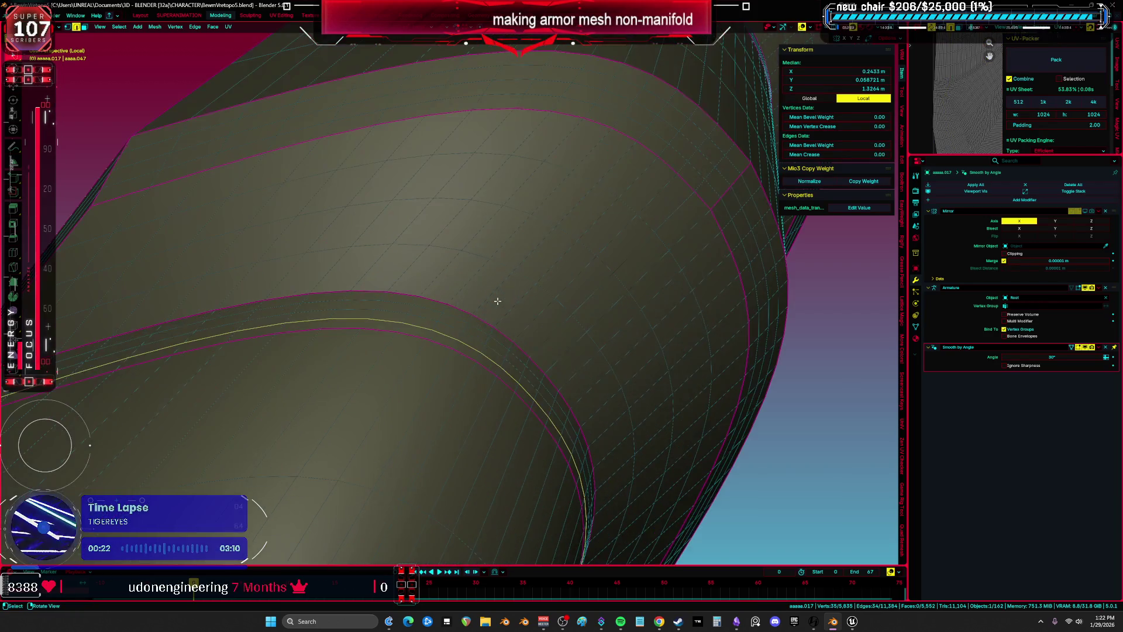
pyautogui.hotkey('ctrl', 'x')
# Dissolve two more redundant edge loops on the forearm piece
pyautogui.moveTo(564, 220); pyautogui.dragTo(512, 265, button='middle')
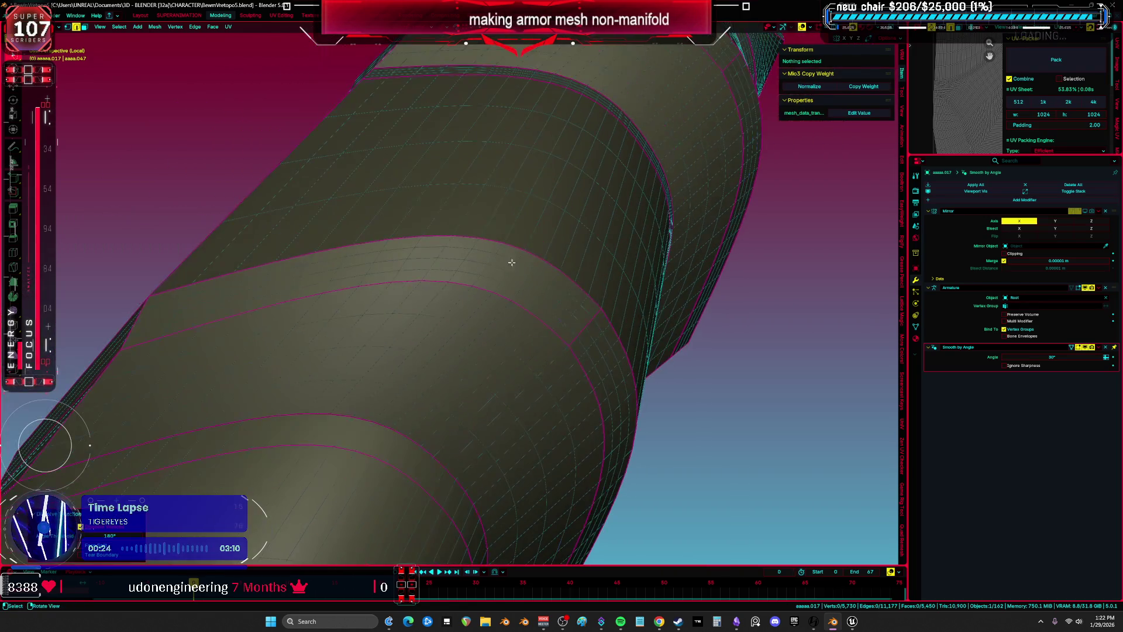
pyautogui.keyDown('alt'); pyautogui.click(488, 279); pyautogui.keyUp('alt')
pyautogui.hotkey('ctrl', 'x')
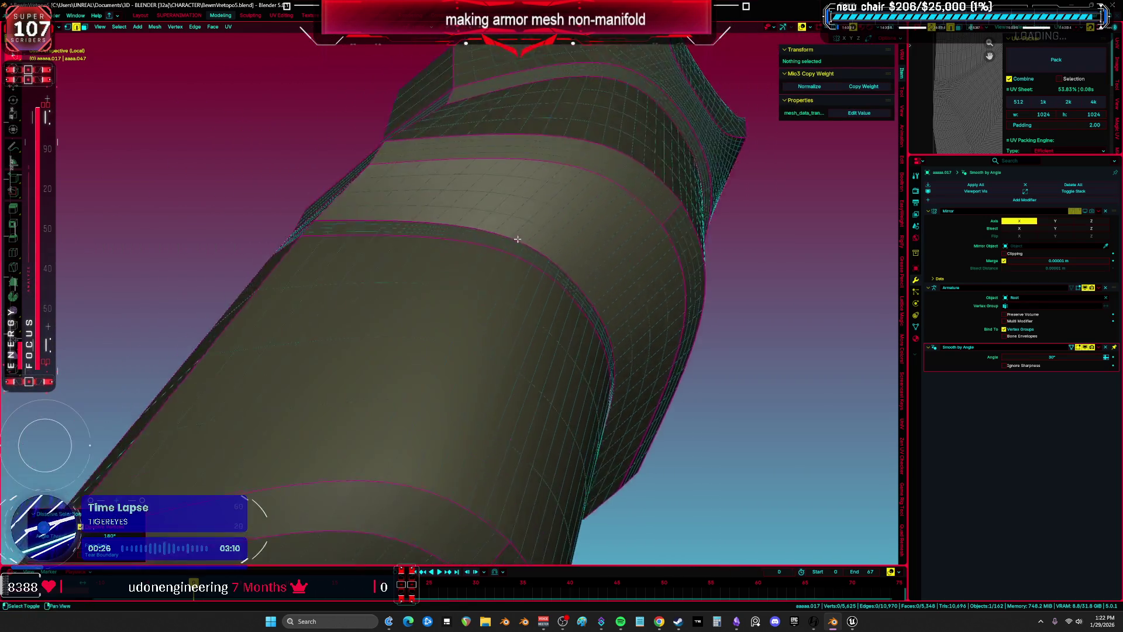
pyautogui.scroll(3, 497, 240)
pyautogui.keyDown('alt'); pyautogui.click(472, 243); pyautogui.keyUp('alt')
pyautogui.hotkey('ctrl', 'x')
# Dissolve a set of three parallel edge loops at once
pyautogui.moveTo(572, 120); pyautogui.dragTo(487, 262, button='middle')
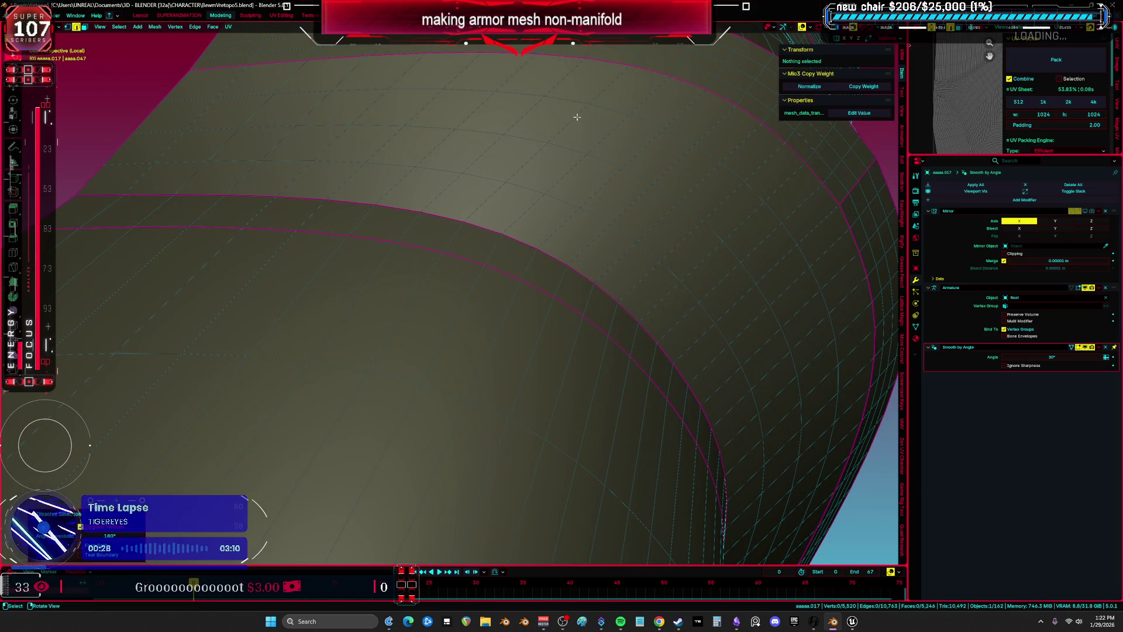
pyautogui.scroll(3, 489, 262)
pyautogui.keyDown('alt'); pyautogui.click(491, 270); pyautogui.keyUp('alt')
pyautogui.keyDown('alt'); pyautogui.keyDown('shift'); pyautogui.click(494, 256); pyautogui.keyUp('shift'); pyautogui.keyUp('alt')
pyautogui.keyDown('alt'); pyautogui.keyDown('shift'); pyautogui.click(519, 236); pyautogui.keyUp('shift'); pyautogui.keyUp('alt')
pyautogui.hotkey('ctrl', 'x')
pyautogui.press('a')
pyautogui.scroll(3, 487, 262)
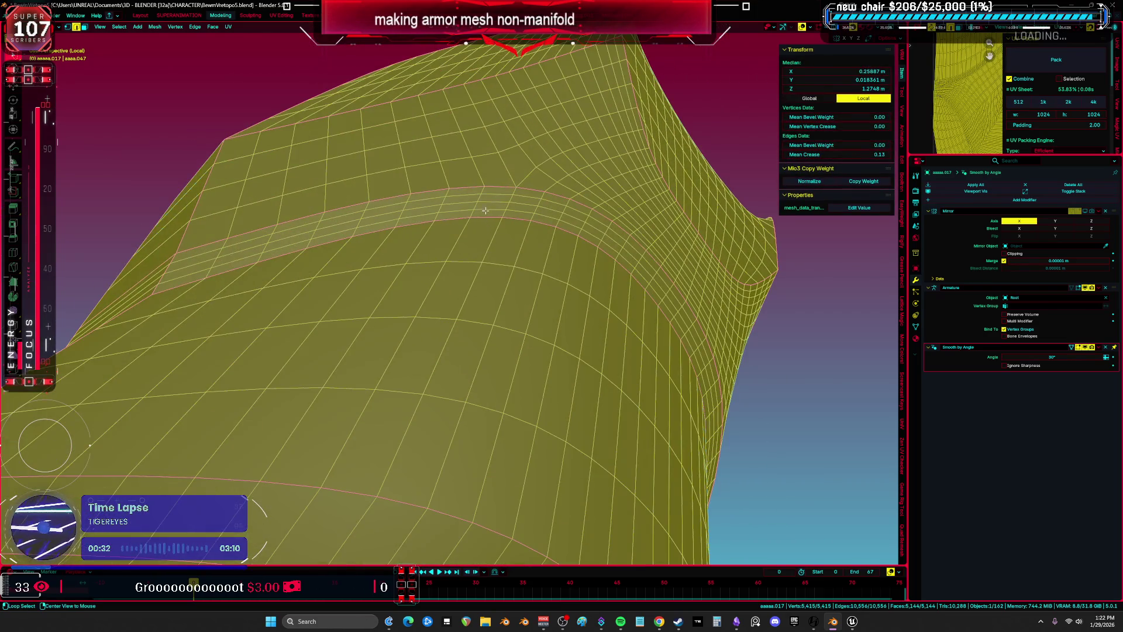
# Dissolve another group of three parallel edge loops
pyautogui.keyDown('alt'); pyautogui.click(493, 195); pyautogui.keyUp('alt')
pyautogui.keyDown('alt'); pyautogui.keyDown('shift'); pyautogui.click(498, 194); pyautogui.keyUp('shift'); pyautogui.keyUp('alt')
pyautogui.keyDown('alt'); pyautogui.keyDown('shift'); pyautogui.click(498, 193); pyautogui.keyUp('shift'); pyautogui.keyUp('alt')
pyautogui.hotkey('ctrl', 'x')
pyautogui.press('a')
pyautogui.moveTo(502, 186); pyautogui.dragTo(433, 228, button='middle')
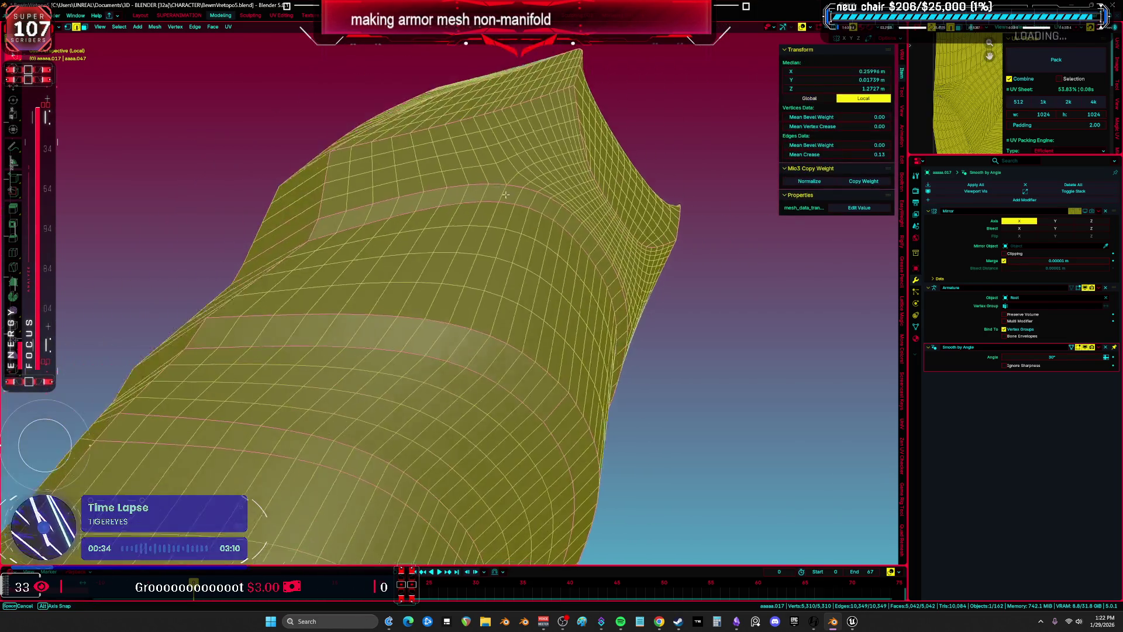
pyautogui.scroll(5, 433, 229)
# Dissolve five stacked parallel edge loops together
pyautogui.keyDown('alt'); pyautogui.click(430, 235); pyautogui.keyUp('alt')
pyautogui.keyDown('alt'); pyautogui.keyDown('shift'); pyautogui.click(431, 243); pyautogui.keyUp('shift'); pyautogui.keyUp('alt')
pyautogui.keyDown('alt'); pyautogui.keyDown('shift'); pyautogui.click(433, 253); pyautogui.keyUp('shift'); pyautogui.keyUp('alt')
pyautogui.keyDown('alt'); pyautogui.keyDown('shift'); pyautogui.click(430, 264); pyautogui.keyUp('shift'); pyautogui.keyUp('alt')
pyautogui.keyDown('alt'); pyautogui.keyDown('shift'); pyautogui.click(431, 279); pyautogui.keyUp('shift'); pyautogui.keyUp('alt')
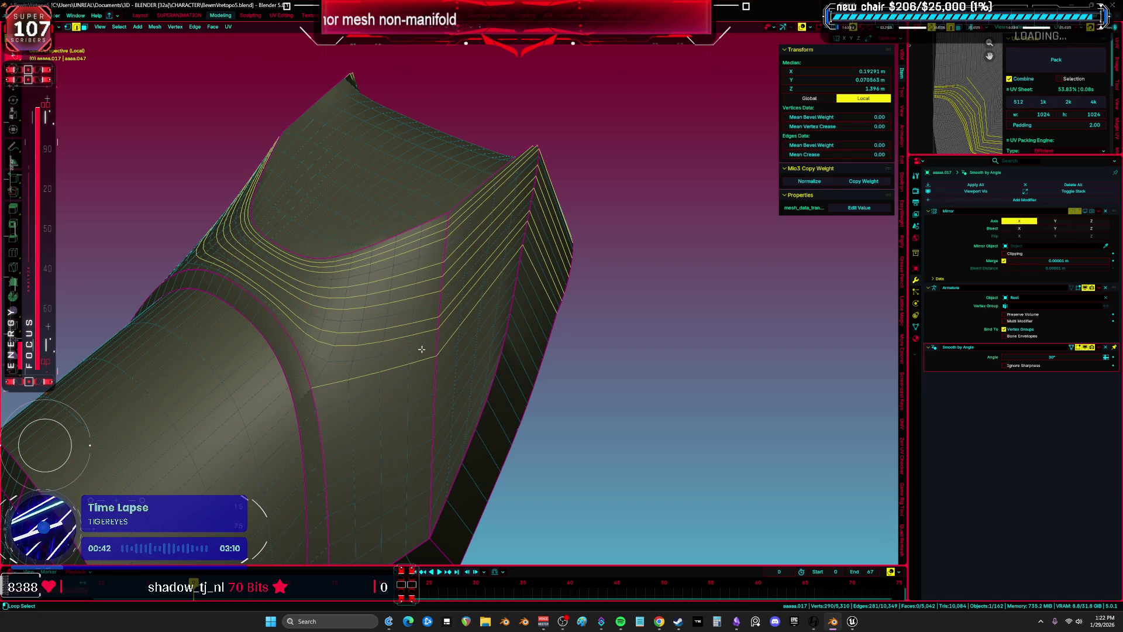
pyautogui.moveTo(421, 347)
pyautogui.mouseDown(button='middle')
pyautogui.moveTo(422, 334)
pyautogui.moveTo(468, 338)
pyautogui.moveTo(438, 347)
pyautogui.moveTo(401, 268)
pyautogui.moveTo(333, 278)
pyautogui.moveTo(418, 220)
pyautogui.moveTo(498, 377)
pyautogui.moveTo(456, 255)
pyautogui.moveTo(414, 218)
pyautogui.mouseUp(button='middle')
pyautogui.hotkey('ctrl', 'x')
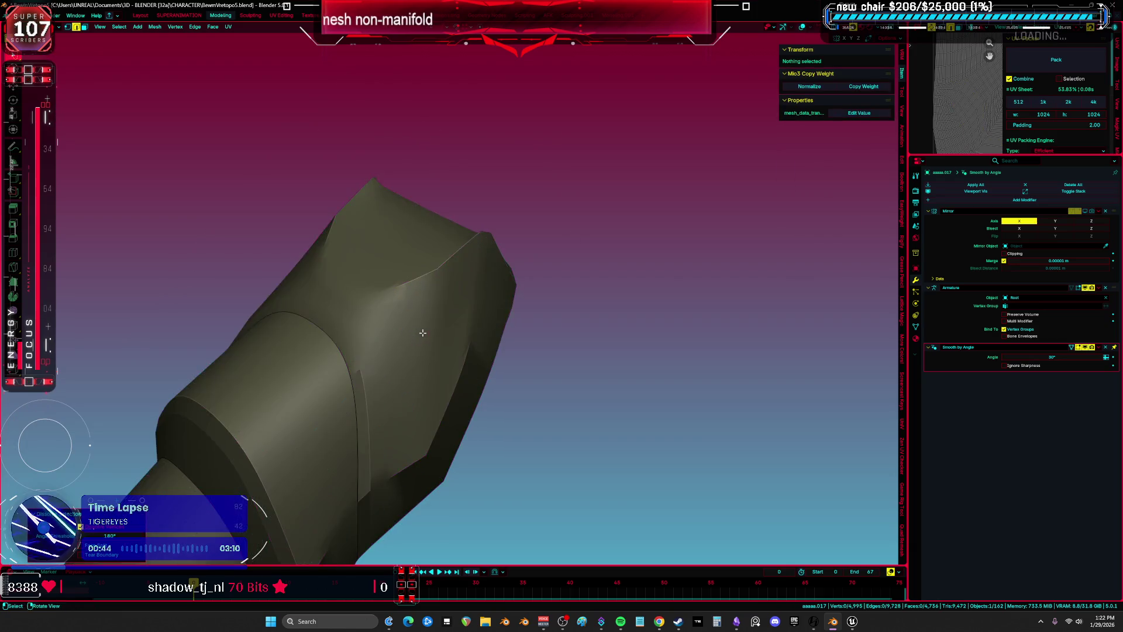
pyautogui.press('a')
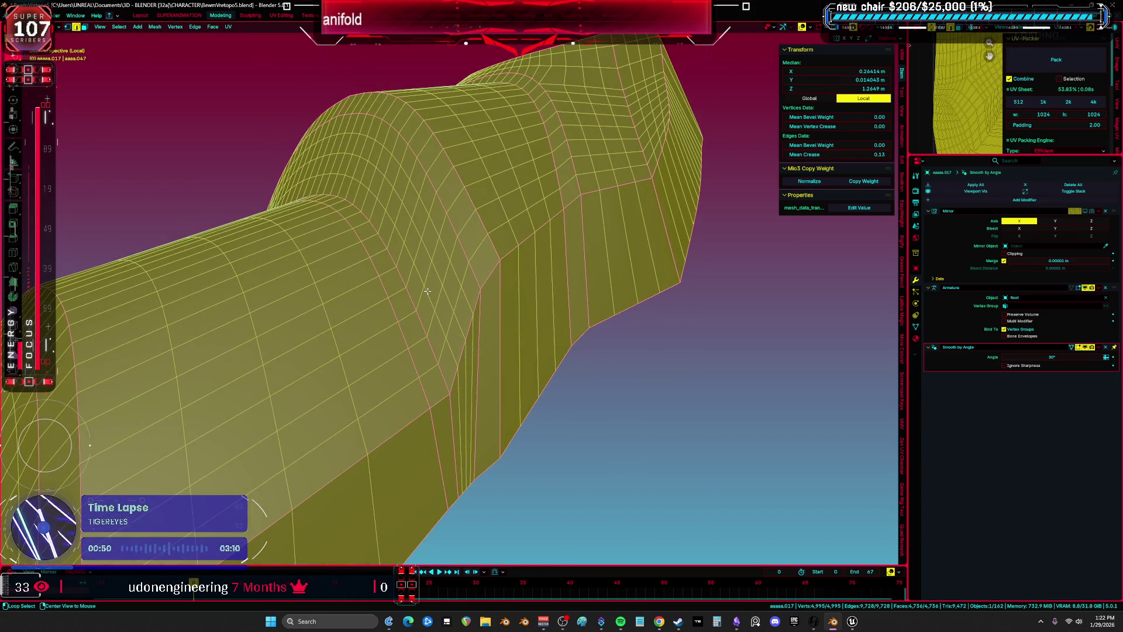
# Dissolve one more cross loop, reaching about 4,785 vertices, and select a loop near the end
pyautogui.keyDown('alt'); pyautogui.click(435, 278); pyautogui.keyUp('alt')
pyautogui.hotkey('ctrl', 'x')
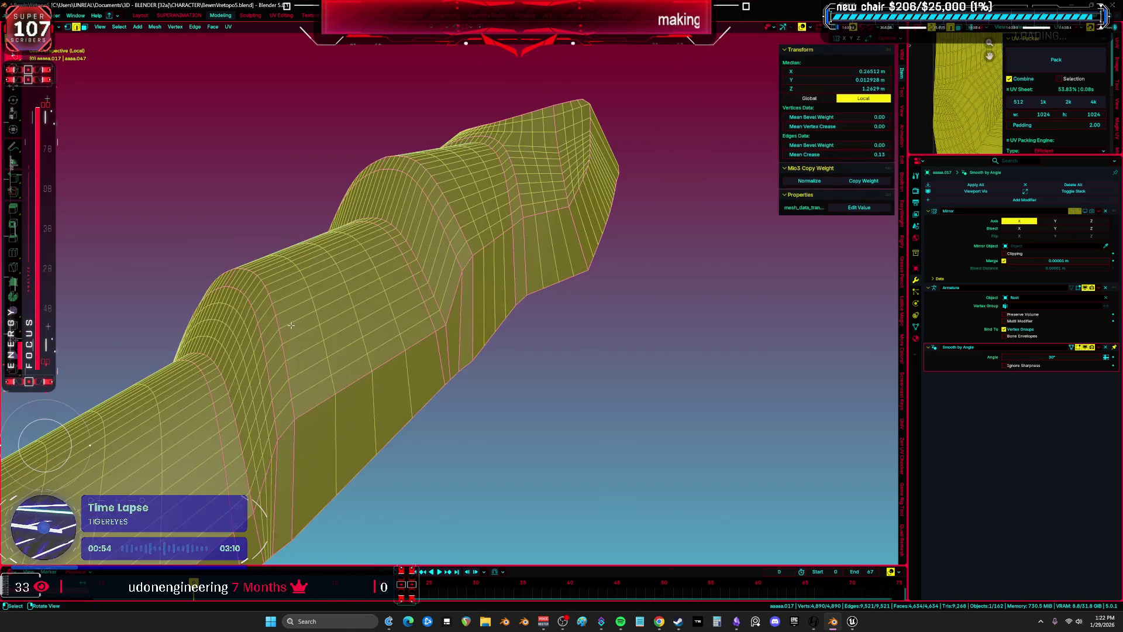
pyautogui.moveTo(291, 325); pyautogui.dragTo(527, 169, button='middle')
pyautogui.keyDown('alt'); pyautogui.click(373, 319); pyautogui.keyUp('alt')
pyautogui.press('a')
pyautogui.keyDown('alt'); pyautogui.click(355, 378); pyautogui.keyUp('alt')
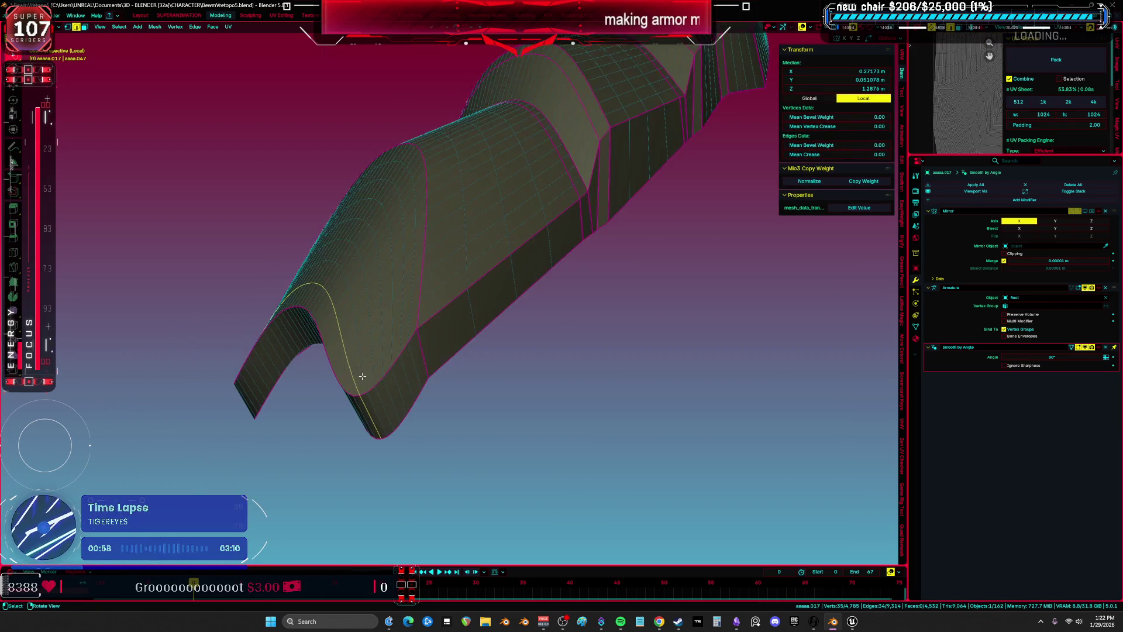
pyautogui.scroll(3, 379, 347)
# Dissolve the two edge loops selected near the end of the piece
pyautogui.keyDown('alt'); pyautogui.keyDown('shift'); pyautogui.click(454, 252); pyautogui.keyUp('shift'); pyautogui.keyUp('alt')
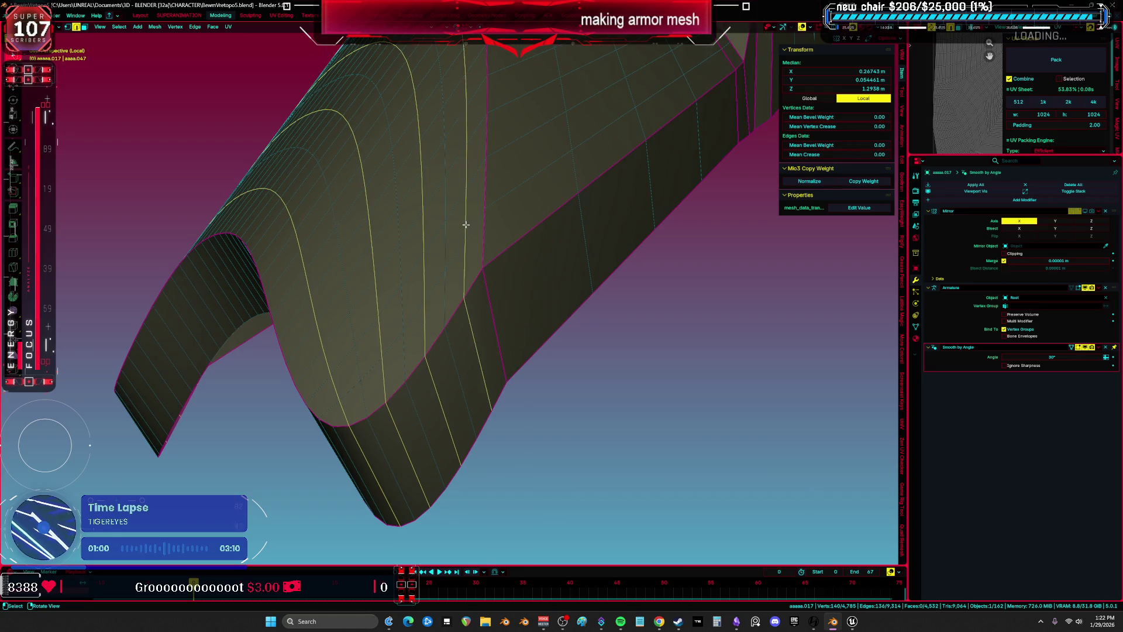
pyautogui.scroll(-3, 464, 224)
pyautogui.hotkey('ctrl', 'x')
pyautogui.press('a')
pyautogui.scroll(5, 491, 288)
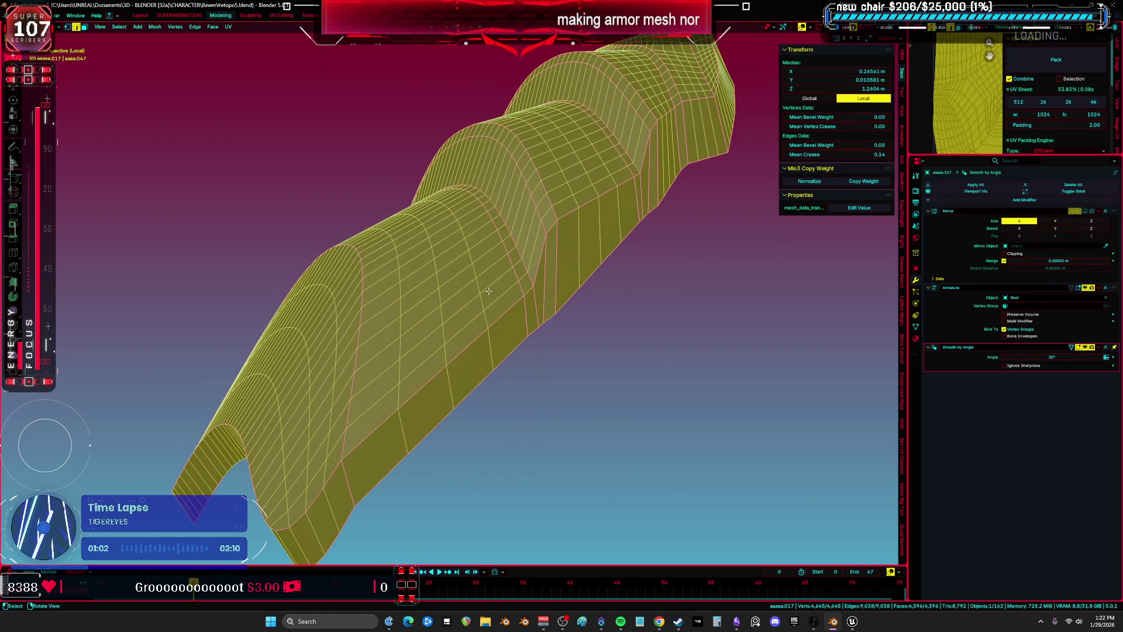
# Select several more redundant edge loops on the armor and dissolve them
pyautogui.keyDown('alt'); pyautogui.click(399, 331); pyautogui.keyUp('alt')
pyautogui.moveTo(537, 226)
pyautogui.keyDown('shift'); pyautogui.mouseDown(button='middle')
pyautogui.moveTo(524, 304)
pyautogui.moveTo(498, 310)
pyautogui.mouseUp(button='middle'); pyautogui.keyUp('shift')
pyautogui.keyDown('alt'); pyautogui.keyDown('shift'); pyautogui.click(537, 262); pyautogui.keyUp('shift'); pyautogui.keyUp('alt')
pyautogui.moveTo(537, 263); pyautogui.dragTo(522, 338, button='middle')
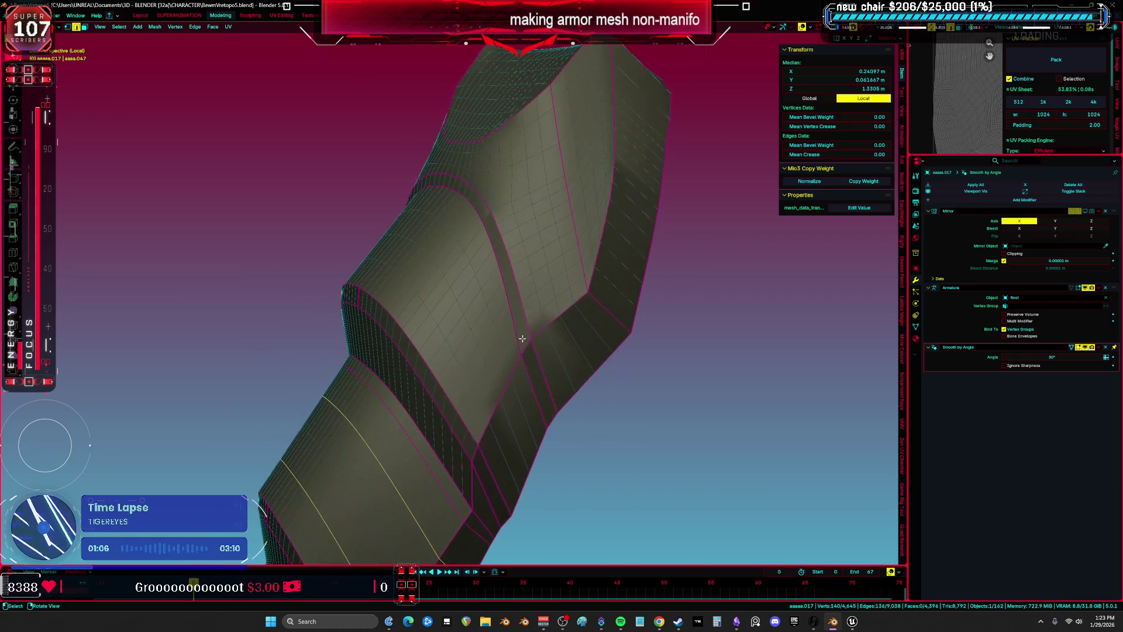
pyautogui.keyDown('alt'); pyautogui.keyDown('shift'); pyautogui.click(532, 264); pyautogui.keyUp('shift'); pyautogui.keyUp('alt')
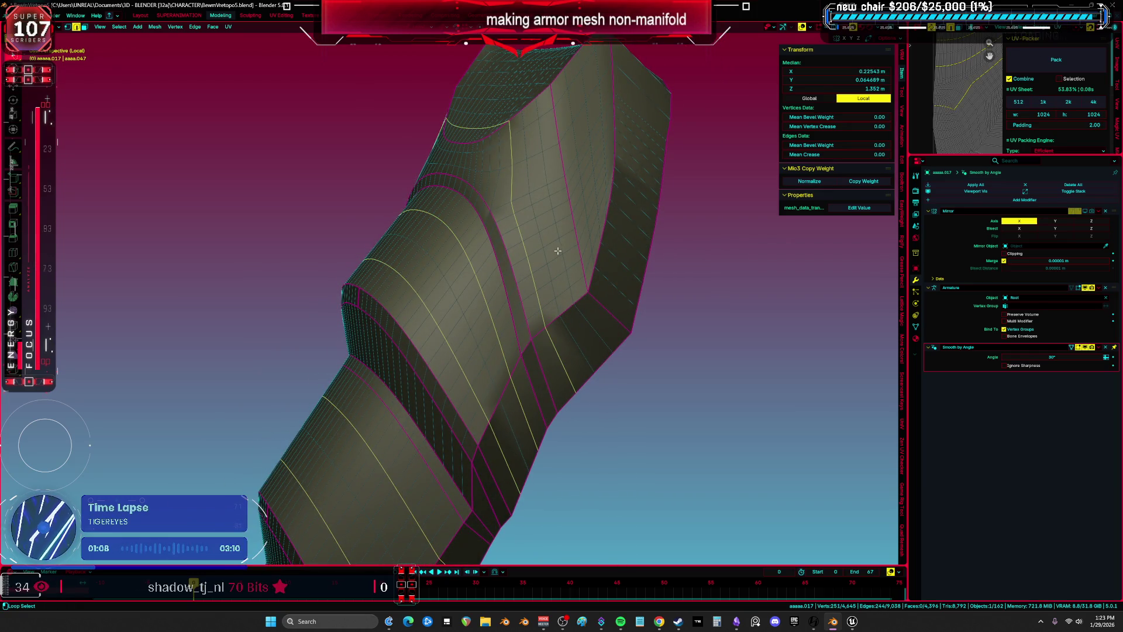
pyautogui.press('a')
pyautogui.moveTo(559, 243)
pyautogui.mouseDown(button='middle')
pyautogui.moveTo(490, 262)
pyautogui.moveTo(489, 291)
pyautogui.moveTo(474, 285)
pyautogui.mouseUp(button='middle')
pyautogui.keyDown('alt'); pyautogui.click(488, 292); pyautogui.keyUp('alt')
pyautogui.scroll(2, 488, 292)
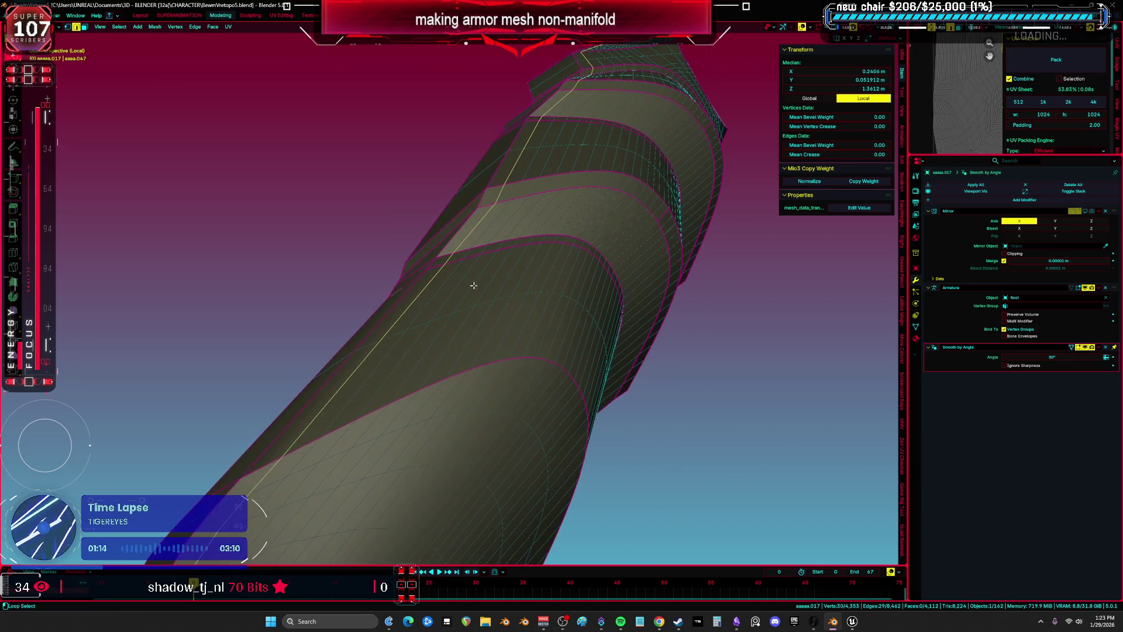
pyautogui.keyDown('alt'); pyautogui.keyDown('shift'); pyautogui.click(483, 279); pyautogui.keyUp('shift'); pyautogui.keyUp('alt')
pyautogui.moveTo(604, 294)
pyautogui.mouseDown(button='middle')
pyautogui.moveTo(551, 260)
pyautogui.moveTo(571, 251)
pyautogui.moveTo(584, 308)
pyautogui.moveTo(539, 301)
pyautogui.mouseUp(button='middle')
pyautogui.hotkey('ctrl', 'x')
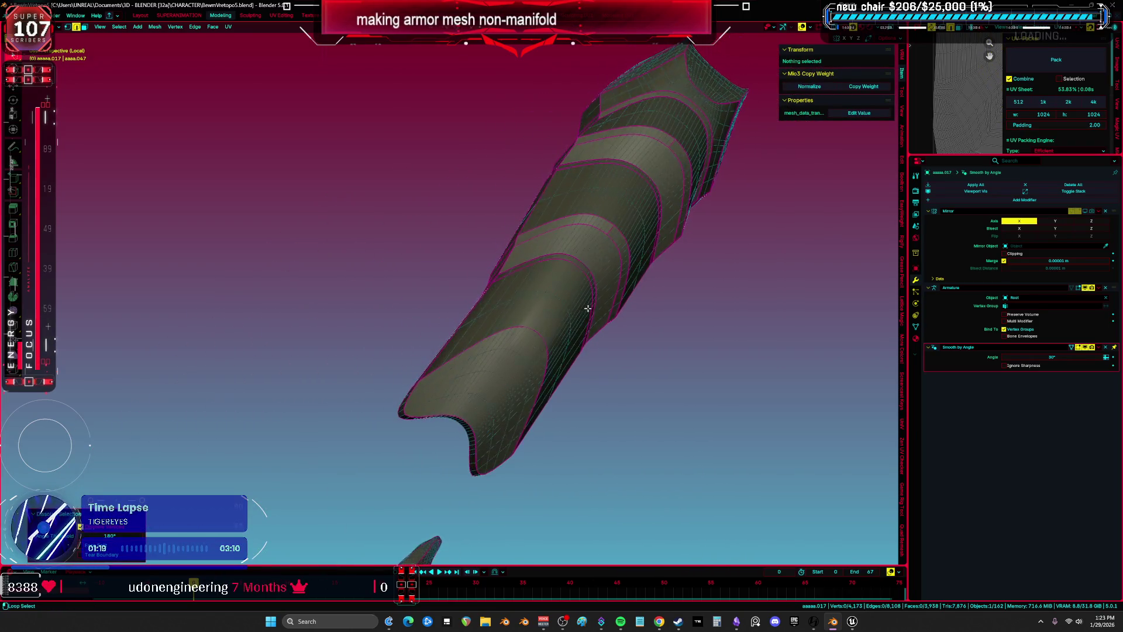
# Dissolve six lengthwise edge loops along the tube, undoing and redoing to recheck
pyautogui.scroll(5, 556, 318)
pyautogui.keyDown('alt'); pyautogui.click(532, 269); pyautogui.keyUp('alt')
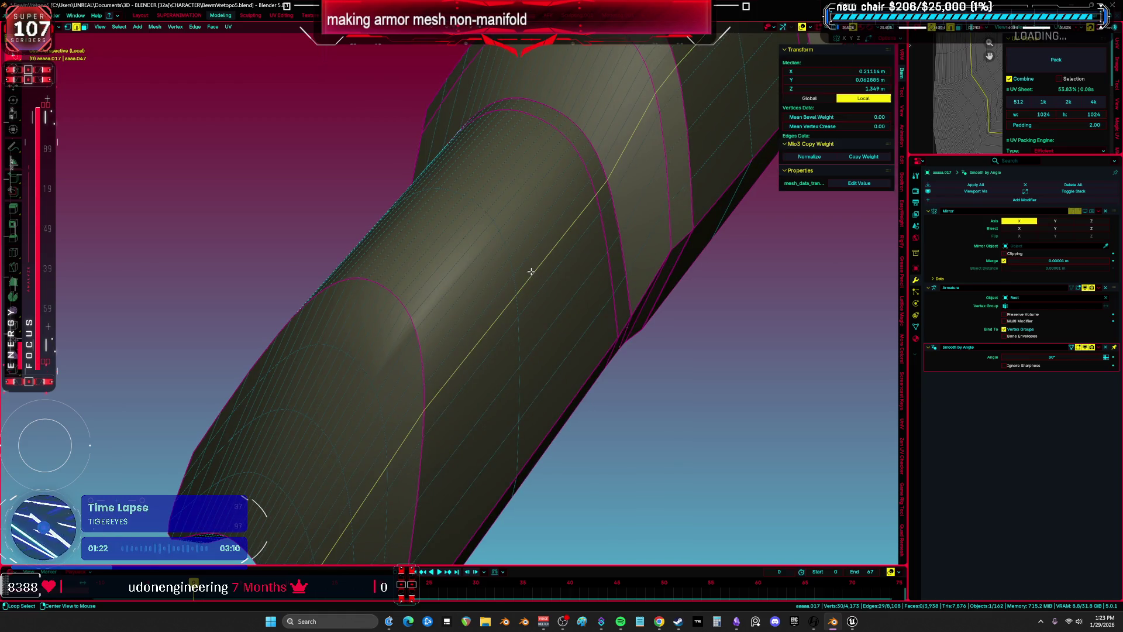
pyautogui.keyDown('alt'); pyautogui.keyDown('shift'); pyautogui.click(509, 223); pyautogui.keyUp('shift'); pyautogui.keyUp('alt')
pyautogui.moveTo(509, 223)
pyautogui.mouseDown(button='middle')
pyautogui.moveTo(532, 241)
pyautogui.moveTo(507, 265)
pyautogui.mouseUp(button='middle')
pyautogui.keyDown('alt'); pyautogui.keyDown('shift'); pyautogui.click(478, 301); pyautogui.keyUp('shift'); pyautogui.keyUp('alt')
pyautogui.moveTo(486, 303); pyautogui.dragTo(498, 281, button='middle')
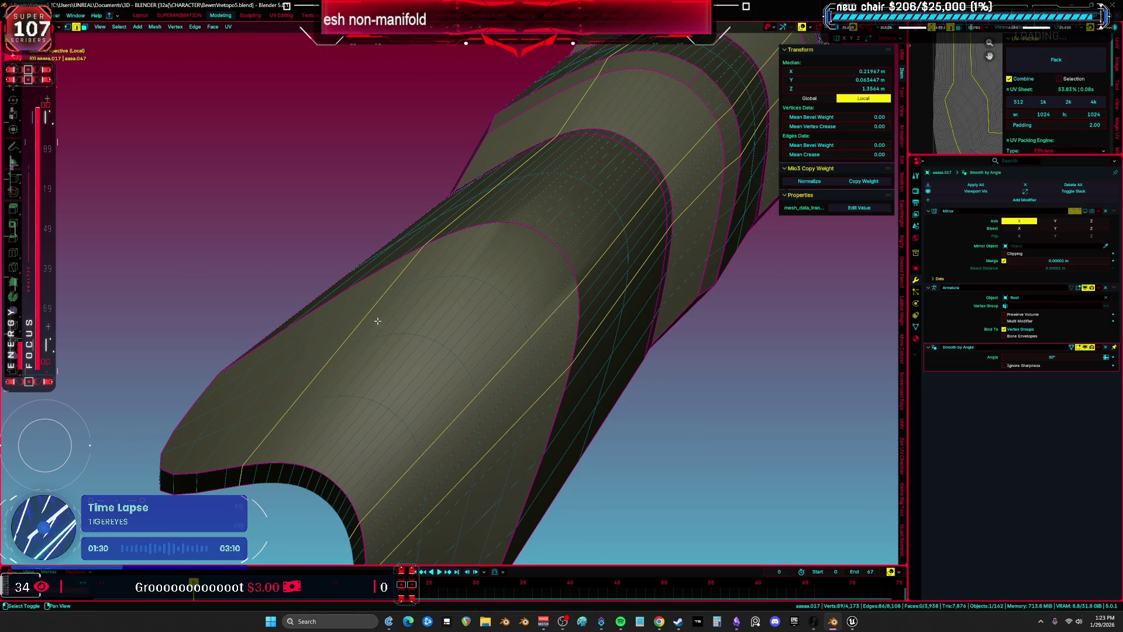
pyautogui.keyDown('alt'); pyautogui.keyDown('shift'); pyautogui.click(446, 329); pyautogui.keyUp('shift'); pyautogui.keyUp('alt')
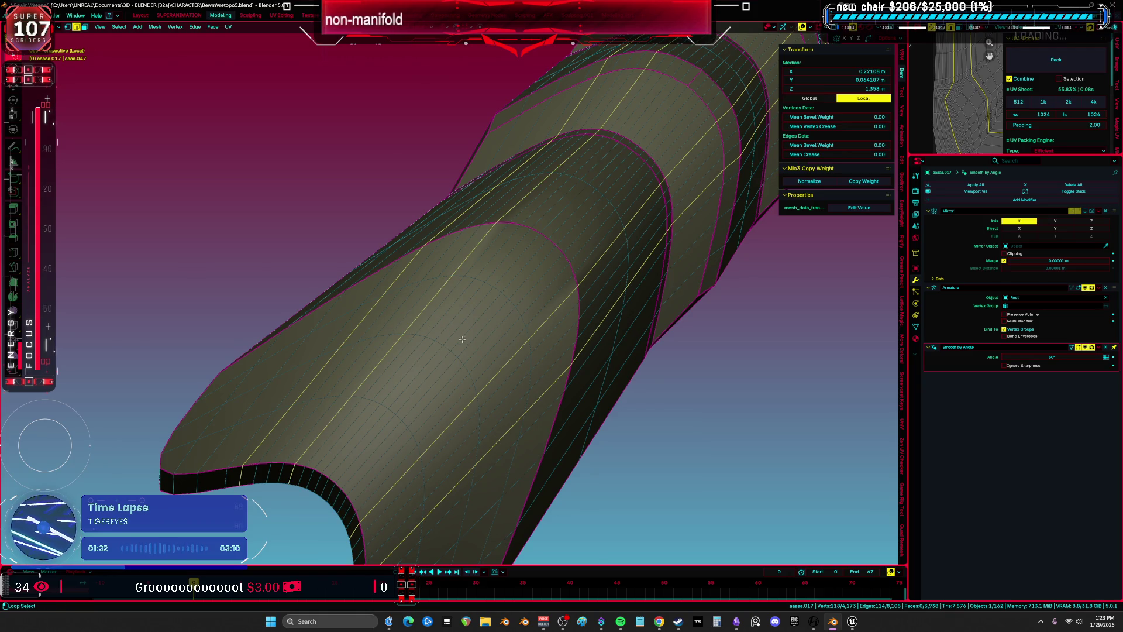
pyautogui.keyDown('alt'); pyautogui.keyDown('shift'); pyautogui.click(456, 335); pyautogui.keyUp('shift'); pyautogui.keyUp('alt')
pyautogui.keyDown('alt'); pyautogui.keyDown('shift'); pyautogui.click(491, 362); pyautogui.keyUp('shift'); pyautogui.keyUp('alt')
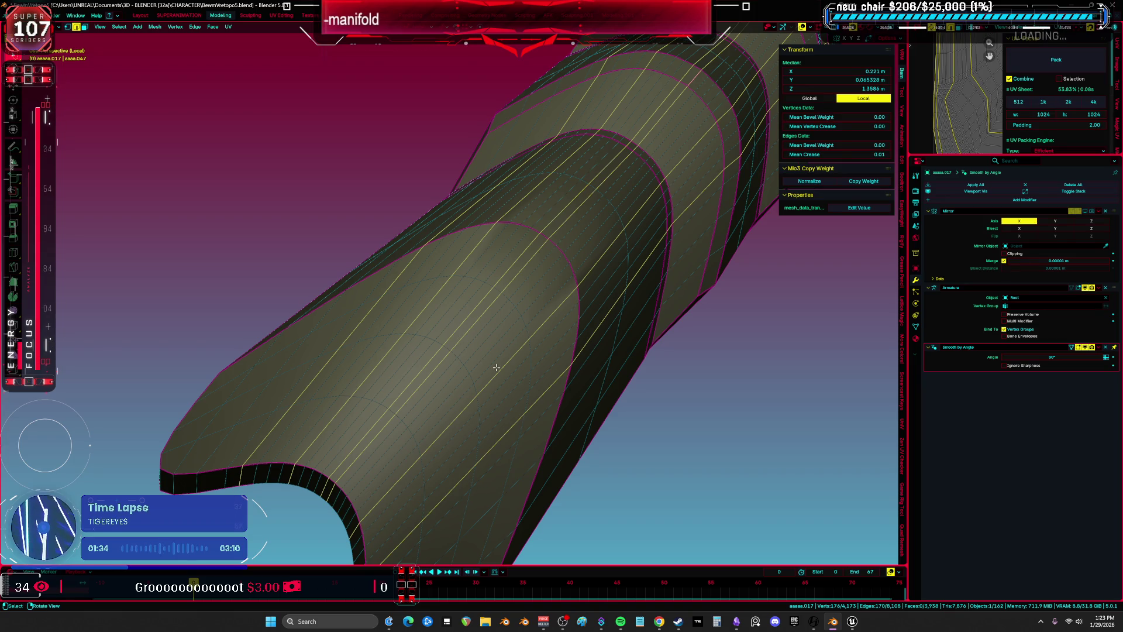
pyautogui.hotkey('ctrl', 'x')
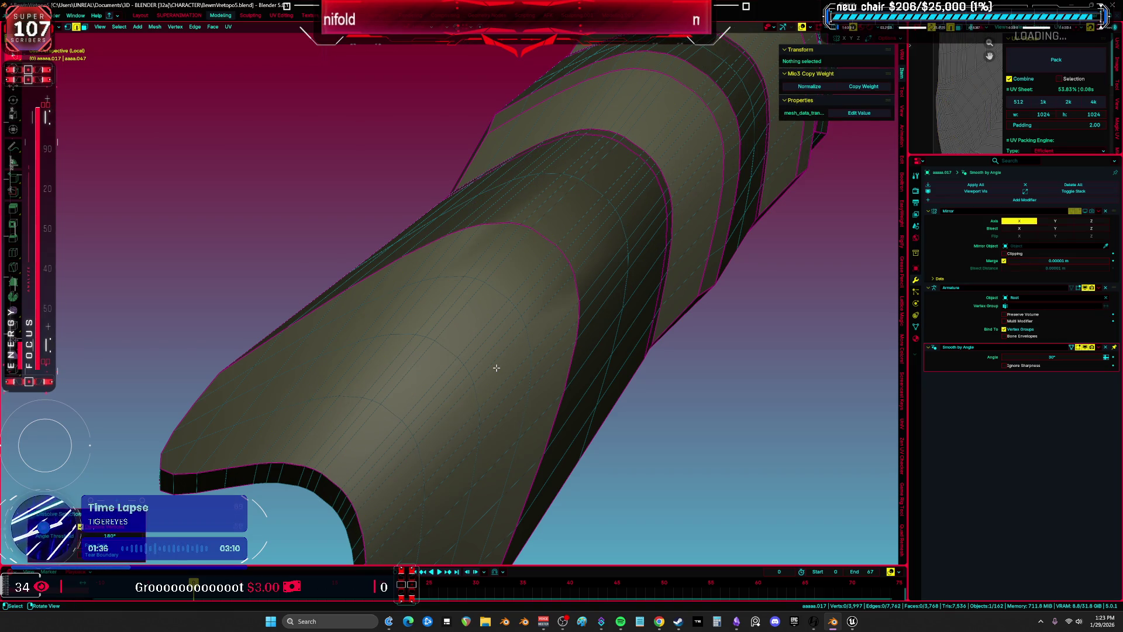
pyautogui.hotkey('ctrl', 'z')
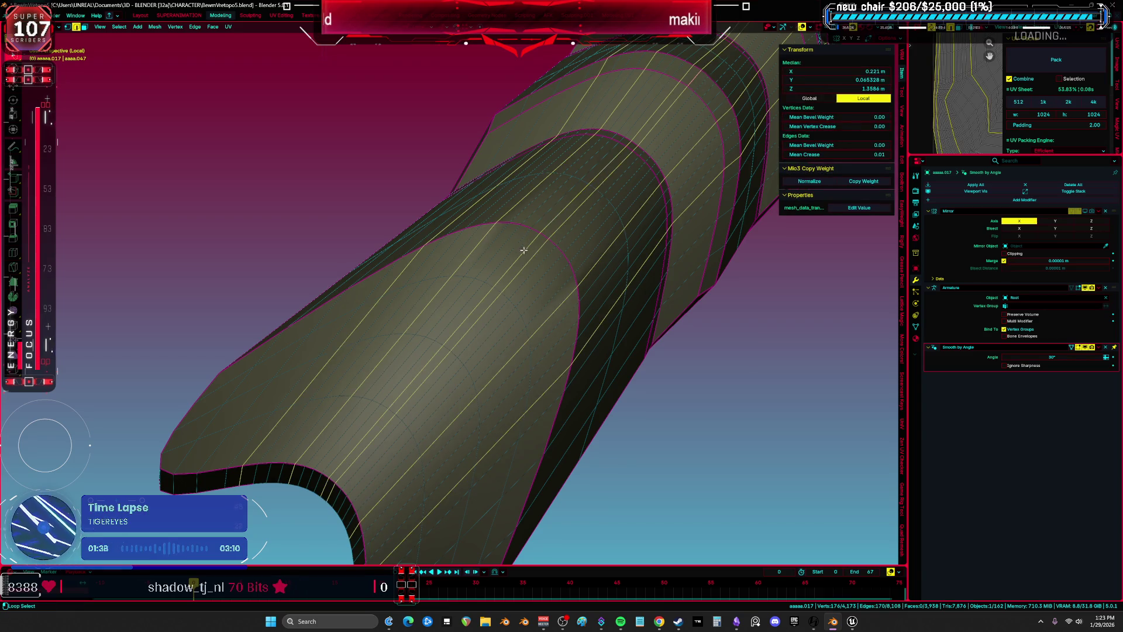
pyautogui.hotkey('ctrl', 'x')
pyautogui.scroll(-5, 533, 261)
# Return the 3,997-vertex piece to Object Mode and exit local view to show the character
pyautogui.moveTo(534, 261)
pyautogui.mouseDown(button='middle')
pyautogui.moveTo(571, 306)
pyautogui.moveTo(494, 351)
pyautogui.moveTo(624, 298)
pyautogui.moveTo(562, 292)
pyautogui.moveTo(552, 267)
pyautogui.moveTo(620, 268)
pyautogui.moveTo(605, 300)
pyautogui.mouseUp(button='middle')
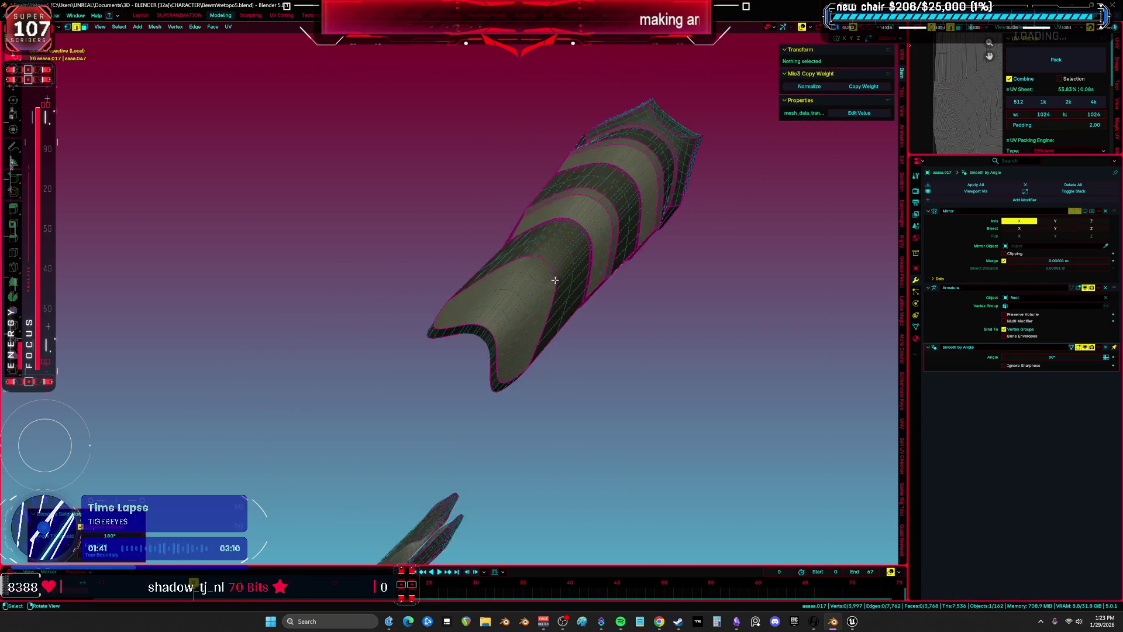
pyautogui.press('a')
pyautogui.press('Tab')
pyautogui.click(597, 293)
pyautogui.click(643, 265)
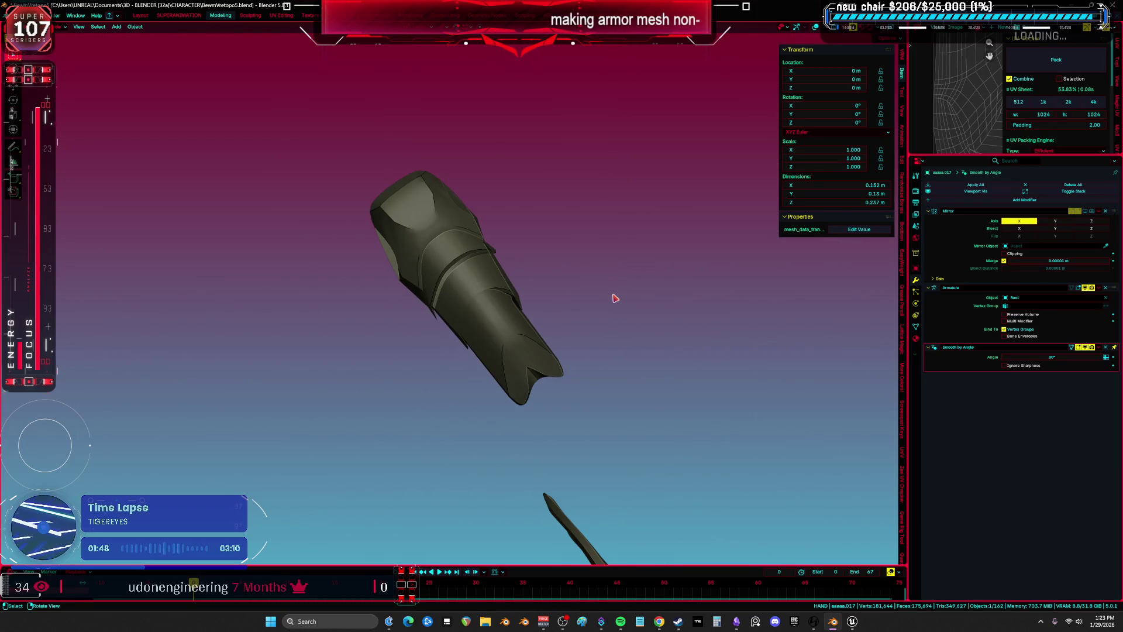
pyautogui.press('KP_Divide')
# Pick one connected curved armor strip in Edit Mode and isolate it in local view
pyautogui.moveTo(193, 218)
pyautogui.mouseDown(button='middle')
pyautogui.moveTo(349, 266)
pyautogui.moveTo(374, 310)
pyautogui.moveTo(563, 393)
pyautogui.mouseUp(button='middle')
pyautogui.hotkey('shift', 'z')
pyautogui.press('Tab')
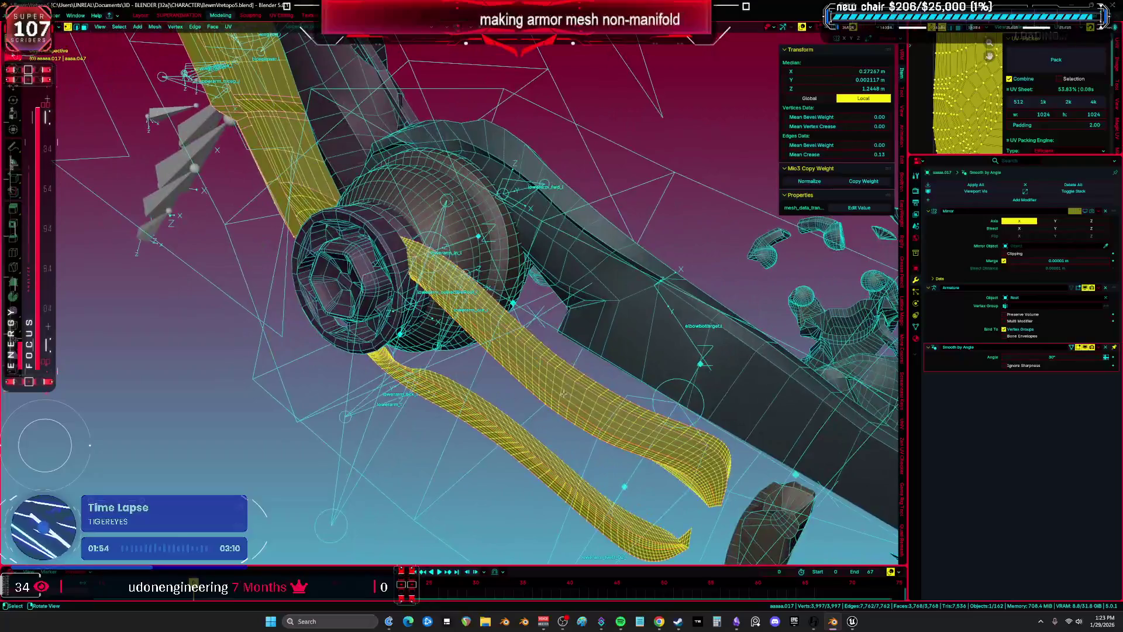
pyautogui.hotkey('shift', 'z')
pyautogui.hotkey('alt', 'a')
pyautogui.press('l')
pyautogui.press('KP_Divide')
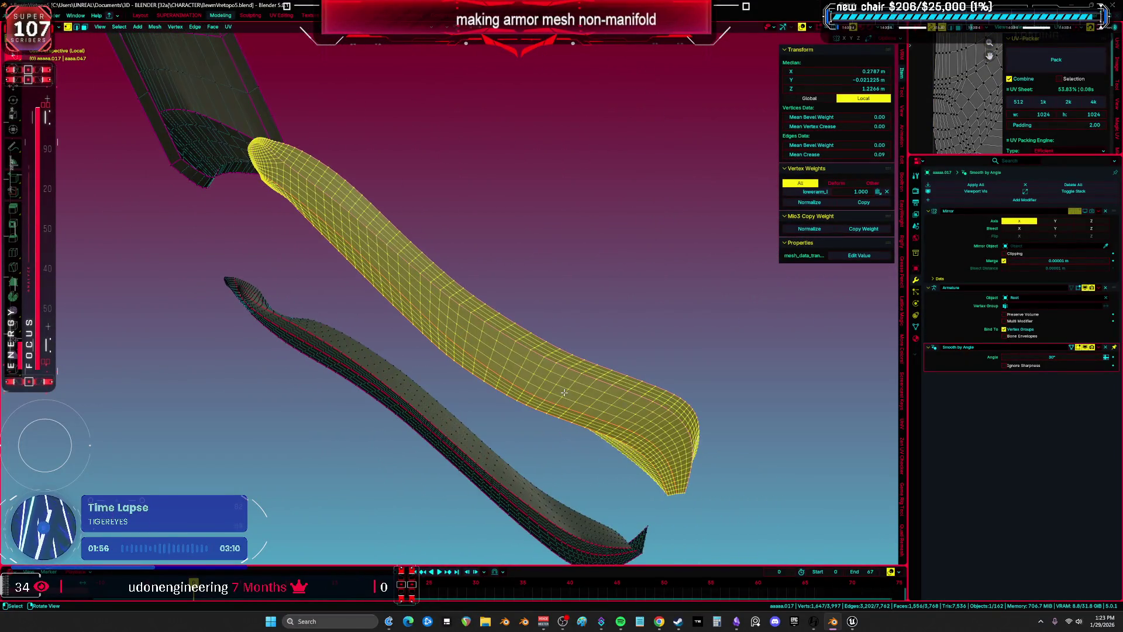
pyautogui.moveTo(531, 359)
pyautogui.mouseDown(button='middle')
pyautogui.moveTo(520, 264)
pyautogui.moveTo(489, 402)
pyautogui.moveTo(493, 376)
pyautogui.moveTo(461, 396)
pyautogui.moveTo(421, 376)
pyautogui.moveTo(419, 335)
pyautogui.moveTo(424, 324)
pyautogui.moveTo(602, 328)
pyautogui.moveTo(529, 315)
pyautogui.moveTo(493, 283)
pyautogui.moveTo(554, 238)
pyautogui.moveTo(572, 264)
pyautogui.moveTo(586, 245)
pyautogui.moveTo(534, 231)
pyautogui.moveTo(556, 216)
pyautogui.mouseUp(button='middle')
# Select edge loops on the strips and hide the unneeded geometry
pyautogui.keyDown('alt'); pyautogui.click(520, 265); pyautogui.keyUp('alt')
pyautogui.keyDown('alt'); pyautogui.keyDown('shift'); pyautogui.click(520, 259); pyautogui.keyUp('shift'); pyautogui.keyUp('alt')
pyautogui.keyDown('alt'); pyautogui.keyDown('shift'); pyautogui.click(486, 406); pyautogui.keyUp('shift'); pyautogui.keyUp('alt')
pyautogui.keyDown('alt'); pyautogui.keyDown('shift'); pyautogui.click(486, 391); pyautogui.keyUp('shift'); pyautogui.keyUp('alt')
pyautogui.press('a')
pyautogui.scroll(2, 424, 324)
pyautogui.keyDown('alt'); pyautogui.click(467, 353); pyautogui.keyUp('alt')
pyautogui.press('h')
# Dissolve two edge loops along the second curved strip, down to about 2,446 vertices
pyautogui.keyDown('alt'); pyautogui.click(585, 244); pyautogui.keyUp('alt')
pyautogui.keyDown('alt'); pyautogui.keyDown('shift'); pyautogui.click(559, 200); pyautogui.keyUp('shift'); pyautogui.keyUp('alt')
pyautogui.hotkey('ctrl', 'x')
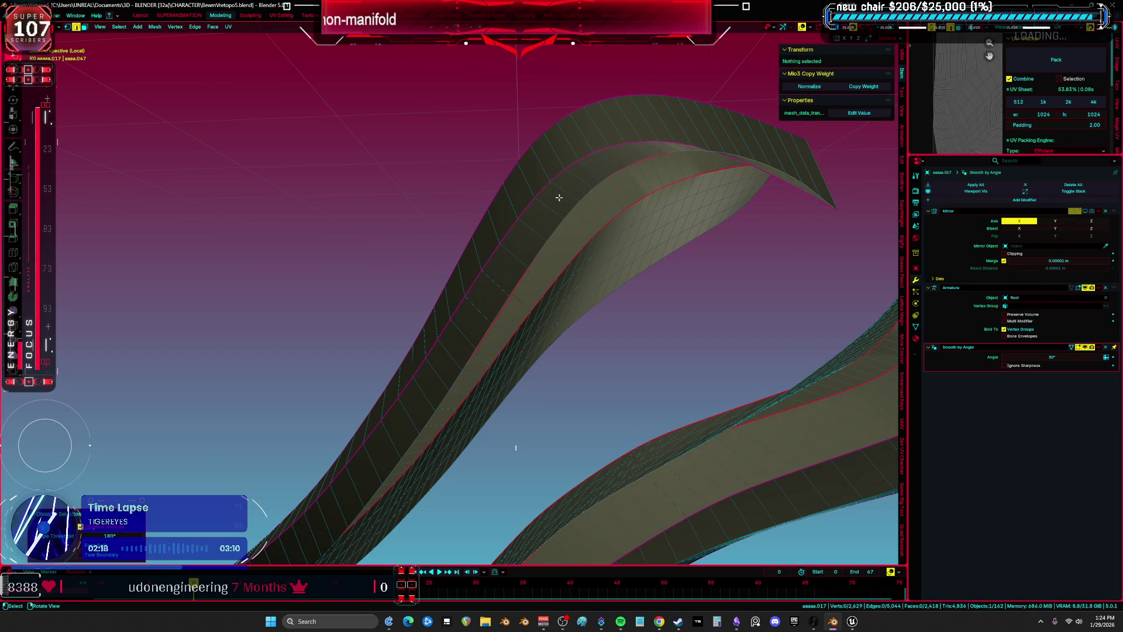
# Dissolve two redundant edge loops along the curved strips
pyautogui.press('a')
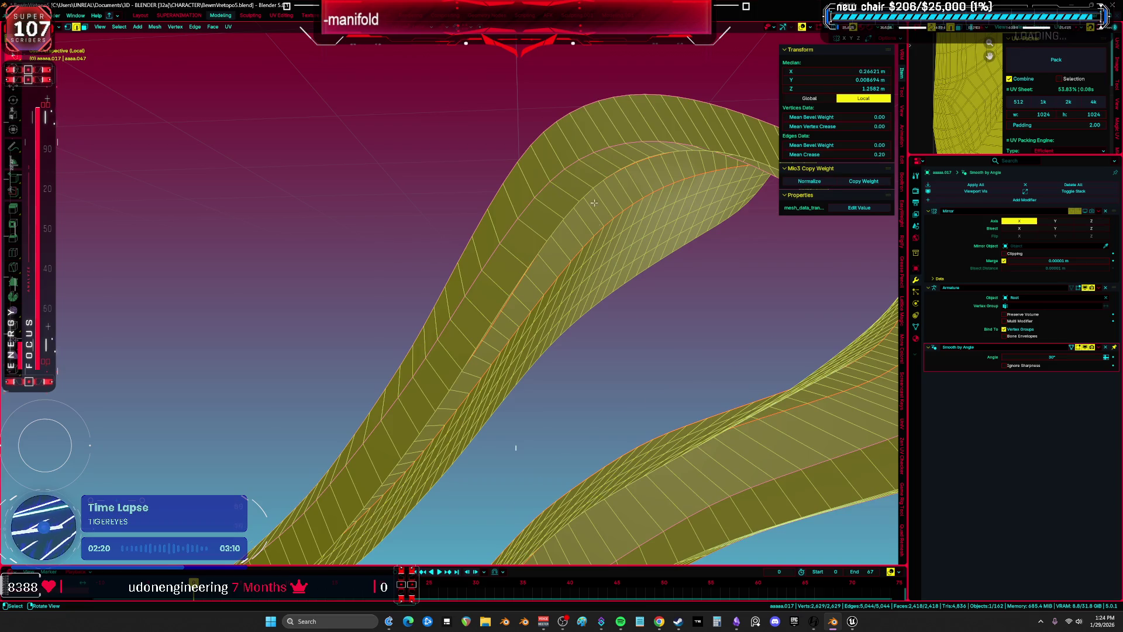
pyautogui.moveTo(594, 203); pyautogui.dragTo(427, 390, button='middle')
pyautogui.hotkey('alt', 'a')
pyautogui.keyDown('alt'); pyautogui.click(428, 373); pyautogui.keyUp('alt')
pyautogui.hotkey('ctrl', 'x')
pyautogui.press('a')
pyautogui.moveTo(349, 380)
pyautogui.mouseDown(button='middle')
pyautogui.moveTo(316, 308)
pyautogui.moveTo(326, 376)
pyautogui.mouseUp(button='middle')
pyautogui.hotkey('alt', 'a')
pyautogui.keyDown('alt'); pyautogui.click(319, 370); pyautogui.keyUp('alt')
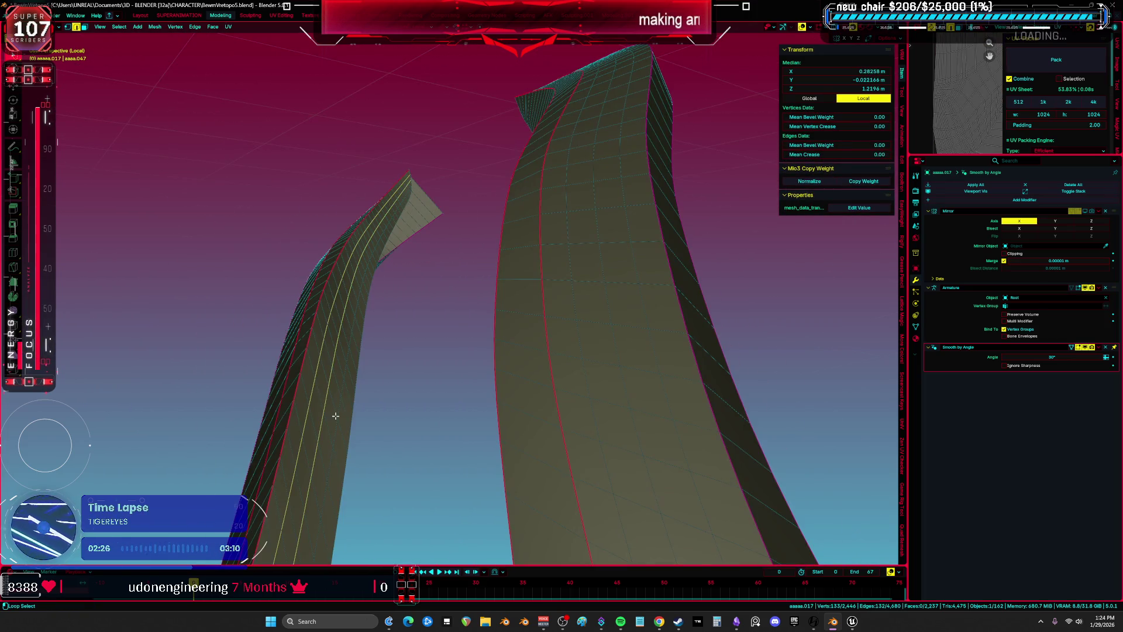
pyautogui.hotkey('ctrl', 'x')
pyautogui.press('a')
pyautogui.moveTo(334, 423)
pyautogui.mouseDown(button='middle')
pyautogui.moveTo(416, 384)
pyautogui.moveTo(441, 313)
pyautogui.moveTo(552, 329)
pyautogui.mouseUp(button='middle')
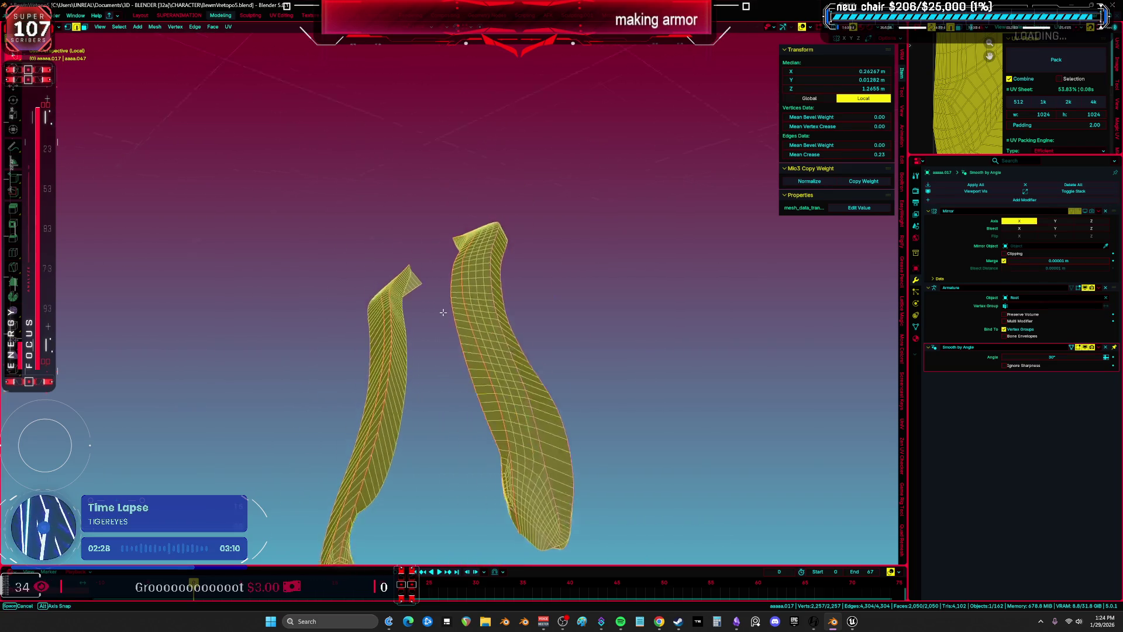
# Select and delete the stray vertices on the strip
pyautogui.keyDown('alt'); pyautogui.click(541, 347); pyautogui.keyUp('alt')
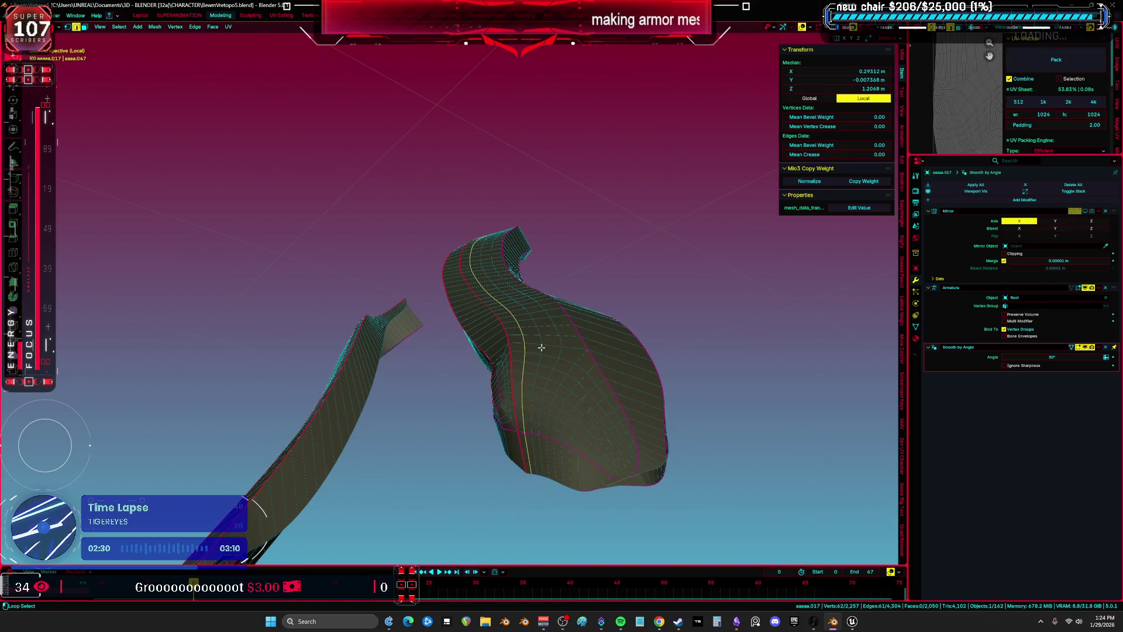
pyautogui.moveTo(584, 385)
pyautogui.mouseDown(button='middle')
pyautogui.moveTo(664, 345)
pyautogui.moveTo(494, 366)
pyautogui.moveTo(441, 301)
pyautogui.moveTo(516, 352)
pyautogui.mouseUp(button='middle')
pyautogui.scroll(2, 516, 353)
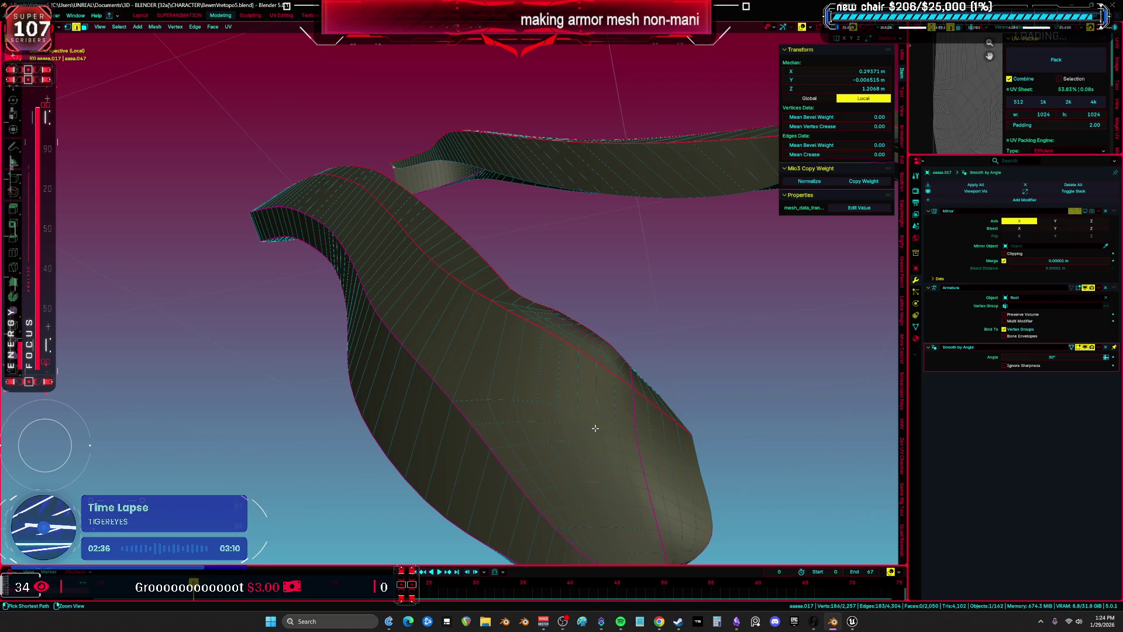
pyautogui.scroll(-4, 594, 429)
pyautogui.moveTo(594, 413)
pyautogui.mouseDown(button='middle')
pyautogui.moveTo(572, 495)
pyautogui.moveTo(522, 294)
pyautogui.moveTo(566, 258)
pyautogui.moveTo(519, 257)
pyautogui.moveTo(501, 321)
pyautogui.moveTo(506, 354)
pyautogui.moveTo(476, 381)
pyautogui.moveTo(416, 302)
pyautogui.mouseUp(button='middle')
pyautogui.press('Delete')
pyautogui.press('a')
# Inspect the strips from several angles, picking out candidate edge loops along their edges
pyautogui.scroll(4, 415, 301)
pyautogui.keyDown('alt'); pyautogui.click(306, 269); pyautogui.keyUp('alt')
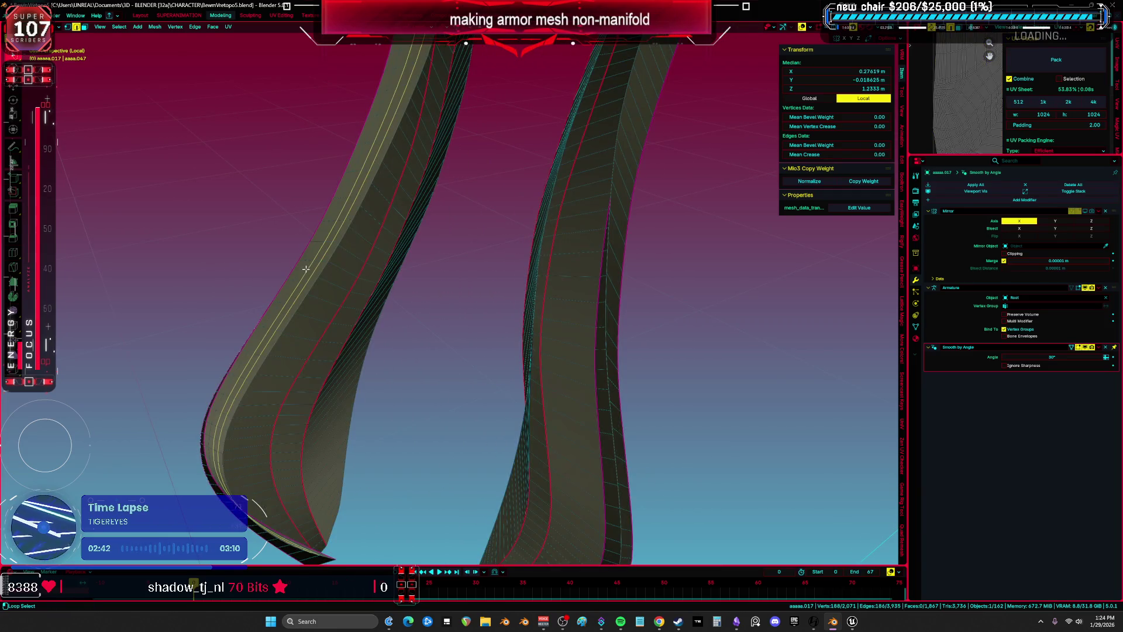
pyautogui.press('a')
pyautogui.scroll(-5, 419, 288)
pyautogui.moveTo(418, 288)
pyautogui.mouseDown(button='middle')
pyautogui.moveTo(540, 254)
pyautogui.moveTo(669, 313)
pyautogui.moveTo(721, 316)
pyautogui.moveTo(468, 216)
pyautogui.moveTo(511, 207)
pyautogui.moveTo(516, 183)
pyautogui.moveTo(554, 326)
pyautogui.moveTo(579, 323)
pyautogui.moveTo(526, 381)
pyautogui.mouseUp(button='middle')
pyautogui.scroll(3, 511, 207)
pyautogui.scroll(4, 553, 326)
pyautogui.scroll(5, 497, 410)
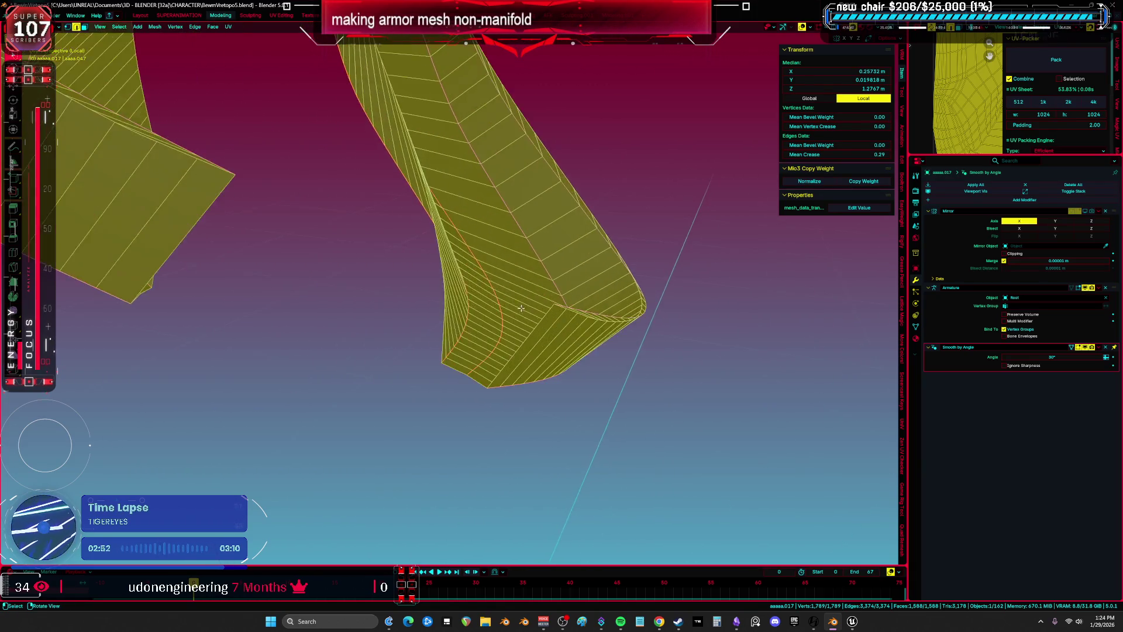
pyautogui.scroll(-2, 463, 426)
pyautogui.moveTo(464, 425)
pyautogui.mouseDown(button='middle')
pyautogui.moveTo(381, 213)
pyautogui.moveTo(409, 304)
pyautogui.moveTo(446, 359)
pyautogui.moveTo(489, 349)
pyautogui.moveTo(405, 316)
pyautogui.moveTo(418, 283)
pyautogui.moveTo(493, 357)
pyautogui.mouseUp(button='middle')
pyautogui.scroll(3, 376, 244)
pyautogui.scroll(3, 406, 316)
pyautogui.keyDown('alt'); pyautogui.click(500, 349); pyautogui.keyUp('alt')
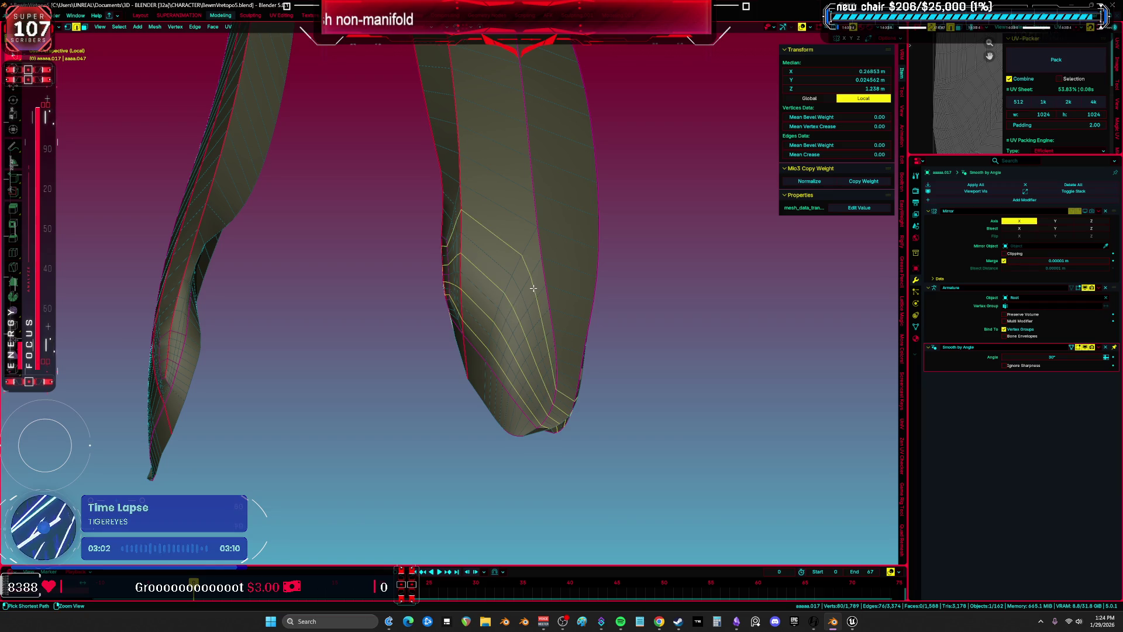
pyautogui.press('a')
# Dissolve two edge loops near the strip tip, redoing the dissolve after an undo
pyautogui.moveTo(533, 288)
pyautogui.mouseDown(button='middle')
pyautogui.moveTo(569, 296)
pyautogui.moveTo(522, 284)
pyautogui.moveTo(501, 260)
pyautogui.mouseUp(button='middle')
pyautogui.hotkey('alt', 'a')
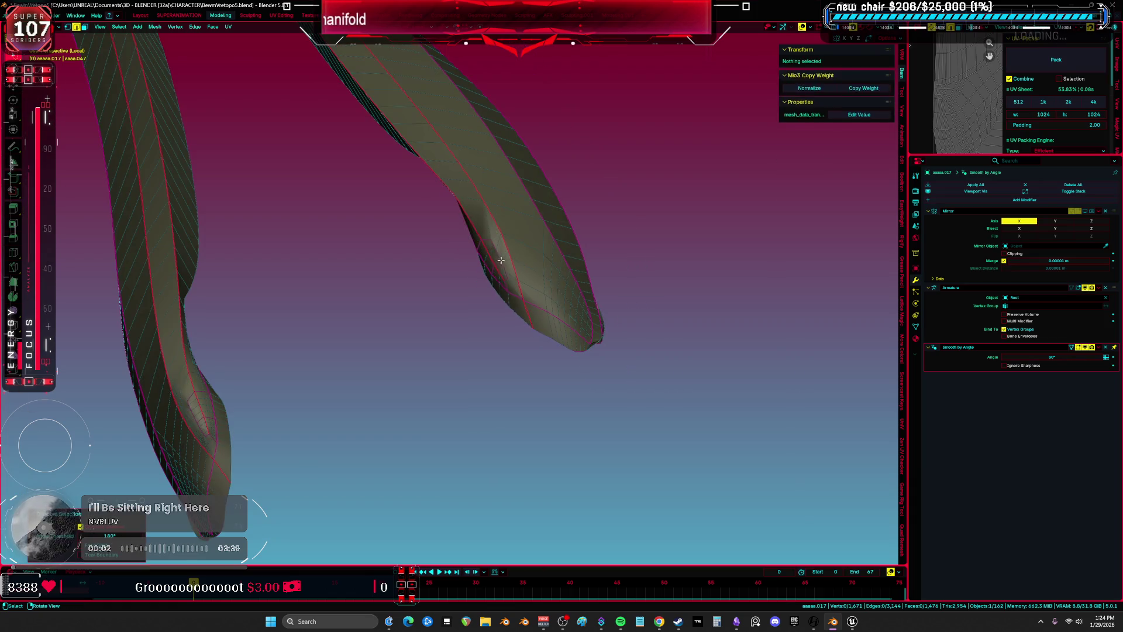
pyautogui.press('a')
pyautogui.moveTo(358, 293)
pyautogui.mouseDown(button='middle')
pyautogui.moveTo(521, 253)
pyautogui.moveTo(437, 261)
pyautogui.moveTo(528, 389)
pyautogui.moveTo(377, 338)
pyautogui.mouseUp(button='middle')
pyautogui.keyDown('alt'); pyautogui.click(281, 353); pyautogui.keyUp('alt')
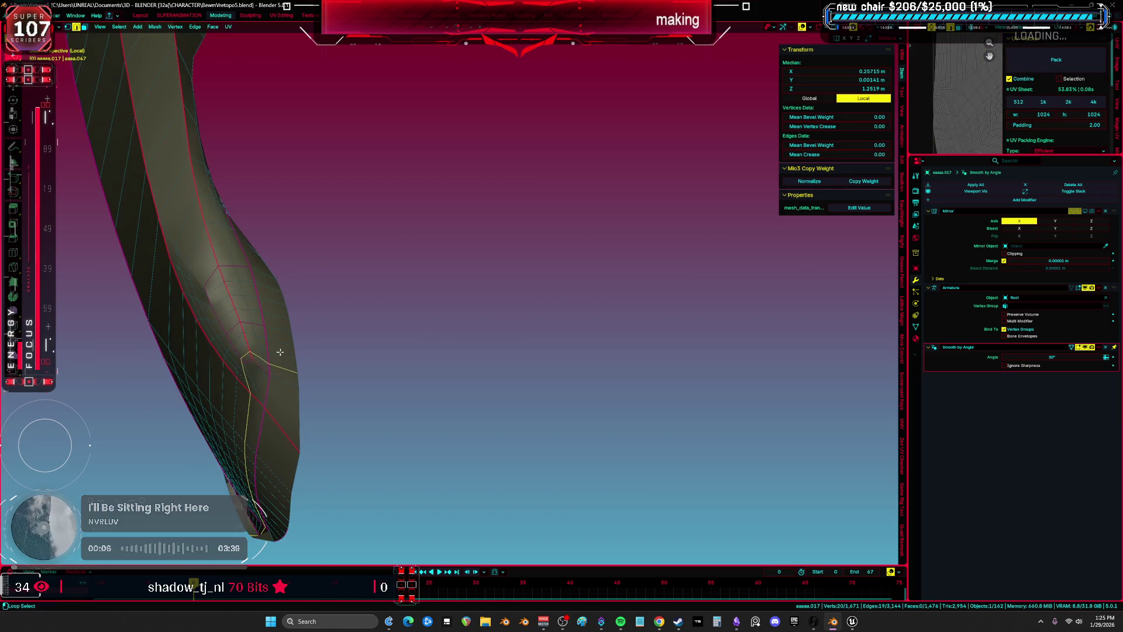
pyautogui.keyDown('alt'); pyautogui.keyDown('shift'); pyautogui.click(249, 290); pyautogui.keyUp('shift'); pyautogui.keyUp('alt')
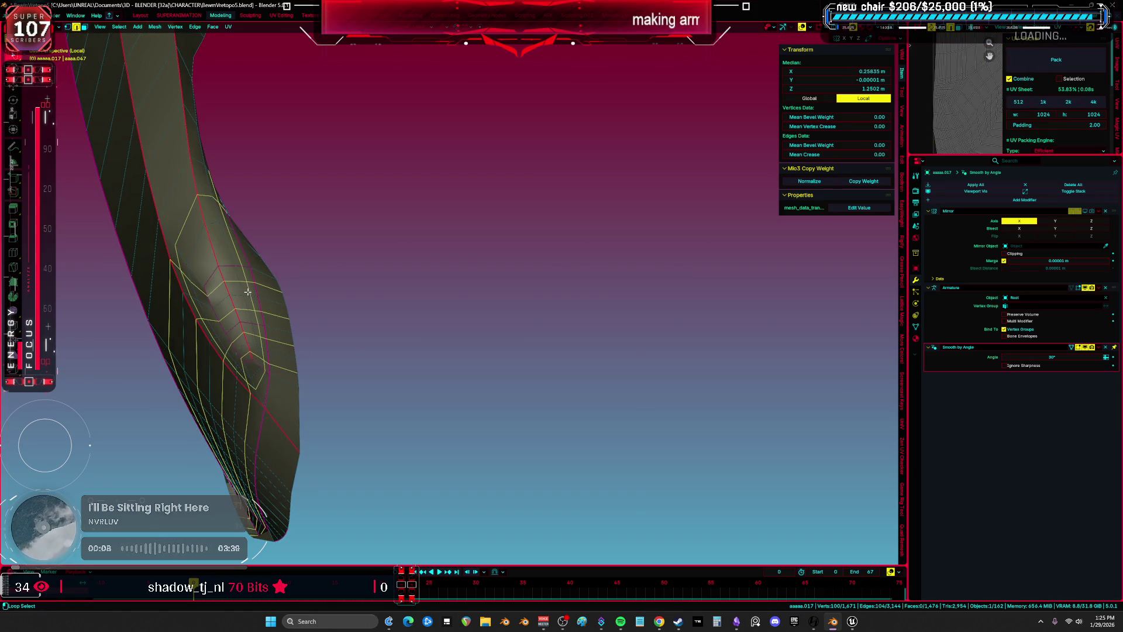
pyautogui.hotkey('ctrl', 'x')
pyautogui.scroll(-3, 384, 278)
pyautogui.press('a')
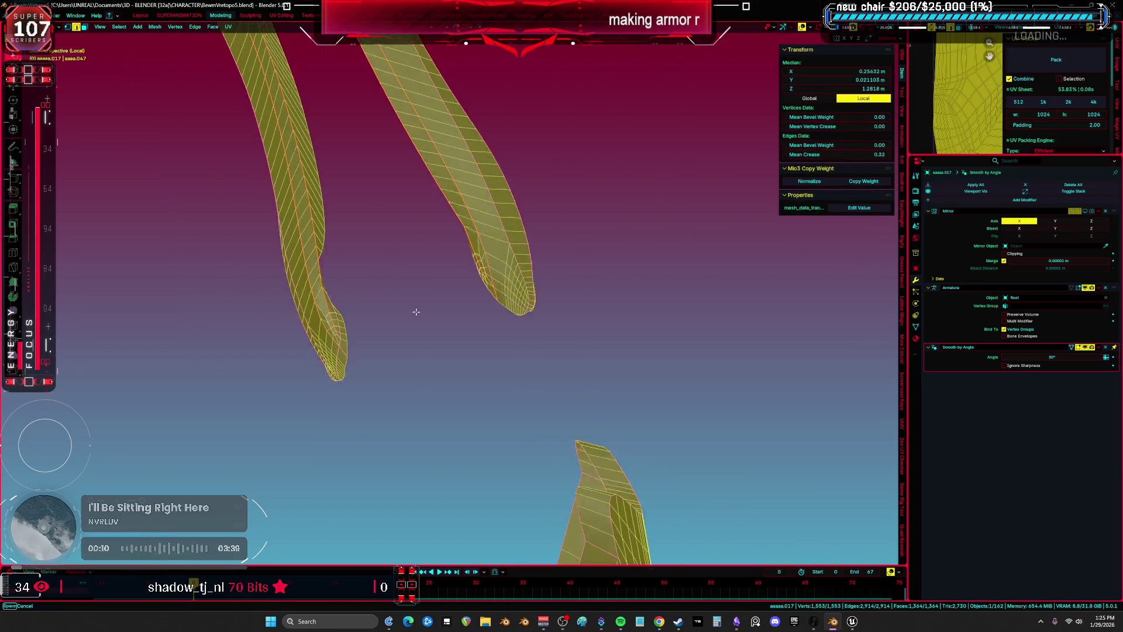
pyautogui.hotkey('ctrl', 'z')
pyautogui.hotkey('ctrl', 'z')
pyautogui.moveTo(406, 324)
pyautogui.mouseDown(button='middle')
pyautogui.moveTo(371, 303)
pyautogui.moveTo(452, 387)
pyautogui.mouseUp(button='middle')
pyautogui.moveTo(463, 443)
pyautogui.mouseDown(button='middle')
pyautogui.moveTo(450, 409)
pyautogui.moveTo(466, 394)
pyautogui.moveTo(429, 361)
pyautogui.moveTo(459, 290)
pyautogui.mouseUp(button='middle')
pyautogui.hotkey('ctrl', 'x')
pyautogui.press('a')
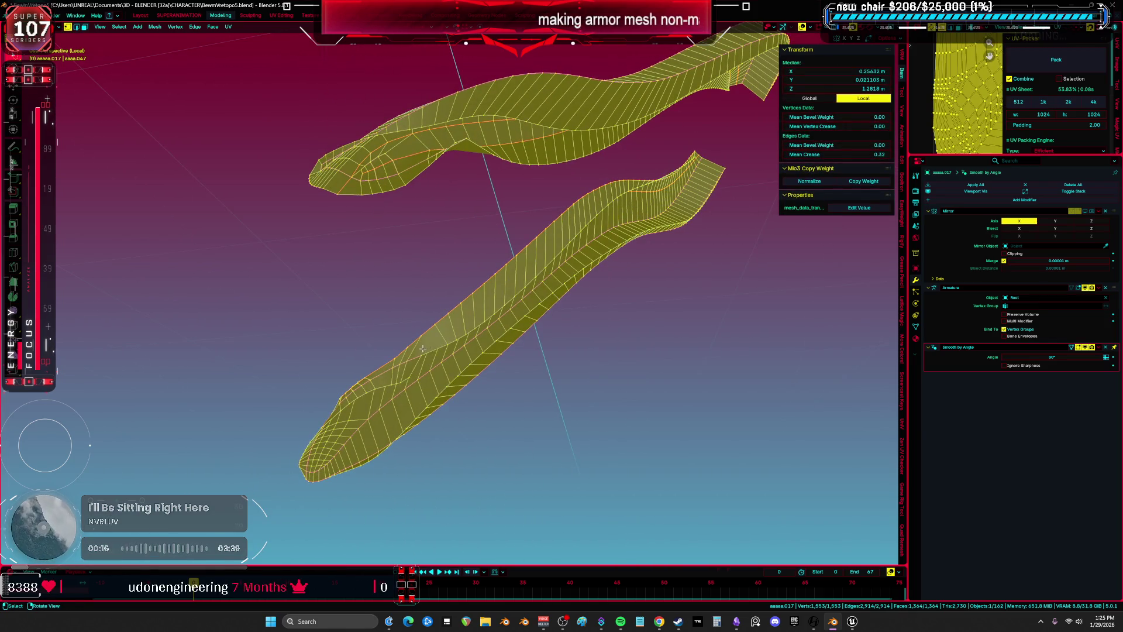
# Merge vertices by distance, removing 2 duplicates, then select the non-manifold edges
pyautogui.scroll(3, 422, 348)
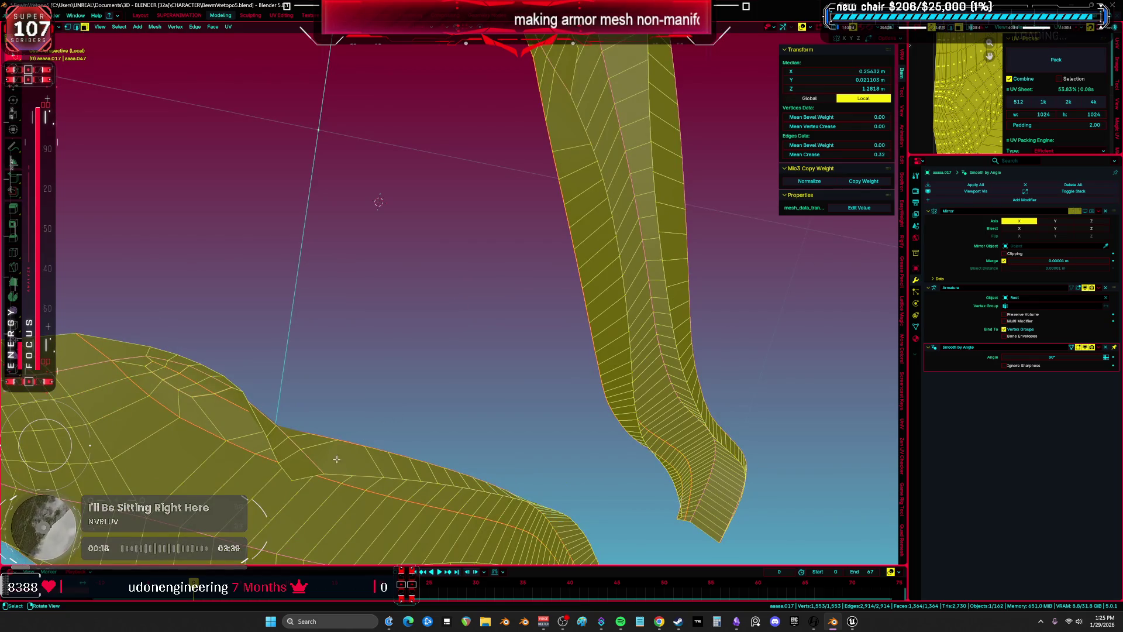
pyautogui.click(300, 464)
pyautogui.press('1')
pyautogui.click(321, 473)
pyautogui.moveTo(321, 472)
pyautogui.mouseDown(button='middle')
pyautogui.moveTo(382, 448)
pyautogui.moveTo(386, 421)
pyautogui.moveTo(532, 369)
pyautogui.moveTo(556, 320)
pyautogui.mouseUp(button='middle')
pyautogui.press('a')
pyautogui.hotkey('alt', 'a')
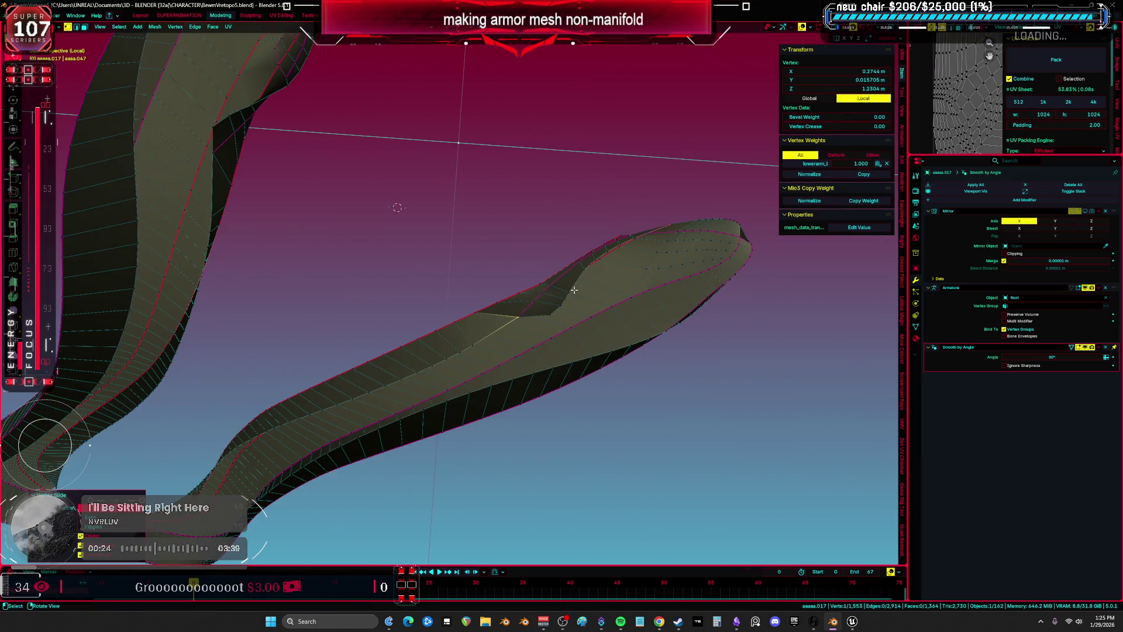
pyautogui.press('a')
pyautogui.press('m')
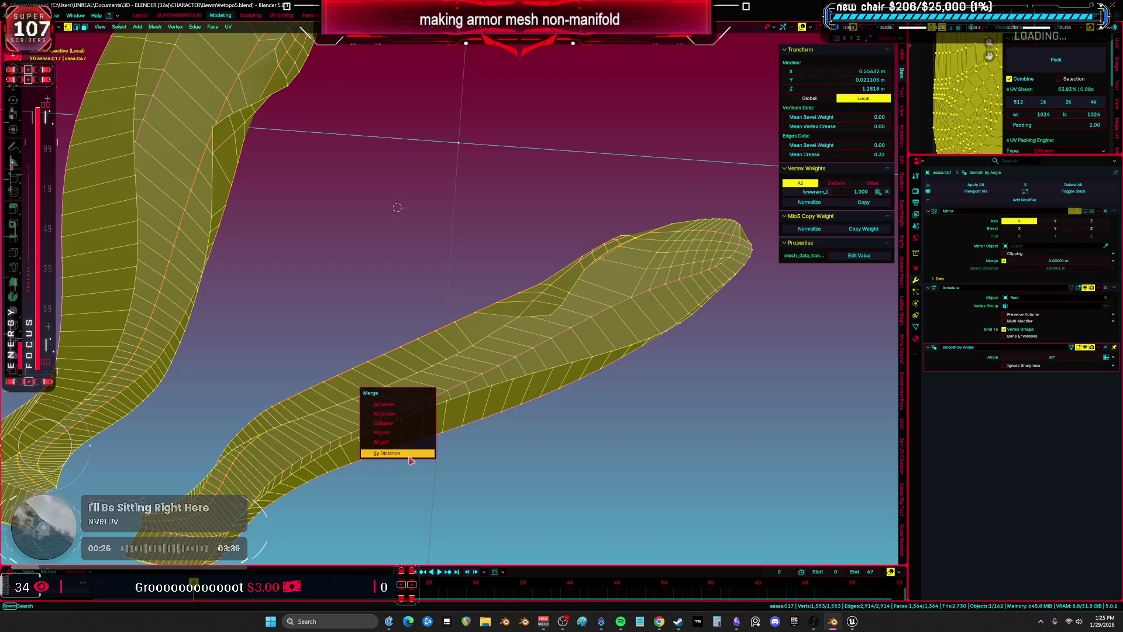
pyautogui.click(386, 451)
pyautogui.moveTo(386, 451)
pyautogui.mouseDown(button='middle')
pyautogui.moveTo(360, 425)
pyautogui.moveTo(380, 386)
pyautogui.moveTo(363, 383)
pyautogui.moveTo(390, 345)
pyautogui.moveTo(433, 409)
pyautogui.moveTo(398, 410)
pyautogui.moveTo(405, 424)
pyautogui.mouseUp(button='middle')
pyautogui.hotkey('ctrl', 'shift', 'alt', 'm')
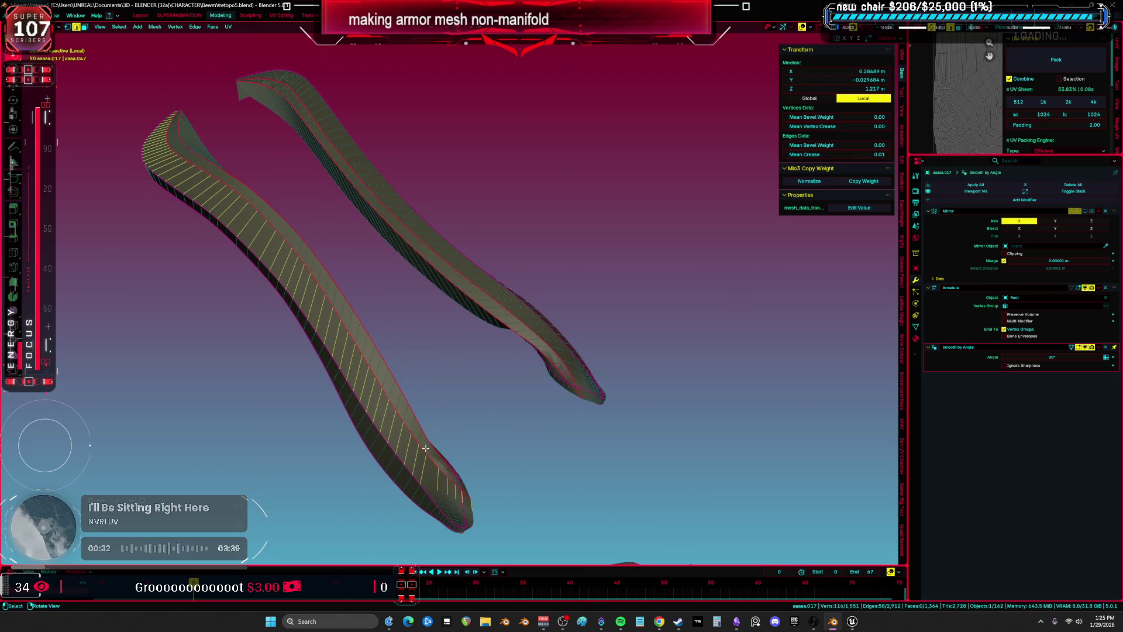
# Select several edge loops on the lower and upper strips toward their tips
pyautogui.keyDown('alt'); pyautogui.click(415, 453); pyautogui.keyUp('alt')
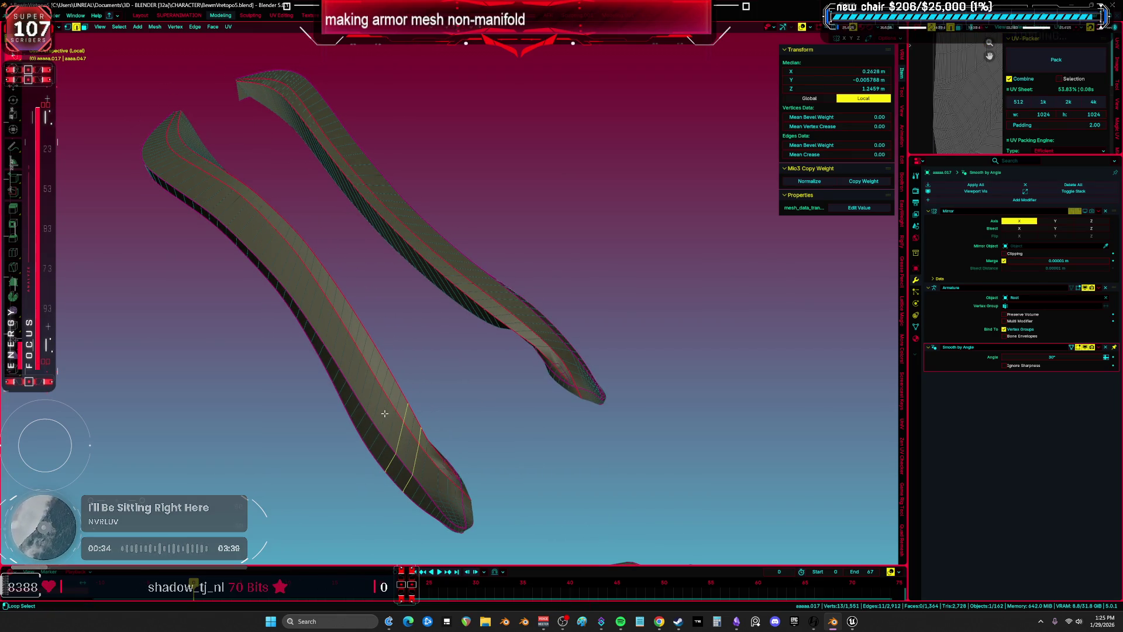
pyautogui.keyDown('alt'); pyautogui.click(343, 351); pyautogui.keyUp('alt')
pyautogui.moveTo(342, 351); pyautogui.dragTo(458, 410, button='middle')
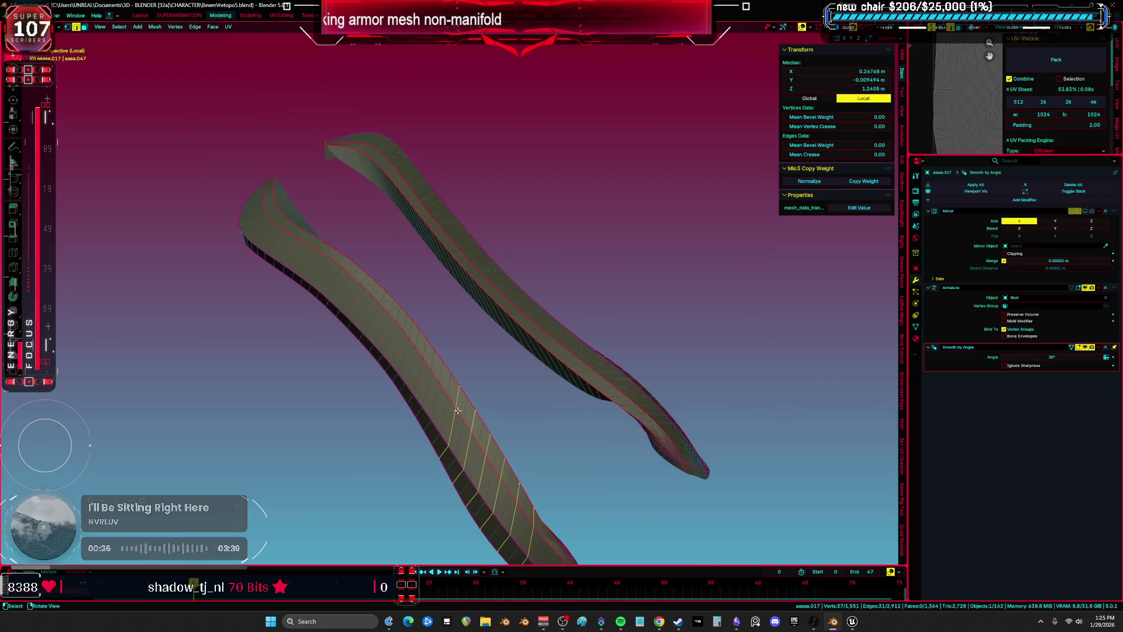
pyautogui.keyDown('alt'); pyautogui.keyDown('shift'); pyautogui.click(427, 372); pyautogui.keyUp('shift'); pyautogui.keyUp('alt')
pyautogui.moveTo(426, 372); pyautogui.dragTo(500, 429, button='middle')
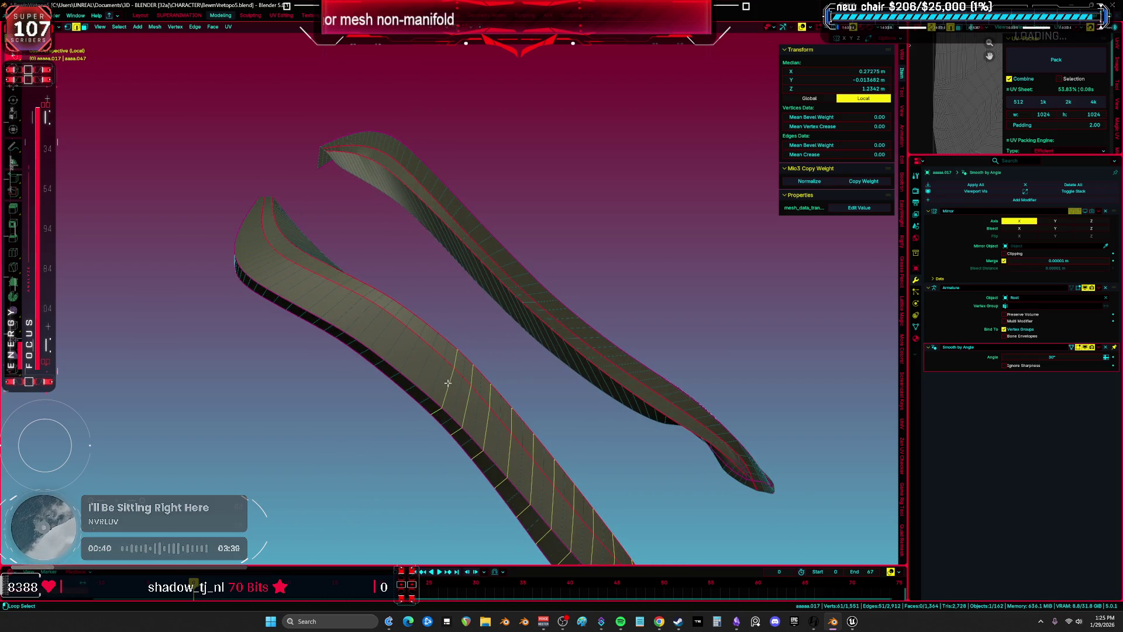
pyautogui.moveTo(380, 334); pyautogui.dragTo(367, 348, button='middle')
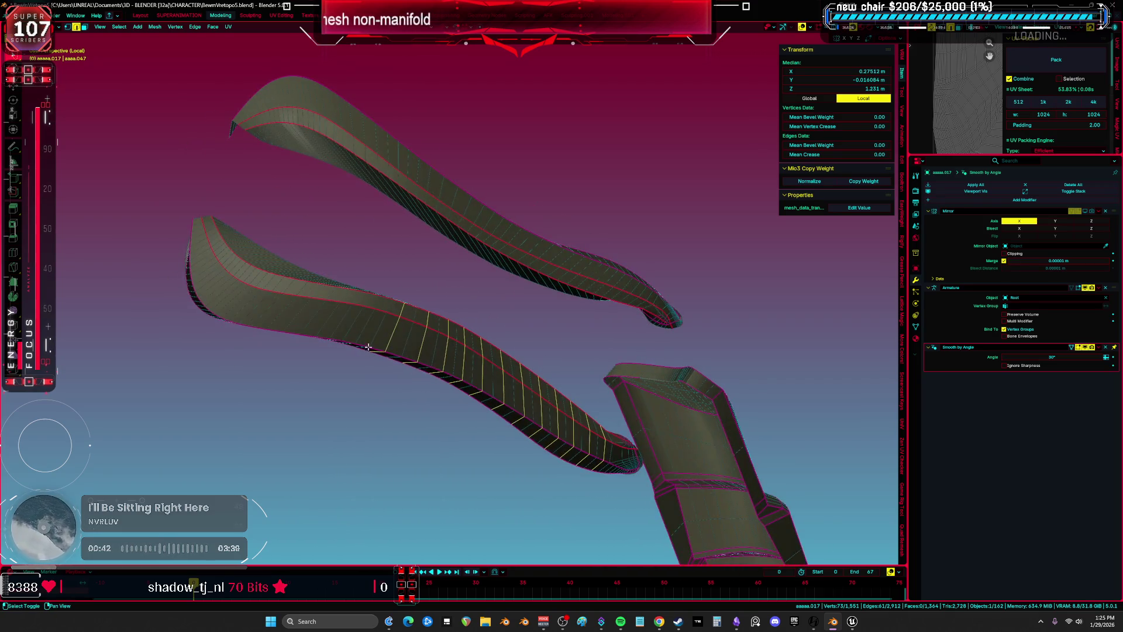
pyautogui.scroll(3, 317, 327)
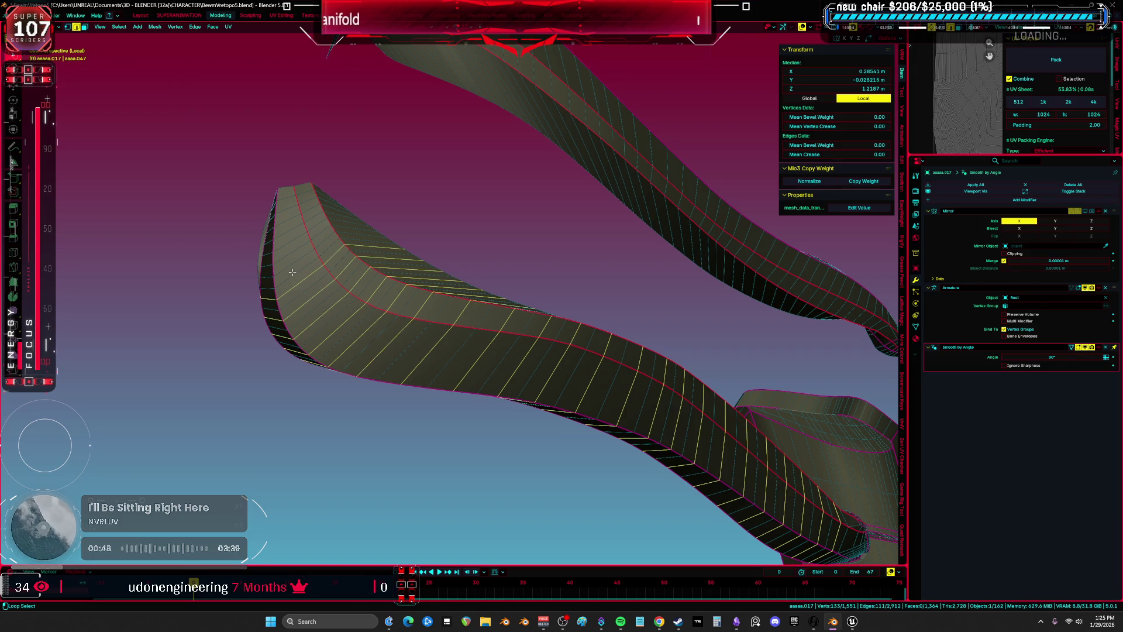
pyautogui.keyDown('alt'); pyautogui.keyDown('shift'); pyautogui.click(288, 203); pyautogui.keyUp('shift'); pyautogui.keyUp('alt')
pyautogui.moveTo(288, 204)
pyautogui.mouseDown(button='middle')
pyautogui.moveTo(516, 269)
pyautogui.moveTo(461, 304)
pyautogui.mouseUp(button='middle')
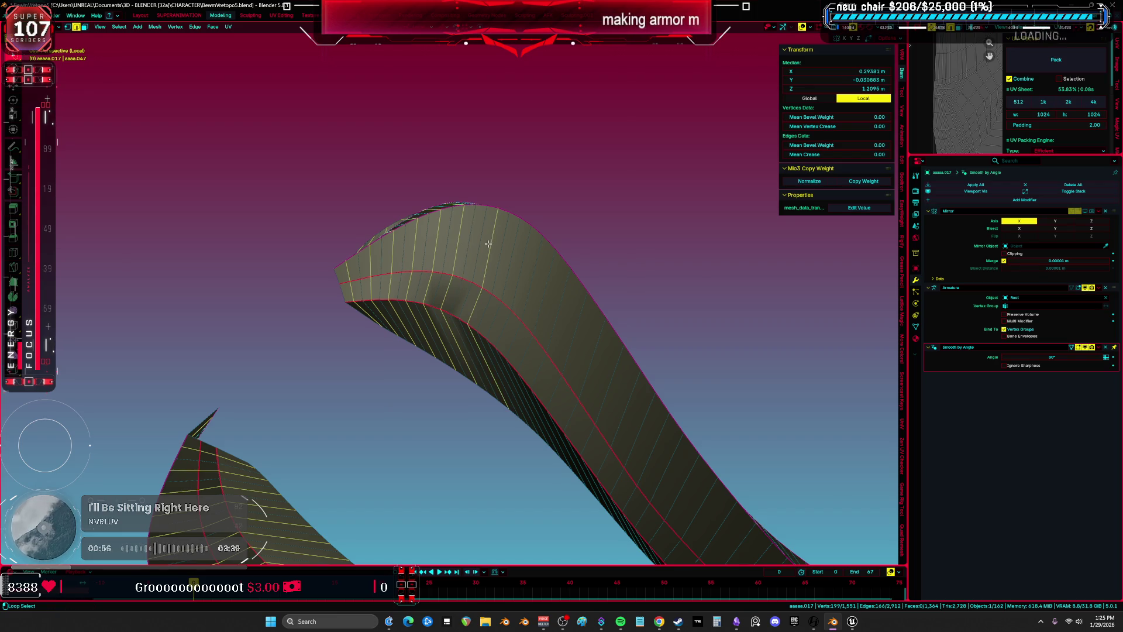
pyautogui.moveTo(555, 289); pyautogui.dragTo(427, 228, button='middle')
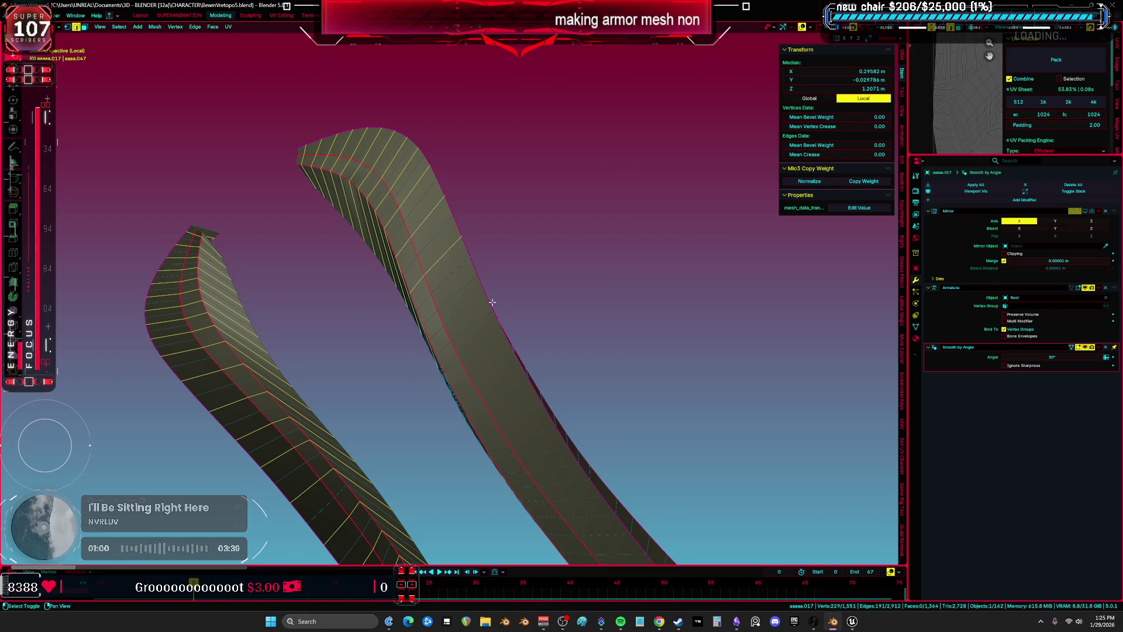
pyautogui.moveTo(484, 292); pyautogui.dragTo(438, 209, button='middle')
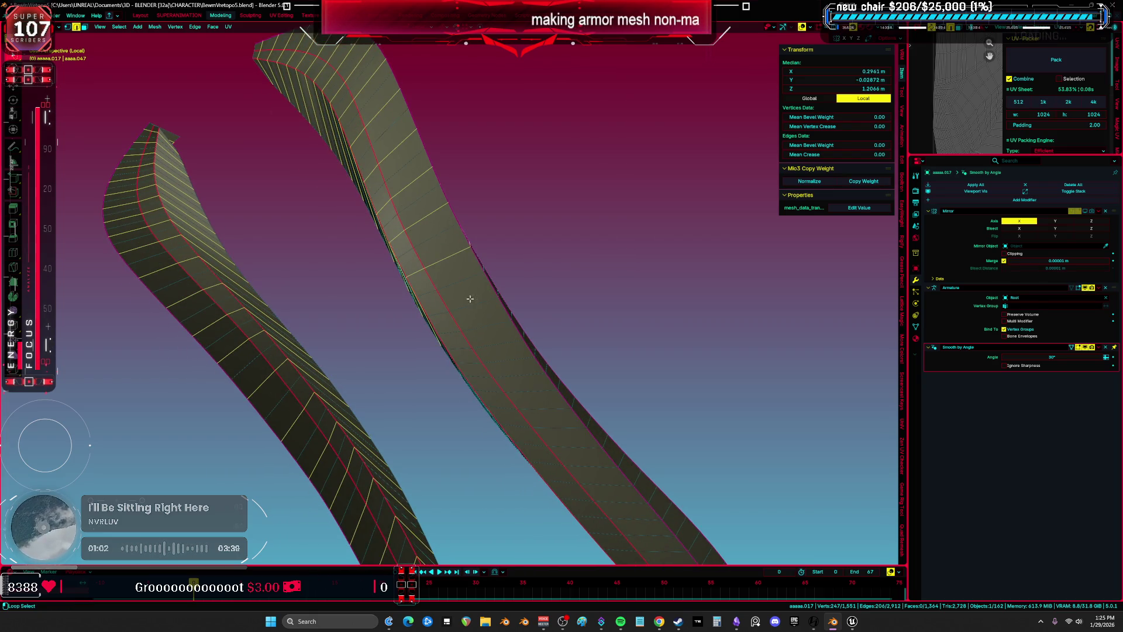
pyautogui.moveTo(539, 369); pyautogui.dragTo(469, 214, button='middle')
pyautogui.keyDown('alt'); pyautogui.keyDown('shift'); pyautogui.click(453, 216); pyautogui.keyUp('shift'); pyautogui.keyUp('alt')
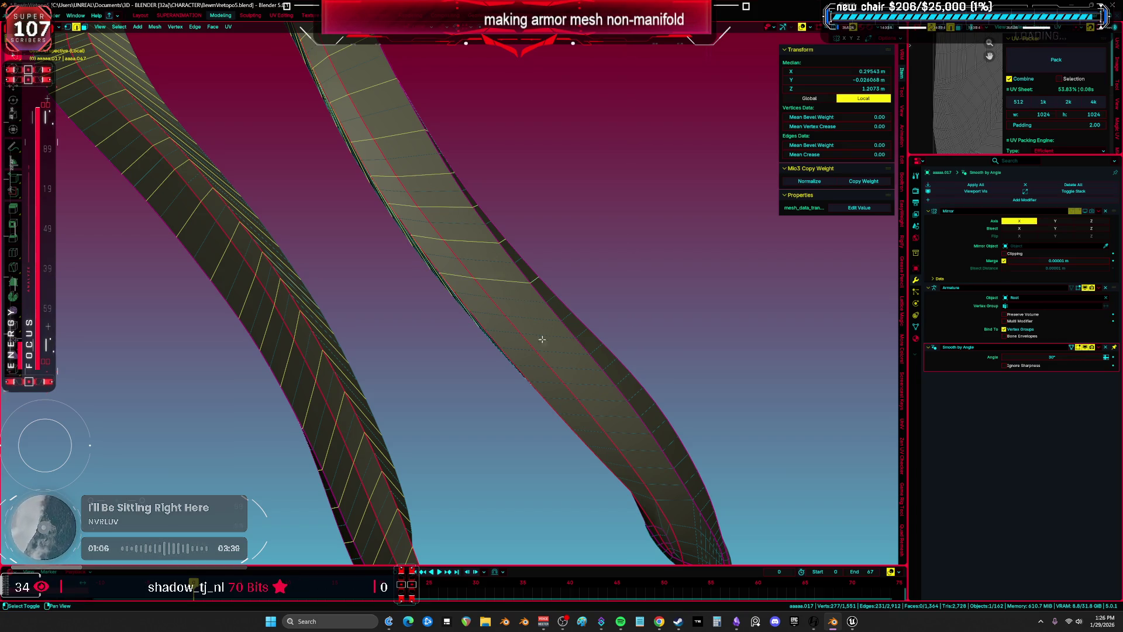
pyautogui.moveTo(536, 328); pyautogui.dragTo(490, 215, button='middle')
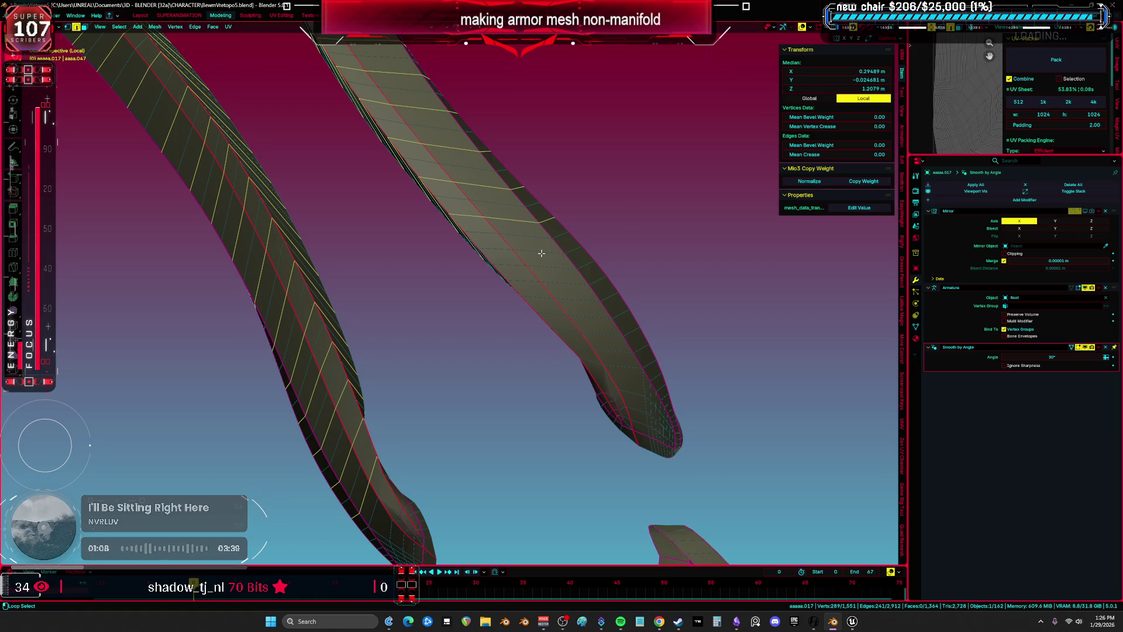
pyautogui.moveTo(559, 255); pyautogui.dragTo(526, 250, button='middle')
pyautogui.moveTo(562, 330)
pyautogui.mouseDown(button='middle')
pyautogui.moveTo(571, 346)
pyautogui.moveTo(526, 370)
pyautogui.mouseUp(button='middle')
# Dissolve two edge loops at the strip's pointed tip
pyautogui.press('a')
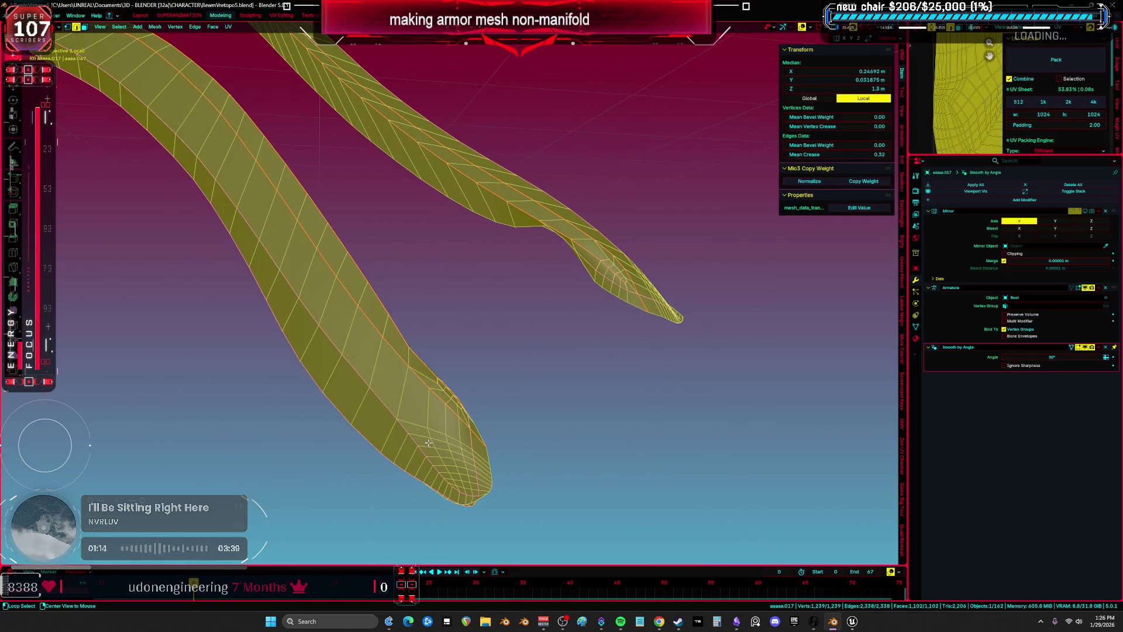
pyautogui.keyDown('alt'); pyautogui.click(430, 443); pyautogui.keyUp('alt')
pyautogui.moveTo(430, 443); pyautogui.dragTo(423, 379, button='middle')
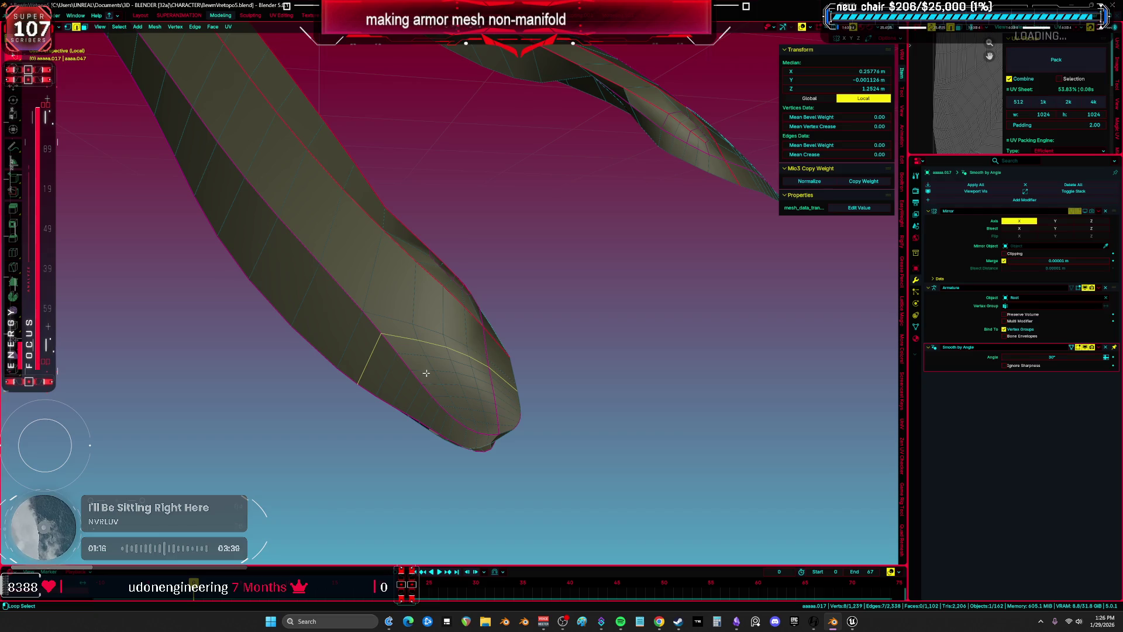
pyautogui.hotkey('ctrl', 'x')
pyautogui.moveTo(594, 376)
pyautogui.mouseDown(button='middle')
pyautogui.moveTo(602, 384)
pyautogui.moveTo(546, 394)
pyautogui.mouseUp(button='middle')
pyautogui.press('a')
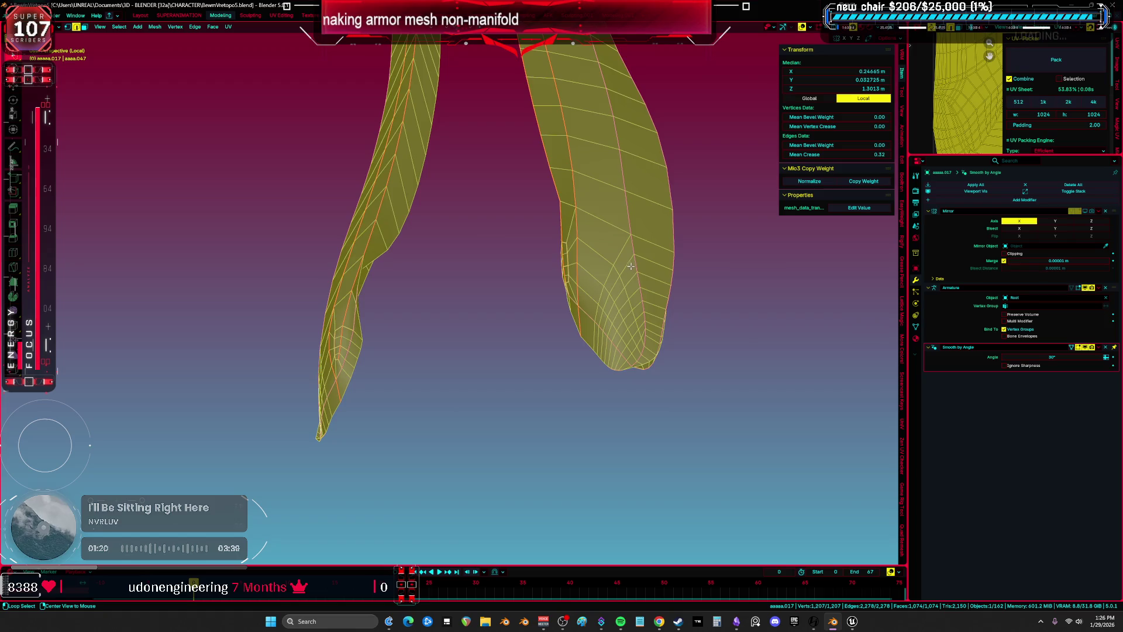
pyautogui.keyDown('alt'); pyautogui.click(632, 282); pyautogui.keyUp('alt')
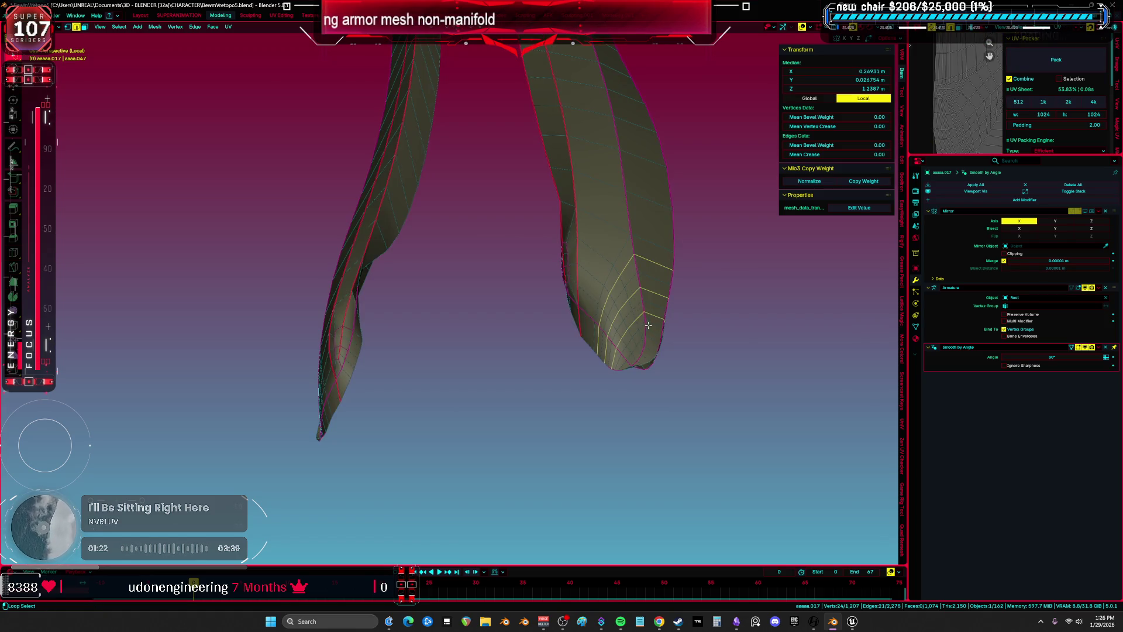
pyautogui.hotkey('ctrl', 'x')
pyautogui.press('a')
# Dissolve another loop near the tip, then select the left strip's tip loop
pyautogui.keyDown('alt'); pyautogui.middleClick(649, 345); pyautogui.keyUp('alt')
pyautogui.moveTo(649, 345)
pyautogui.mouseDown(button='middle')
pyautogui.moveTo(601, 343)
pyautogui.moveTo(642, 313)
pyautogui.mouseUp(button='middle')
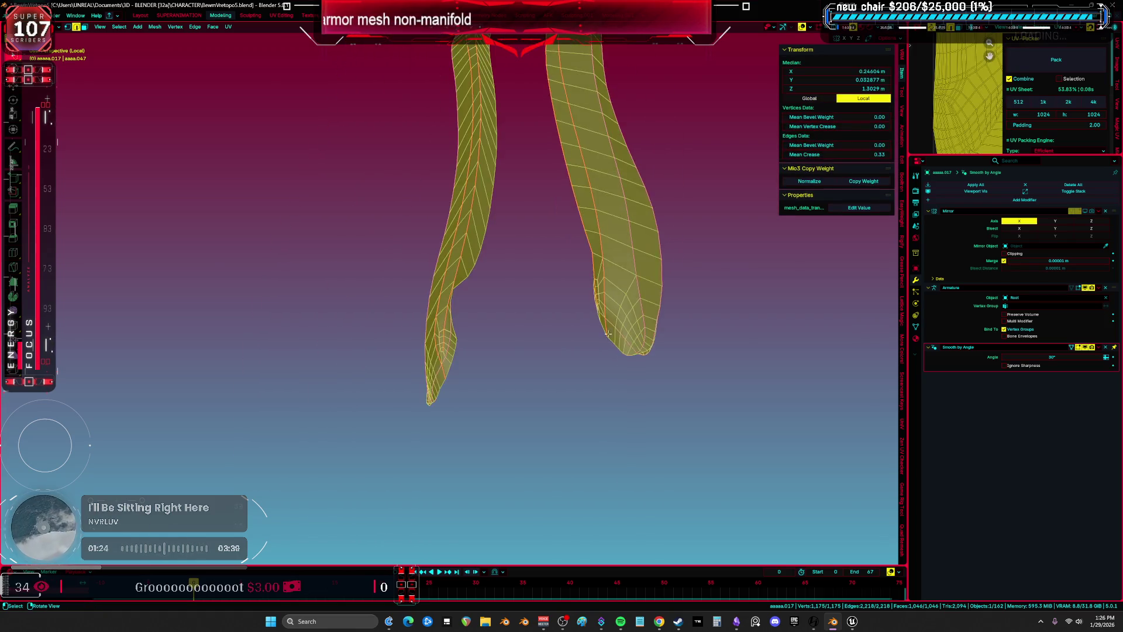
pyautogui.keyDown('alt'); pyautogui.click(642, 313); pyautogui.keyUp('alt')
pyautogui.hotkey('ctrl', 'x')
pyautogui.press('a')
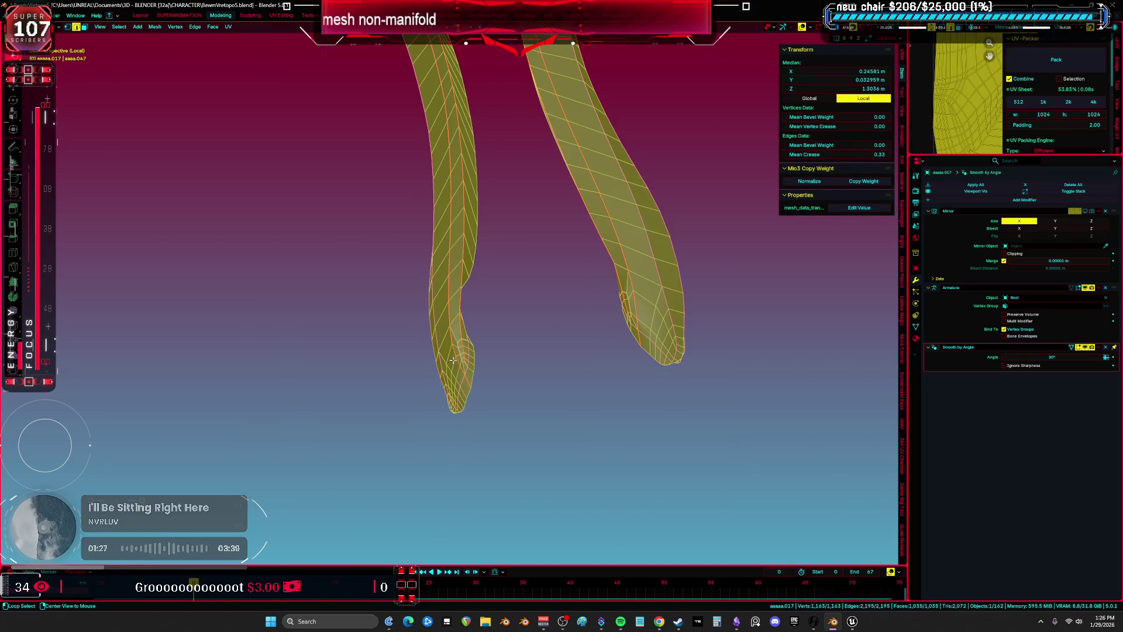
pyautogui.keyDown('alt'); pyautogui.click(455, 363); pyautogui.keyUp('alt')
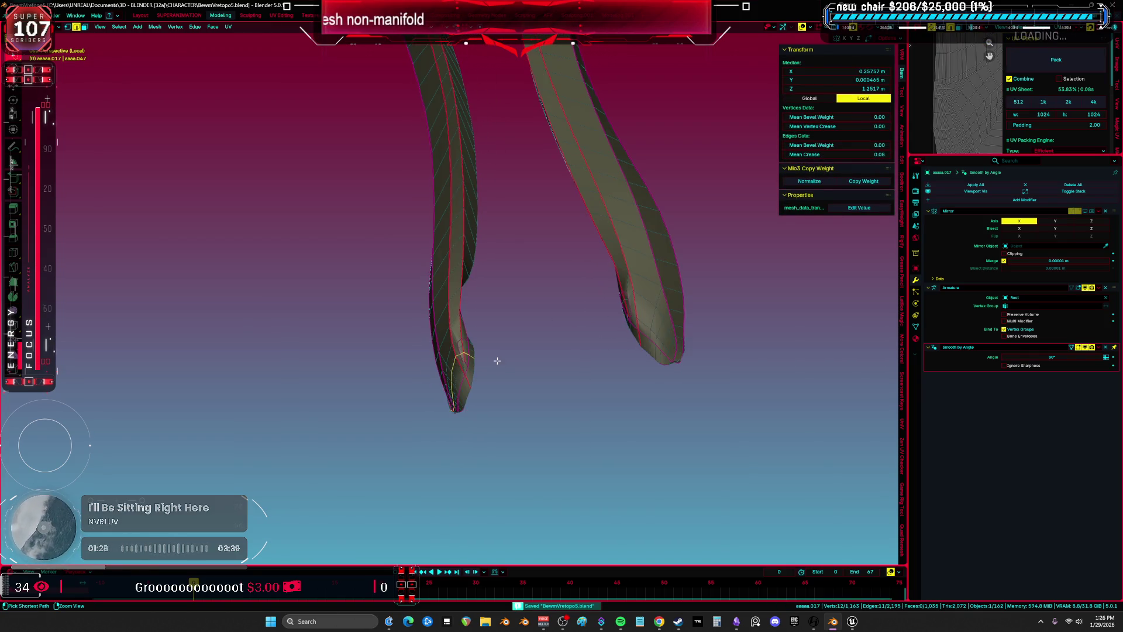
# Dissolve the 12-vertex tip loop and join two vertices on the right strip with an edge
pyautogui.hotkey('ctrl', 'x')
pyautogui.press('a')
pyautogui.moveTo(499, 355)
pyautogui.mouseDown(button='middle')
pyautogui.moveTo(556, 361)
pyautogui.moveTo(539, 306)
pyautogui.moveTo(518, 318)
pyautogui.moveTo(571, 405)
pyautogui.mouseUp(button='middle')
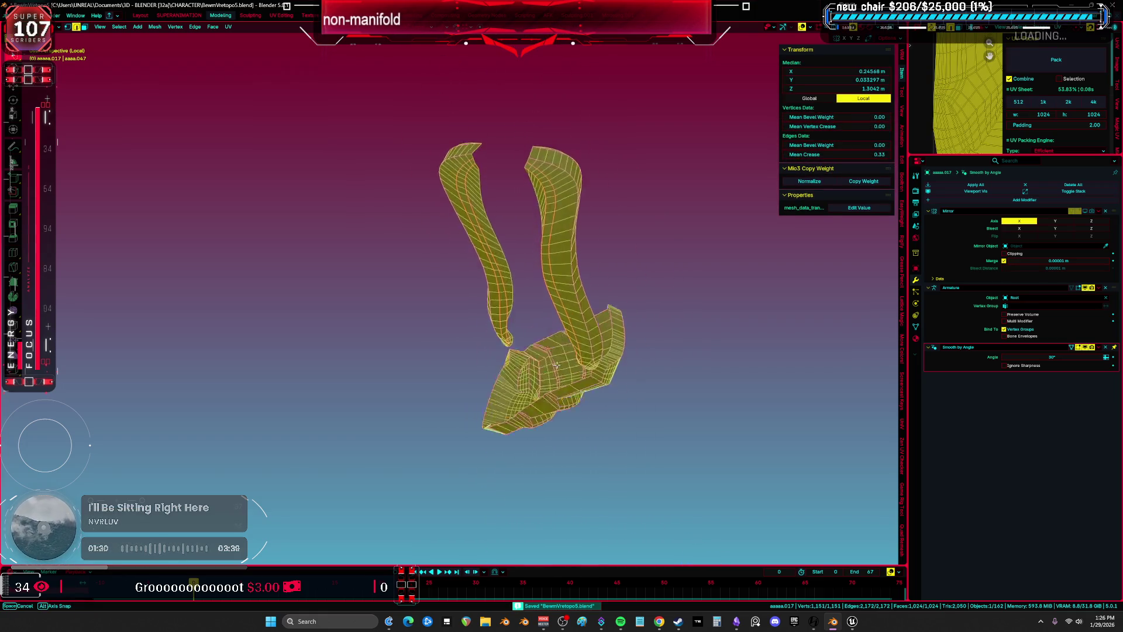
pyautogui.moveTo(571, 454); pyautogui.dragTo(681, 305, button='middle')
pyautogui.click(743, 234)
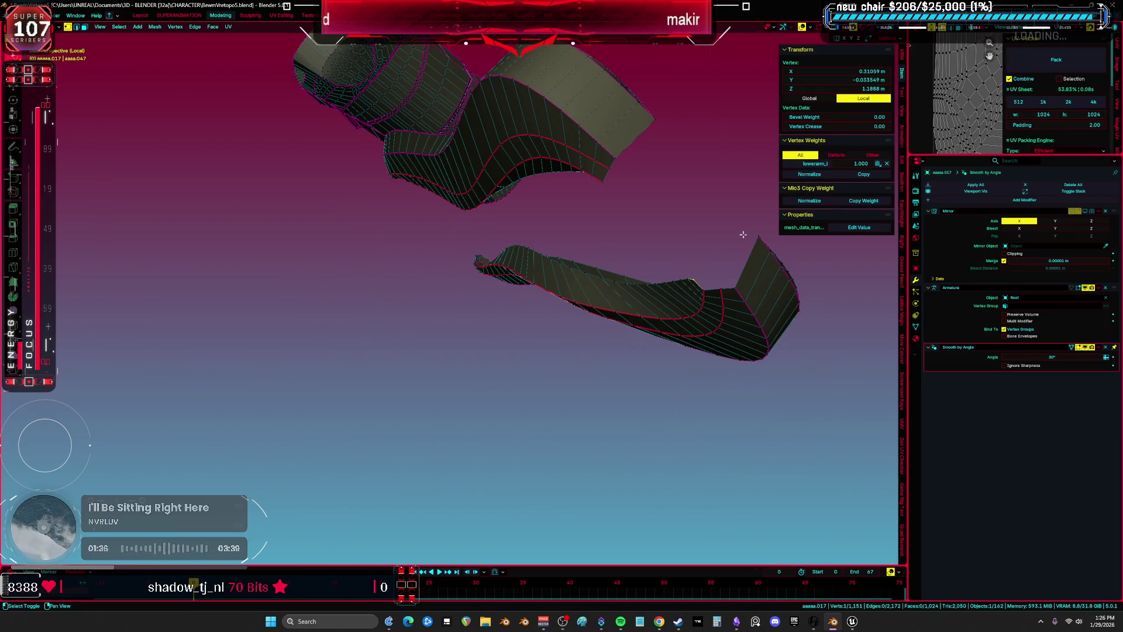
pyautogui.press('f')
pyautogui.moveTo(752, 233); pyautogui.dragTo(577, 510, button='middle')
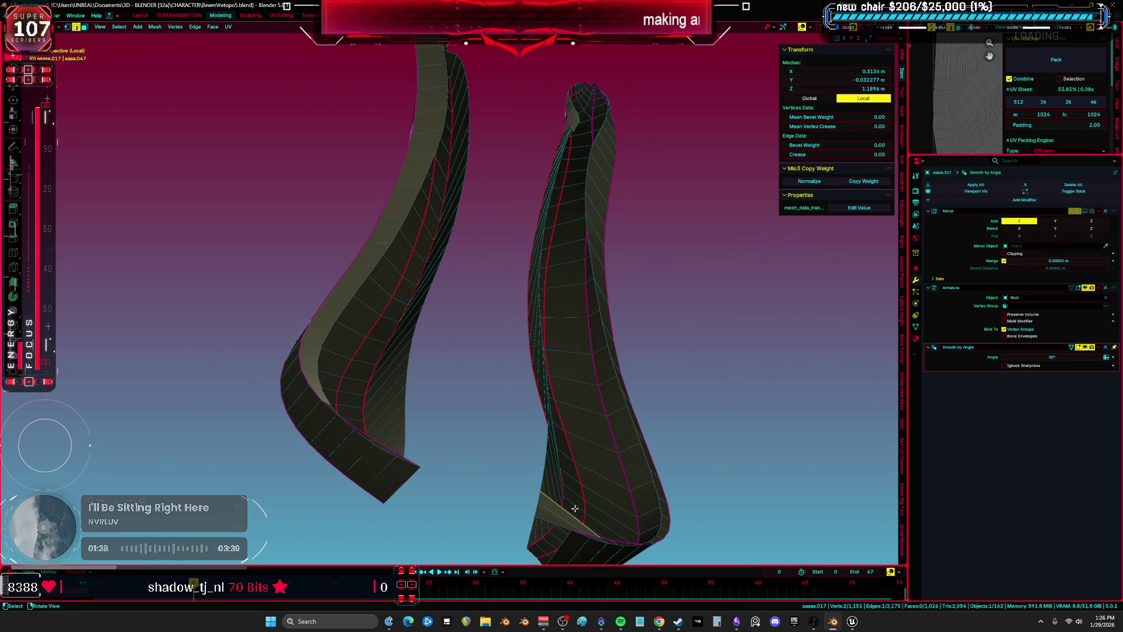
# Fill faces up the right strip's open side to its upper end, undoing the last fill
pyautogui.press('f')
pyautogui.press('f')
pyautogui.press('f')
pyautogui.moveTo(571, 471)
pyautogui.mouseDown(button='middle')
pyautogui.moveTo(622, 326)
pyautogui.moveTo(566, 390)
pyautogui.mouseUp(button='middle')
pyautogui.press('f')
pyautogui.press('f')
pyautogui.press('f')
pyautogui.moveTo(619, 268)
pyautogui.mouseDown(button='middle')
pyautogui.moveTo(571, 276)
pyautogui.moveTo(572, 330)
pyautogui.mouseUp(button='middle')
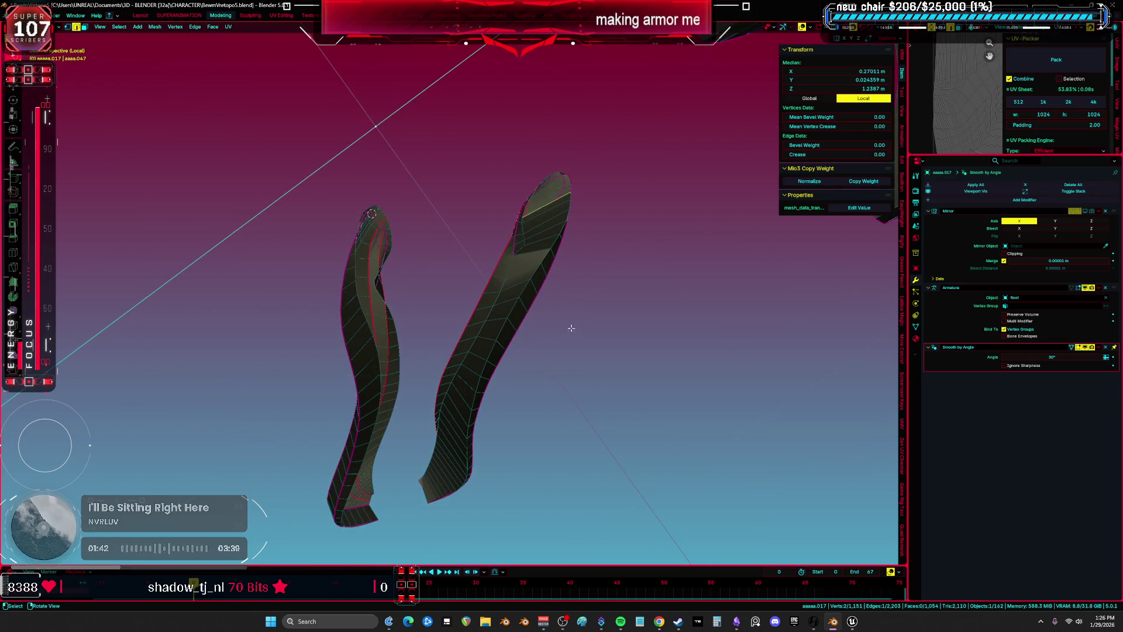
pyautogui.scroll(5, 569, 316)
pyautogui.press('f')
pyautogui.press('f')
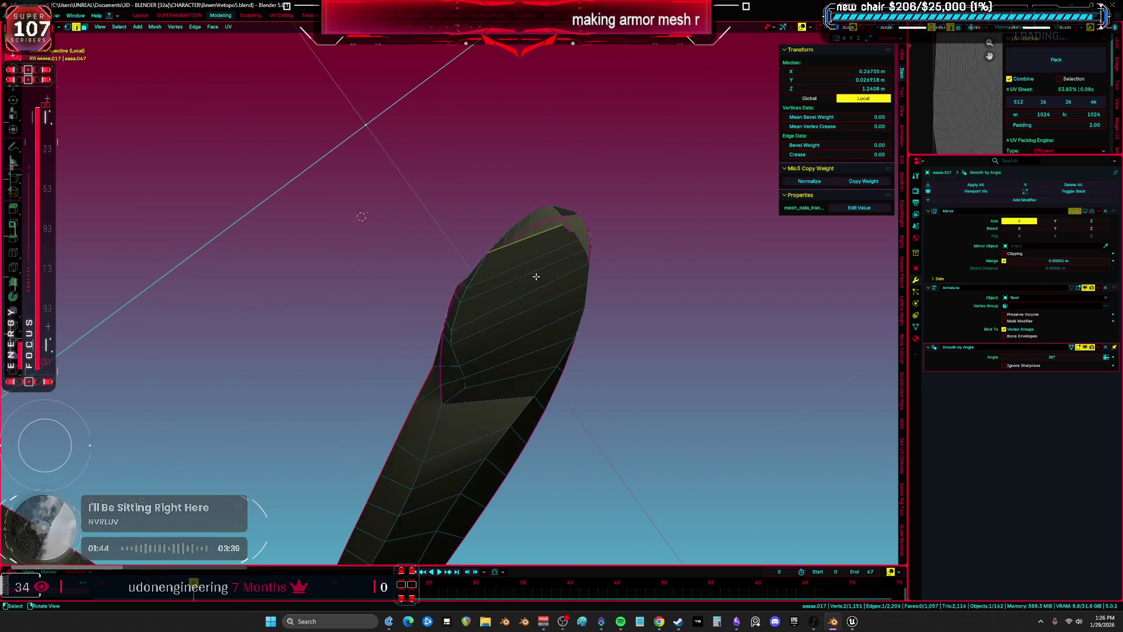
pyautogui.moveTo(562, 257)
pyautogui.mouseDown(button='middle')
pyautogui.moveTo(577, 380)
pyautogui.moveTo(602, 346)
pyautogui.moveTo(605, 312)
pyautogui.moveTo(587, 271)
pyautogui.moveTo(630, 261)
pyautogui.moveTo(631, 366)
pyautogui.moveTo(594, 358)
pyautogui.moveTo(575, 315)
pyautogui.moveTo(569, 241)
pyautogui.moveTo(561, 349)
pyautogui.moveTo(538, 371)
pyautogui.moveTo(571, 366)
pyautogui.moveTo(552, 298)
pyautogui.mouseUp(button='middle')
pyautogui.press('f')
pyautogui.press('f')
pyautogui.hotkey('ctrl', 'z')
pyautogui.hotkey('ctrl', 'z')
# Select the edge loop along the left strip's top rim
pyautogui.press('a')
pyautogui.scroll(4, 408, 308)
pyautogui.moveTo(408, 308)
pyautogui.mouseDown(button='middle')
pyautogui.moveTo(541, 313)
pyautogui.moveTo(431, 387)
pyautogui.mouseUp(button='middle')
pyautogui.moveTo(383, 299)
pyautogui.mouseDown(button='middle')
pyautogui.moveTo(359, 236)
pyautogui.moveTo(308, 206)
pyautogui.moveTo(303, 178)
pyautogui.moveTo(275, 181)
pyautogui.mouseUp(button='middle')
pyautogui.click(350, 218)
pyautogui.click(380, 143)
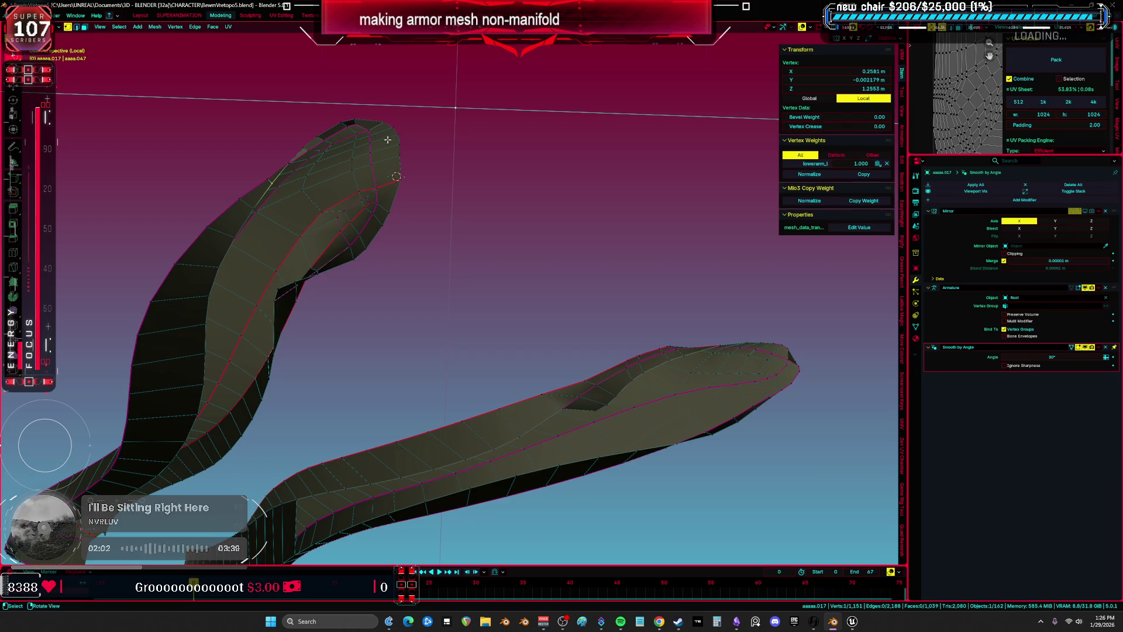
pyautogui.keyDown('ctrl'); pyautogui.click(383, 122); pyautogui.keyUp('ctrl')
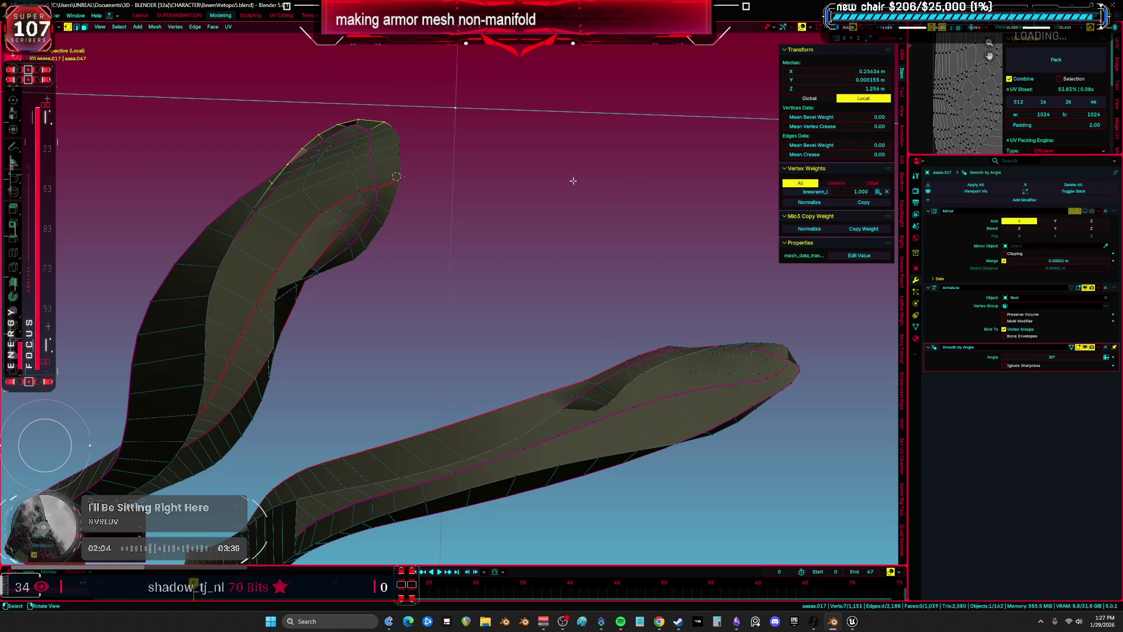
pyautogui.click(371, 183)
pyautogui.moveTo(257, 207)
pyautogui.mouseDown(button='middle')
pyautogui.moveTo(444, 220)
pyautogui.moveTo(308, 209)
pyautogui.moveTo(446, 150)
pyautogui.moveTo(411, 164)
pyautogui.moveTo(380, 136)
pyautogui.mouseUp(button='middle')
pyautogui.click(412, 164)
pyautogui.keyDown('alt'); pyautogui.click(411, 164); pyautogui.keyUp('alt')
# Select the whole mesh and view it in X-ray wireframe
pyautogui.press('a')
pyautogui.moveTo(408, 248)
pyautogui.mouseDown(button='middle')
pyautogui.moveTo(355, 283)
pyautogui.moveTo(426, 246)
pyautogui.moveTo(481, 394)
pyautogui.moveTo(504, 242)
pyautogui.moveTo(534, 228)
pyautogui.moveTo(639, 281)
pyautogui.moveTo(417, 277)
pyautogui.moveTo(587, 305)
pyautogui.mouseUp(button='middle')
pyautogui.hotkey('alt', 'z')
pyautogui.scroll(-3, 538, 232)
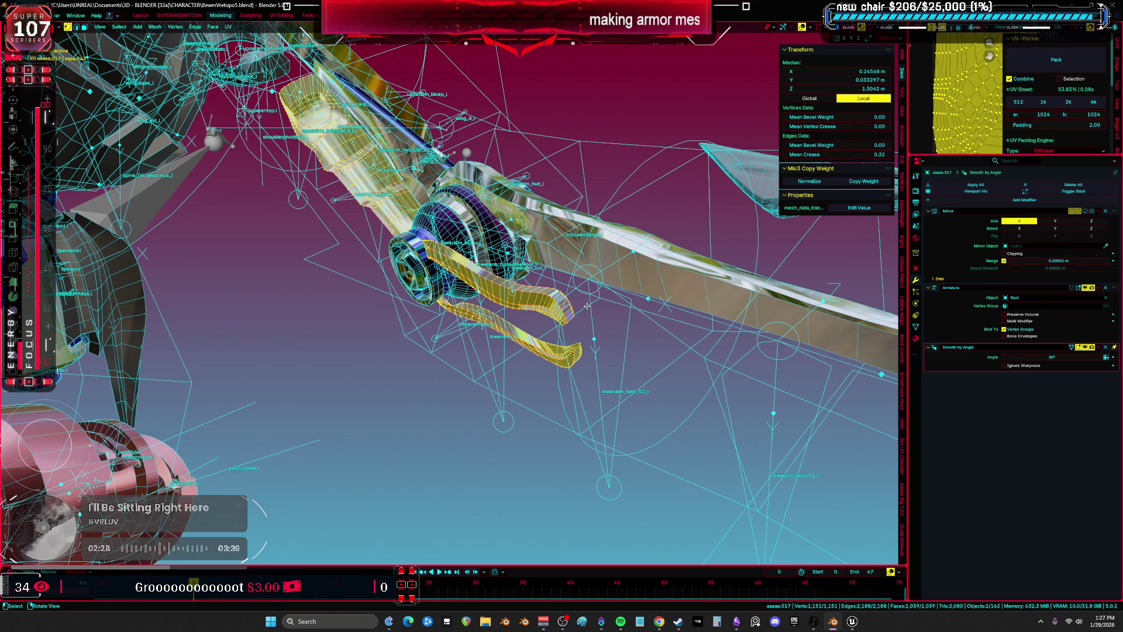
# Return to Object Mode and toggle overlays to view the leg armor pieces shaded
pyautogui.moveTo(603, 290); pyautogui.dragTo(328, 296, button='middle')
pyautogui.press('Tab')
pyautogui.scroll(-5, 374, 245)
pyautogui.moveTo(381, 230); pyautogui.dragTo(541, 264, button='middle')
pyautogui.hotkey('shift', 'alt', 'z')
pyautogui.hotkey('shift', 'alt', 'z')
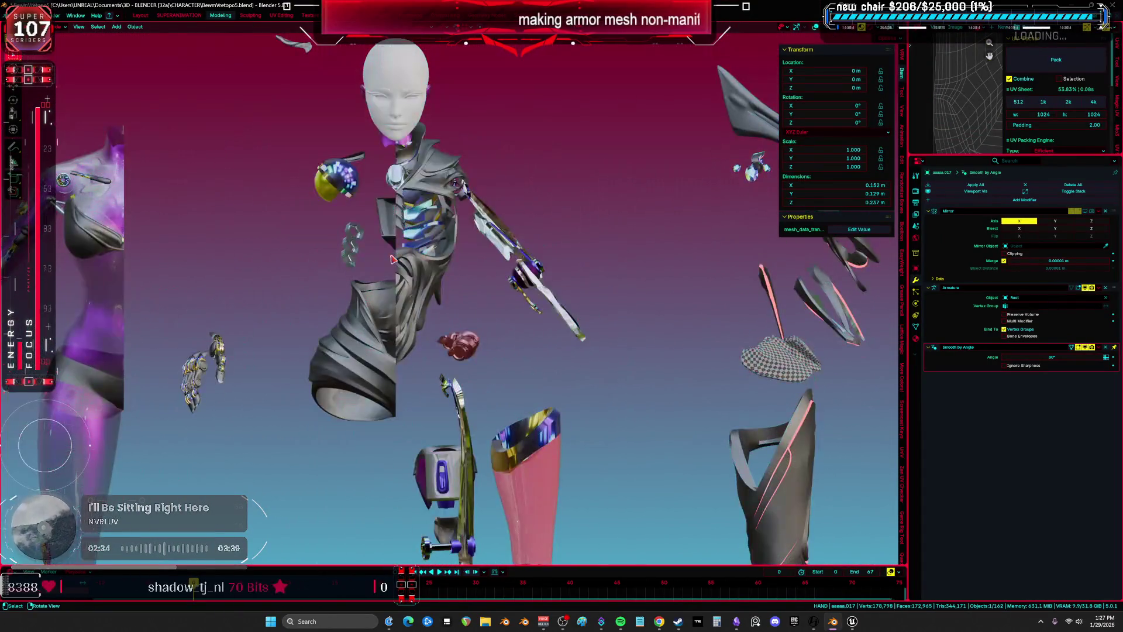
pyautogui.moveTo(376, 230)
pyautogui.mouseDown(button='middle')
pyautogui.moveTo(335, 257)
pyautogui.moveTo(435, 264)
pyautogui.mouseUp(button='middle')
pyautogui.hotkey('shift', 'alt', 'z')
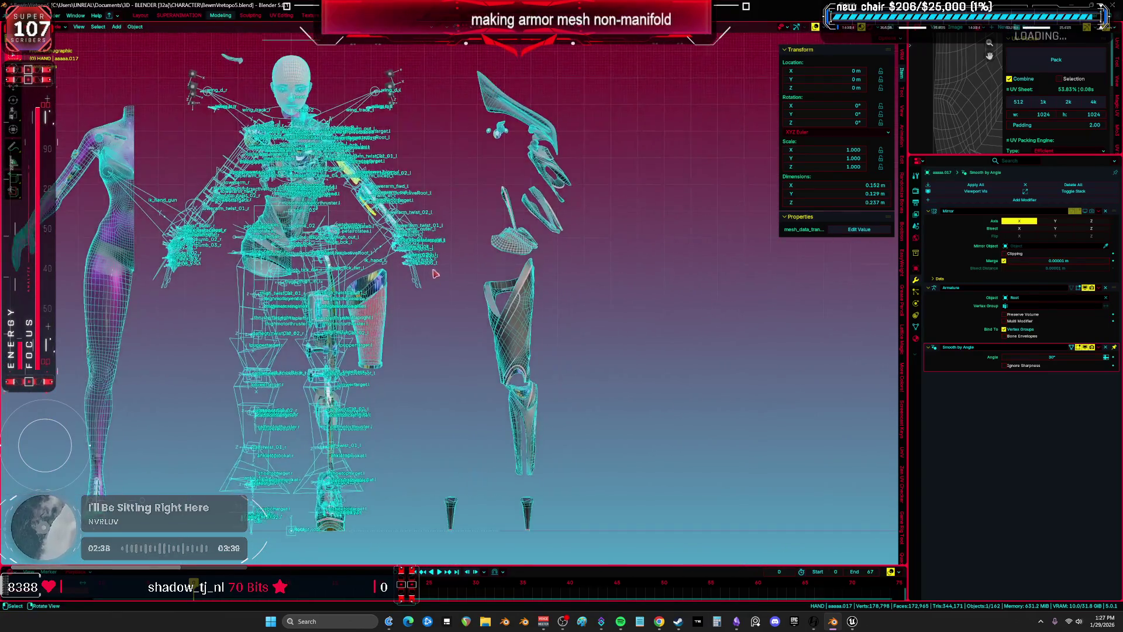
pyautogui.hotkey('shift', 'alt', 'z')
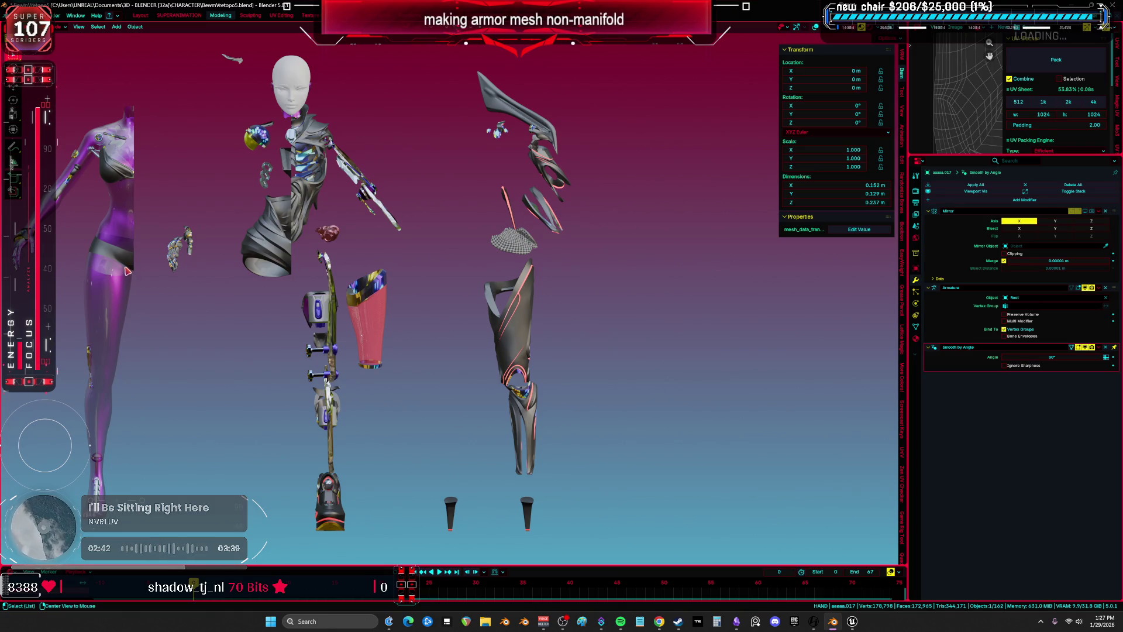
pyautogui.hotkey('shift', 'alt', 'z')
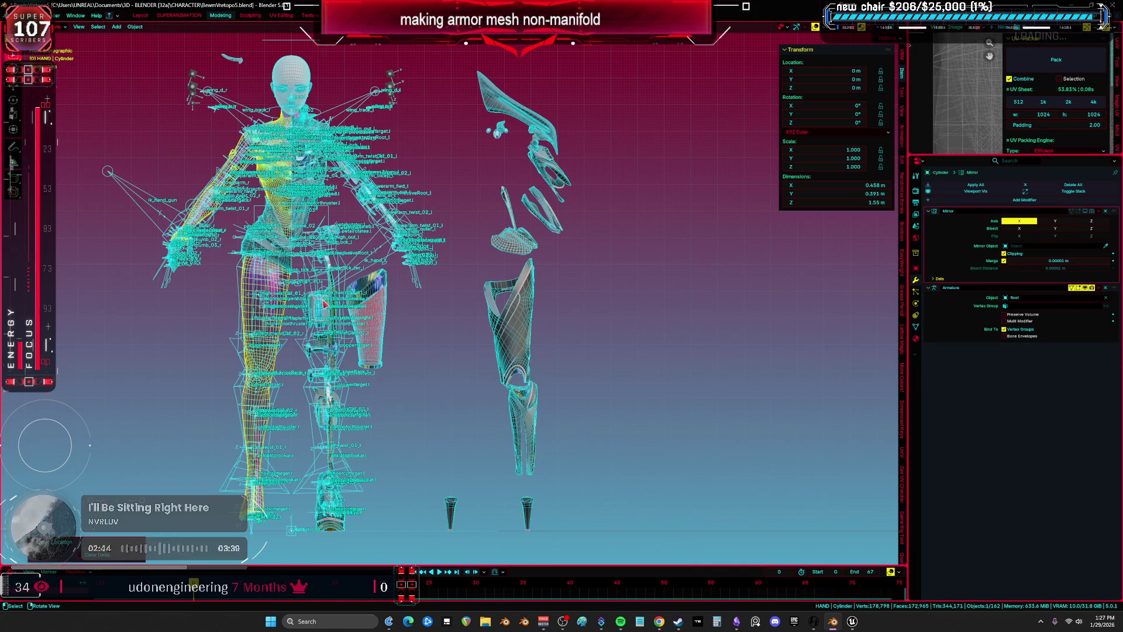
# Clear the pink shin armor piece's location so it returns to the origin on the leg
pyautogui.click(369, 322)
pyautogui.hotkey('alt', 'g')
pyautogui.hotkey('shift', 'alt', 'z')
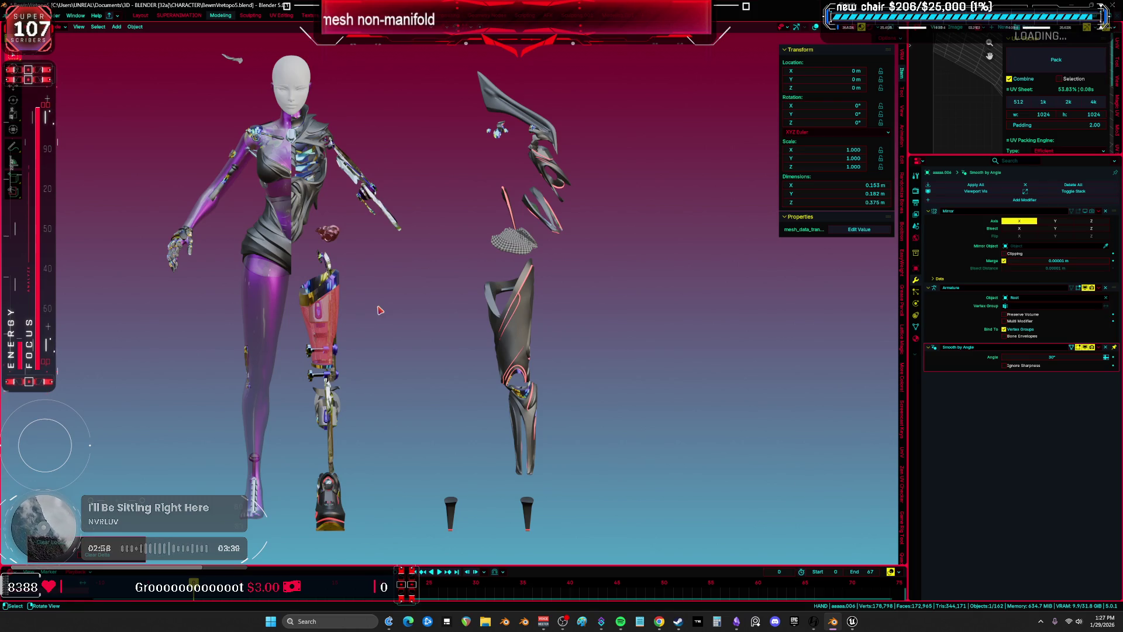
# Select the checkered flap DS_FlapC and enter Edit Mode on it
pyautogui.scroll(8, 347, 267)
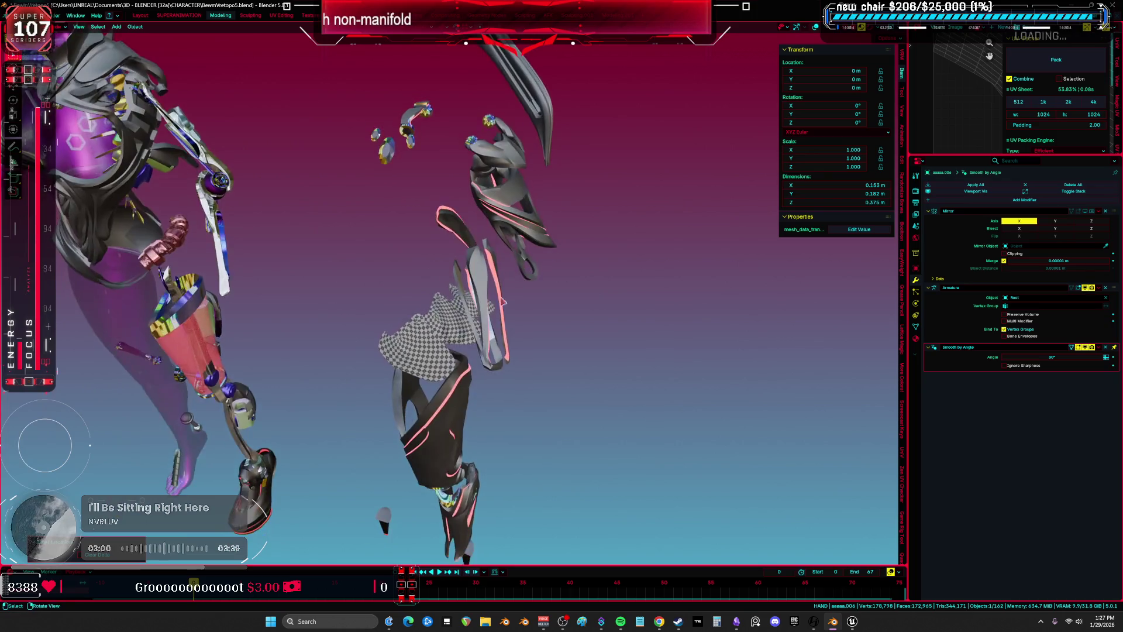
pyautogui.hotkey('shift', 'alt', 'z')
pyautogui.click(440, 324)
pyautogui.press('Tab')
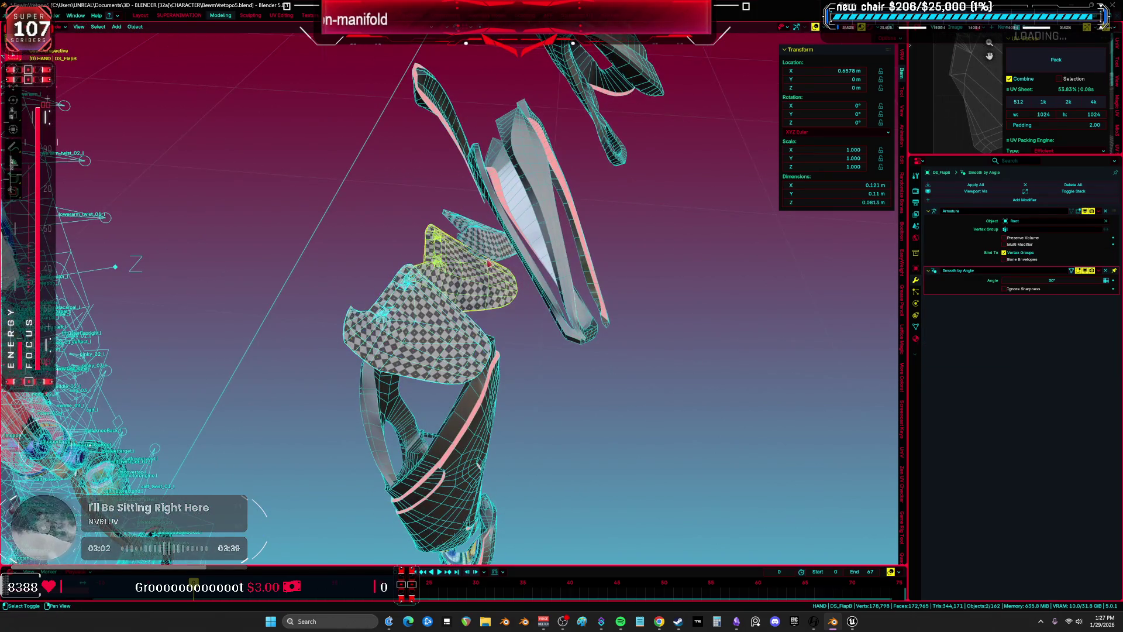
# Select the whole checkered flap and inspect its UV layout full screen
pyautogui.press('a')
pyautogui.hotkey('shift', 'F10')
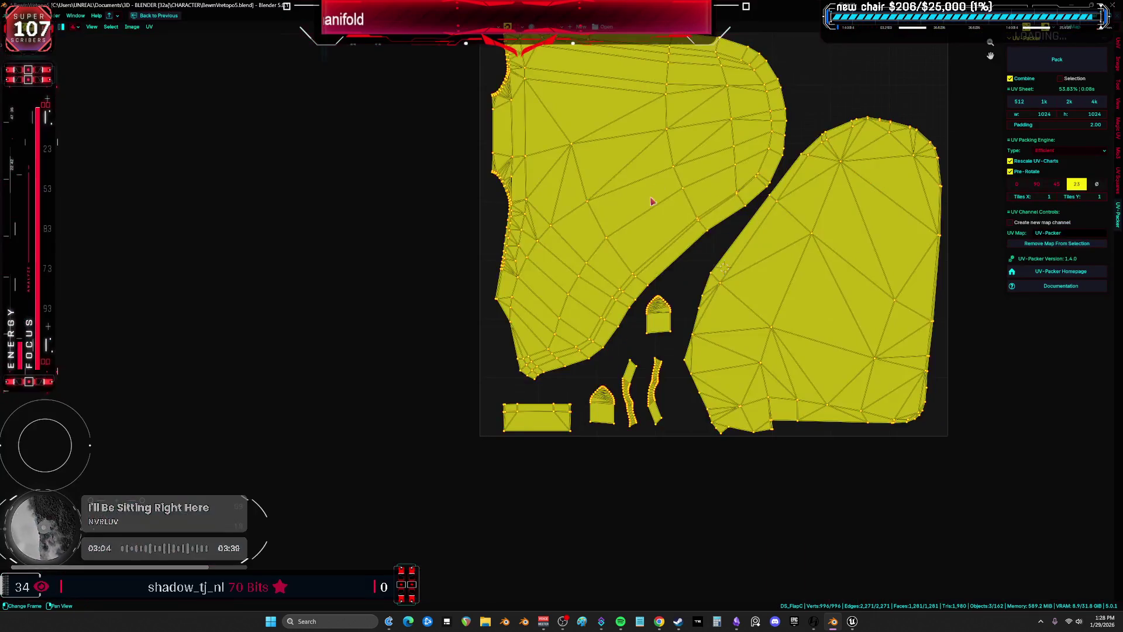
pyautogui.moveTo(546, 288); pyautogui.dragTo(538, 222, button='middle')
pyautogui.press('F3')
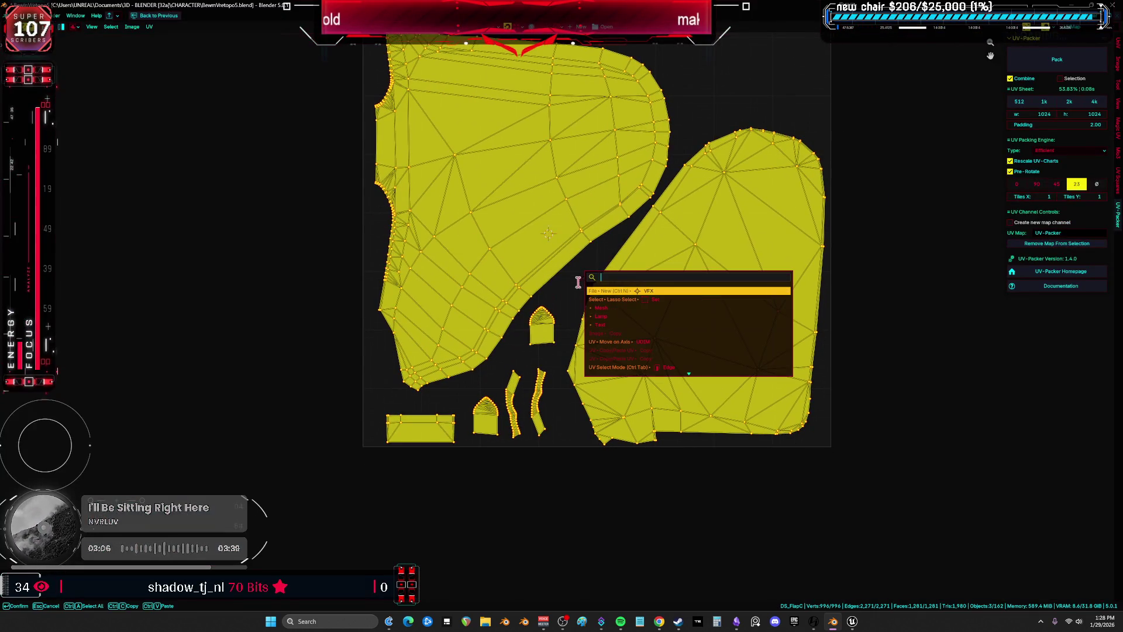
pyautogui.press('Escape')
pyautogui.hotkey('ctrl', 'space')
# Leave edit mode and hide the checkered hip flap in front
pyautogui.press('Tab')
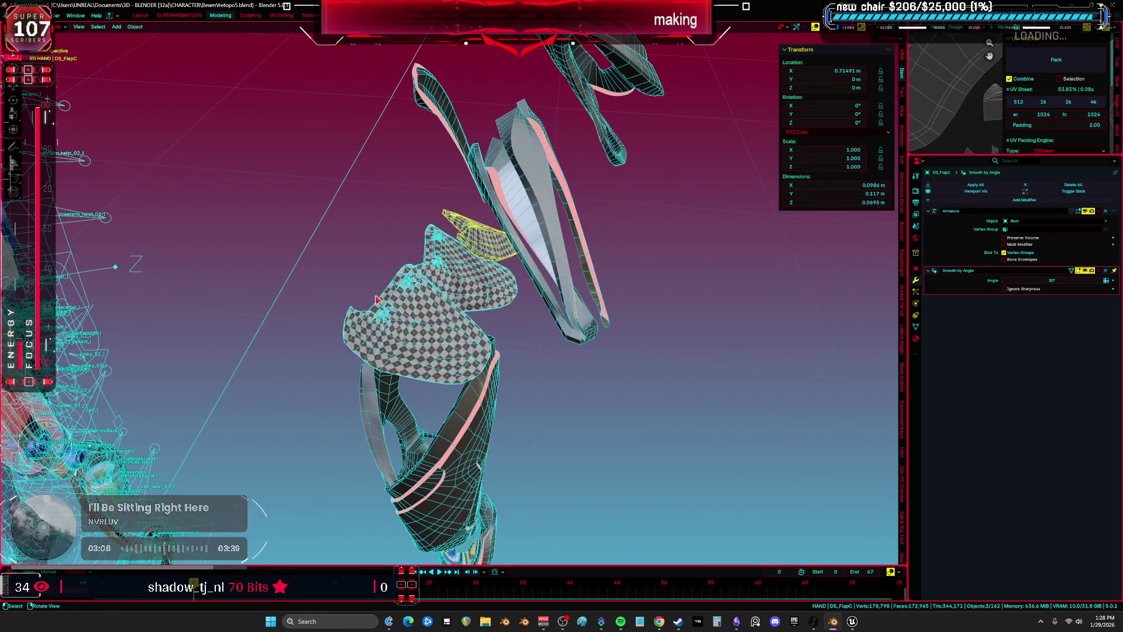
pyautogui.click(464, 272)
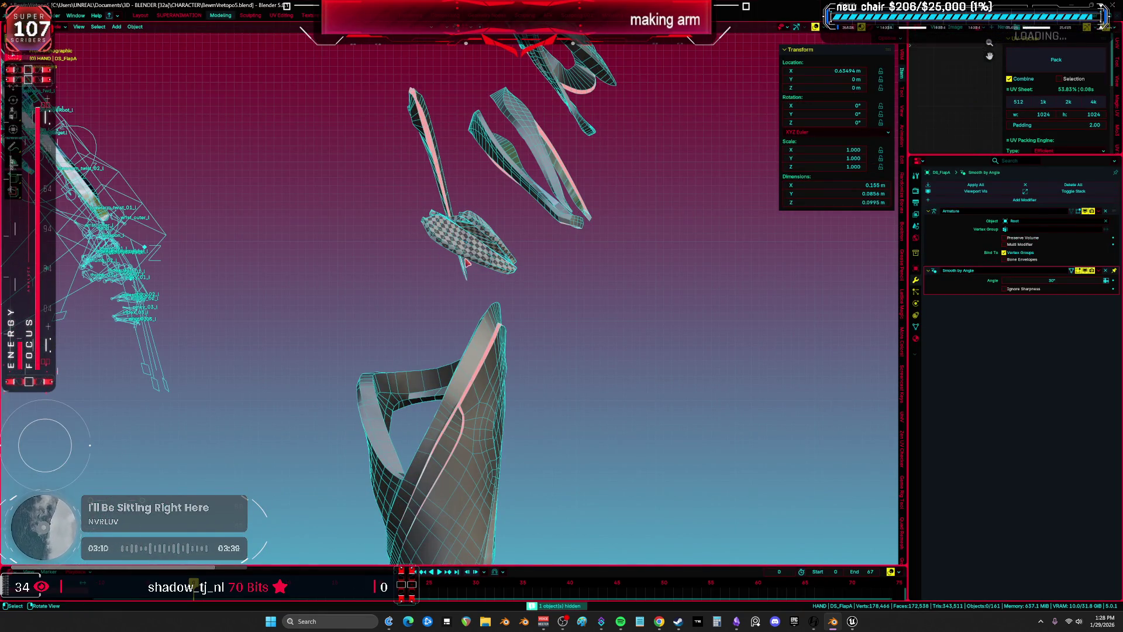
pyautogui.press('h')
pyautogui.press('h')
# Open the long GC_Winglet piece in edit mode and check its UVs
pyautogui.click(455, 233)
pyautogui.press('Tab')
pyautogui.hotkey('ctrl', 'space')
pyautogui.hotkey('ctrl', 'space')
pyautogui.press('KP_Decimal')
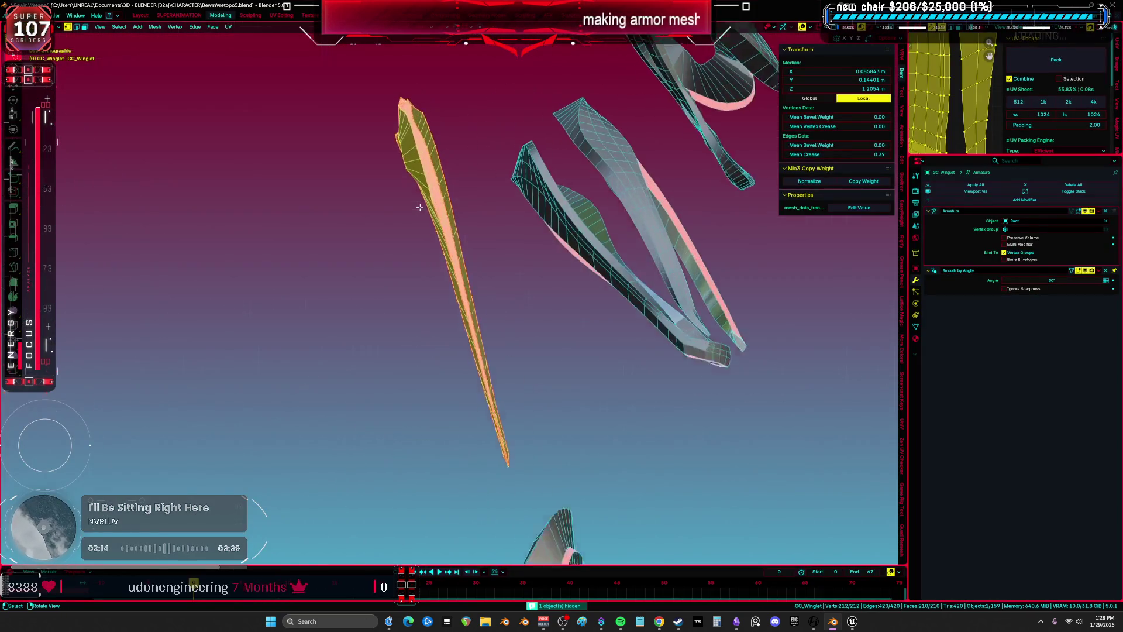
pyautogui.hotkey('alt', 'a')
pyautogui.scroll(10, 417, 208)
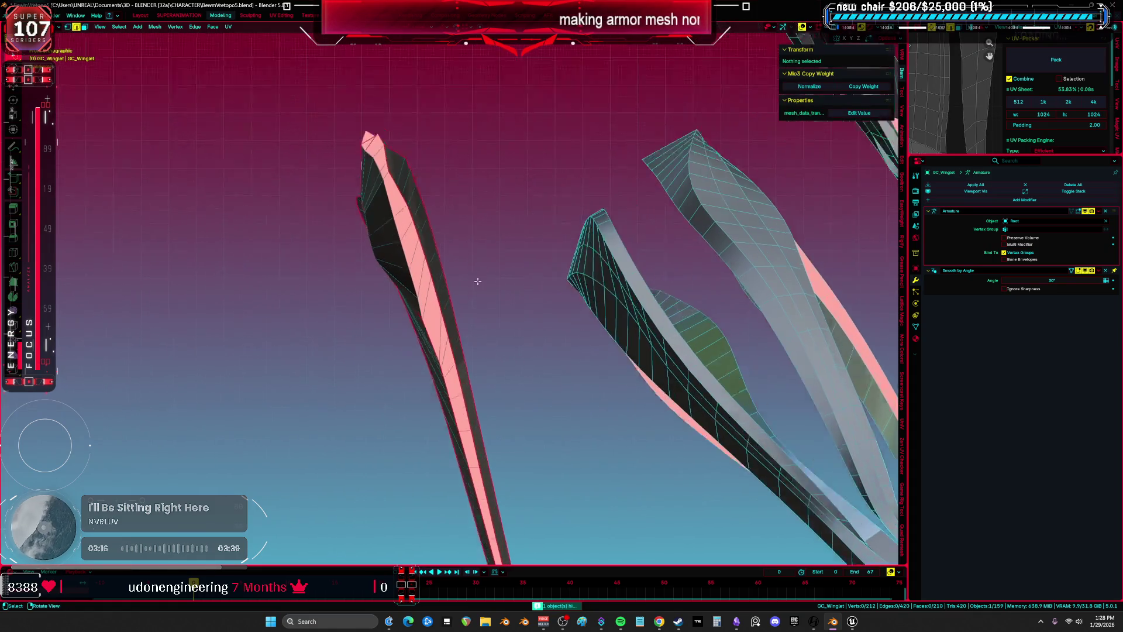
# Select all of the winglet mesh and clear its existing seams
pyautogui.moveTo(391, 212); pyautogui.dragTo(433, 351, button='middle')
pyautogui.press('a')
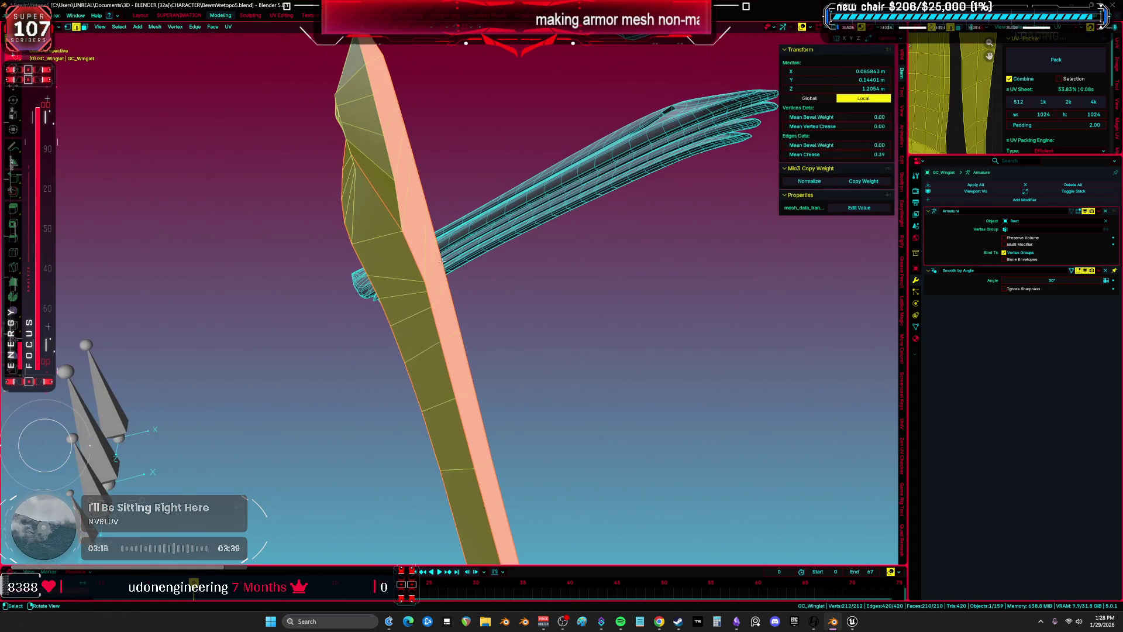
pyautogui.hotkey('ctrl', 'e')
pyautogui.moveTo(422, 427)
pyautogui.mouseDown(button='middle')
pyautogui.moveTo(514, 343)
pyautogui.moveTo(409, 427)
pyautogui.mouseUp(button='middle')
pyautogui.hotkey('ctrl', 'e')
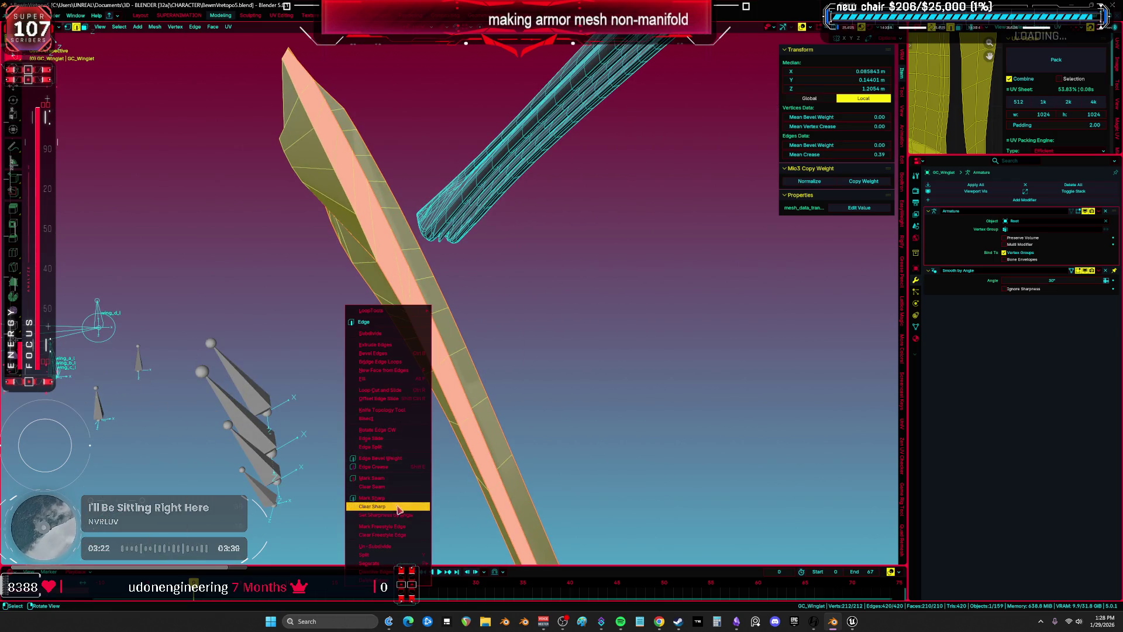
pyautogui.click(386, 489)
pyautogui.moveTo(386, 410)
pyautogui.mouseDown(button='middle')
pyautogui.moveTo(405, 218)
pyautogui.moveTo(429, 254)
pyautogui.moveTo(394, 290)
pyautogui.moveTo(456, 323)
pyautogui.moveTo(415, 268)
pyautogui.moveTo(314, 270)
pyautogui.moveTo(348, 293)
pyautogui.mouseUp(button='middle')
# Switch the viewport to Solid shading and deselect the winglet
pyautogui.press('z')
pyautogui.click(462, 313)
pyautogui.press('a')
pyautogui.moveTo(303, 263); pyautogui.dragTo(348, 307, button='middle')
pyautogui.hotkey('alt', 'a')
# Exit local view to show the whole character again
pyautogui.press('l')
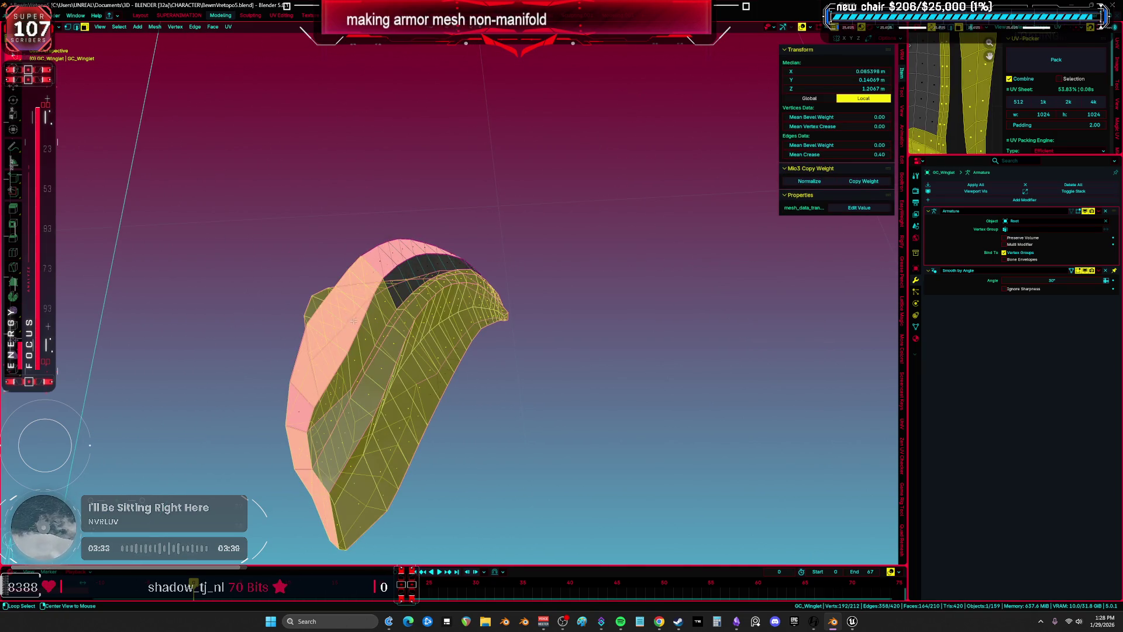
pyautogui.press('/')
pyautogui.click(396, 268)
pyautogui.moveTo(424, 248)
pyautogui.mouseDown(button='middle')
pyautogui.moveTo(497, 305)
pyautogui.moveTo(591, 168)
pyautogui.moveTo(501, 304)
pyautogui.moveTo(419, 232)
pyautogui.moveTo(438, 165)
pyautogui.mouseUp(button='middle')
# Begin a vertex chain along the armor blade's outer edge
pyautogui.click(438, 165)
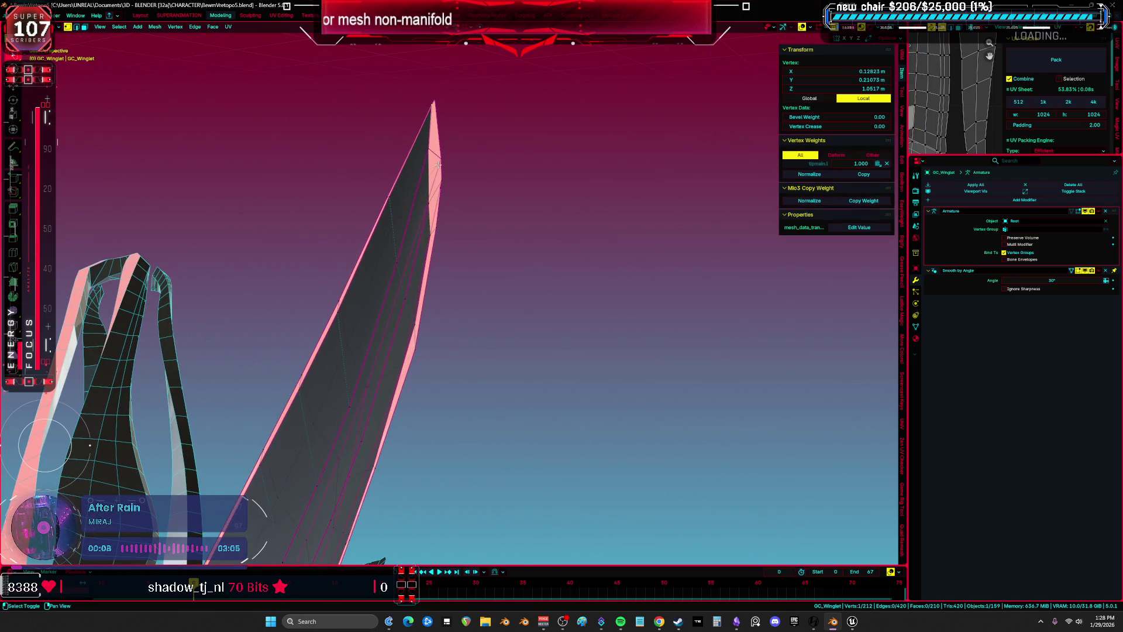
pyautogui.keyDown('ctrl'); pyautogui.click(430, 161); pyautogui.keyUp('ctrl')
pyautogui.moveTo(429, 161)
pyautogui.mouseDown(button='middle')
pyautogui.moveTo(438, 193)
pyautogui.moveTo(482, 183)
pyautogui.moveTo(432, 129)
pyautogui.mouseUp(button='middle')
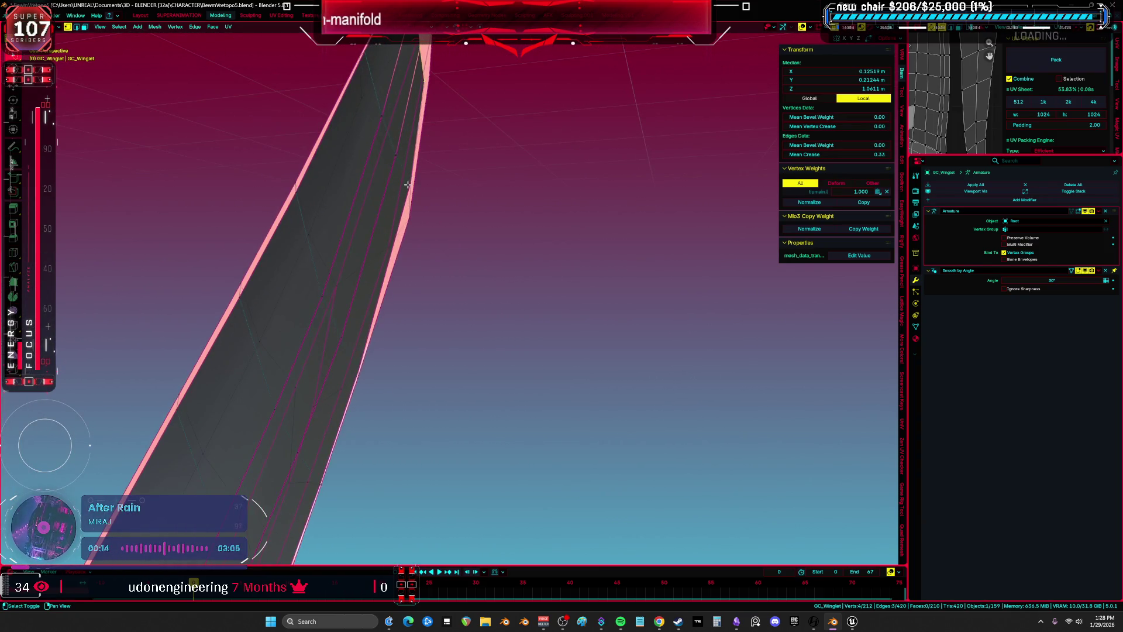
pyautogui.moveTo(389, 299)
pyautogui.mouseDown(button='middle')
pyautogui.moveTo(353, 221)
pyautogui.moveTo(321, 216)
pyautogui.moveTo(286, 269)
pyautogui.mouseUp(button='middle')
pyautogui.keyDown('shift'); pyautogui.click(276, 239); pyautogui.keyUp('shift')
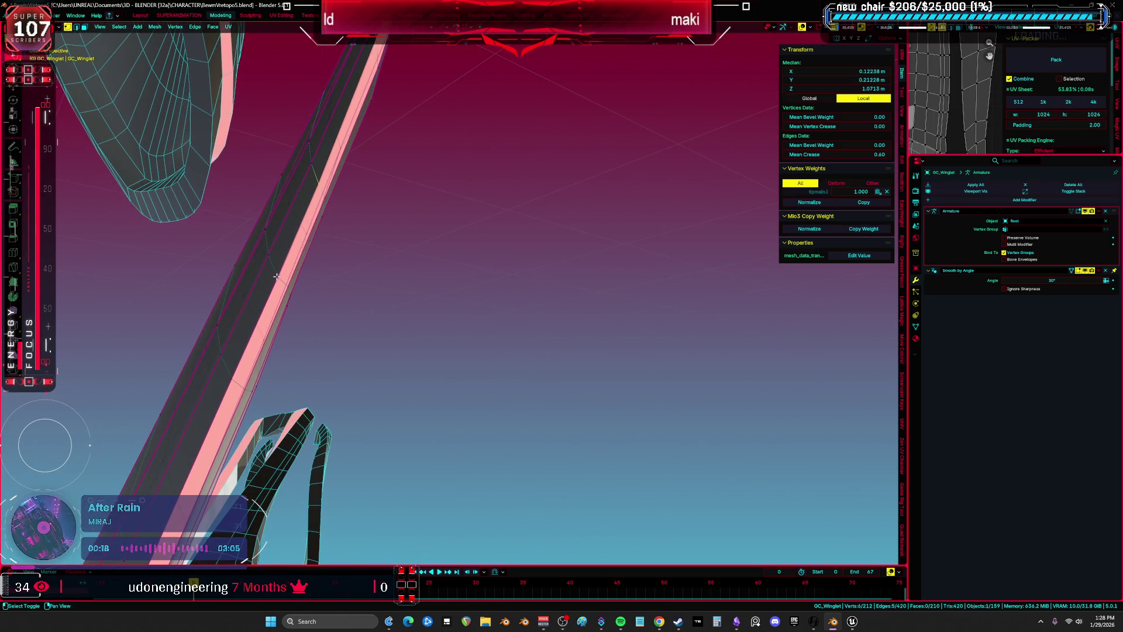
pyautogui.moveTo(232, 392)
pyautogui.keyDown('shift'); pyautogui.mouseDown(button='middle')
pyautogui.moveTo(252, 400)
pyautogui.moveTo(282, 370)
pyautogui.moveTo(356, 257)
pyautogui.mouseUp(button='middle'); pyautogui.keyUp('shift')
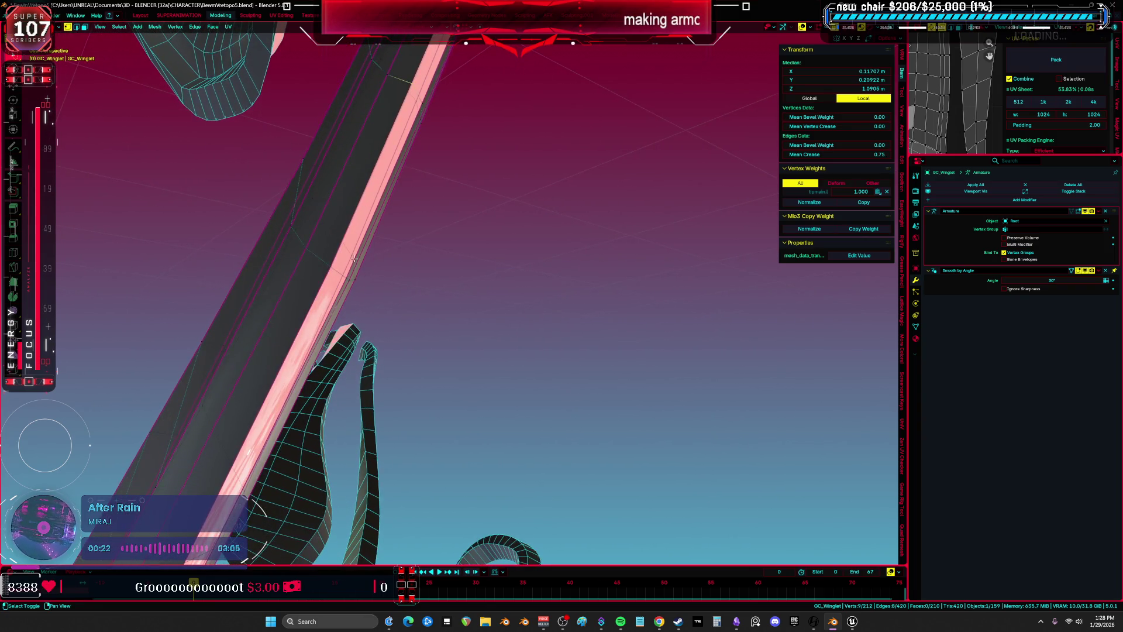
pyautogui.keyDown('shift'); pyautogui.moveTo(330, 312); pyautogui.dragTo(417, 167, button='middle'); pyautogui.keyUp('shift')
pyautogui.keyDown('shift'); pyautogui.click(345, 248); pyautogui.keyUp('shift')
pyautogui.keyDown('shift'); pyautogui.moveTo(345, 248); pyautogui.dragTo(383, 227, button='middle'); pyautogui.keyUp('shift')
pyautogui.keyDown('shift'); pyautogui.moveTo(371, 299); pyautogui.dragTo(435, 185, button='middle'); pyautogui.keyUp('shift')
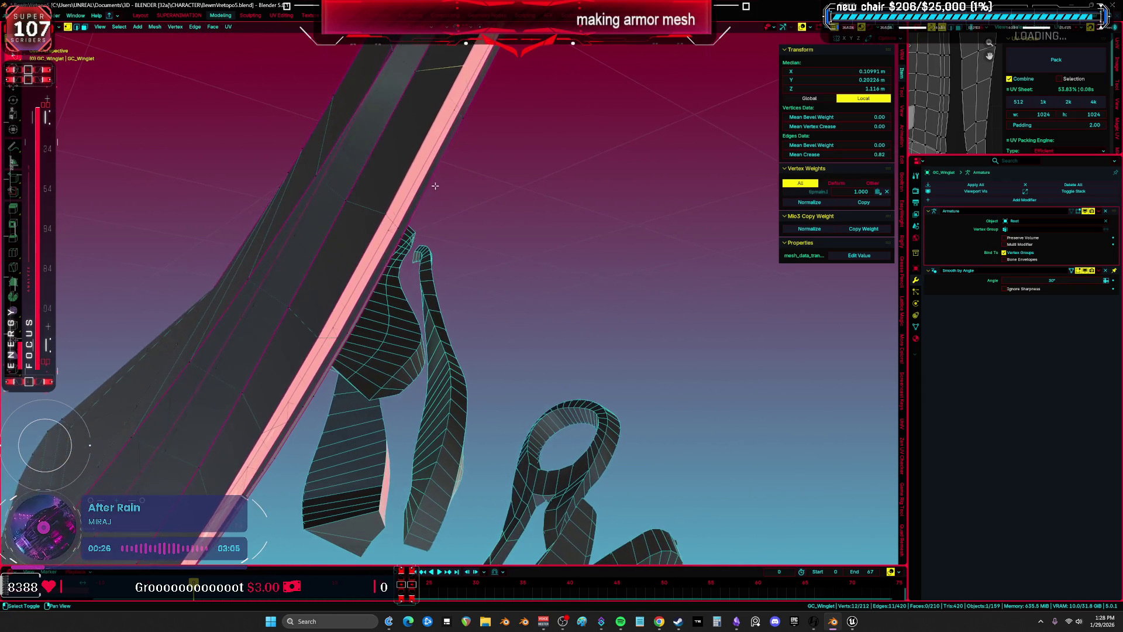
pyautogui.keyDown('shift'); pyautogui.moveTo(387, 227); pyautogui.dragTo(376, 199, button='middle'); pyautogui.keyUp('shift')
# Continue adding vertices to the chain further along the blade edge
pyautogui.keyDown('shift'); pyautogui.click(376, 198); pyautogui.keyUp('shift')
pyautogui.keyDown('shift'); pyautogui.click(327, 283); pyautogui.keyUp('shift')
pyautogui.keyDown('shift'); pyautogui.moveTo(327, 283); pyautogui.dragTo(417, 212, button='middle'); pyautogui.keyUp('shift')
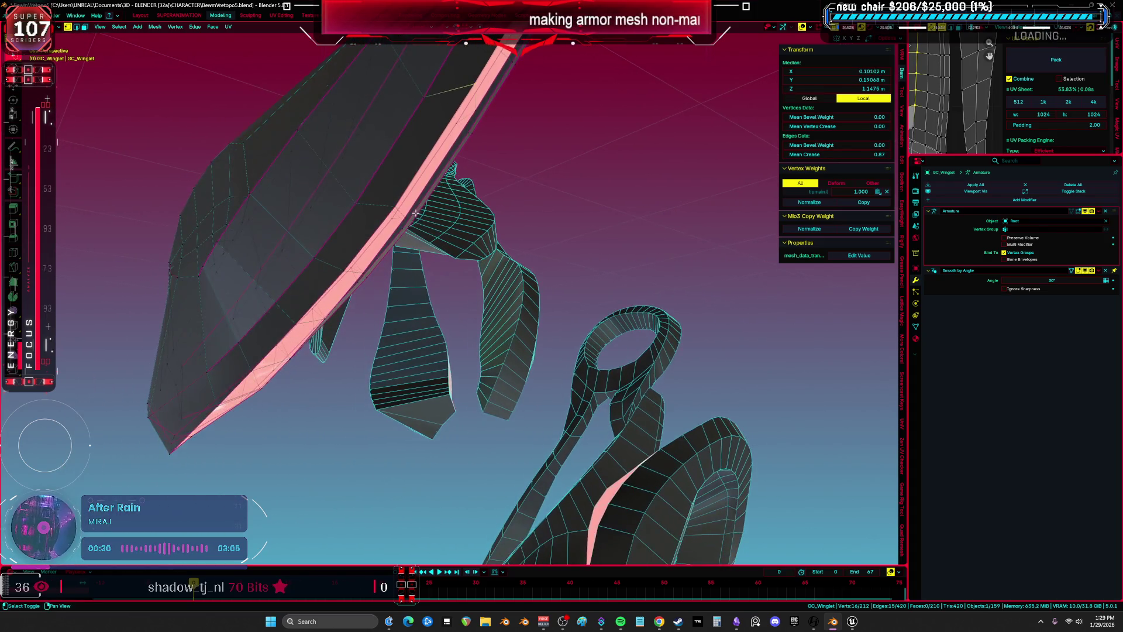
pyautogui.keyDown('shift'); pyautogui.click(340, 271); pyautogui.keyUp('shift')
pyautogui.keyDown('shift'); pyautogui.moveTo(341, 271); pyautogui.dragTo(369, 224, button='middle'); pyautogui.keyUp('shift')
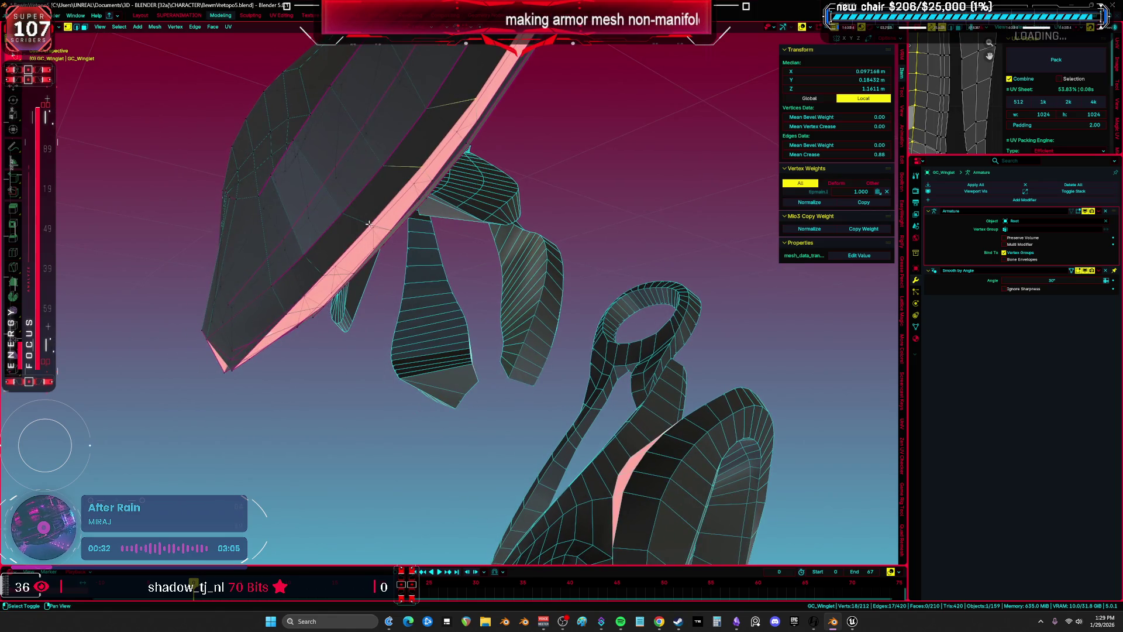
pyautogui.keyDown('shift'); pyautogui.click(322, 274); pyautogui.keyUp('shift')
pyautogui.moveTo(322, 273)
pyautogui.keyDown('shift'); pyautogui.mouseDown(button='middle')
pyautogui.moveTo(376, 251)
pyautogui.moveTo(379, 182)
pyautogui.mouseUp(button='middle'); pyautogui.keyUp('shift')
pyautogui.moveTo(275, 215)
pyautogui.keyDown('shift'); pyautogui.mouseDown(button='middle')
pyautogui.moveTo(374, 175)
pyautogui.moveTo(421, 172)
pyautogui.moveTo(420, 183)
pyautogui.moveTo(393, 182)
pyautogui.moveTo(382, 228)
pyautogui.moveTo(402, 334)
pyautogui.mouseUp(button='middle'); pyautogui.keyUp('shift')
pyautogui.keyDown('shift'); pyautogui.click(397, 171); pyautogui.keyUp('shift')
pyautogui.keyDown('shift'); pyautogui.click(423, 161); pyautogui.keyUp('shift')
pyautogui.keyDown('shift'); pyautogui.click(372, 192); pyautogui.keyUp('shift')
# Extend the vertex chain along the blade edge up to the tip
pyautogui.moveTo(446, 246); pyautogui.dragTo(437, 291, button='middle')
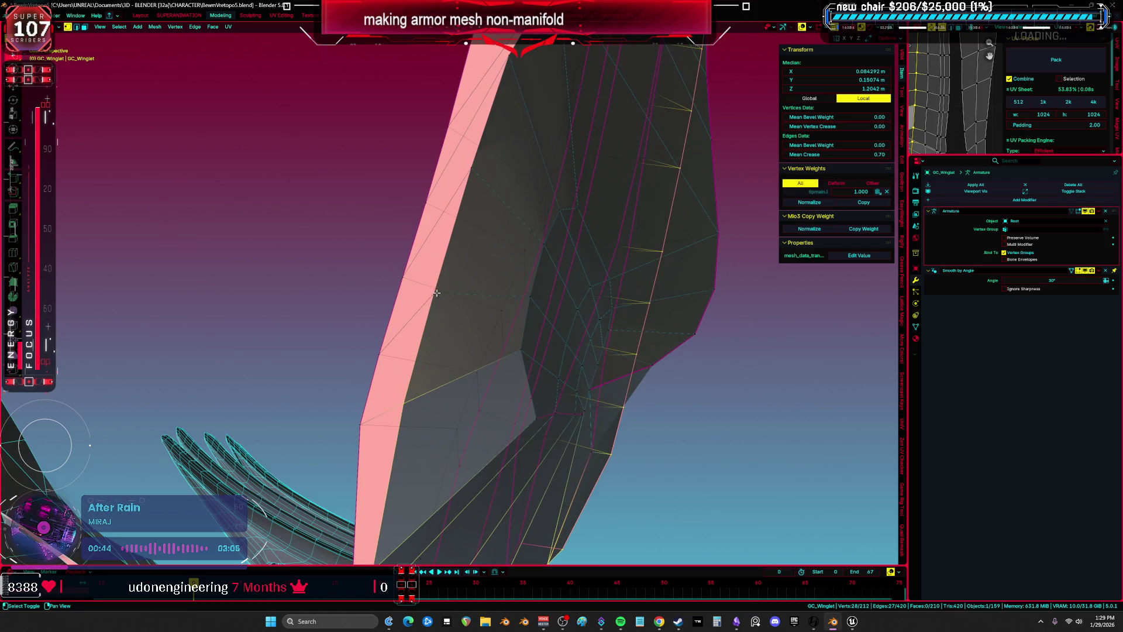
pyautogui.moveTo(472, 173); pyautogui.dragTo(461, 258, button='middle')
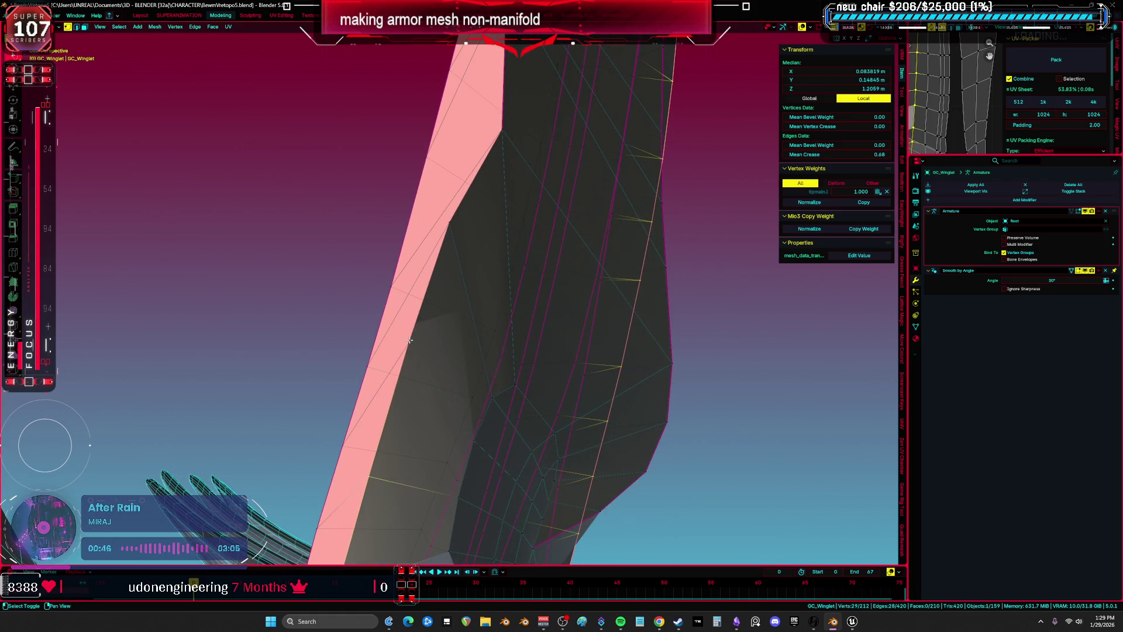
pyautogui.keyDown('shift'); pyautogui.click(449, 228); pyautogui.keyUp('shift')
pyautogui.moveTo(499, 190)
pyautogui.mouseDown(button='middle')
pyautogui.moveTo(514, 156)
pyautogui.moveTo(491, 210)
pyautogui.moveTo(416, 161)
pyautogui.moveTo(423, 150)
pyautogui.moveTo(433, 195)
pyautogui.moveTo(416, 318)
pyautogui.moveTo(421, 328)
pyautogui.moveTo(510, 305)
pyautogui.mouseUp(button='middle')
pyautogui.keyDown('shift'); pyautogui.click(527, 289); pyautogui.keyUp('shift')
pyautogui.keyDown('shift'); pyautogui.moveTo(589, 209); pyautogui.dragTo(557, 227, button='middle'); pyautogui.keyUp('shift')
pyautogui.moveTo(584, 230); pyautogui.dragTo(544, 270, button='middle')
pyautogui.keyDown('shift'); pyautogui.click(533, 226); pyautogui.keyUp('shift')
pyautogui.moveTo(590, 109)
pyautogui.mouseDown(button='middle')
pyautogui.moveTo(573, 257)
pyautogui.moveTo(484, 471)
pyautogui.mouseUp(button='middle')
pyautogui.keyDown('shift'); pyautogui.click(595, 186); pyautogui.keyUp('shift')
pyautogui.keyDown('shift'); pyautogui.click(521, 421); pyautogui.keyUp('shift')
pyautogui.moveTo(521, 421)
pyautogui.mouseDown(button='middle')
pyautogui.moveTo(573, 275)
pyautogui.moveTo(511, 395)
pyautogui.mouseUp(button='middle')
pyautogui.moveTo(526, 304)
pyautogui.mouseDown(button='middle')
pyautogui.moveTo(514, 331)
pyautogui.moveTo(489, 314)
pyautogui.mouseUp(button='middle')
pyautogui.keyDown('shift'); pyautogui.click(489, 313); pyautogui.keyUp('shift')
pyautogui.moveTo(538, 207)
pyautogui.mouseDown(button='middle')
pyautogui.moveTo(516, 284)
pyautogui.moveTo(496, 251)
pyautogui.moveTo(518, 223)
pyautogui.moveTo(503, 268)
pyautogui.moveTo(370, 417)
pyautogui.mouseUp(button='middle')
pyautogui.keyDown('shift'); pyautogui.click(497, 251); pyautogui.keyUp('shift')
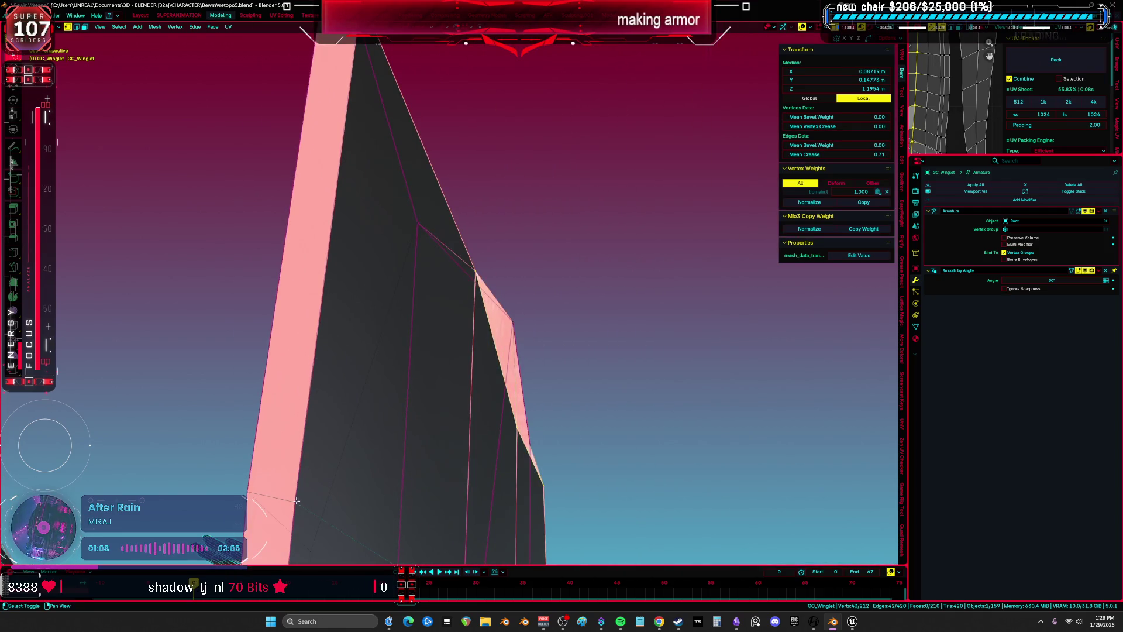
pyautogui.moveTo(401, 166); pyautogui.dragTo(373, 227, button='middle')
# Drop the stray vertex, then clear seams from the chain's edges in edge mode
pyautogui.keyDown('shift'); pyautogui.click(327, 346); pyautogui.keyUp('shift')
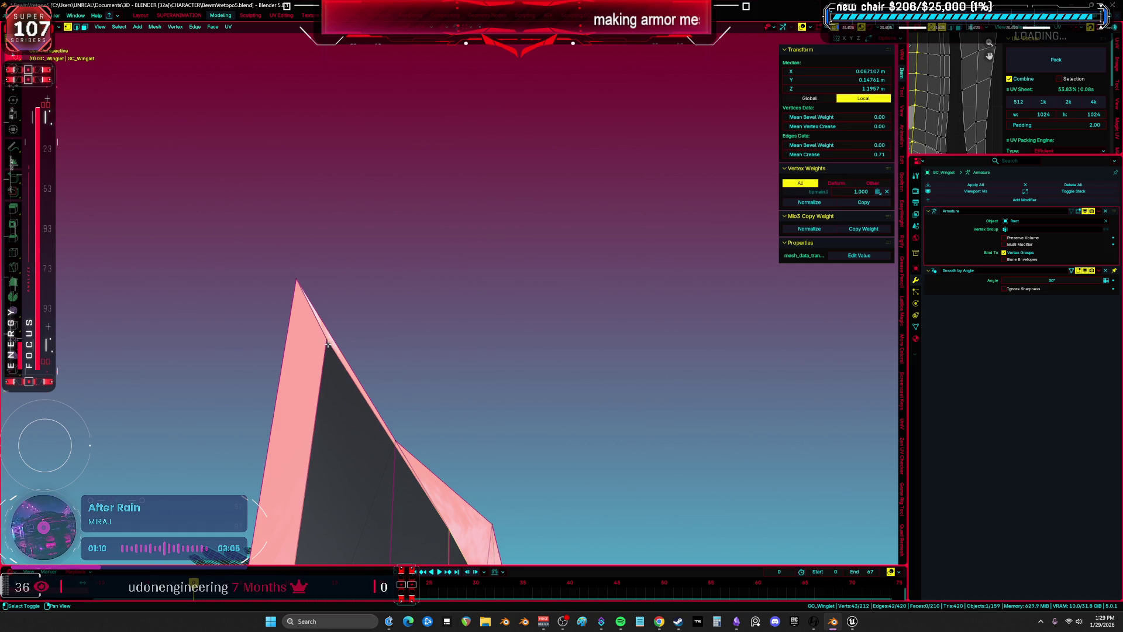
pyautogui.press('2')
pyautogui.hotkey('ctrl', 'e')
pyautogui.moveTo(399, 325)
pyautogui.mouseDown(button='middle')
pyautogui.moveTo(406, 348)
pyautogui.moveTo(406, 333)
pyautogui.moveTo(481, 267)
pyautogui.moveTo(388, 212)
pyautogui.moveTo(406, 187)
pyautogui.moveTo(398, 174)
pyautogui.mouseUp(button='middle')
pyautogui.click(394, 342)
# In vertex mode, deselect all and select the winglet's open boundary loop
pyautogui.press('1')
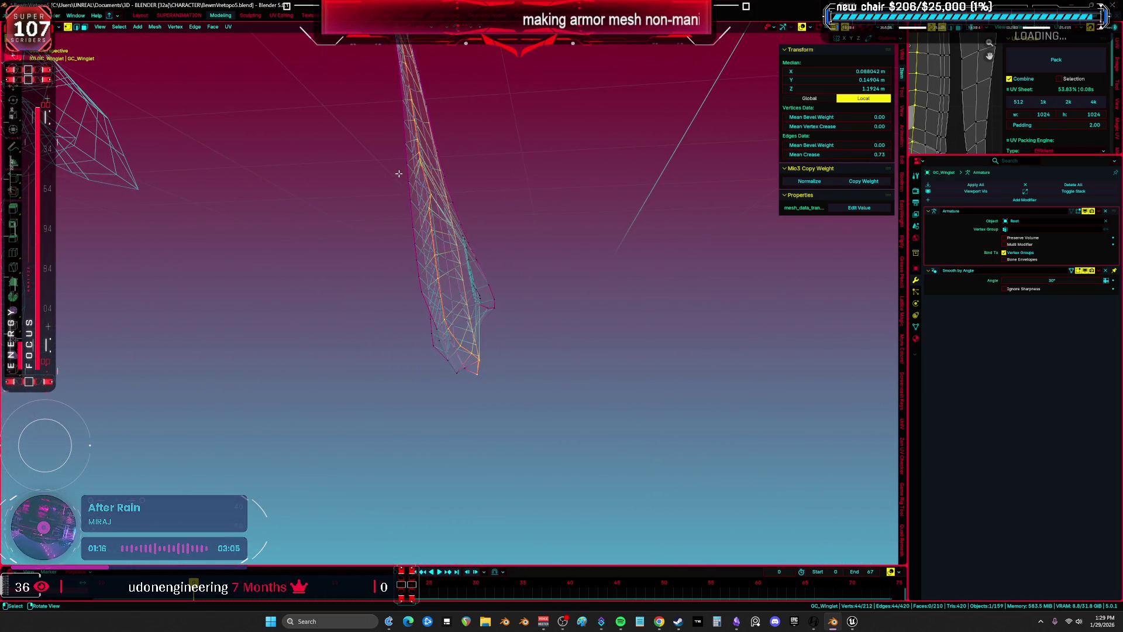
pyautogui.click(398, 174)
pyautogui.moveTo(451, 250)
pyautogui.mouseDown(button='middle')
pyautogui.moveTo(472, 255)
pyautogui.moveTo(428, 243)
pyautogui.mouseUp(button='middle')
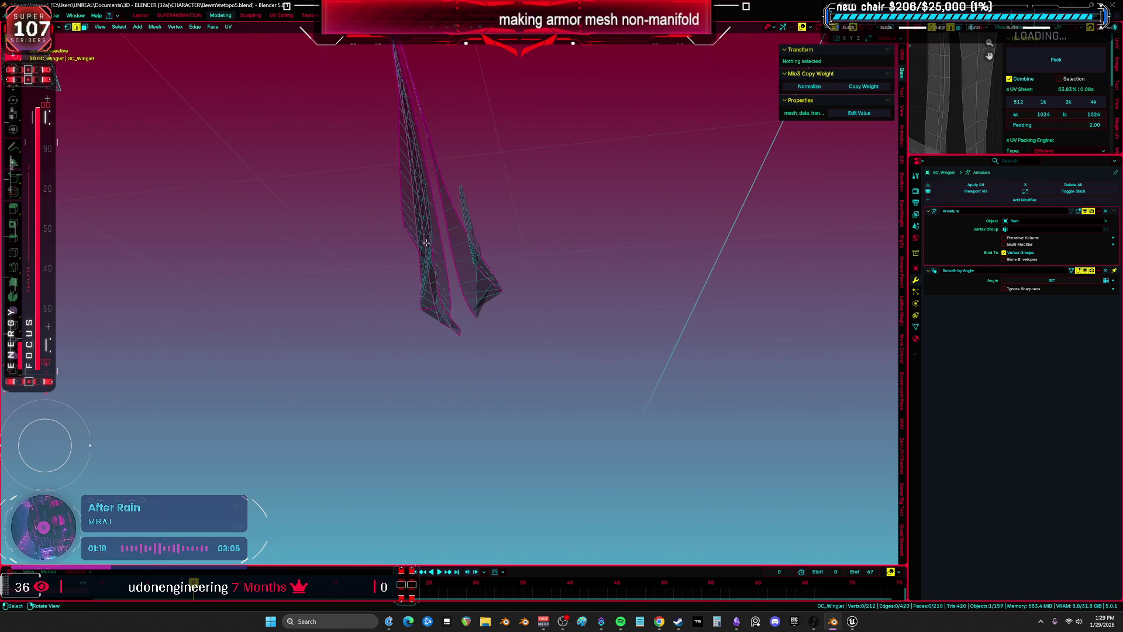
pyautogui.moveTo(491, 217)
pyautogui.mouseDown(button='middle')
pyautogui.moveTo(447, 213)
pyautogui.moveTo(463, 191)
pyautogui.moveTo(485, 193)
pyautogui.moveTo(507, 175)
pyautogui.moveTo(503, 226)
pyautogui.moveTo(469, 201)
pyautogui.moveTo(483, 199)
pyautogui.moveTo(480, 211)
pyautogui.moveTo(314, 255)
pyautogui.moveTo(389, 346)
pyautogui.moveTo(550, 256)
pyautogui.moveTo(594, 306)
pyautogui.moveTo(570, 291)
pyautogui.mouseUp(button='middle')
pyautogui.hotkey('shift', 'ctrl', 'alt', 'm')
pyautogui.hotkey('alt', 'a')
# Select an edge loop and the linked island, then pick a few rim edges
pyautogui.keyDown('alt'); pyautogui.click(503, 226); pyautogui.keyUp('alt')
pyautogui.keyDown('alt'); pyautogui.click(483, 199); pyautogui.keyUp('alt')
pyautogui.press('l')
pyautogui.keyDown('alt'); pyautogui.click(547, 267); pyautogui.keyUp('alt')
pyautogui.keyDown('alt'); pyautogui.click(551, 238); pyautogui.keyUp('alt')
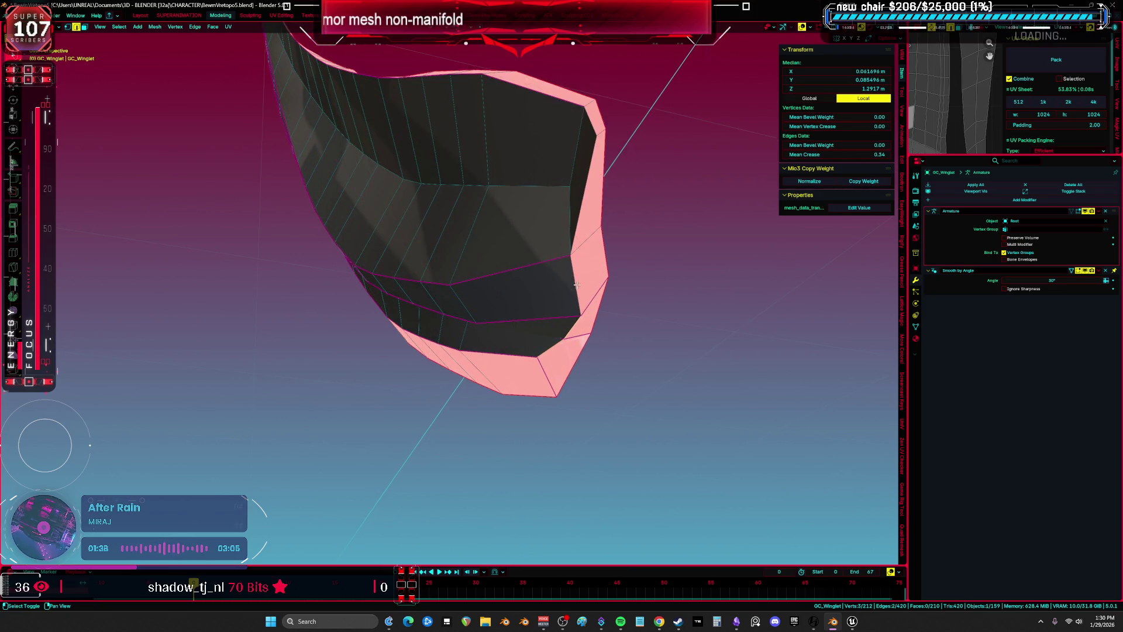
pyautogui.keyDown('shift'); pyautogui.click(576, 225); pyautogui.keyUp('shift')
# In Object Mode, choose the M_ACCENT material and set its emission strength to 0
pyautogui.press('a')
pyautogui.hotkey('ctrl', 'Tab')
pyautogui.click(554, 260)
pyautogui.click(916, 338)
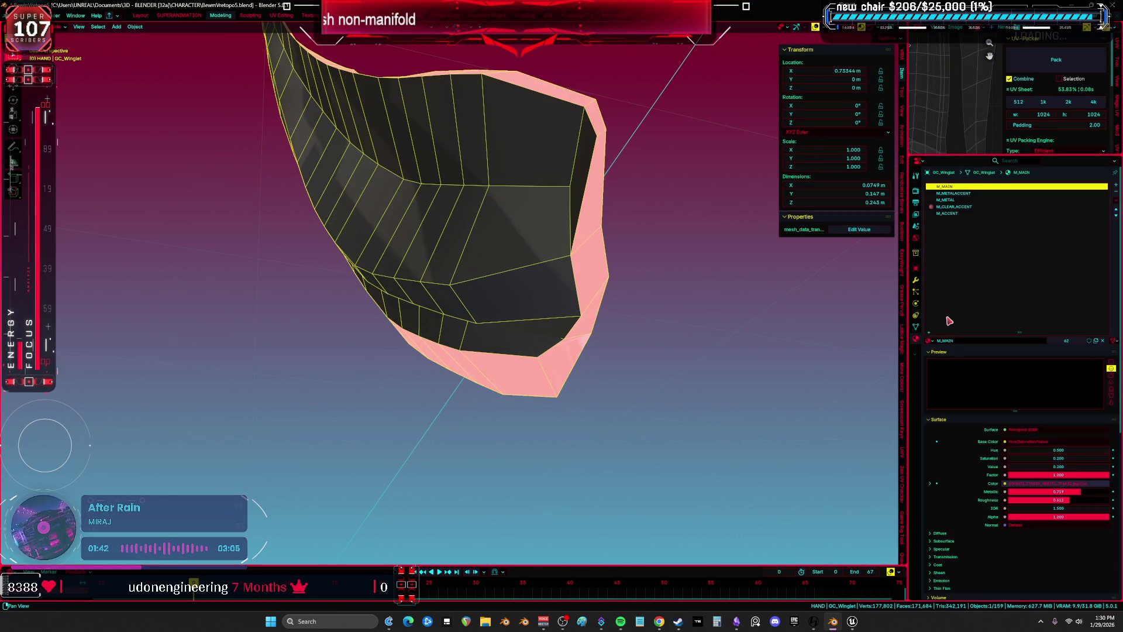
pyautogui.click(958, 213)
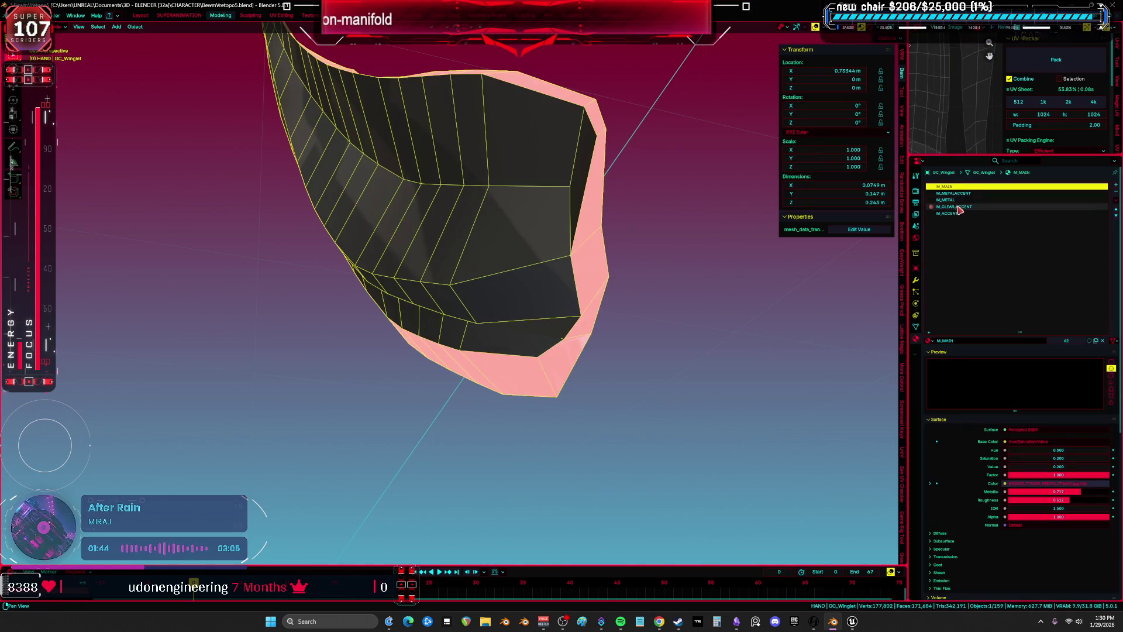
pyautogui.scroll(-3, 999, 491)
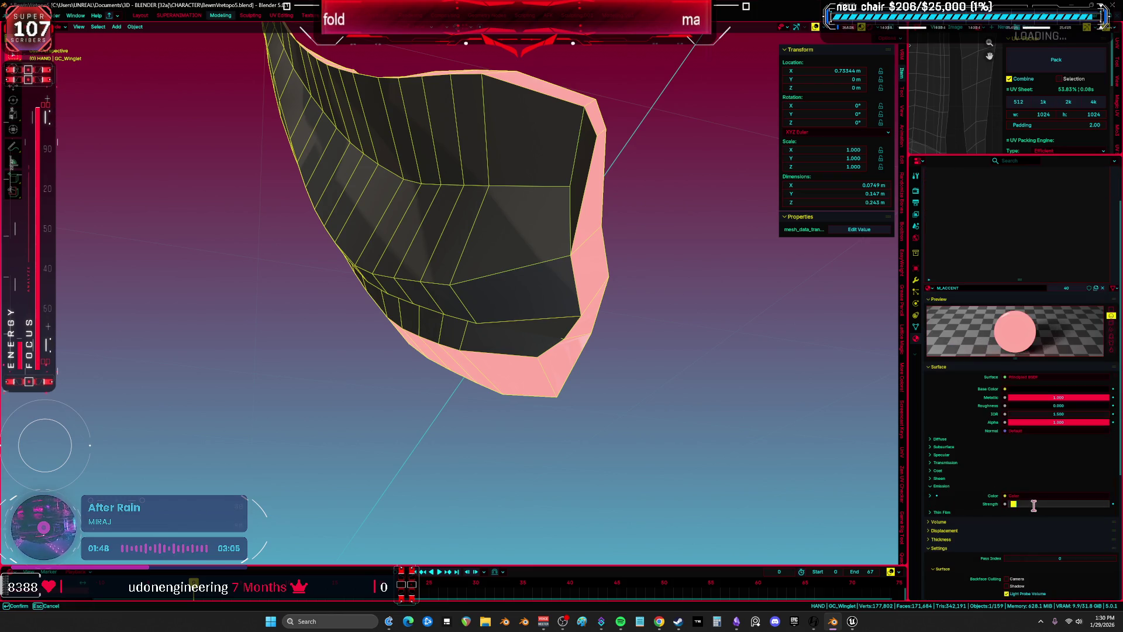
pyautogui.press('Return')
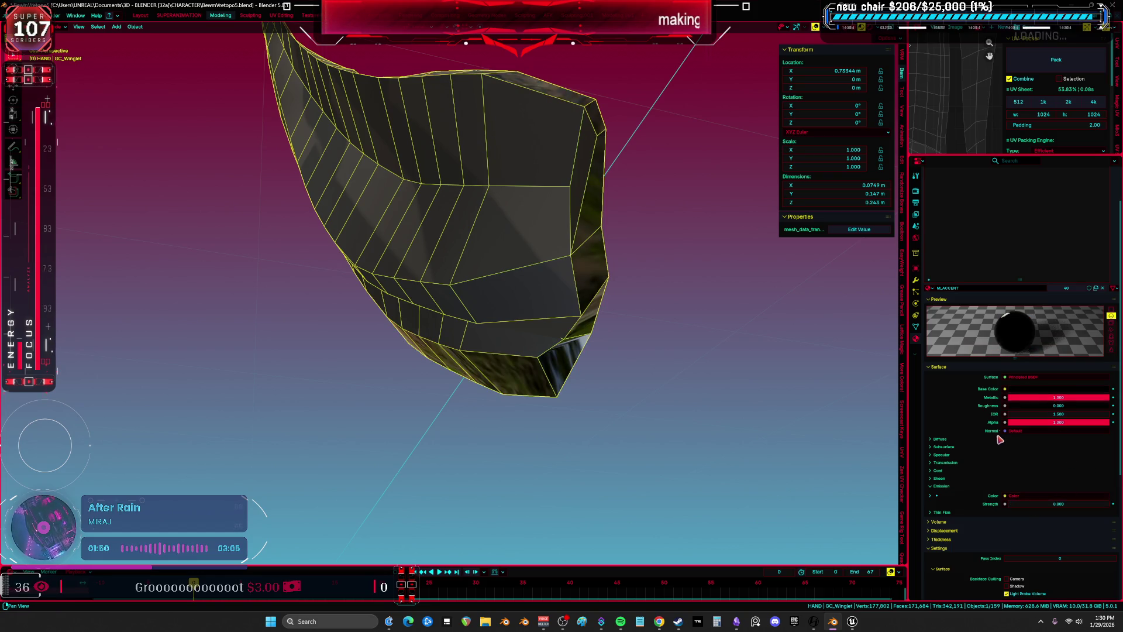
# Give M_ACCENT a pale blue base colour, metallic 0 and roughness 1
pyautogui.click(1030, 389)
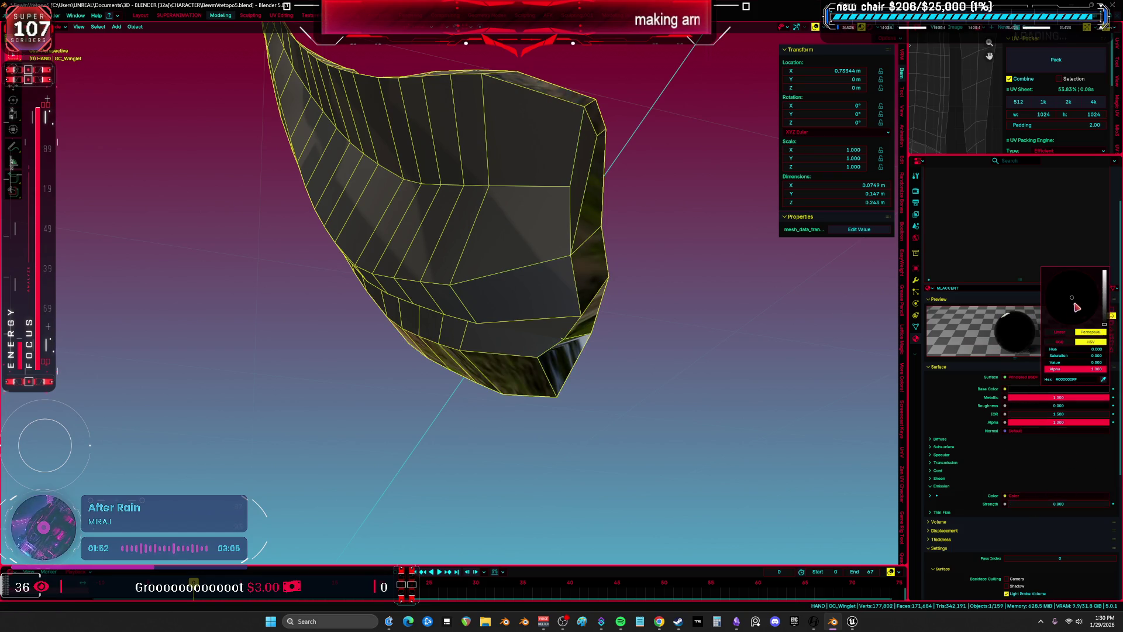
pyautogui.moveTo(1097, 302); pyautogui.dragTo(1090, 302)
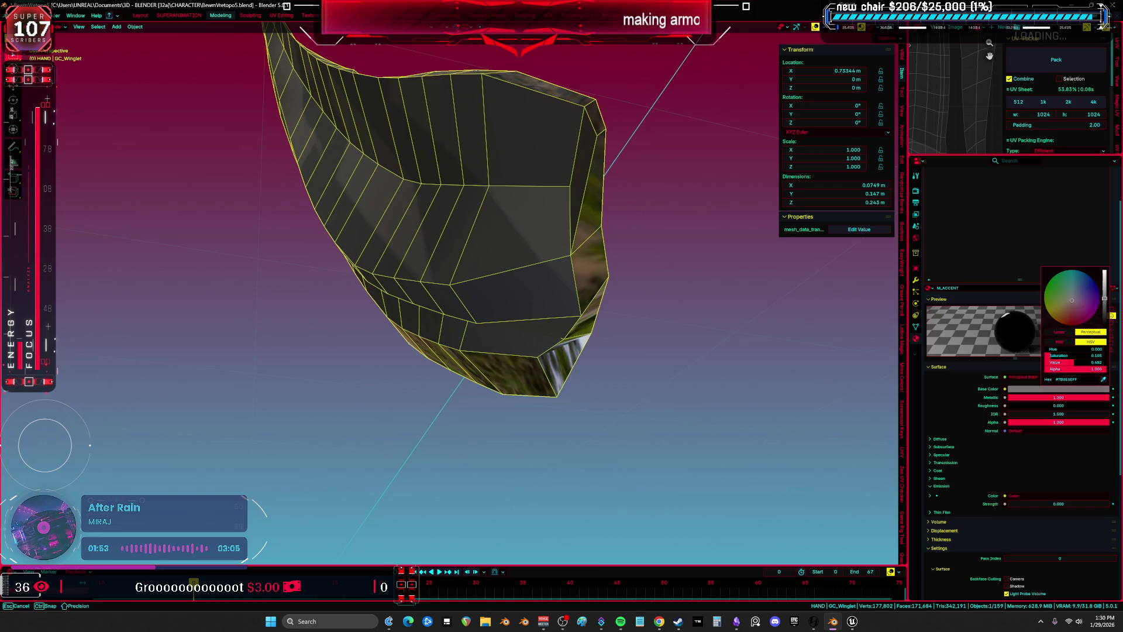
pyautogui.moveTo(1083, 316); pyautogui.dragTo(1090, 277)
pyautogui.click(1068, 295)
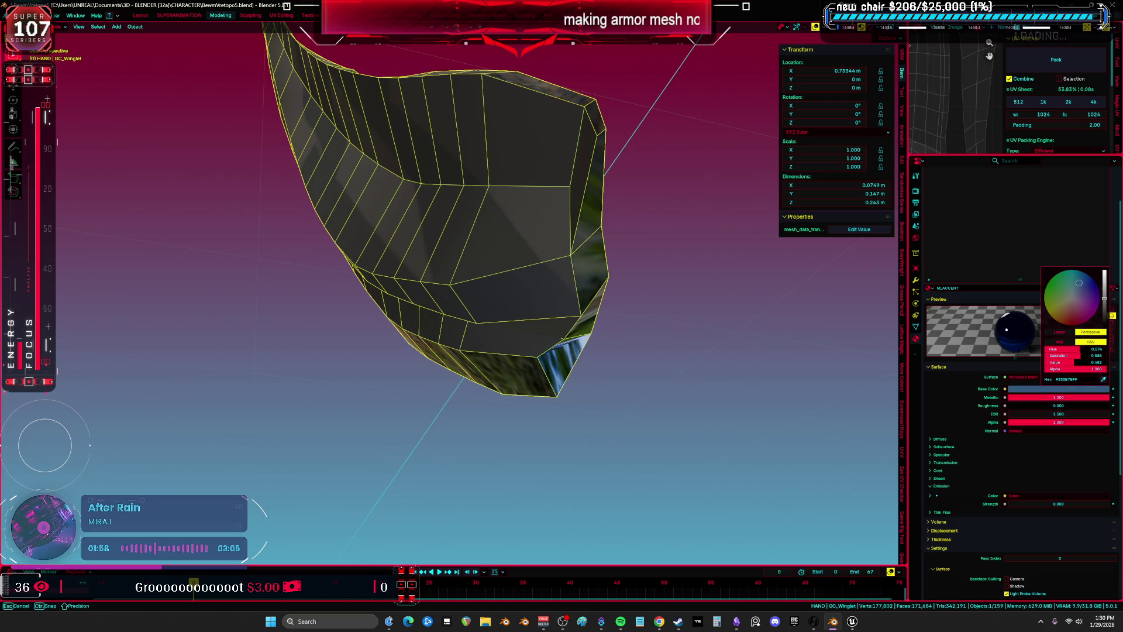
pyautogui.click(1045, 398)
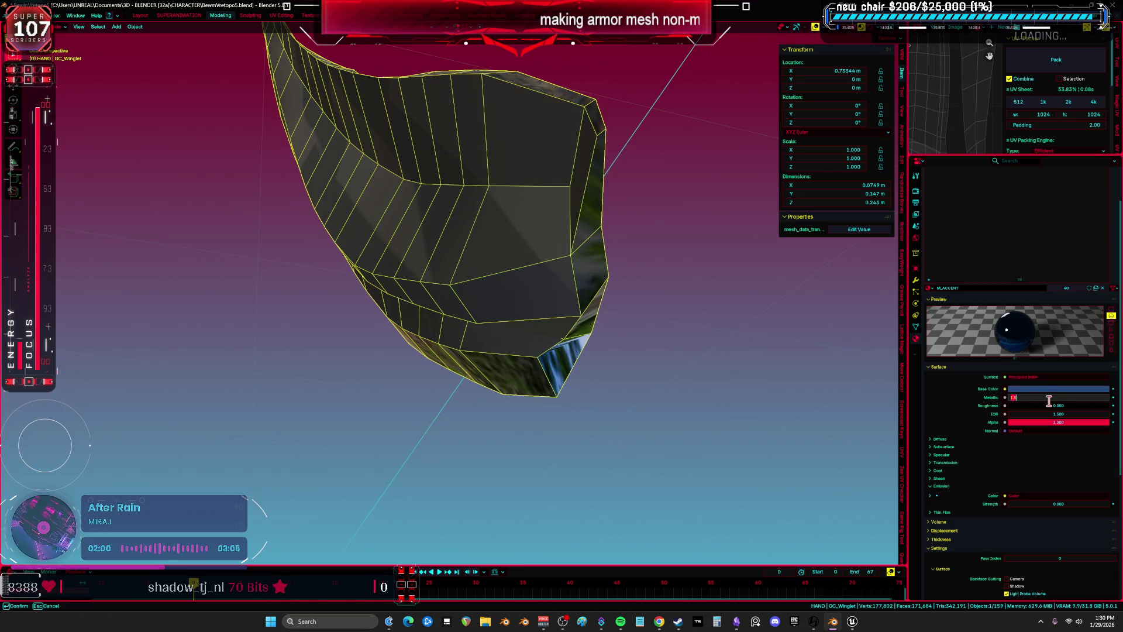
pyautogui.write('0')
pyautogui.press('Return')
pyautogui.click(1034, 422)
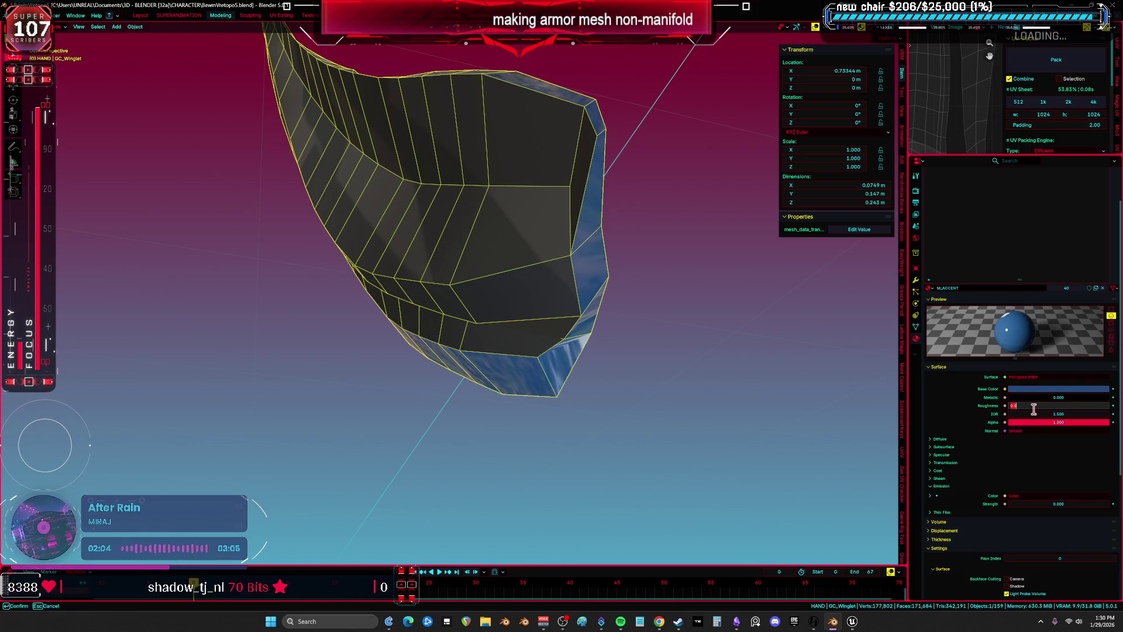
pyautogui.press('Return')
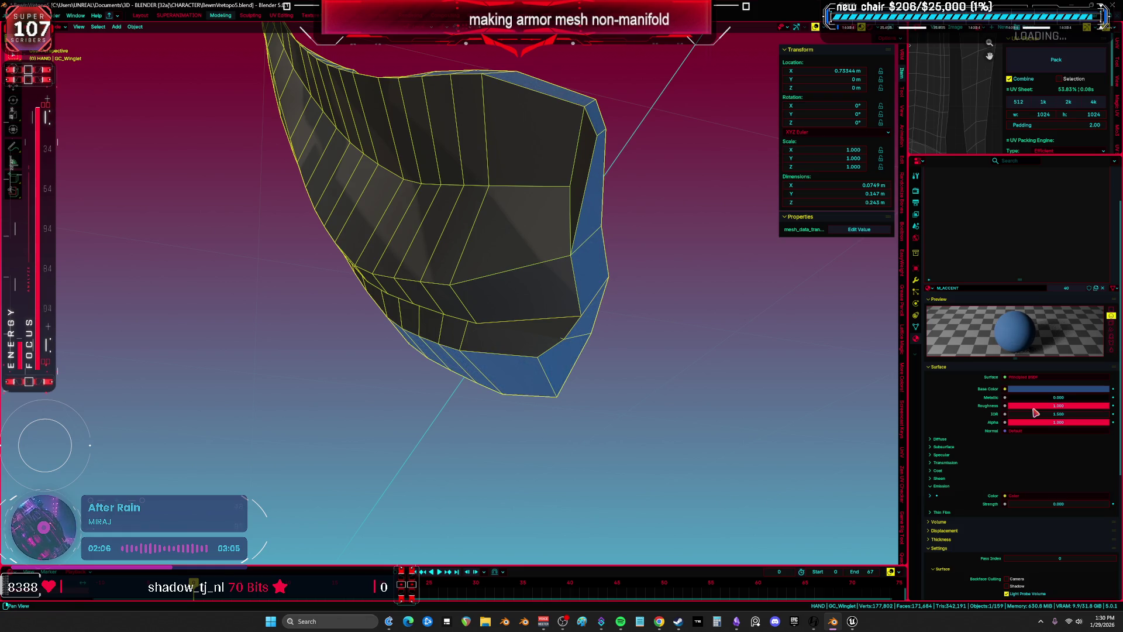
pyautogui.press('Tab')
pyautogui.hotkey('alt', 'a')
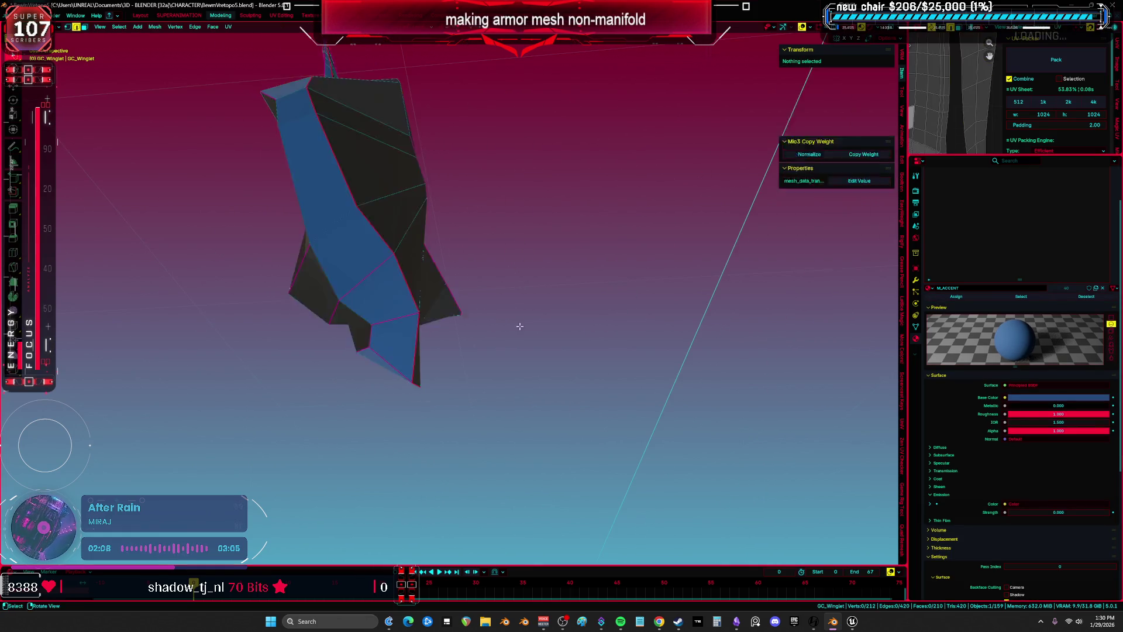
# Isolate the GC_Winglet in local view and clear its selection
pyautogui.hotkey('ctrl', 'alt', 'space')
pyautogui.moveTo(523, 354)
pyautogui.mouseDown(button='middle')
pyautogui.moveTo(521, 275)
pyautogui.moveTo(549, 268)
pyautogui.moveTo(542, 248)
pyautogui.mouseUp(button='middle')
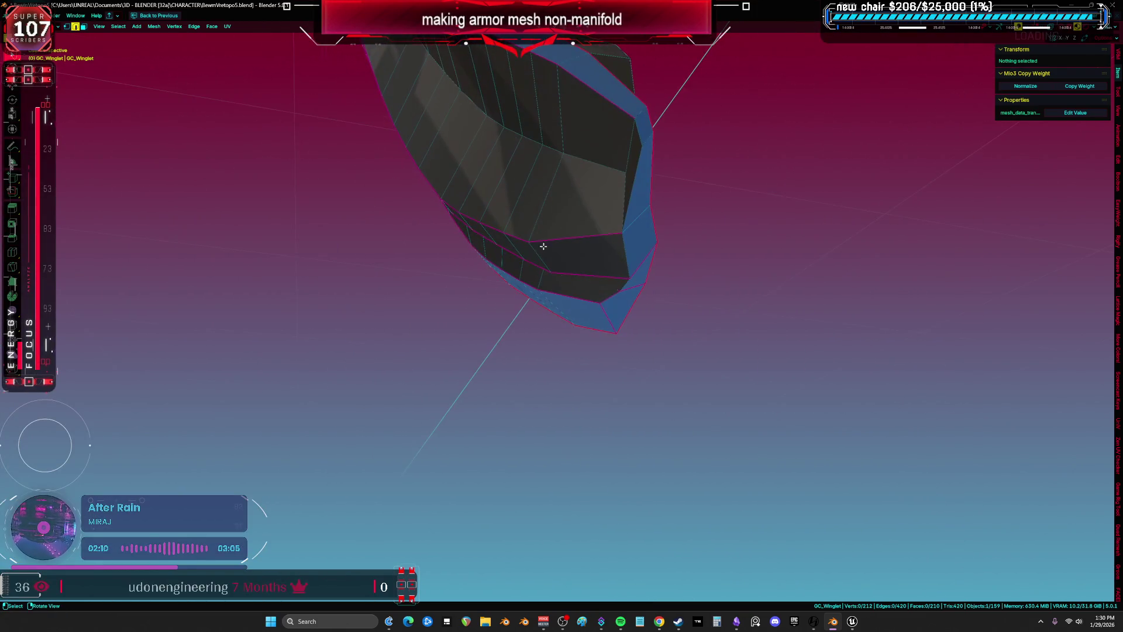
pyautogui.press('a')
pyautogui.press('/')
pyautogui.moveTo(634, 215)
pyautogui.mouseDown(button='middle')
pyautogui.moveTo(561, 301)
pyautogui.moveTo(519, 243)
pyautogui.moveTo(516, 288)
pyautogui.moveTo(531, 252)
pyautogui.mouseUp(button='middle')
pyautogui.hotkey('alt', 'a')
# Build a vertex path along the winglet's dark border, checking it from several angles
pyautogui.keyDown('alt'); pyautogui.keyDown('shift'); pyautogui.click(502, 231); pyautogui.keyUp('shift'); pyautogui.keyUp('alt')
pyautogui.moveTo(490, 293); pyautogui.dragTo(659, 278, button='middle')
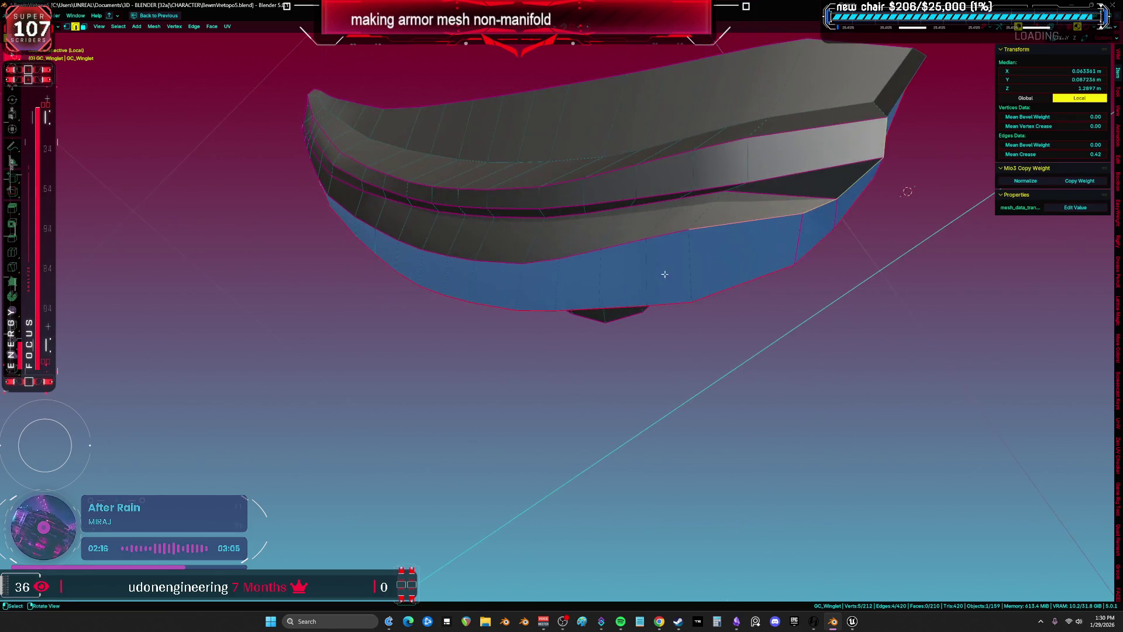
pyautogui.moveTo(576, 256); pyautogui.dragTo(667, 353, button='middle')
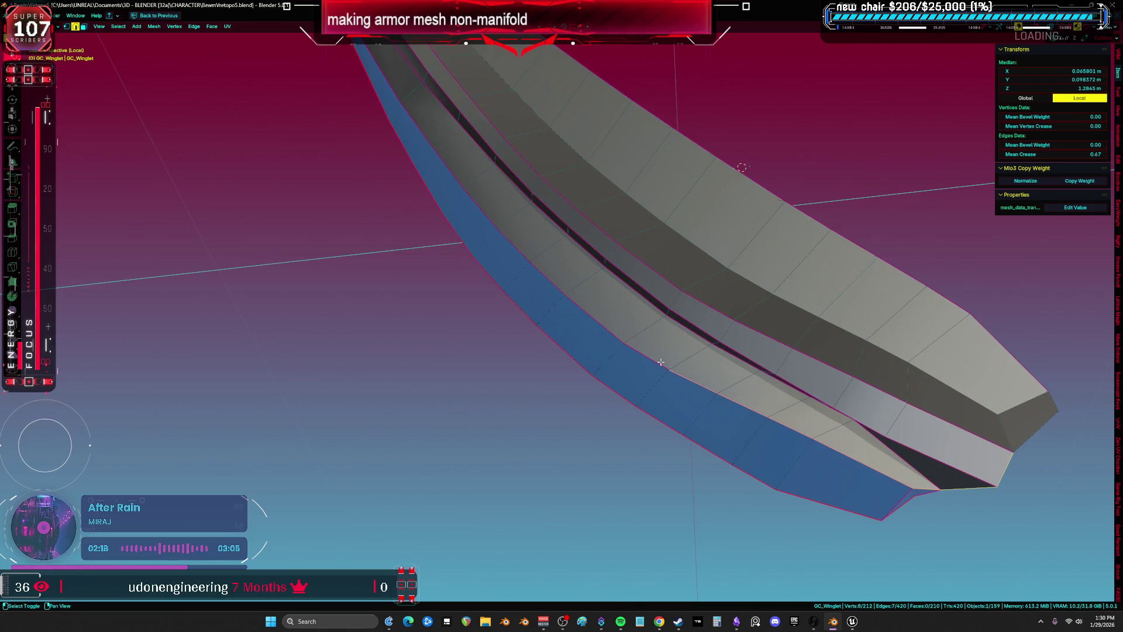
pyautogui.moveTo(608, 328); pyautogui.dragTo(652, 414, button='middle')
pyautogui.moveTo(575, 332)
pyautogui.mouseDown(button='middle')
pyautogui.moveTo(644, 444)
pyautogui.moveTo(592, 406)
pyautogui.mouseUp(button='middle')
pyautogui.keyDown('shift'); pyautogui.click(592, 405); pyautogui.keyUp('shift')
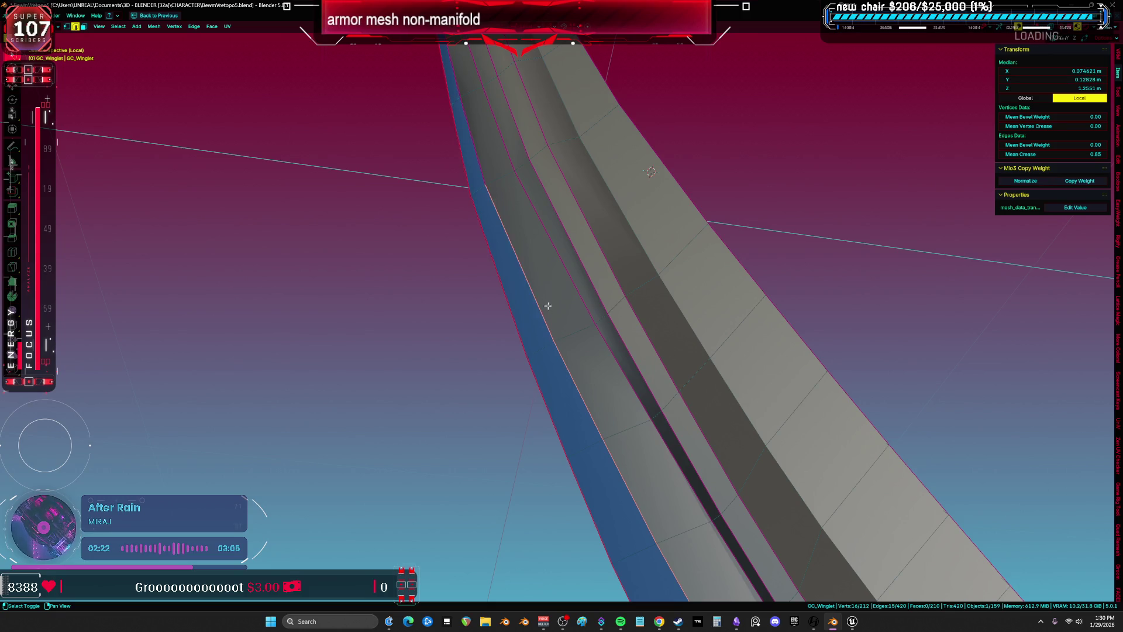
pyautogui.moveTo(547, 312); pyautogui.dragTo(655, 449, button='middle')
pyautogui.moveTo(572, 230); pyautogui.dragTo(490, 423, button='middle')
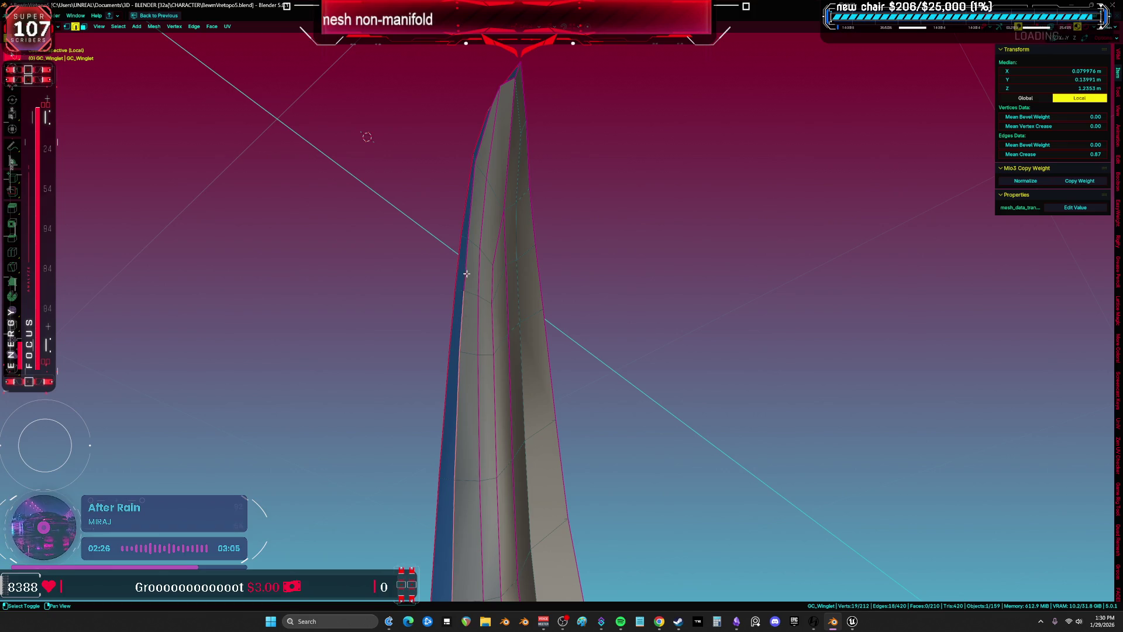
pyautogui.moveTo(492, 193)
pyautogui.mouseDown(button='middle')
pyautogui.moveTo(462, 327)
pyautogui.moveTo(516, 379)
pyautogui.moveTo(346, 328)
pyautogui.moveTo(416, 388)
pyautogui.moveTo(379, 342)
pyautogui.mouseUp(button='middle')
pyautogui.keyDown('shift'); pyautogui.click(462, 328); pyautogui.keyUp('shift')
pyautogui.keyDown('shift'); pyautogui.click(347, 328); pyautogui.keyUp('shift')
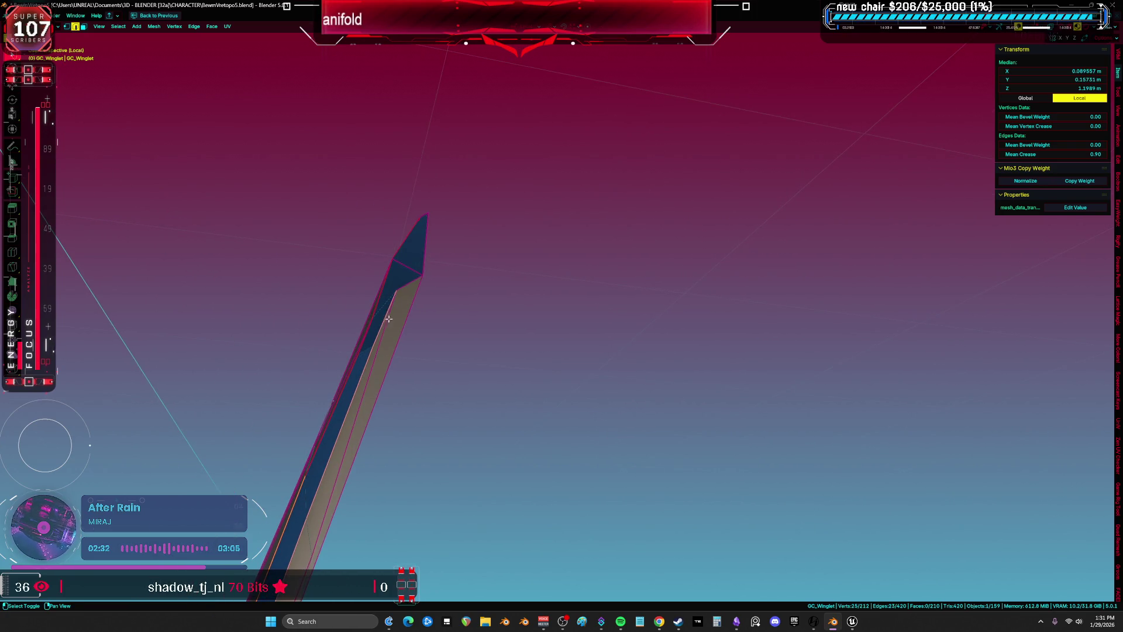
# Extend the border path to the winglet tip and along the strip
pyautogui.moveTo(472, 270)
pyautogui.mouseDown(button='middle')
pyautogui.moveTo(408, 268)
pyautogui.moveTo(310, 386)
pyautogui.mouseUp(button='middle')
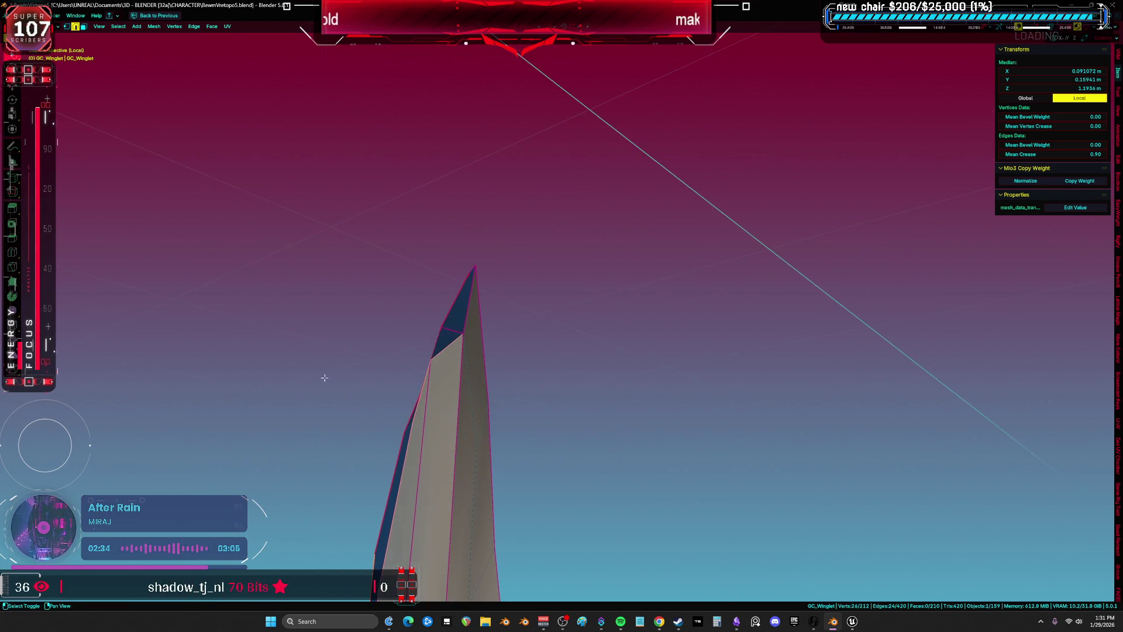
pyautogui.keyDown('shift'); pyautogui.click(467, 304); pyautogui.keyUp('shift')
pyautogui.moveTo(467, 304)
pyautogui.mouseDown(button='middle')
pyautogui.moveTo(561, 318)
pyautogui.moveTo(306, 363)
pyautogui.moveTo(321, 394)
pyautogui.moveTo(343, 363)
pyautogui.mouseUp(button='middle')
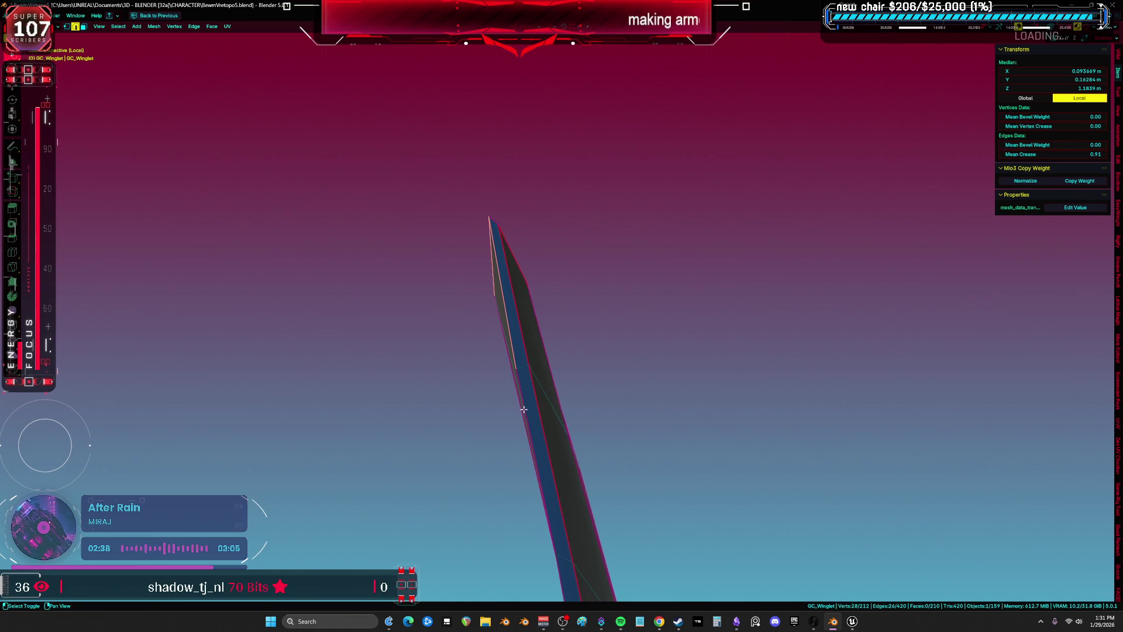
pyautogui.moveTo(541, 411)
pyautogui.mouseDown(button='middle')
pyautogui.moveTo(571, 446)
pyautogui.moveTo(527, 353)
pyautogui.moveTo(462, 381)
pyautogui.mouseUp(button='middle')
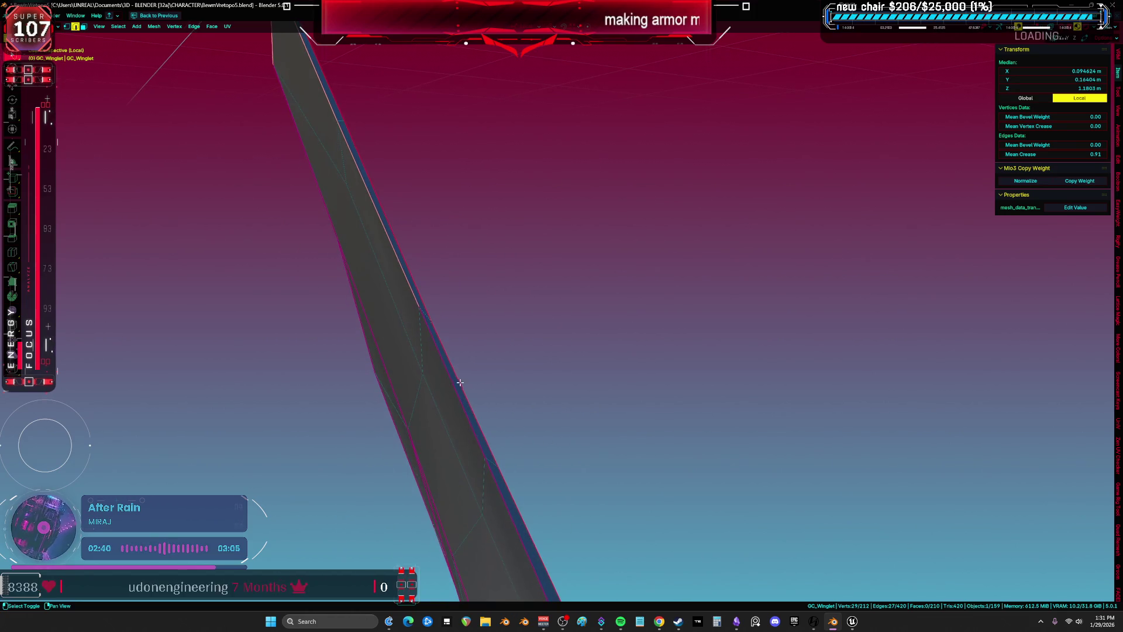
pyautogui.moveTo(493, 428)
pyautogui.keyDown('shift'); pyautogui.mouseDown(button='middle')
pyautogui.moveTo(507, 346)
pyautogui.moveTo(447, 274)
pyautogui.mouseUp(button='middle'); pyautogui.keyUp('shift')
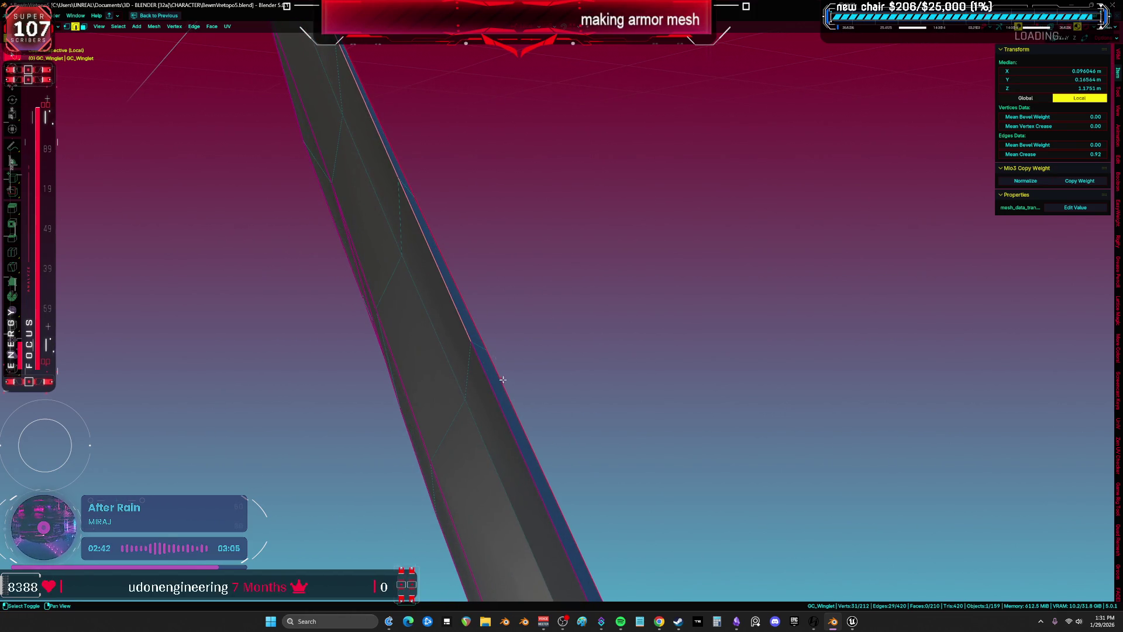
pyautogui.moveTo(595, 508)
pyautogui.keyDown('shift'); pyautogui.mouseDown(button='middle')
pyautogui.moveTo(478, 281)
pyautogui.moveTo(493, 409)
pyautogui.moveTo(453, 265)
pyautogui.mouseUp(button='middle'); pyautogui.keyUp('shift')
pyautogui.keyDown('shift'); pyautogui.click(494, 409); pyautogui.keyUp('shift')
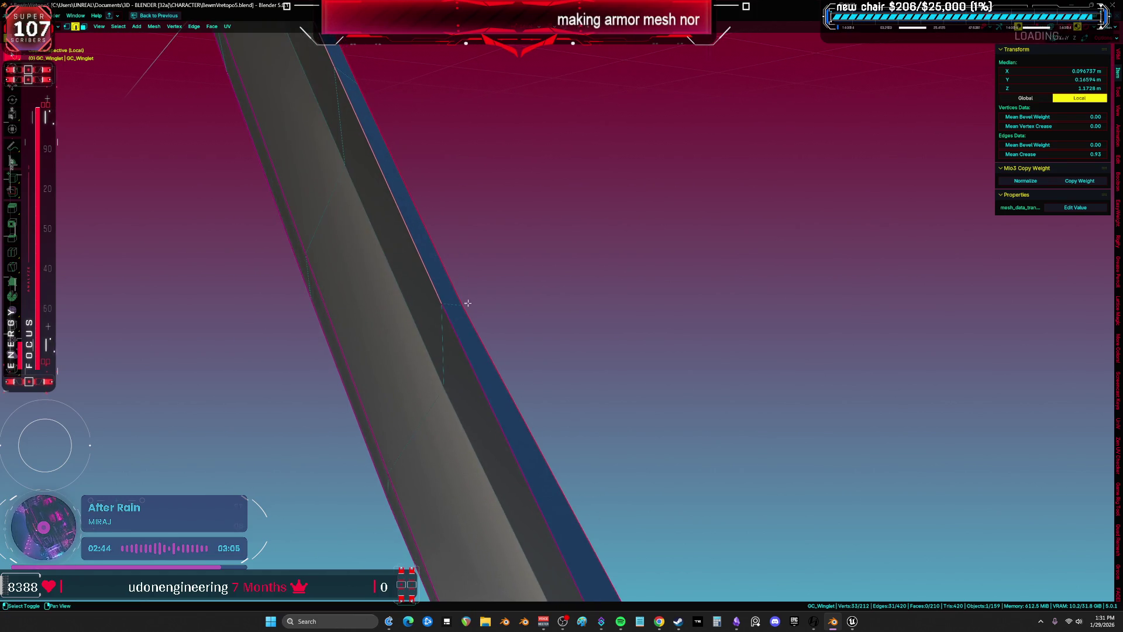
pyautogui.moveTo(474, 393)
pyautogui.keyDown('shift'); pyautogui.mouseDown(button='middle')
pyautogui.moveTo(421, 183)
pyautogui.moveTo(466, 321)
pyautogui.moveTo(365, 176)
pyautogui.mouseUp(button='middle'); pyautogui.keyUp('shift')
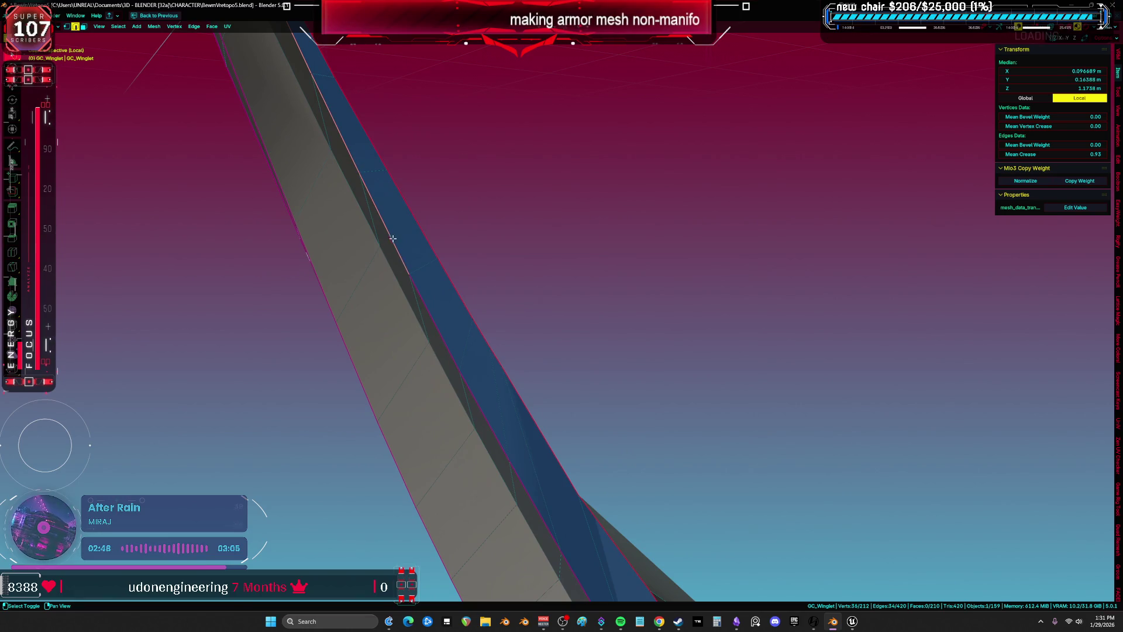
pyautogui.moveTo(513, 486)
pyautogui.mouseDown(button='middle')
pyautogui.moveTo(389, 201)
pyautogui.moveTo(555, 437)
pyautogui.mouseUp(button='middle')
# Select a new shortest-path edge chain along the blue face's left edge
pyautogui.hotkey('alt', 'a')
pyautogui.keyDown('alt'); pyautogui.click(519, 370); pyautogui.keyUp('alt')
pyautogui.scroll(-3, 515, 410)
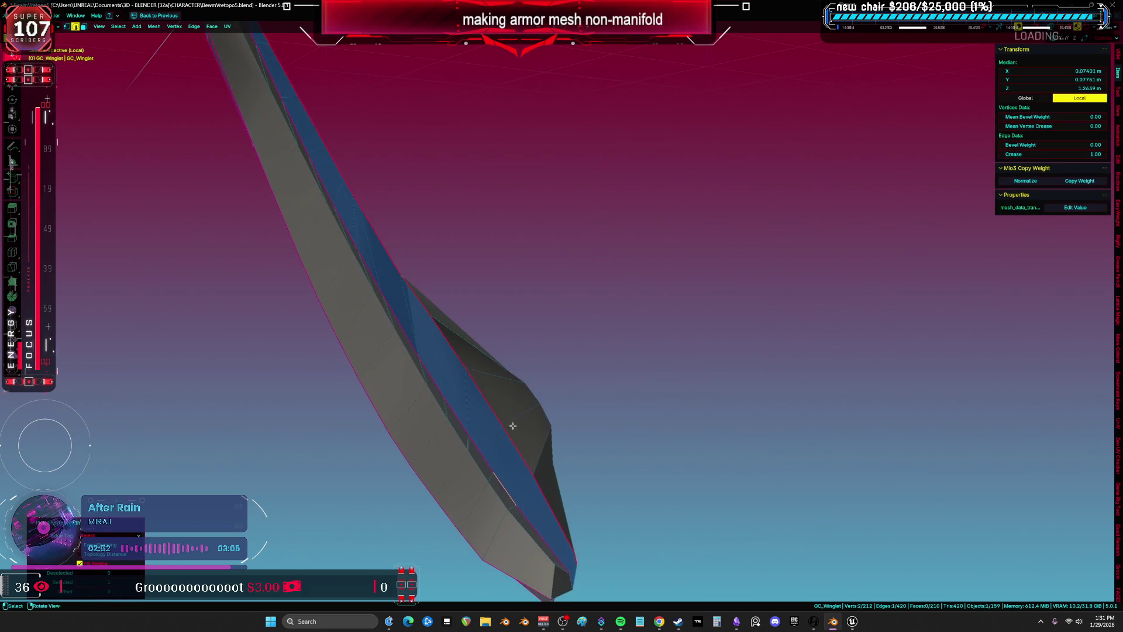
pyautogui.keyDown('ctrl'); pyautogui.click(462, 432); pyautogui.keyUp('ctrl')
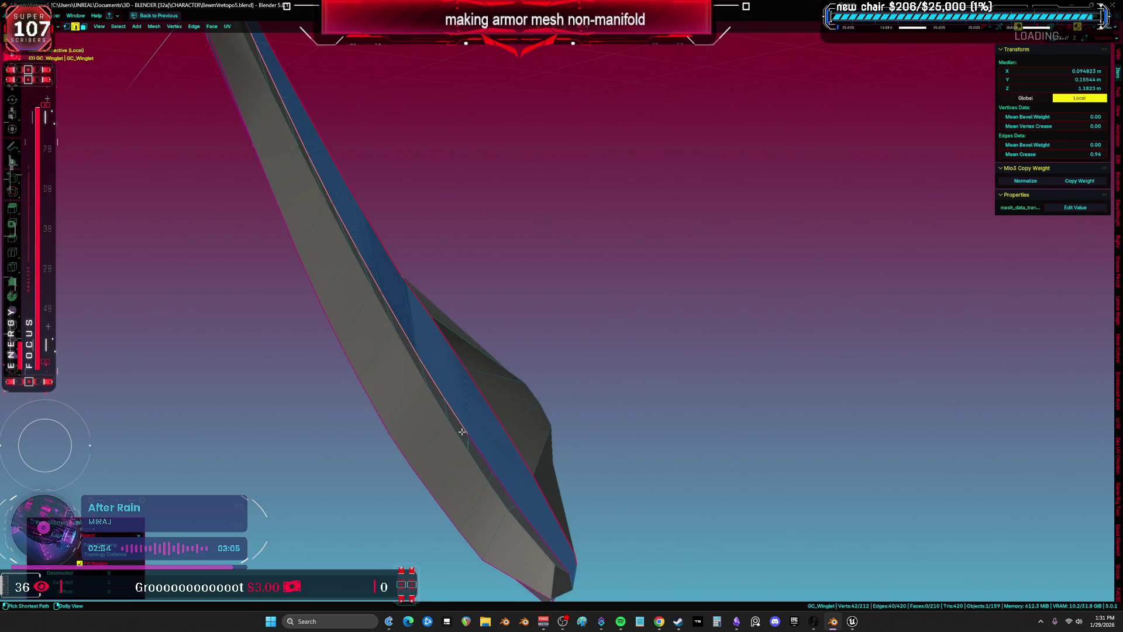
pyautogui.keyDown('ctrl'); pyautogui.click(527, 520); pyautogui.keyUp('ctrl')
pyautogui.moveTo(527, 520)
pyautogui.mouseDown(button='middle')
pyautogui.moveTo(426, 376)
pyautogui.moveTo(389, 279)
pyautogui.moveTo(410, 273)
pyautogui.mouseUp(button='middle')
pyautogui.keyDown('shift'); pyautogui.click(410, 273); pyautogui.keyUp('shift')
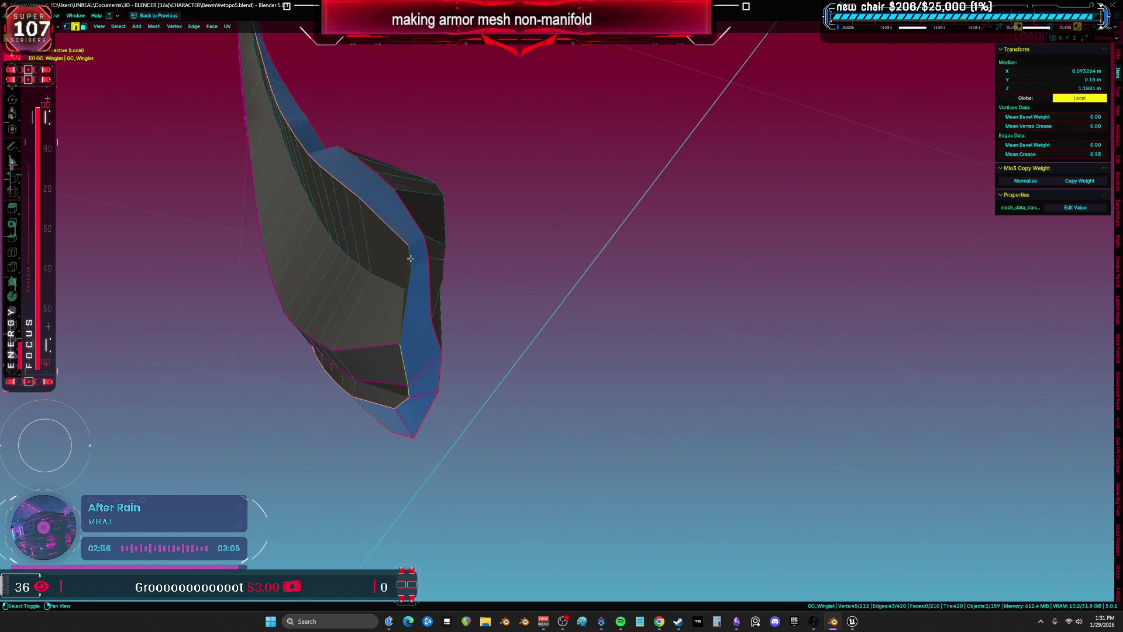
pyautogui.scroll(3, 424, 307)
pyautogui.rightClick(423, 306)
pyautogui.moveTo(423, 306)
pyautogui.mouseDown(button='middle')
pyautogui.moveTo(461, 266)
pyautogui.moveTo(460, 288)
pyautogui.mouseUp(button='middle')
# Review the whole winglet mesh, select one blade edge, and glance at the UV options
pyautogui.press('a')
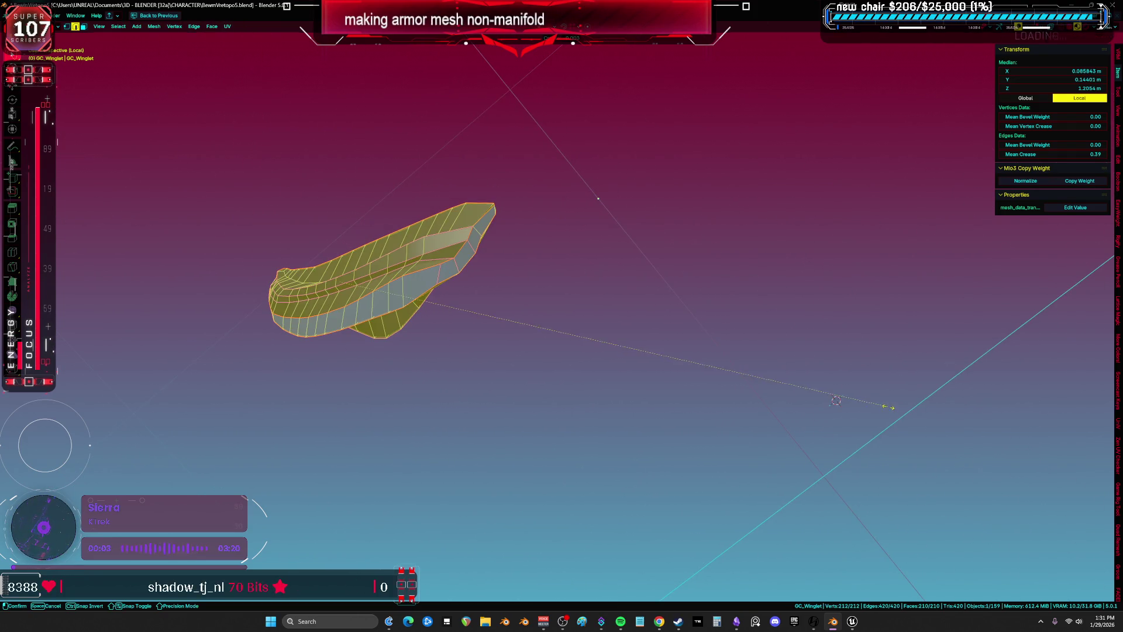
pyautogui.click(887, 407)
pyautogui.hotkey('alt', 'a')
pyautogui.moveTo(442, 326)
pyautogui.mouseDown(button='middle')
pyautogui.moveTo(444, 358)
pyautogui.moveTo(478, 387)
pyautogui.moveTo(476, 464)
pyautogui.moveTo(581, 421)
pyautogui.moveTo(491, 440)
pyautogui.moveTo(626, 370)
pyautogui.moveTo(539, 394)
pyautogui.moveTo(583, 362)
pyautogui.moveTo(526, 456)
pyautogui.moveTo(491, 431)
pyautogui.moveTo(502, 461)
pyautogui.moveTo(440, 428)
pyautogui.moveTo(680, 313)
pyautogui.moveTo(700, 316)
pyautogui.moveTo(591, 319)
pyautogui.moveTo(611, 279)
pyautogui.mouseUp(button='middle')
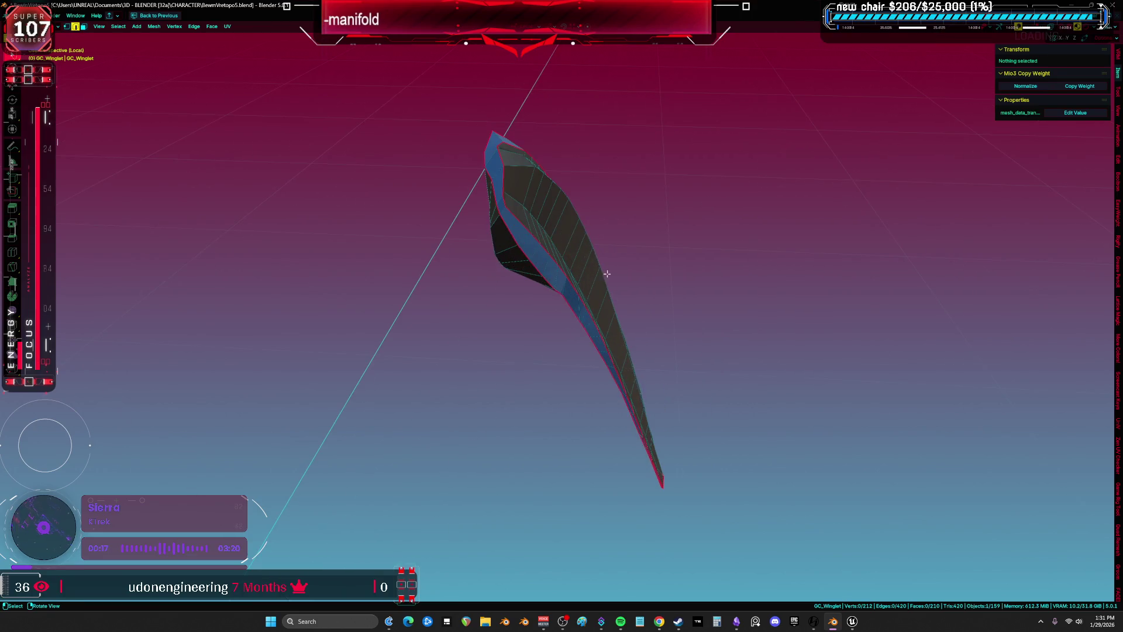
pyautogui.click(505, 214)
pyautogui.moveTo(735, 415)
pyautogui.mouseDown(button='middle')
pyautogui.moveTo(537, 240)
pyautogui.moveTo(556, 341)
pyautogui.moveTo(146, 170)
pyautogui.moveTo(288, 278)
pyautogui.moveTo(292, 397)
pyautogui.mouseUp(button='middle')
pyautogui.press('u')
pyautogui.press('Escape')
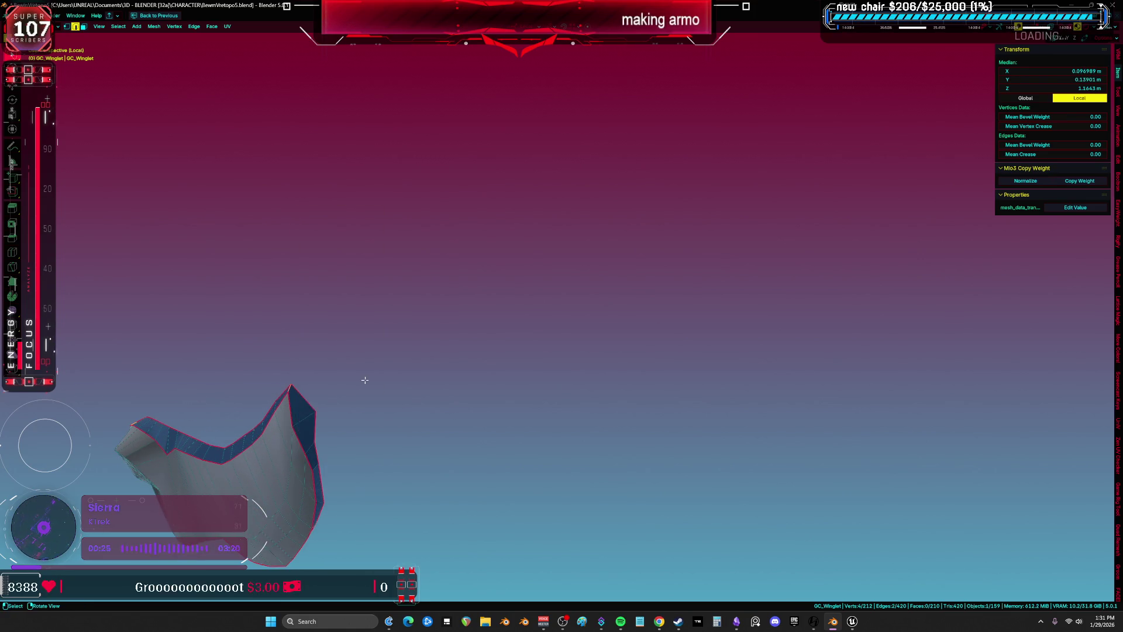
# Unwrap the whole winglet and maximize the UV Editor to view its islands
pyautogui.press('a')
pyautogui.press('u')
pyautogui.click(358, 319)
pyautogui.hotkey('ctrl', 'space')
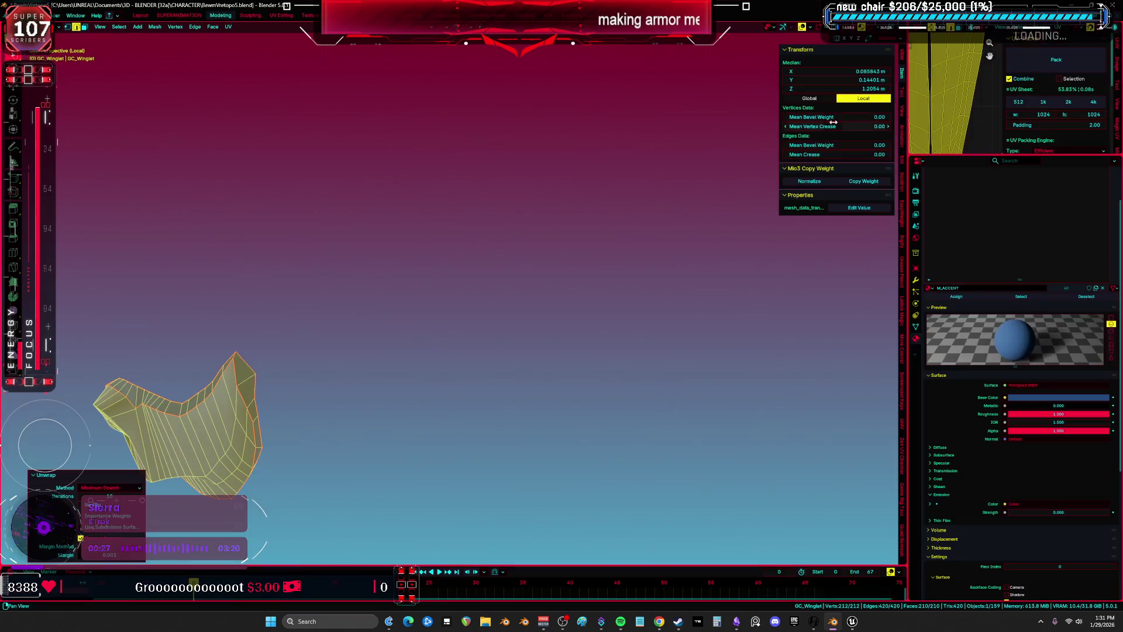
pyautogui.hotkey('ctrl', 'space')
pyautogui.press('g')
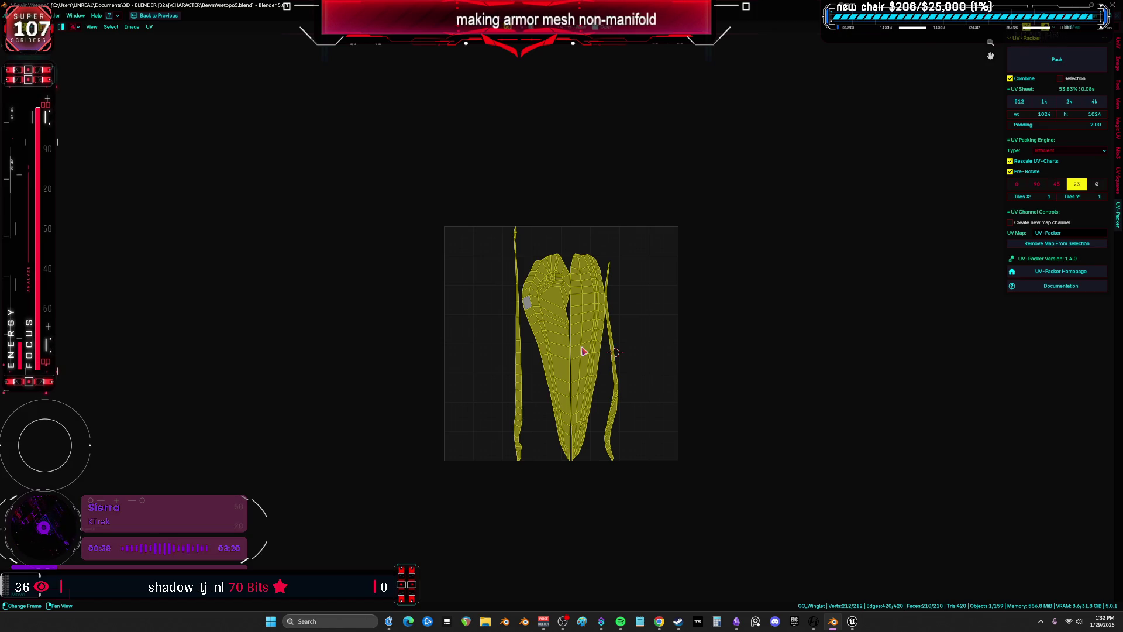
pyautogui.scroll(2, 596, 335)
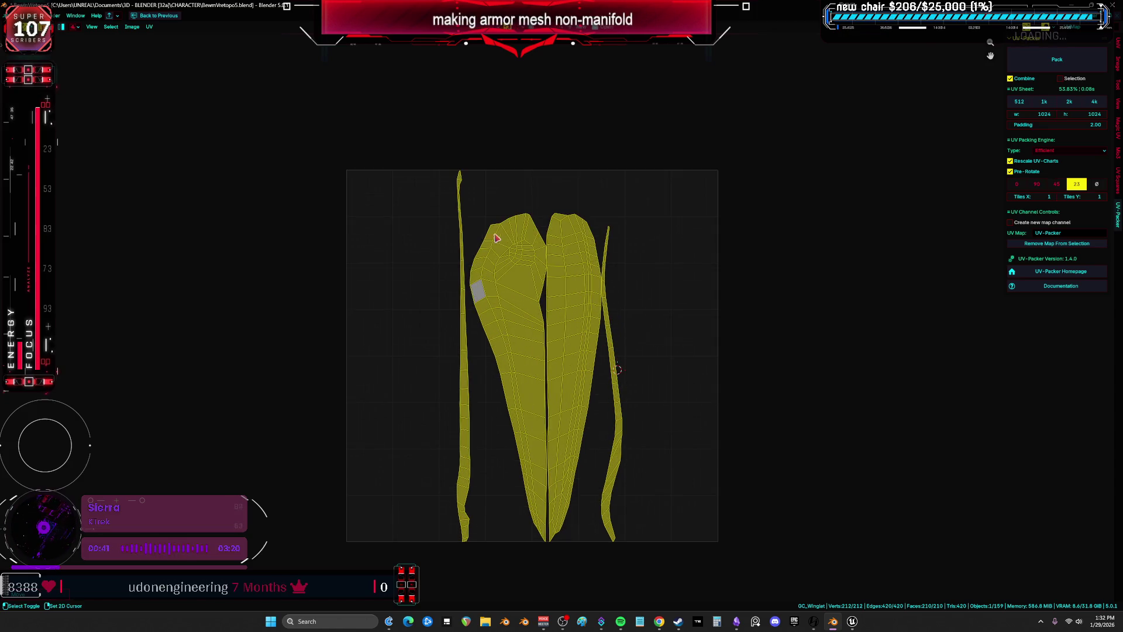
pyautogui.scroll(2, 473, 212)
# Straighten the long strip's edge loops by sliding them horizontally with G X
pyautogui.press('b')
pyautogui.moveTo(456, 148); pyautogui.dragTo(582, 164)
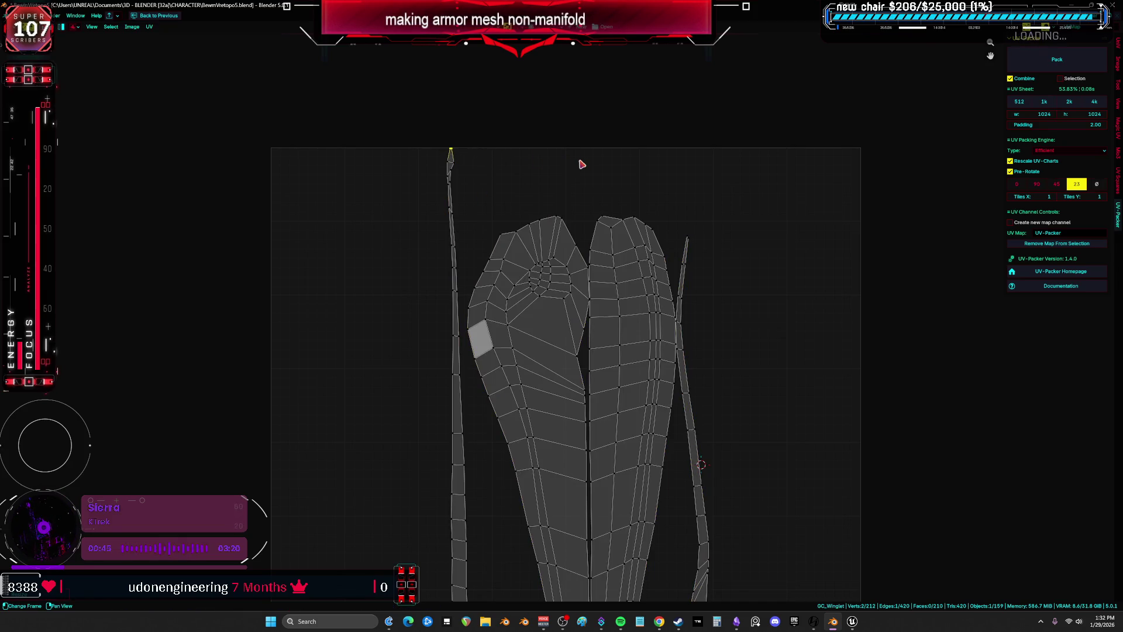
pyautogui.keyDown('alt'); pyautogui.click(471, 371); pyautogui.keyUp('alt')
pyautogui.moveTo(471, 371); pyautogui.dragTo(510, 268, button='middle')
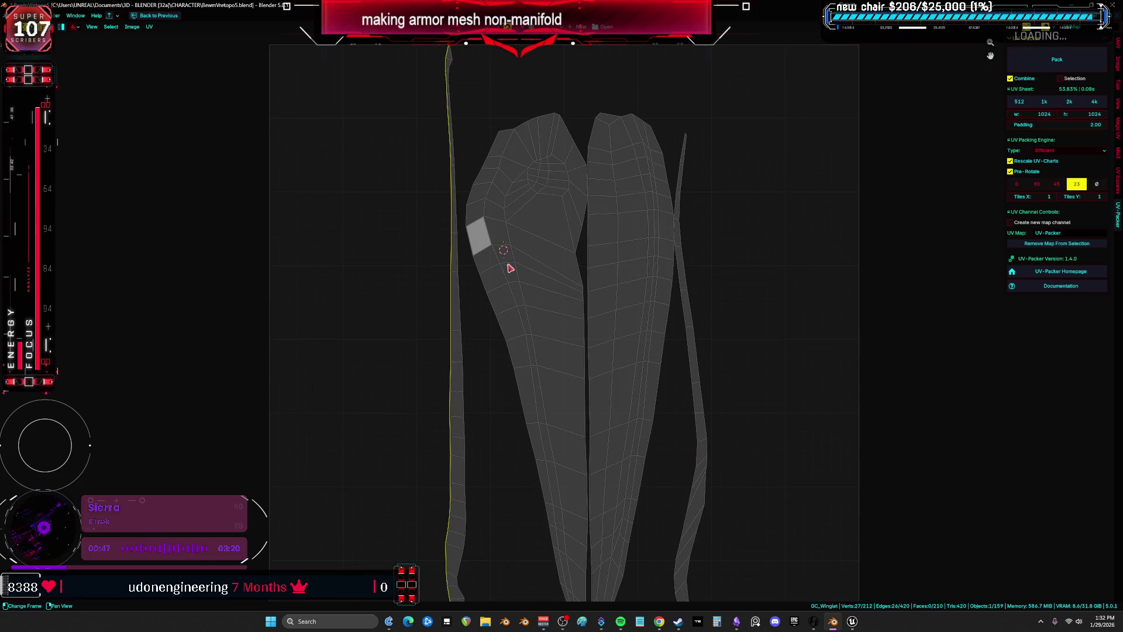
pyautogui.scroll(-1, 512, 266)
pyautogui.press('g')
pyautogui.press('x')
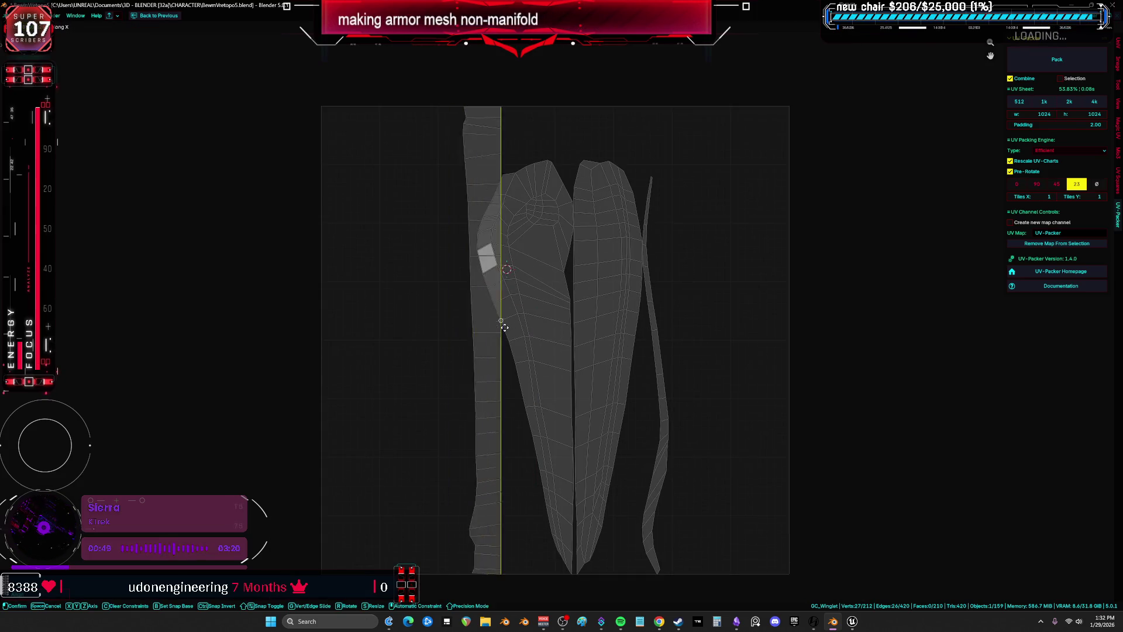
pyautogui.click(404, 315)
pyautogui.keyDown('alt'); pyautogui.click(471, 322); pyautogui.keyUp('alt')
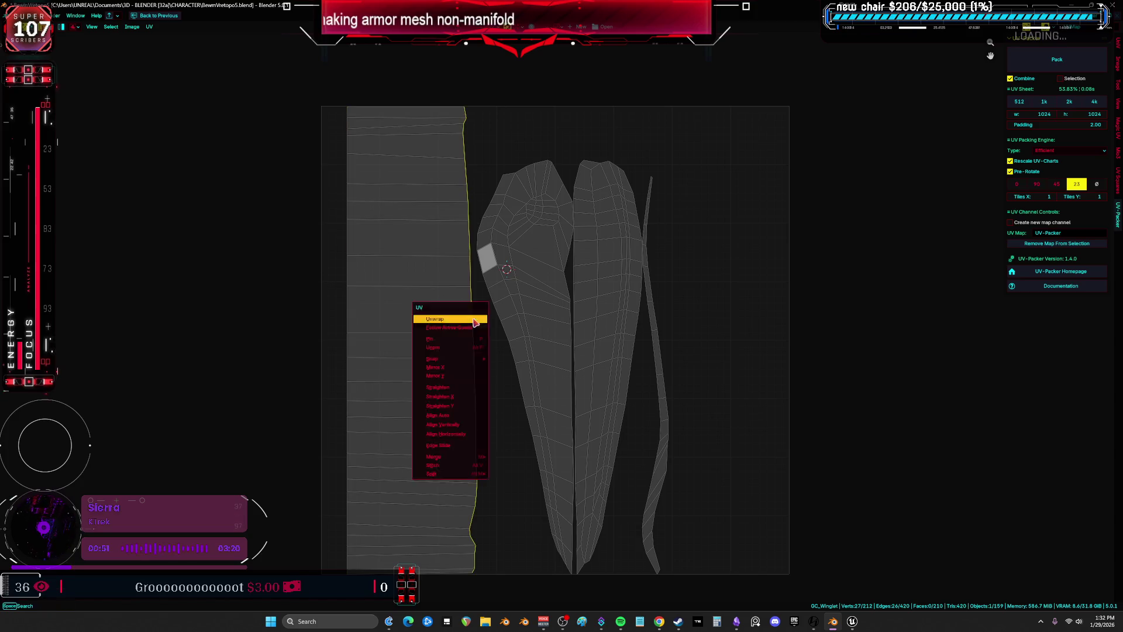
pyautogui.press('g')
pyautogui.press('x')
pyautogui.click(365, 320)
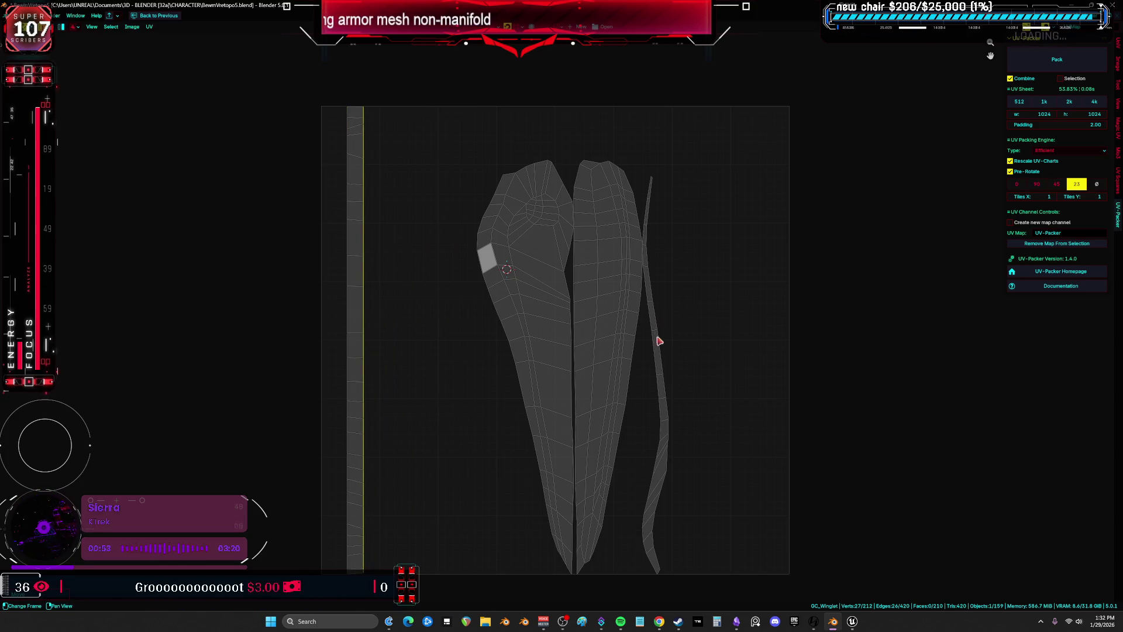
# Re-unwrap the thin right island into a straight strip and move it left
pyautogui.click(658, 376)
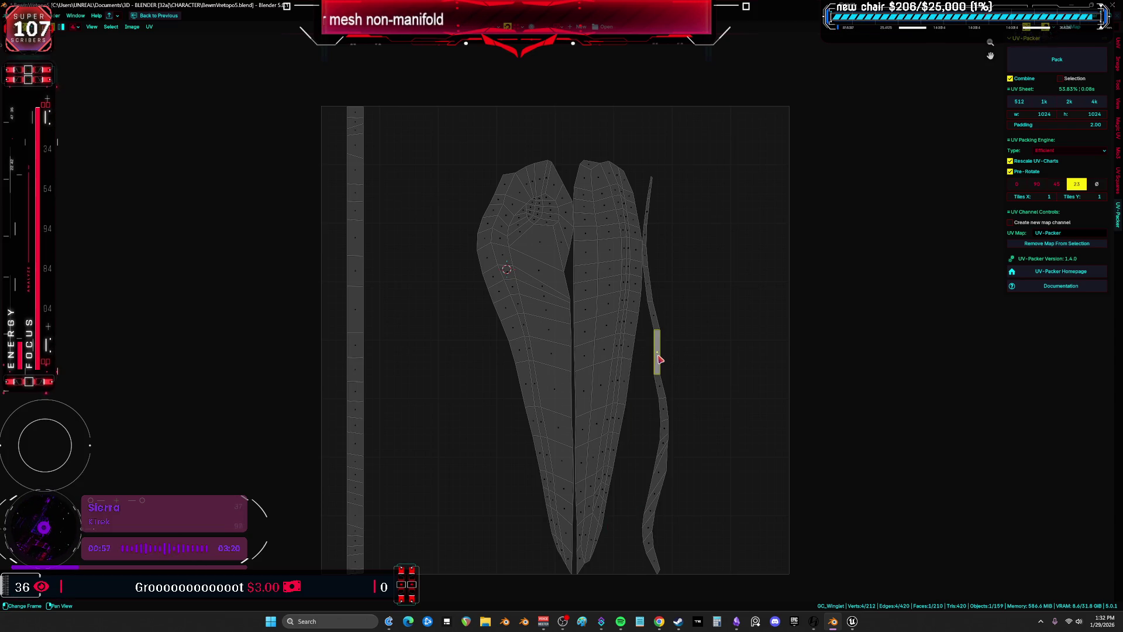
pyautogui.press('l')
pyautogui.press('u')
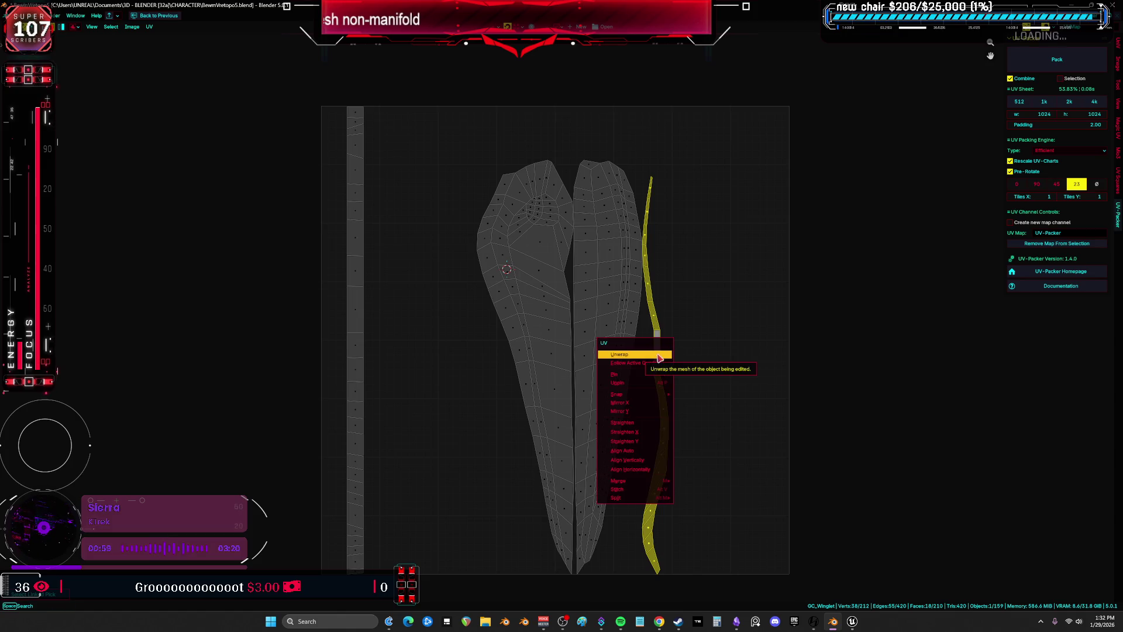
pyautogui.click(657, 355)
pyautogui.moveTo(657, 354); pyautogui.dragTo(378, 356)
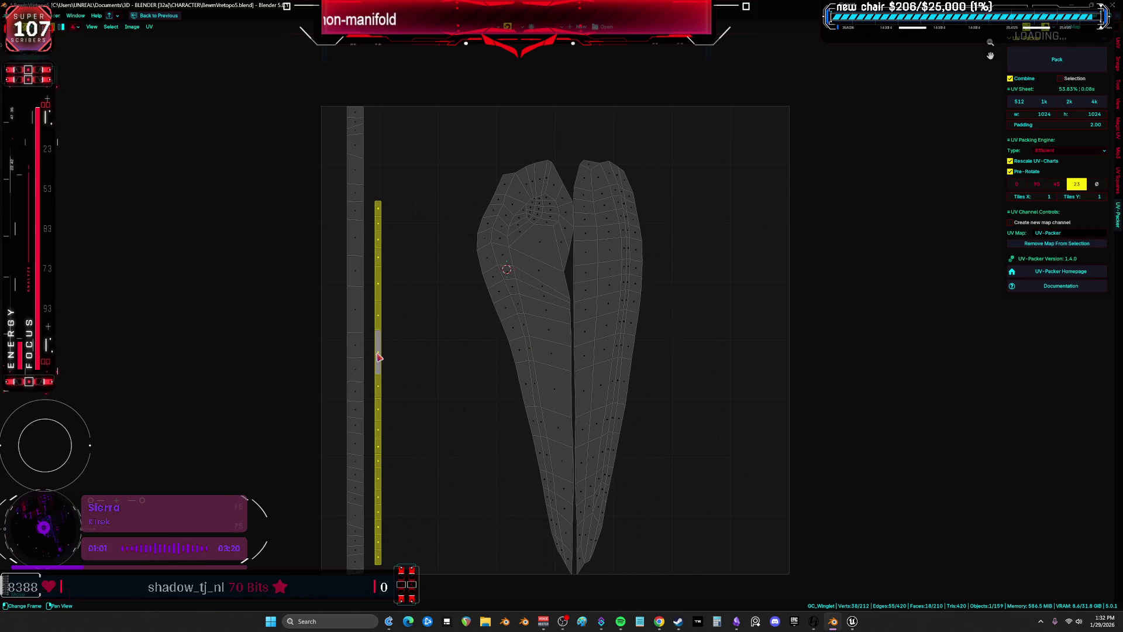
# Nudge the right island slightly right, select all islands, and restore the normal layout
pyautogui.press('a')
pyautogui.click(605, 417)
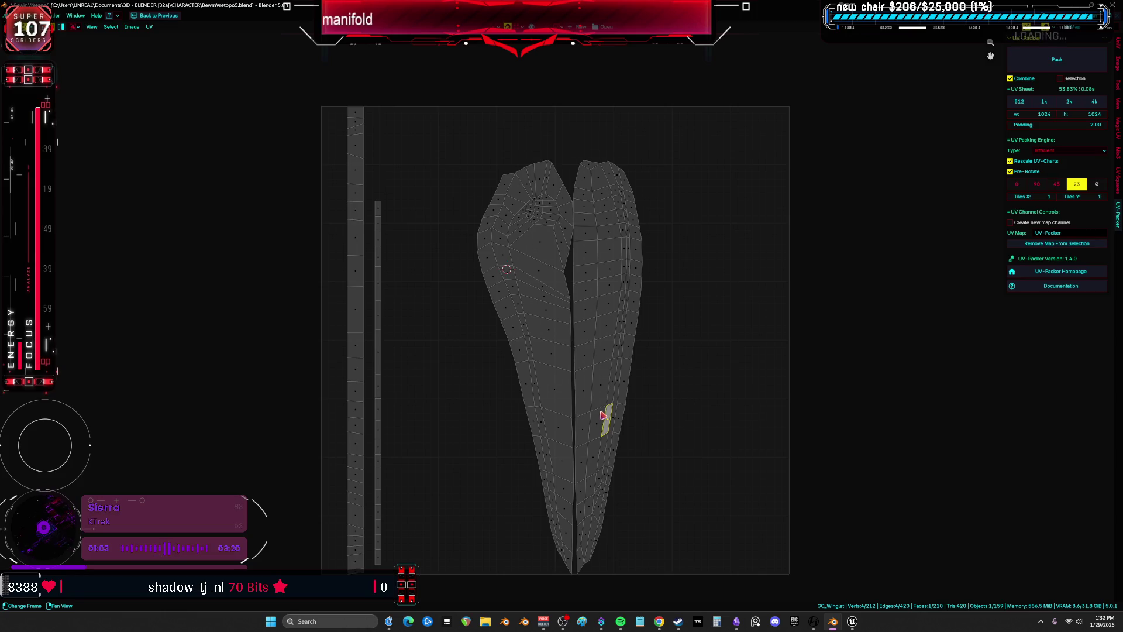
pyautogui.press('l')
pyautogui.moveTo(604, 431); pyautogui.dragTo(617, 431)
pyautogui.click(564, 401)
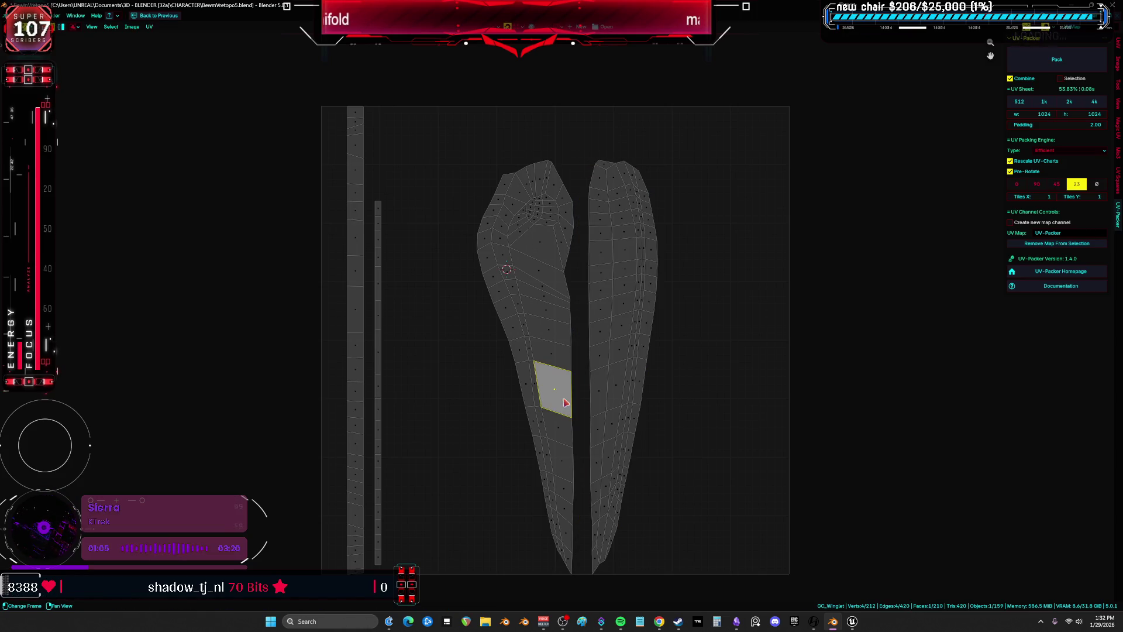
pyautogui.scroll(-3, 558, 397)
pyautogui.press('a')
pyautogui.hotkey('ctrl', 'space')
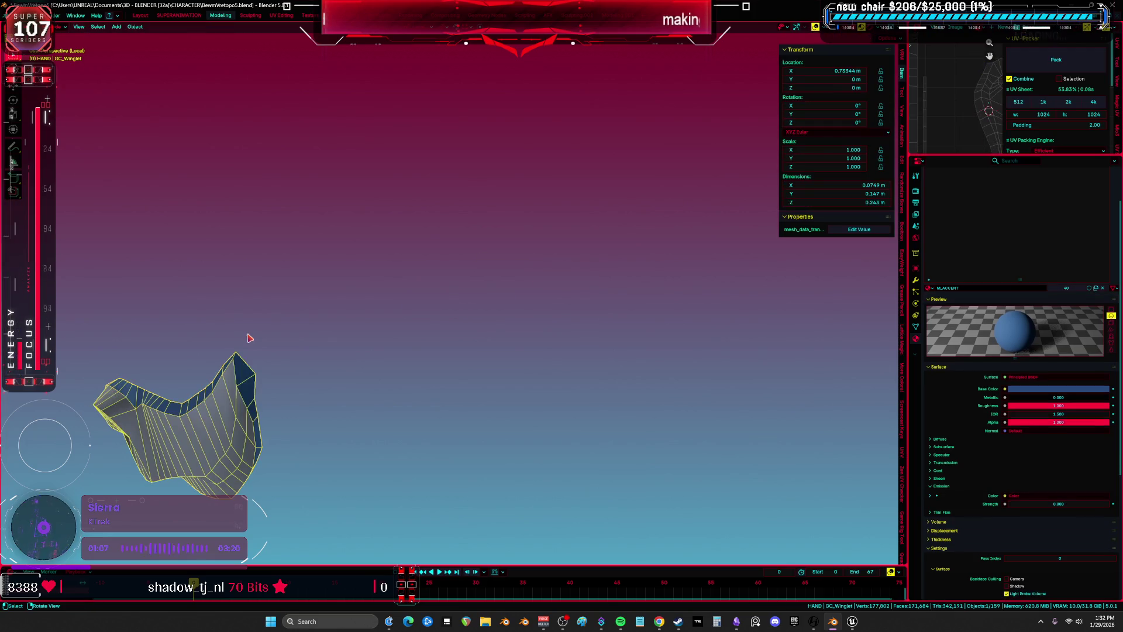
pyautogui.press('KP_Decimal')
pyautogui.moveTo(248, 333)
pyautogui.mouseDown(button='middle')
pyautogui.moveTo(644, 276)
pyautogui.moveTo(543, 281)
pyautogui.moveTo(438, 258)
pyautogui.moveTo(444, 310)
pyautogui.moveTo(386, 346)
pyautogui.moveTo(490, 317)
pyautogui.mouseUp(button='middle')
pyautogui.press('KP_Divide')
pyautogui.press('KP_3')
pyautogui.press('h')
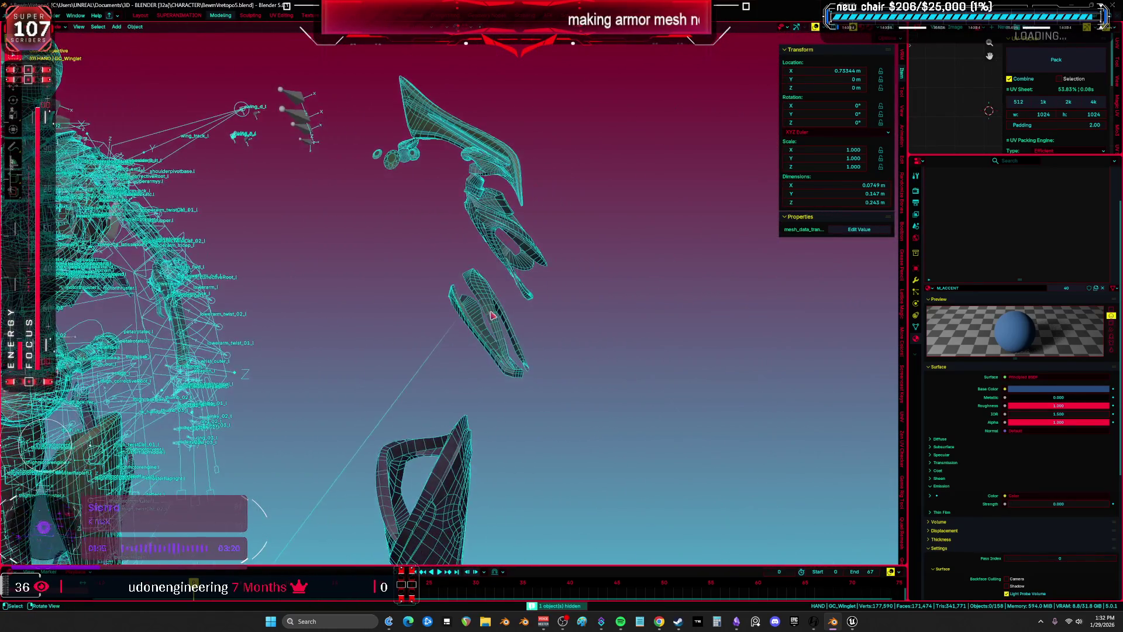
pyautogui.click(493, 316)
pyautogui.press('KP_Divide')
pyautogui.press('Tab')
pyautogui.press('a')
pyautogui.press('z')
pyautogui.click(500, 411)
pyautogui.moveTo(500, 412)
pyautogui.mouseDown(button='middle')
pyautogui.moveTo(539, 393)
pyautogui.moveTo(521, 331)
pyautogui.moveTo(546, 328)
pyautogui.mouseUp(button='middle')
pyautogui.hotkey('alt', 'a')
pyautogui.moveTo(521, 324)
pyautogui.mouseDown(button='middle')
pyautogui.moveTo(561, 319)
pyautogui.moveTo(601, 391)
pyautogui.moveTo(543, 391)
pyautogui.mouseUp(button='middle')
pyautogui.click(601, 391)
pyautogui.keyDown('alt'); pyautogui.click(510, 316); pyautogui.keyUp('alt')
pyautogui.moveTo(510, 316)
pyautogui.mouseDown(button='middle')
pyautogui.moveTo(646, 319)
pyautogui.moveTo(475, 223)
pyautogui.mouseUp(button='middle')
pyautogui.hotkey('alt', 'a')
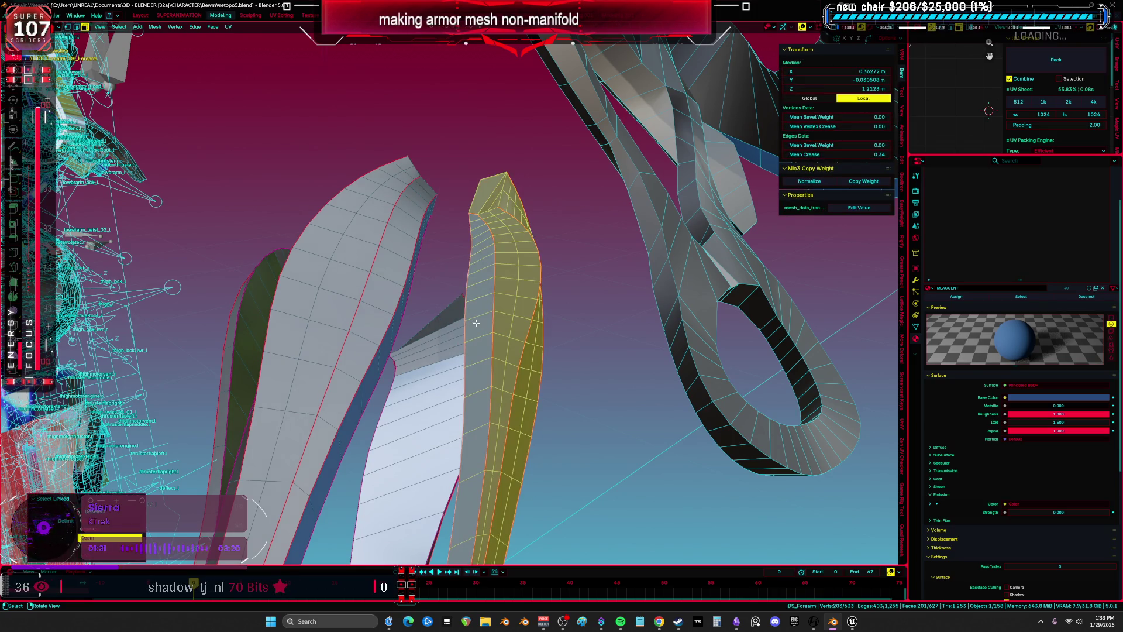
pyautogui.press('a')
pyautogui.scroll(-5, 480, 323)
pyautogui.keyDown('shift'); pyautogui.moveTo(480, 323); pyautogui.dragTo(445, 300, button='middle'); pyautogui.keyUp('shift')
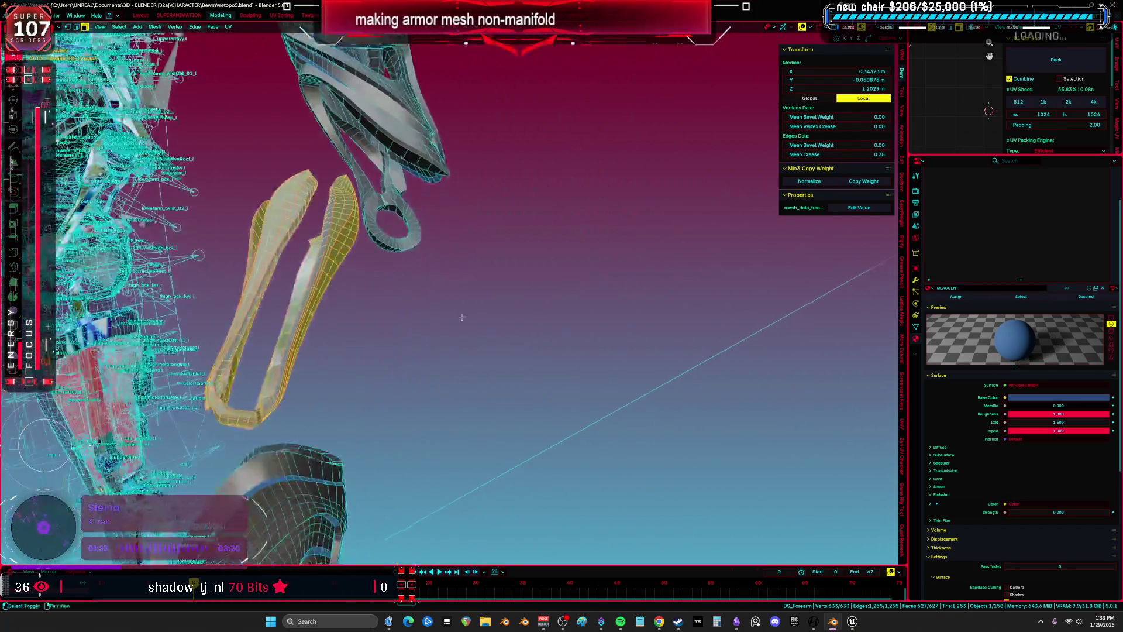
pyautogui.keyDown('shift'); pyautogui.moveTo(288, 286); pyautogui.dragTo(546, 298, button='middle'); pyautogui.keyUp('shift')
pyautogui.scroll(3, 546, 298)
pyautogui.moveTo(516, 251)
pyautogui.mouseDown(button='middle')
pyautogui.moveTo(471, 281)
pyautogui.moveTo(478, 335)
pyautogui.mouseUp(button='middle')
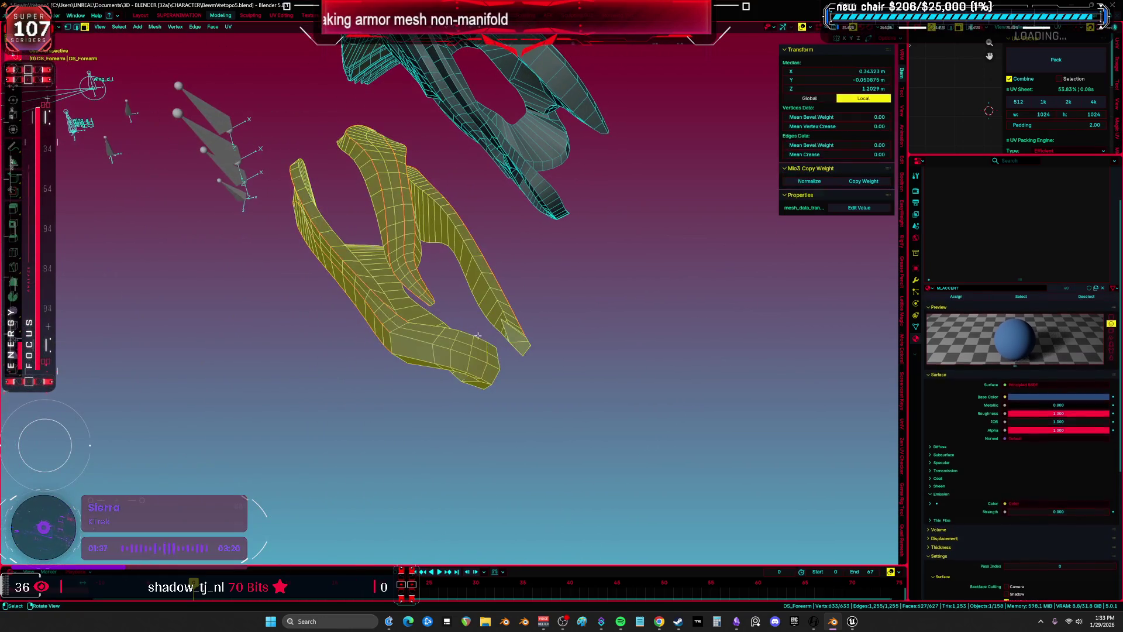
pyautogui.moveTo(578, 333)
pyautogui.mouseDown(button='middle')
pyautogui.moveTo(670, 416)
pyautogui.moveTo(664, 439)
pyautogui.moveTo(597, 297)
pyautogui.moveTo(581, 358)
pyautogui.moveTo(512, 296)
pyautogui.moveTo(601, 283)
pyautogui.moveTo(639, 293)
pyautogui.moveTo(498, 217)
pyautogui.moveTo(465, 265)
pyautogui.mouseUp(button='middle')
pyautogui.click(526, 310)
pyautogui.scroll(3, 1002, 237)
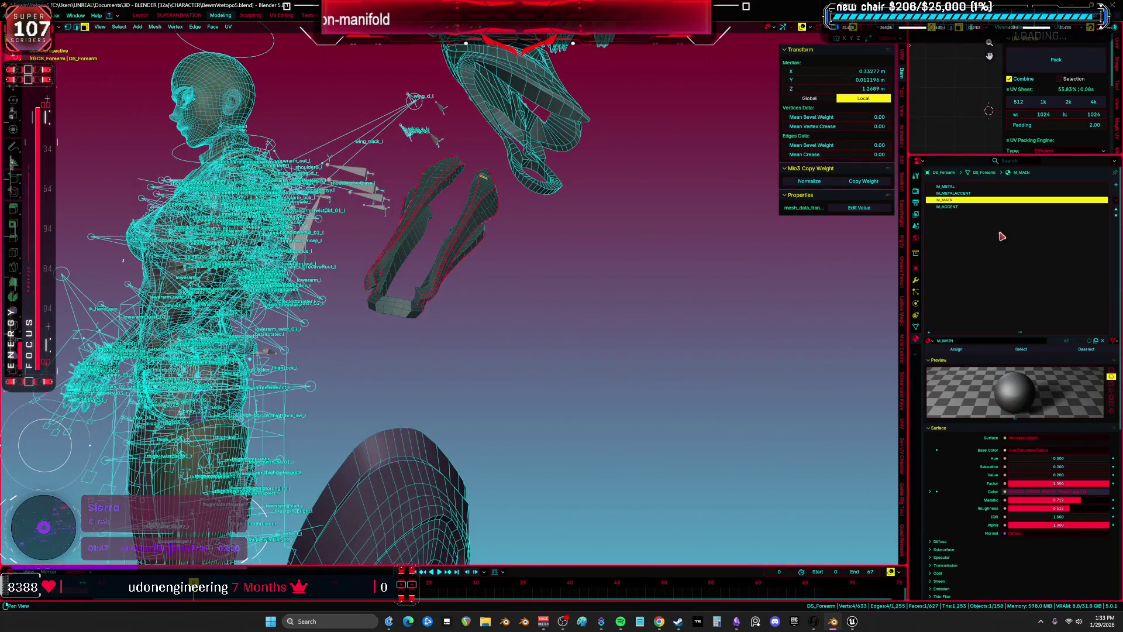
# Select edges on the forearm's blue strip and mark them as a seam
pyautogui.moveTo(579, 268)
pyautogui.mouseDown(button='middle')
pyautogui.moveTo(574, 328)
pyautogui.moveTo(439, 371)
pyautogui.moveTo(456, 308)
pyautogui.moveTo(440, 192)
pyautogui.moveTo(529, 138)
pyautogui.mouseUp(button='middle')
pyautogui.hotkey('alt', 'a')
pyautogui.click(440, 168)
pyautogui.moveTo(652, 310); pyautogui.dragTo(538, 316, button='middle')
pyautogui.moveTo(422, 305)
pyautogui.mouseDown(button='middle')
pyautogui.moveTo(437, 319)
pyautogui.moveTo(381, 382)
pyautogui.moveTo(357, 334)
pyautogui.moveTo(265, 267)
pyautogui.mouseUp(button='middle')
pyautogui.click(399, 369)
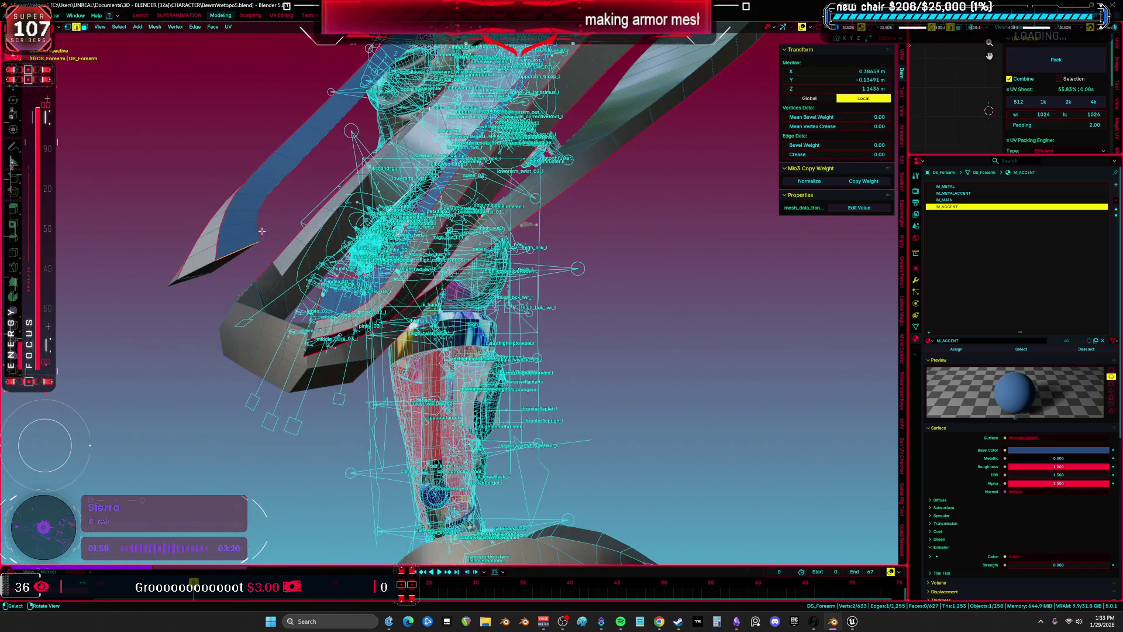
# Mark three more seams around the ring-shaped bracer loop
pyautogui.moveTo(255, 226); pyautogui.dragTo(366, 390, button='middle')
pyautogui.moveTo(538, 254)
pyautogui.mouseDown(button='middle')
pyautogui.moveTo(510, 345)
pyautogui.moveTo(444, 404)
pyautogui.moveTo(482, 452)
pyautogui.moveTo(306, 381)
pyautogui.moveTo(550, 384)
pyautogui.moveTo(431, 250)
pyautogui.moveTo(393, 263)
pyautogui.moveTo(349, 174)
pyautogui.mouseUp(button='middle')
pyautogui.click(508, 347)
pyautogui.click(550, 387)
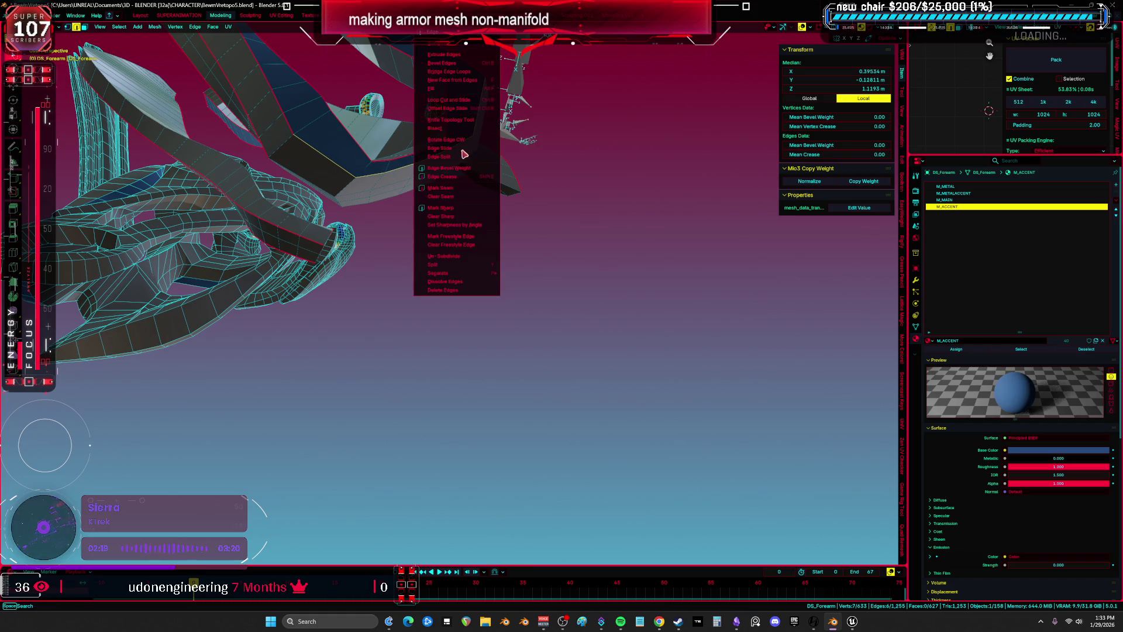
pyautogui.moveTo(455, 182); pyautogui.dragTo(349, 251, button='middle')
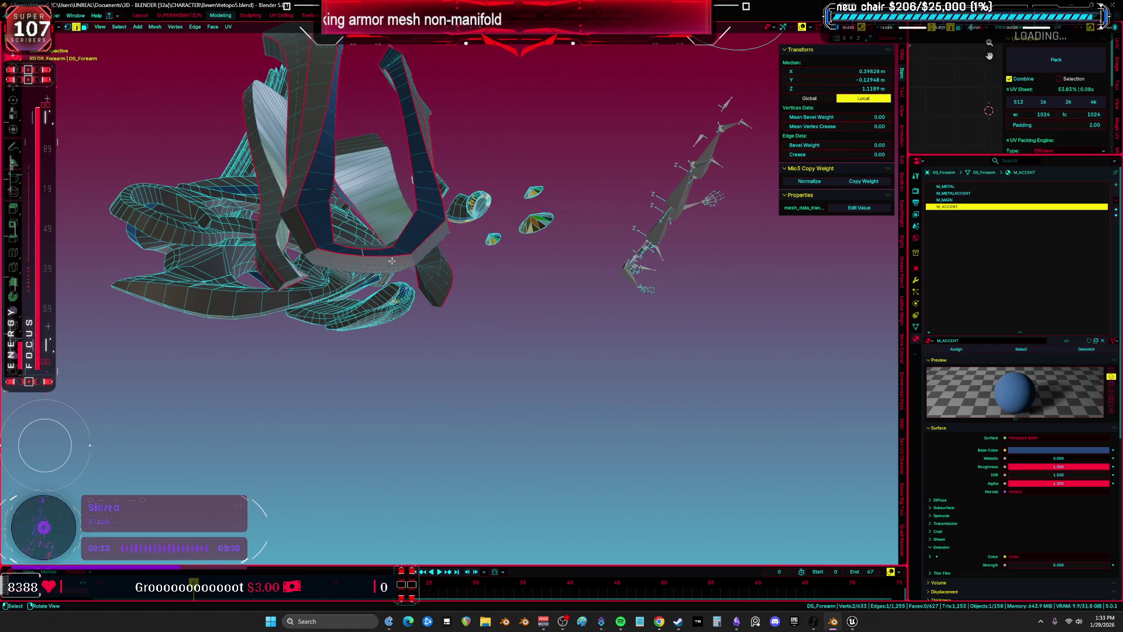
pyautogui.click(413, 265)
pyautogui.moveTo(413, 265)
pyautogui.mouseDown(button='middle')
pyautogui.moveTo(428, 188)
pyautogui.moveTo(418, 256)
pyautogui.mouseUp(button='middle')
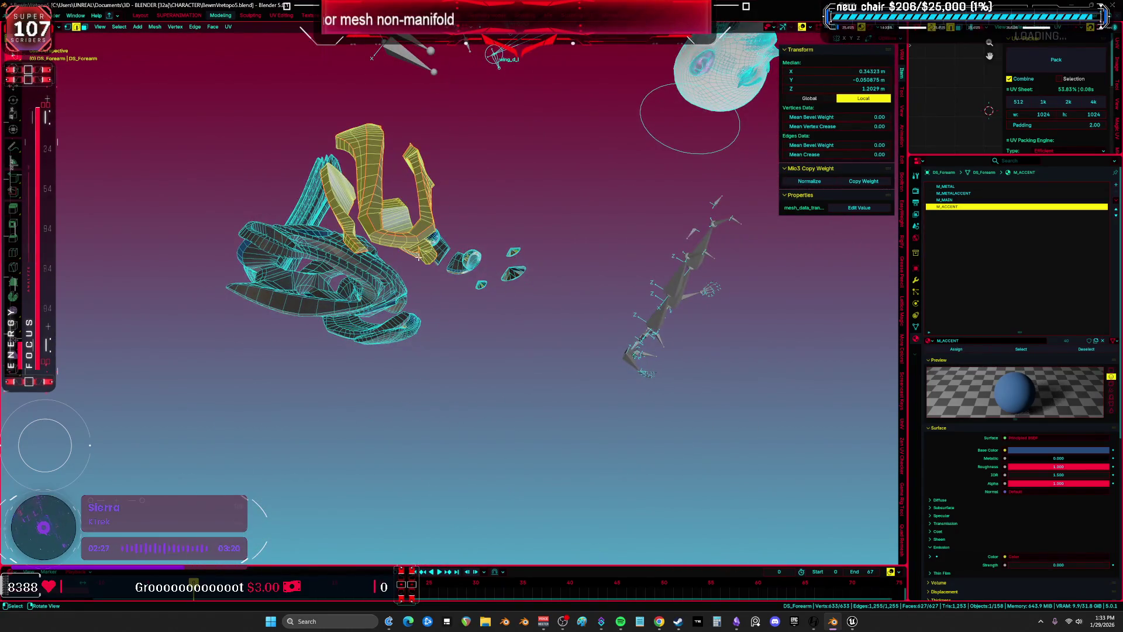
pyautogui.hotkey('ctrl', 'space')
# Inspect the forearm's four tall UV strip islands, then return to the normal layout
pyautogui.scroll(6, 493, 303)
pyautogui.scroll(-2, 442, 311)
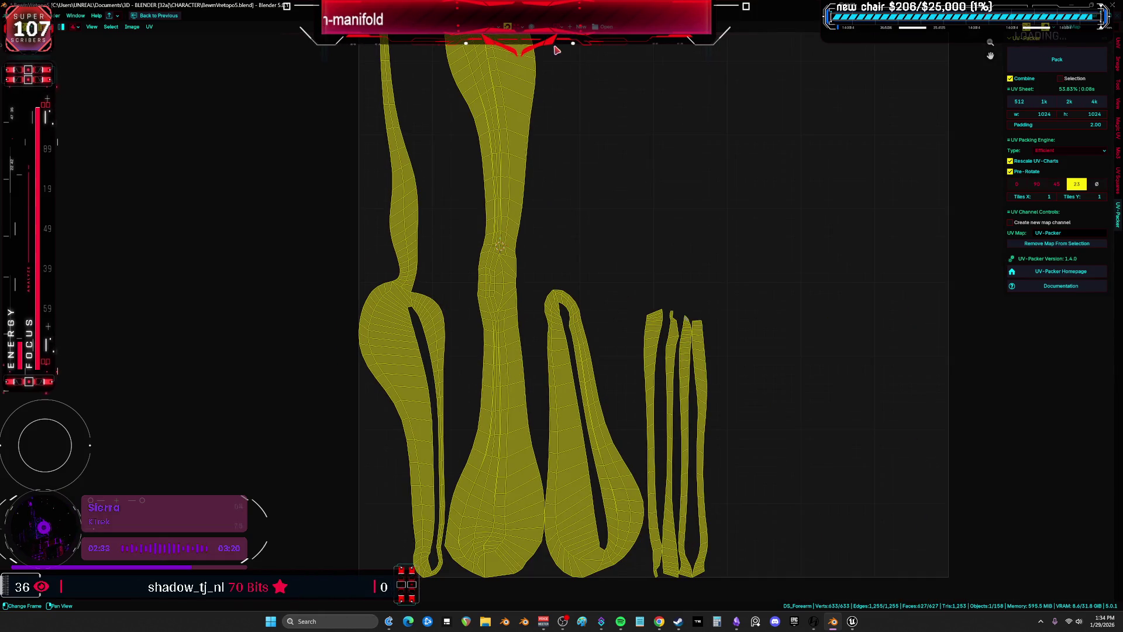
pyautogui.scroll(3, 588, 246)
pyautogui.keyDown('shift'); pyautogui.scroll(-5, 644, 363); pyautogui.keyUp('shift')
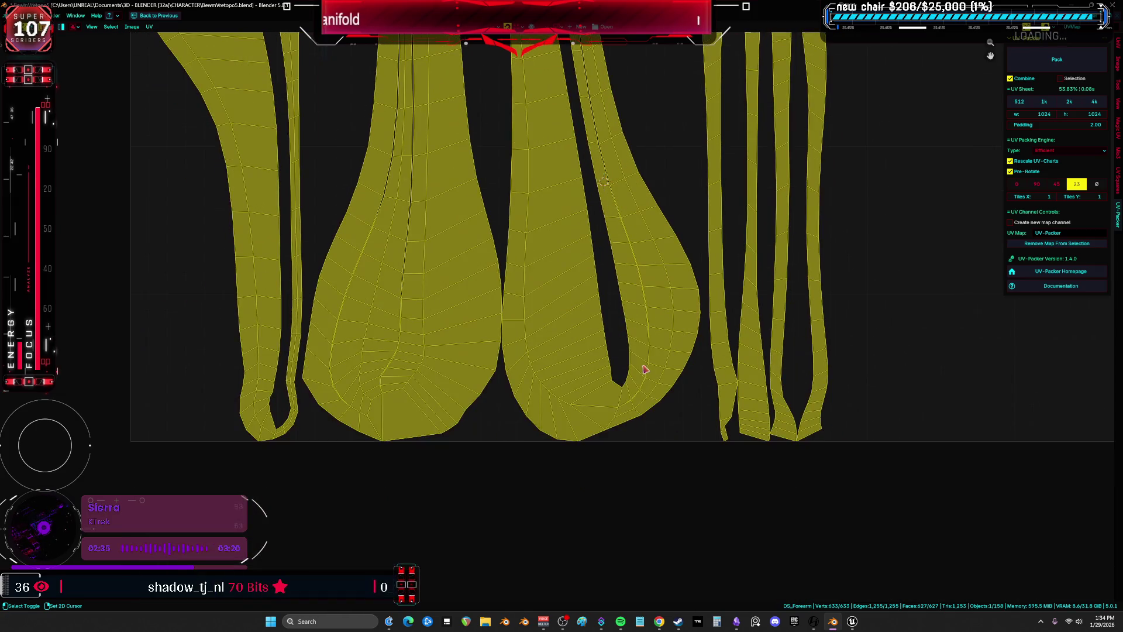
pyautogui.click(622, 398)
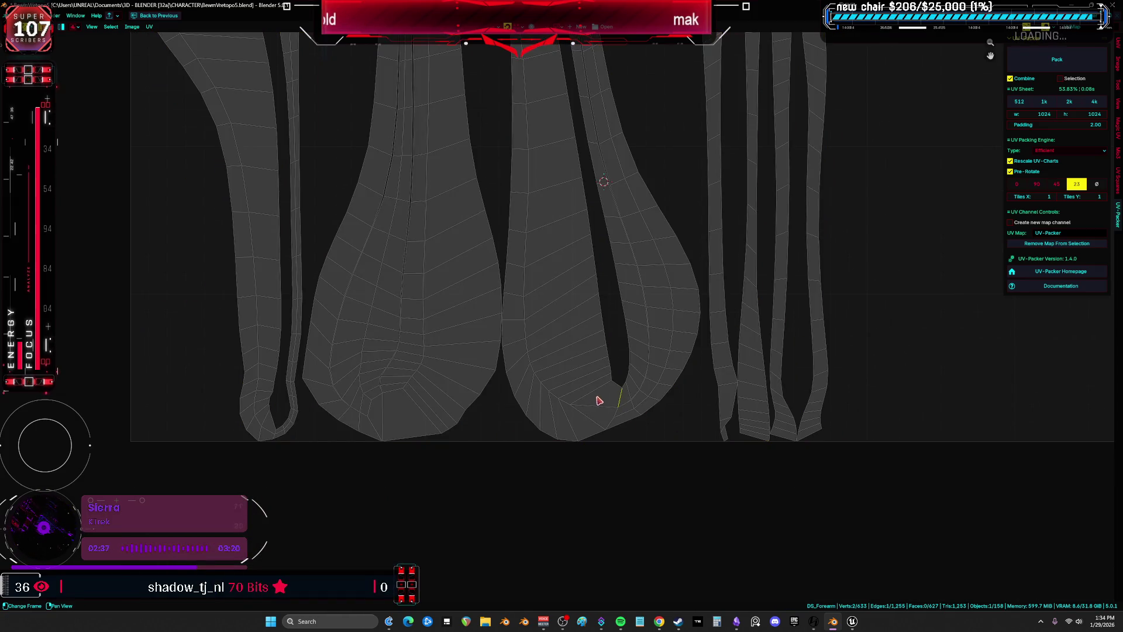
pyautogui.hotkey('ctrl', 'space')
# Mark three more seams along the forearm armor's edges
pyautogui.moveTo(475, 323)
pyautogui.mouseDown(button='middle')
pyautogui.moveTo(396, 255)
pyautogui.moveTo(584, 264)
pyautogui.moveTo(544, 246)
pyautogui.moveTo(562, 211)
pyautogui.mouseUp(button='middle')
pyautogui.rightClick(549, 238)
pyautogui.click(549, 239)
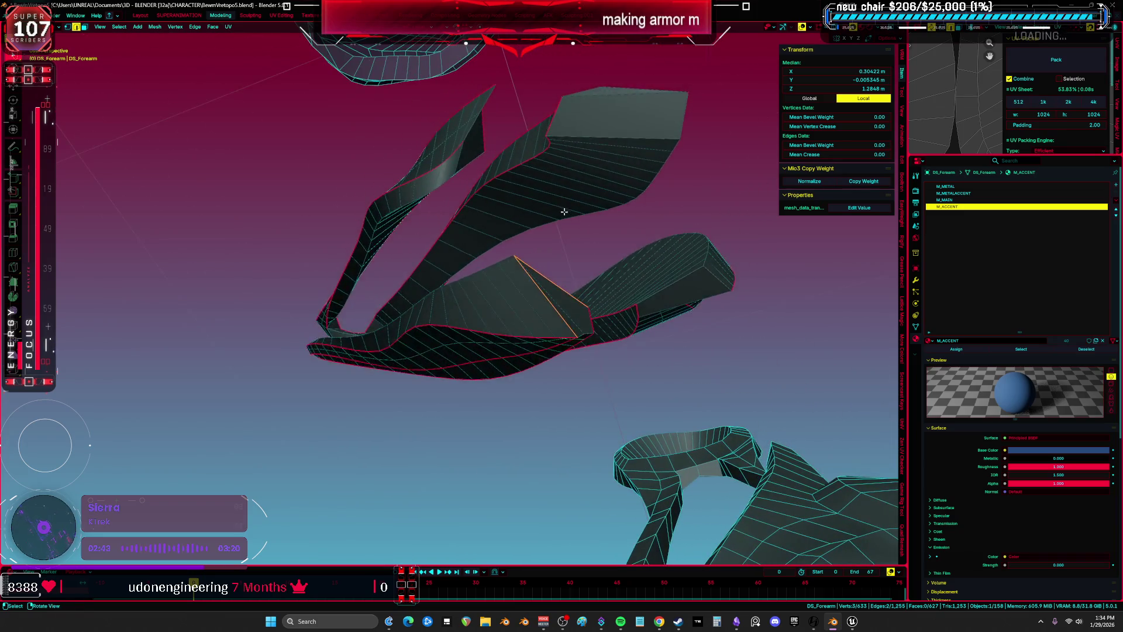
pyautogui.press('a')
pyautogui.moveTo(564, 300); pyautogui.dragTo(558, 327, button='middle')
pyautogui.click(668, 329)
pyautogui.moveTo(669, 330)
pyautogui.mouseDown(button='middle')
pyautogui.moveTo(708, 325)
pyautogui.moveTo(531, 328)
pyautogui.moveTo(409, 393)
pyautogui.moveTo(403, 372)
pyautogui.moveTo(346, 361)
pyautogui.mouseUp(button='middle')
pyautogui.click(710, 330)
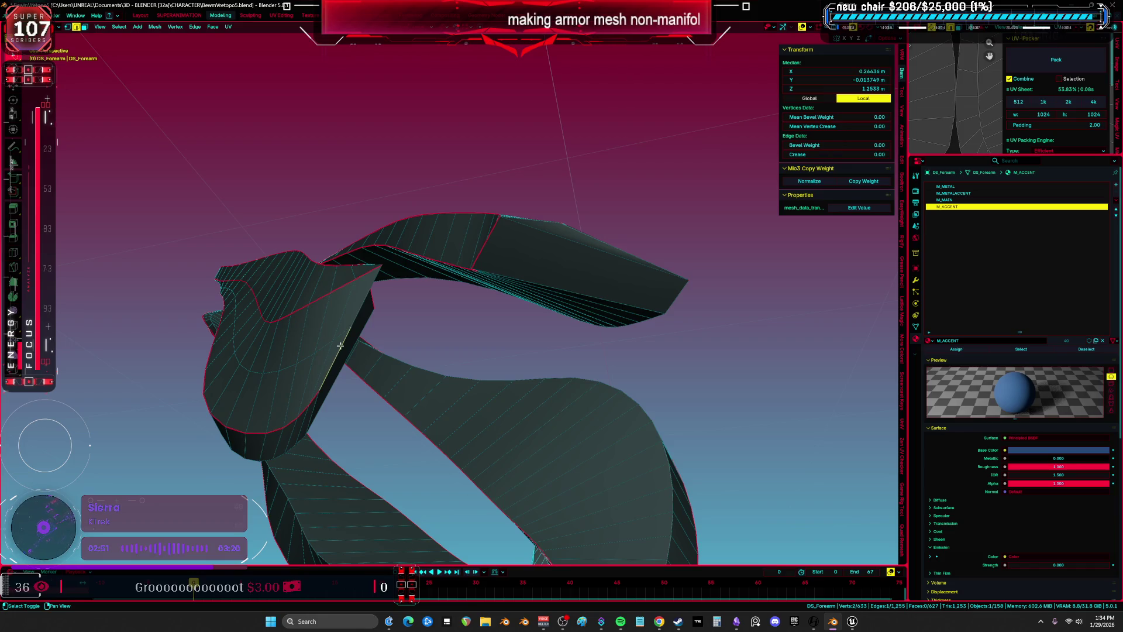
pyautogui.click(370, 305)
pyautogui.moveTo(370, 304)
pyautogui.mouseDown(button='middle')
pyautogui.moveTo(554, 261)
pyautogui.moveTo(588, 206)
pyautogui.moveTo(454, 336)
pyautogui.moveTo(479, 286)
pyautogui.moveTo(468, 276)
pyautogui.moveTo(450, 268)
pyautogui.moveTo(419, 293)
pyautogui.moveTo(448, 306)
pyautogui.moveTo(381, 277)
pyautogui.moveTo(394, 258)
pyautogui.moveTo(381, 333)
pyautogui.moveTo(438, 346)
pyautogui.moveTo(519, 267)
pyautogui.moveTo(562, 246)
pyautogui.moveTo(572, 219)
pyautogui.moveTo(556, 252)
pyautogui.moveTo(567, 334)
pyautogui.moveTo(472, 348)
pyautogui.moveTo(362, 394)
pyautogui.moveTo(335, 345)
pyautogui.mouseUp(button='middle')
pyautogui.click(518, 270)
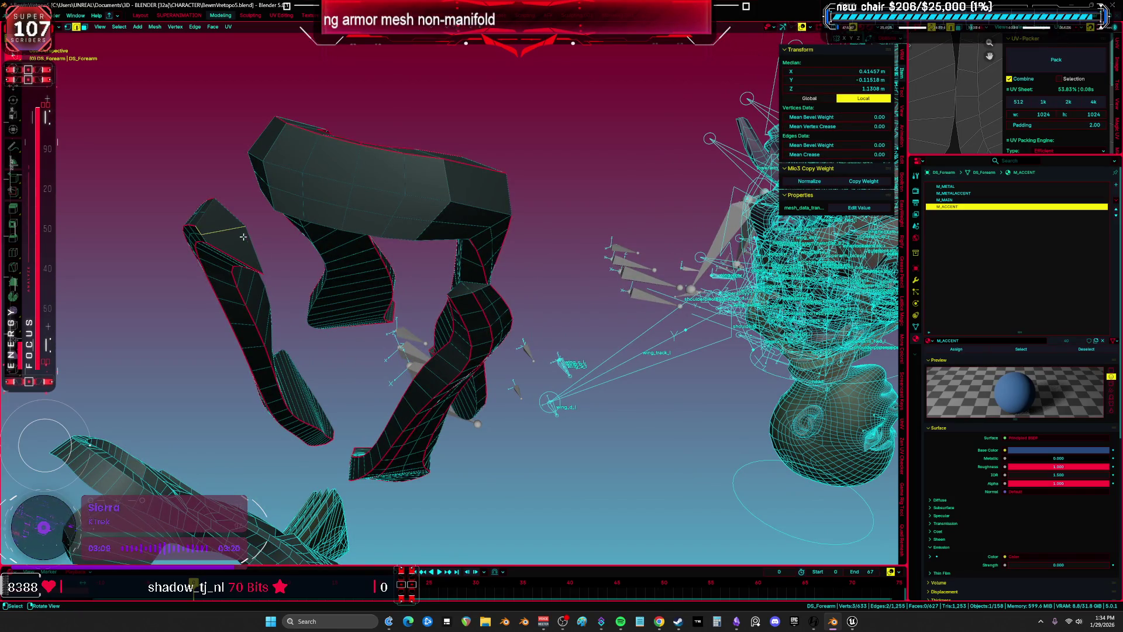
# Check the armor from new angles and add another vertex to the selection
pyautogui.scroll(3, 439, 269)
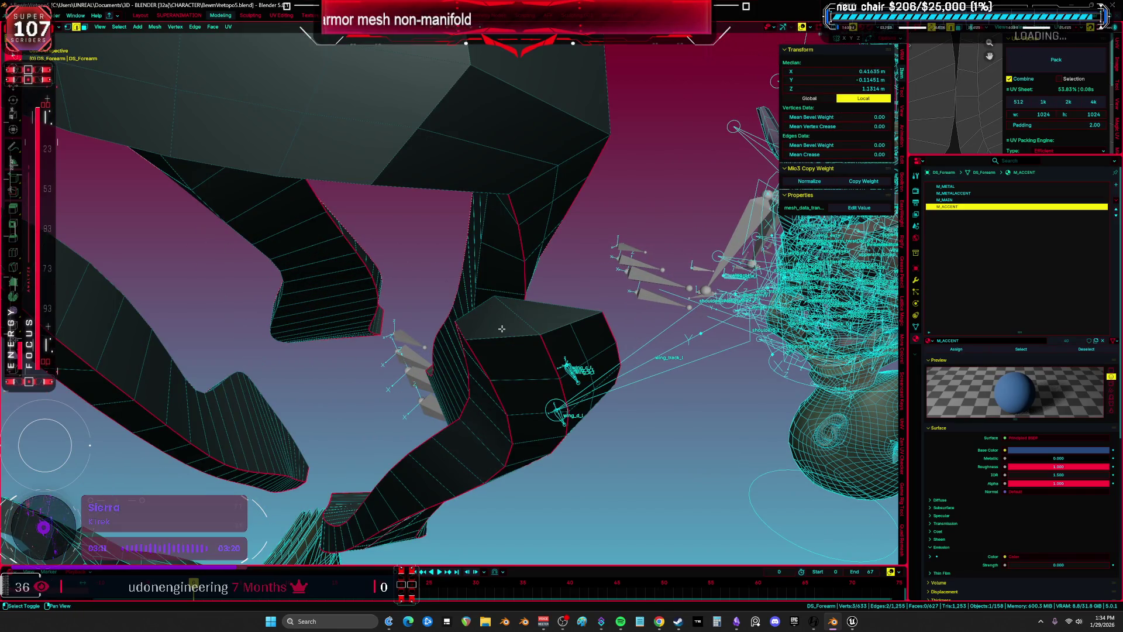
pyautogui.scroll(-3, 535, 326)
pyautogui.moveTo(535, 315); pyautogui.dragTo(468, 302, button='middle')
pyautogui.press('z')
pyautogui.moveTo(479, 411)
pyautogui.mouseDown(button='middle')
pyautogui.moveTo(537, 332)
pyautogui.moveTo(481, 321)
pyautogui.mouseUp(button='middle')
pyautogui.keyDown('shift'); pyautogui.click(403, 249); pyautogui.keyUp('shift')
pyautogui.moveTo(403, 248); pyautogui.dragTo(453, 289, button='middle')
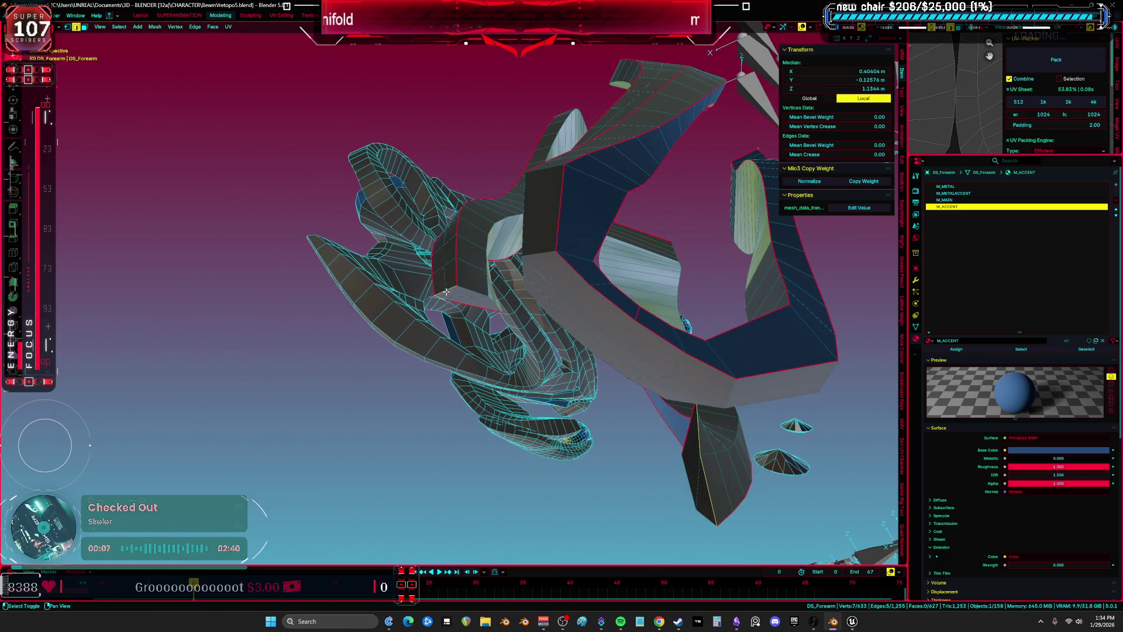
# Unwrap all of DS_Forearm with Minimum Stretch, inspect the islands full-screen, then return
pyautogui.press('a')
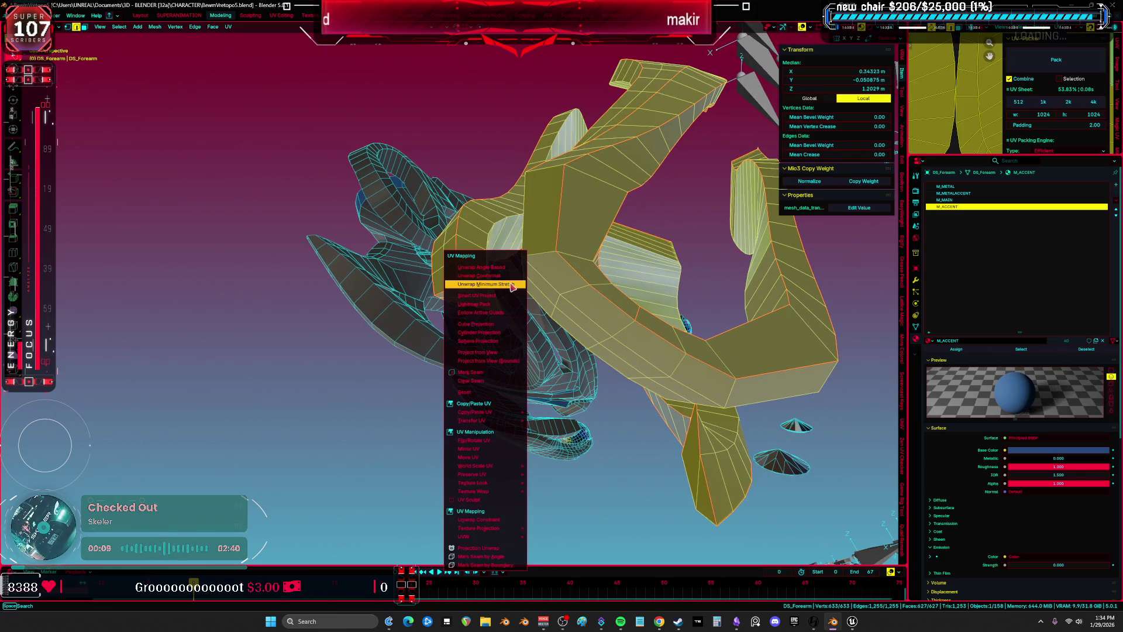
pyautogui.click(512, 286)
pyautogui.hotkey('ctrl', 'space')
pyautogui.press('Home')
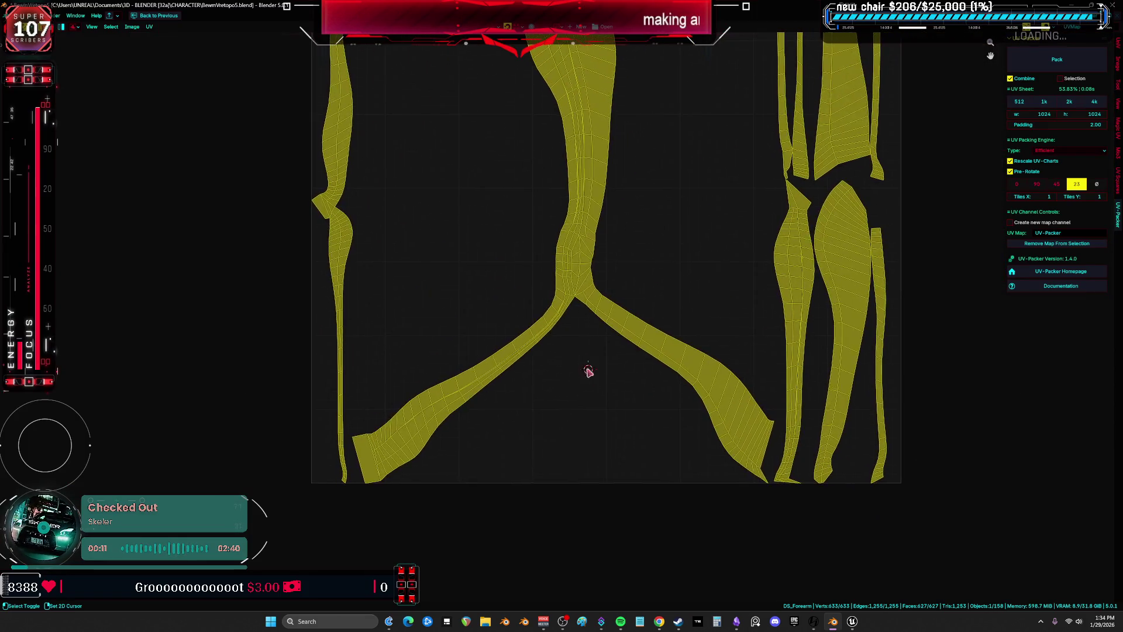
pyautogui.scroll(-2, 601, 281)
pyautogui.scroll(6, 607, 258)
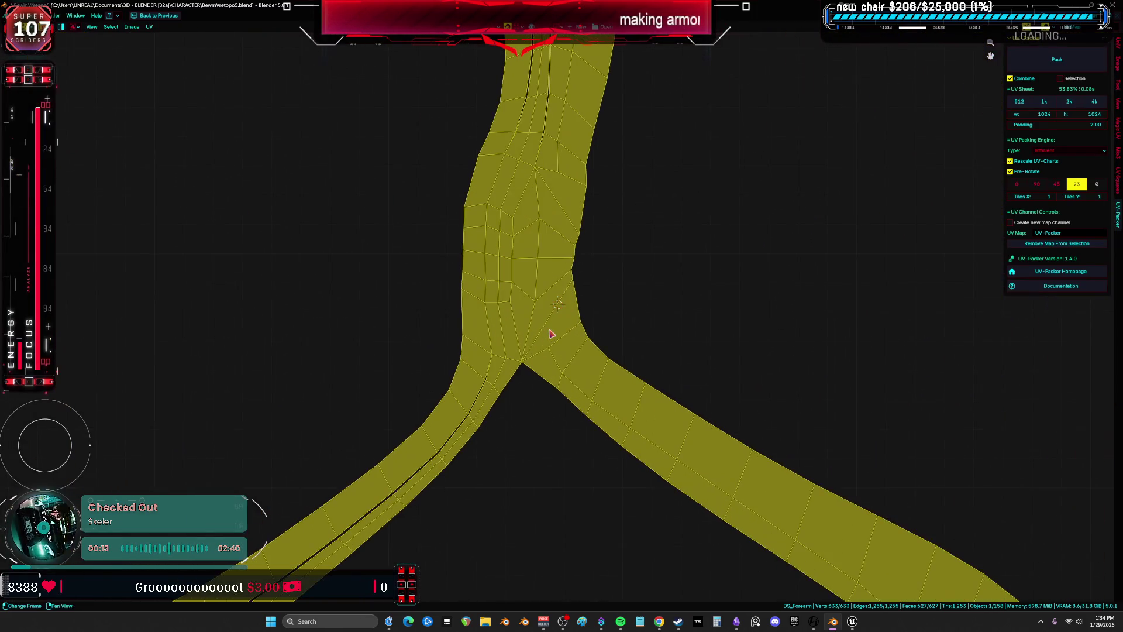
pyautogui.scroll(-5, 549, 326)
pyautogui.click(548, 325)
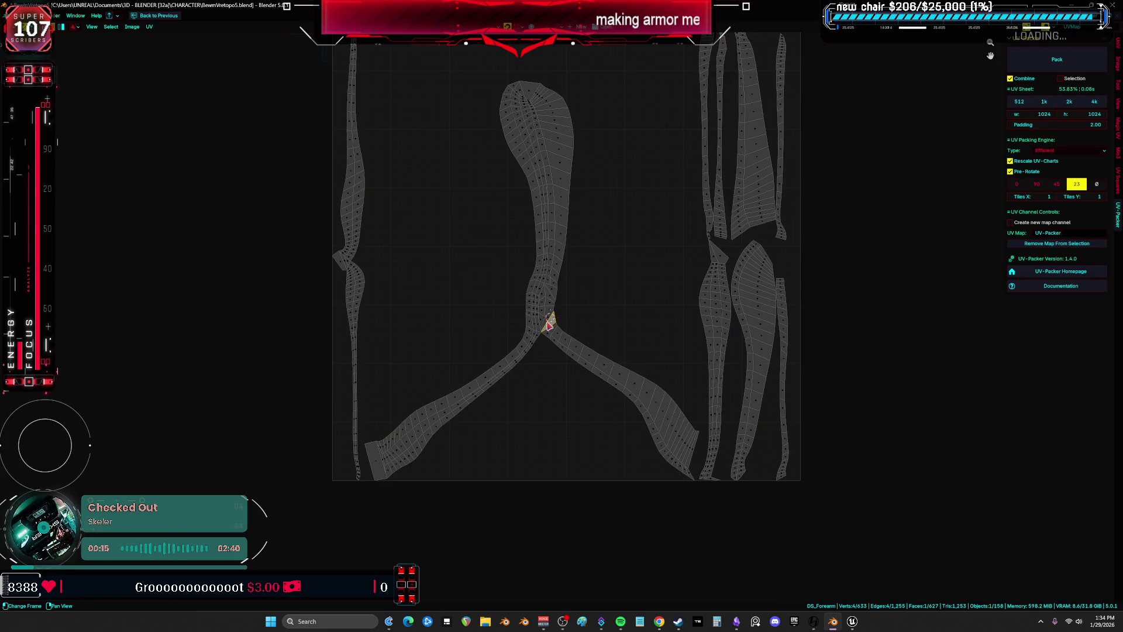
pyautogui.hotkey('ctrl', 'space')
pyautogui.moveTo(544, 310)
pyautogui.mouseDown(button='middle')
pyautogui.moveTo(602, 335)
pyautogui.moveTo(591, 258)
pyautogui.moveTo(656, 181)
pyautogui.moveTo(635, 191)
pyautogui.moveTo(621, 248)
pyautogui.mouseUp(button='middle')
pyautogui.click(652, 182)
# Mark more seams on the arch strip edges and unwrap the whole forearm mesh again
pyautogui.moveTo(479, 264)
pyautogui.mouseDown(button='middle')
pyautogui.moveTo(579, 318)
pyautogui.moveTo(538, 314)
pyautogui.moveTo(518, 254)
pyautogui.moveTo(529, 243)
pyautogui.mouseUp(button='middle')
pyautogui.hotkey('alt', 'a')
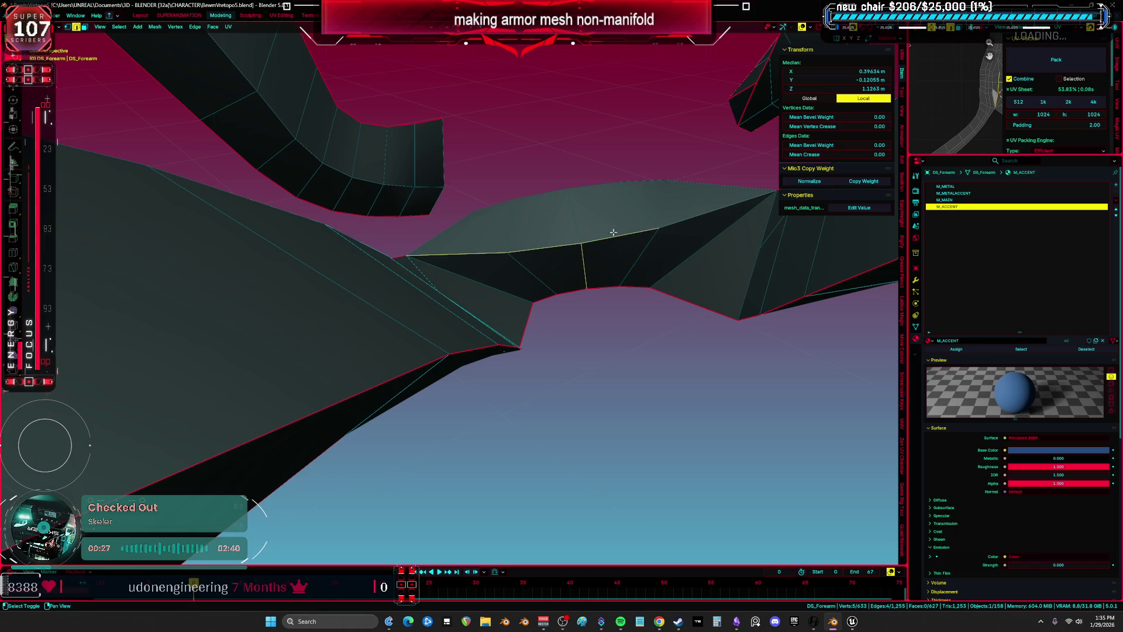
pyautogui.moveTo(688, 220)
pyautogui.mouseDown(button='middle')
pyautogui.moveTo(563, 268)
pyautogui.moveTo(573, 296)
pyautogui.moveTo(557, 269)
pyautogui.moveTo(464, 250)
pyautogui.moveTo(546, 270)
pyautogui.moveTo(592, 226)
pyautogui.moveTo(455, 276)
pyautogui.moveTo(461, 322)
pyautogui.moveTo(436, 369)
pyautogui.moveTo(456, 271)
pyautogui.moveTo(479, 307)
pyautogui.moveTo(468, 327)
pyautogui.moveTo(456, 274)
pyautogui.mouseUp(button='middle')
pyautogui.hotkey('ctrl', 'e')
pyautogui.press('a')
pyautogui.click(552, 275)
# Select two linked strips with Ctrl+L to see which UV pieces they use
pyautogui.click(466, 253)
pyautogui.hotkey('ctrl', 'l')
pyautogui.click(454, 268)
pyautogui.hotkey('ctrl', 'l')
pyautogui.moveTo(462, 401); pyautogui.dragTo(468, 380, button='middle')
pyautogui.hotkey('ctrl', 'e')
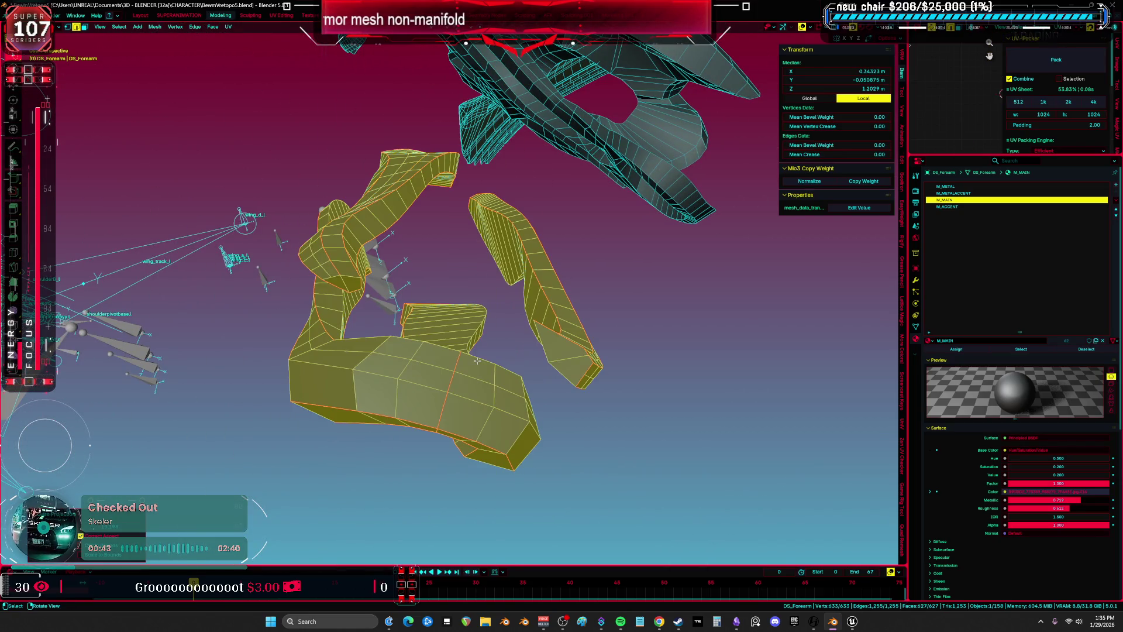
# Check the two small UV pieces in the maximized UV Editor, then enable X-ray and deselect
pyautogui.hotkey('ctrl', 'space')
pyautogui.hotkey('ctrl', 'space')
pyautogui.hotkey('ctrl', 'space')
pyautogui.scroll(6, 384, 346)
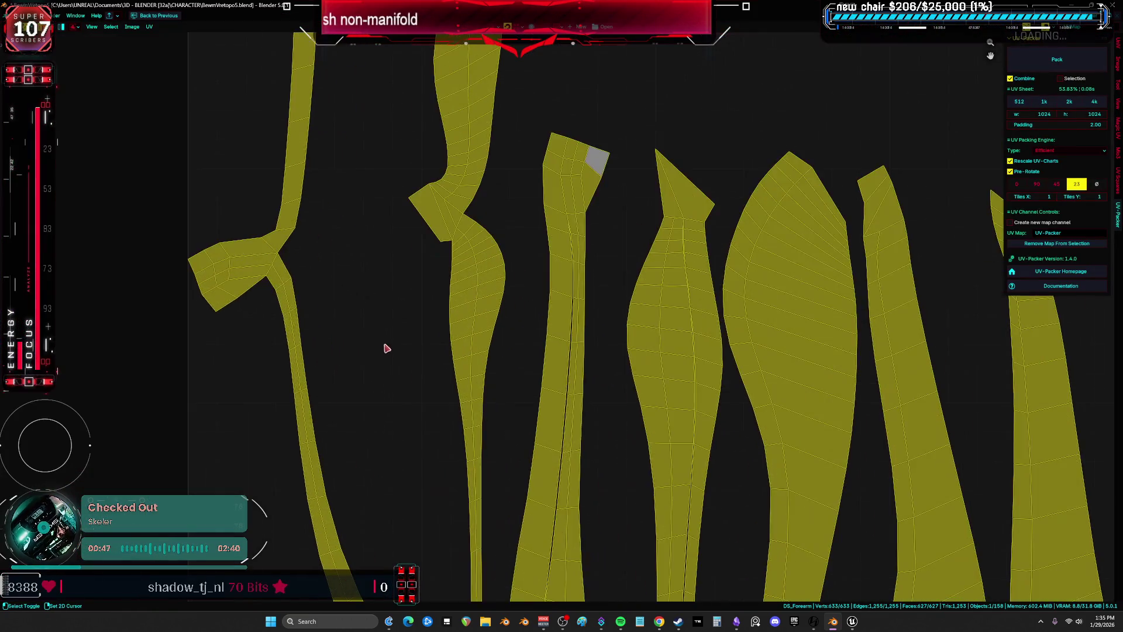
pyautogui.scroll(-4, 453, 325)
pyautogui.moveTo(428, 325); pyautogui.dragTo(426, 326)
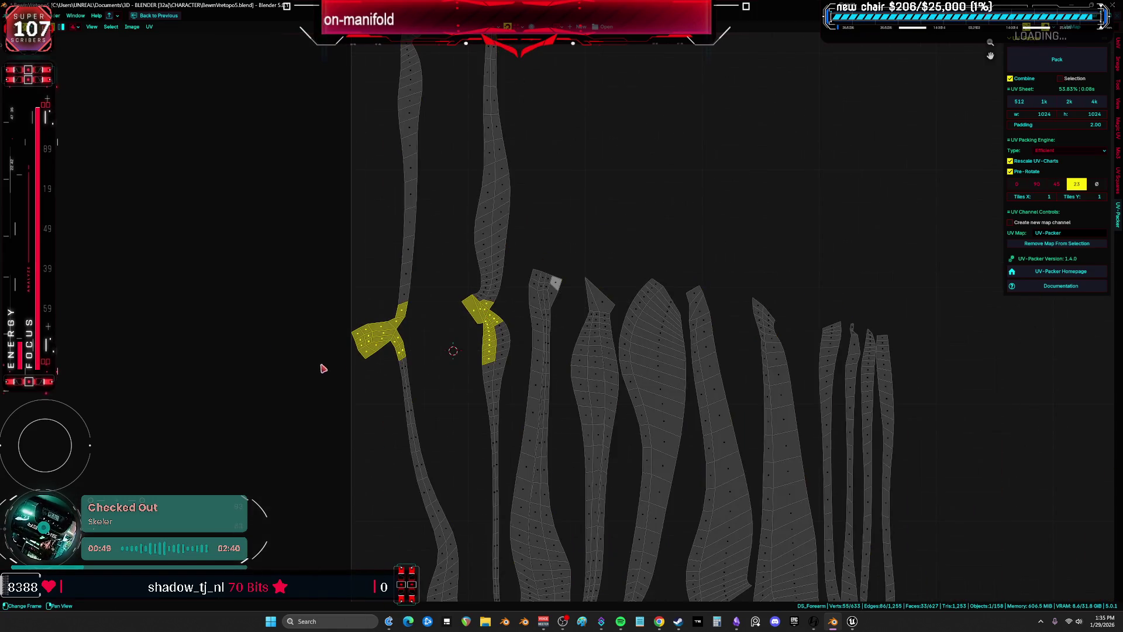
pyautogui.hotkey('ctrl', 'space')
pyautogui.moveTo(316, 370)
pyautogui.mouseDown(button='middle')
pyautogui.moveTo(475, 262)
pyautogui.moveTo(361, 261)
pyautogui.moveTo(710, 454)
pyautogui.moveTo(638, 395)
pyautogui.mouseUp(button='middle')
pyautogui.hotkey('alt', 'z')
pyautogui.hotkey('alt', 'z')
pyautogui.hotkey('alt', 'a')
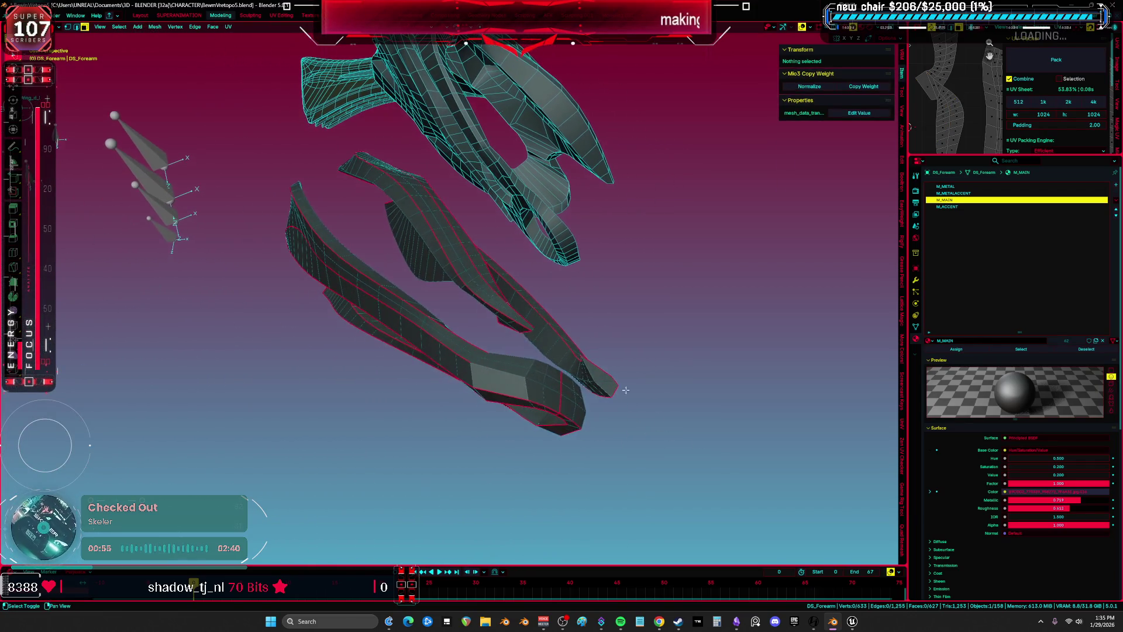
# Clear the seam from the selected armor edges and select the whole mesh
pyautogui.moveTo(486, 364)
pyautogui.mouseDown(button='middle')
pyautogui.moveTo(526, 363)
pyautogui.moveTo(510, 334)
pyautogui.mouseUp(button='middle')
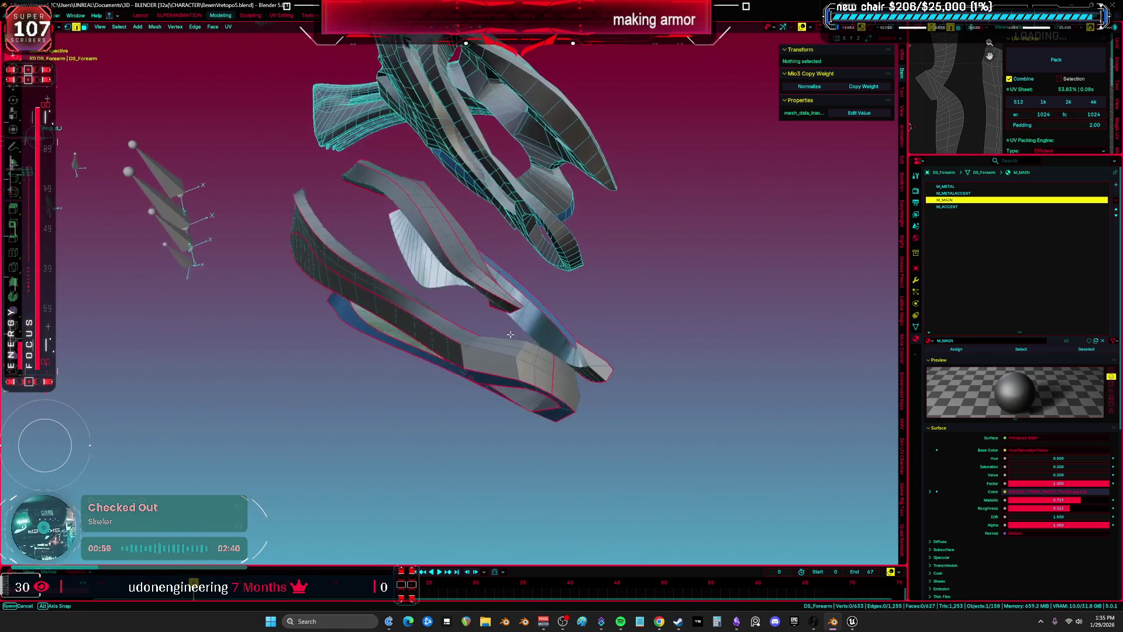
pyautogui.moveTo(410, 347); pyautogui.dragTo(539, 372, button='middle')
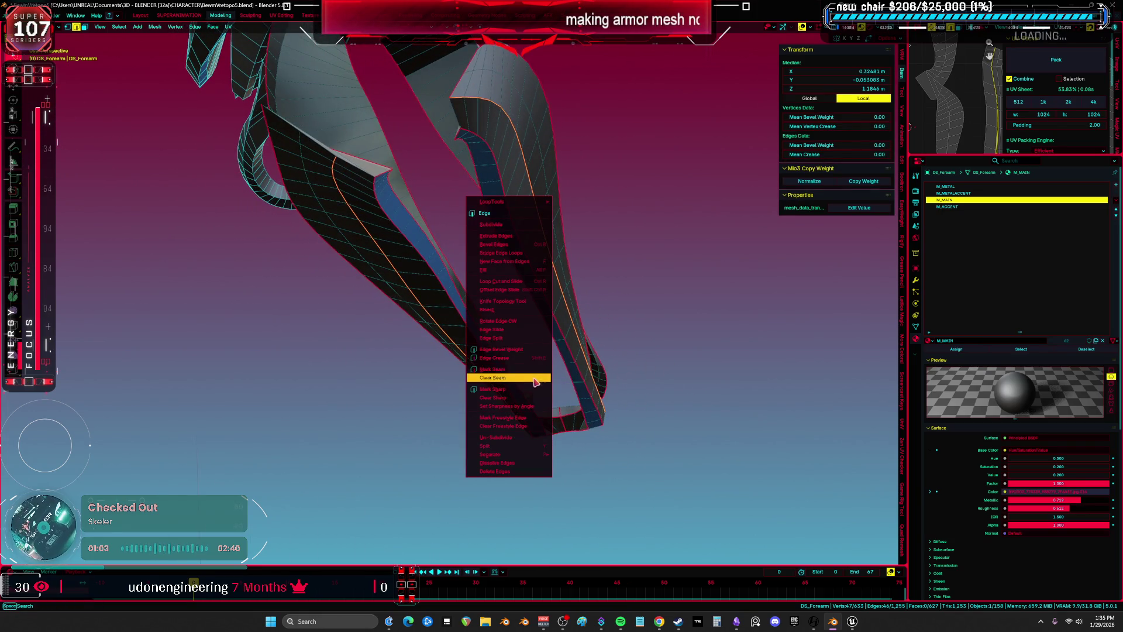
pyautogui.click(535, 378)
pyautogui.press('a')
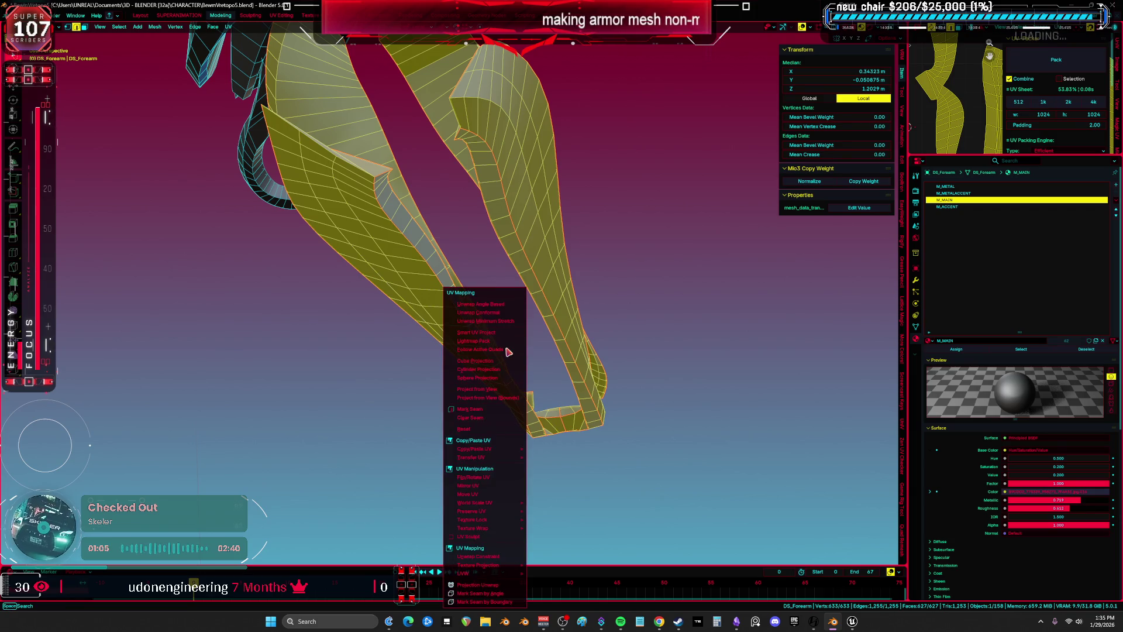
# Review the new UV layout in the maximized UV Editor, picking one triangle face, then deselect
pyautogui.hotkey('ctrl', 'space')
pyautogui.hotkey('ctrl', 'space')
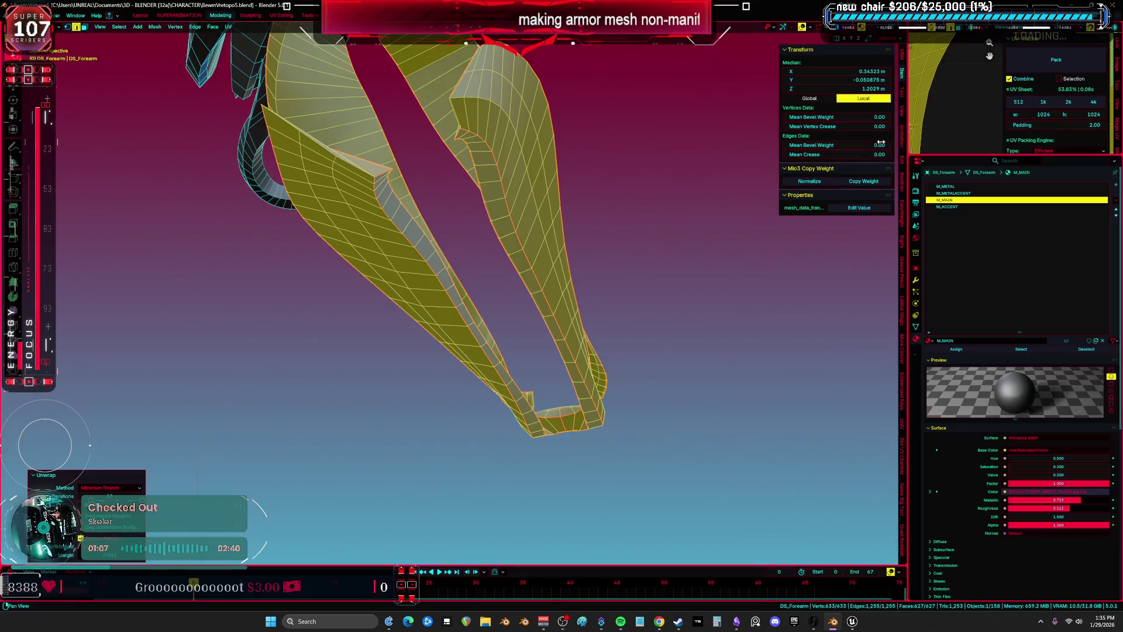
pyautogui.hotkey('ctrl', 'space')
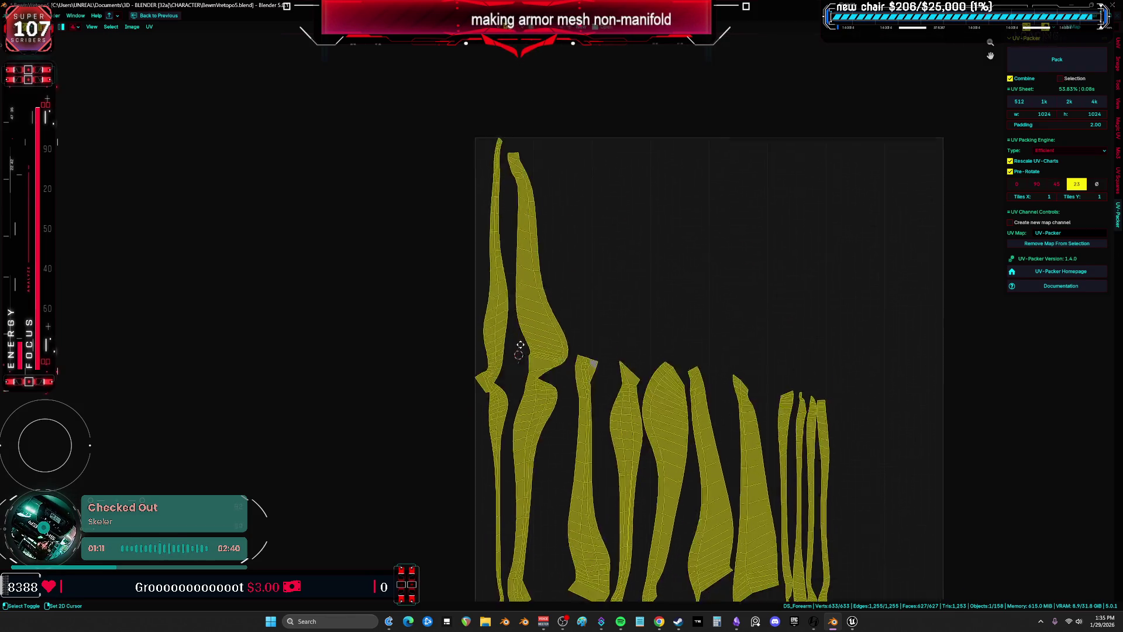
pyautogui.scroll(3, 575, 275)
pyautogui.moveTo(595, 275); pyautogui.dragTo(547, 255)
pyautogui.hotkey('ctrl', 'space')
pyautogui.moveTo(539, 262)
pyautogui.mouseDown(button='middle')
pyautogui.moveTo(501, 326)
pyautogui.moveTo(413, 306)
pyautogui.moveTo(651, 338)
pyautogui.moveTo(672, 318)
pyautogui.moveTo(682, 328)
pyautogui.moveTo(554, 361)
pyautogui.moveTo(592, 334)
pyautogui.moveTo(626, 376)
pyautogui.moveTo(554, 401)
pyautogui.moveTo(521, 350)
pyautogui.mouseUp(button='middle')
pyautogui.hotkey('alt', 'a')
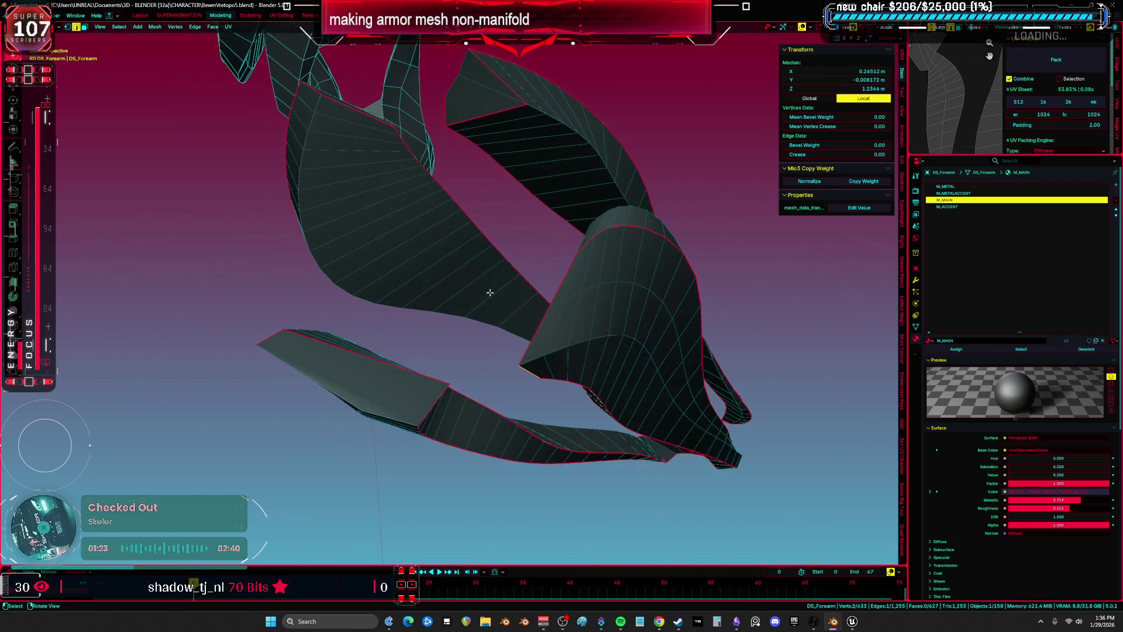
# Clear the seam from an edge loop on the forearm armor strips
pyautogui.moveTo(490, 300); pyautogui.dragTo(470, 447, button='middle')
pyautogui.moveTo(472, 266); pyautogui.dragTo(447, 213, button='middle')
pyautogui.moveTo(401, 367)
pyautogui.mouseDown(button='middle')
pyautogui.moveTo(410, 410)
pyautogui.moveTo(464, 421)
pyautogui.moveTo(453, 335)
pyautogui.moveTo(505, 338)
pyautogui.moveTo(462, 333)
pyautogui.moveTo(498, 252)
pyautogui.moveTo(489, 283)
pyautogui.moveTo(415, 285)
pyautogui.moveTo(568, 355)
pyautogui.moveTo(713, 338)
pyautogui.moveTo(578, 247)
pyautogui.mouseUp(button='middle')
pyautogui.keyDown('alt'); pyautogui.click(453, 356); pyautogui.keyUp('alt')
pyautogui.hotkey('ctrl', 'e')
pyautogui.click(413, 291)
pyautogui.hotkey('ctrl', 'e')
pyautogui.click(576, 344)
pyautogui.hotkey('alt', 'a')
# Select an edge loop on the right strip and remove faces from the selection
pyautogui.moveTo(528, 174); pyautogui.dragTo(597, 267, button='middle')
pyautogui.keyDown('alt'); pyautogui.click(598, 267); pyautogui.keyUp('alt')
pyautogui.moveTo(637, 386); pyautogui.dragTo(537, 451, button='middle')
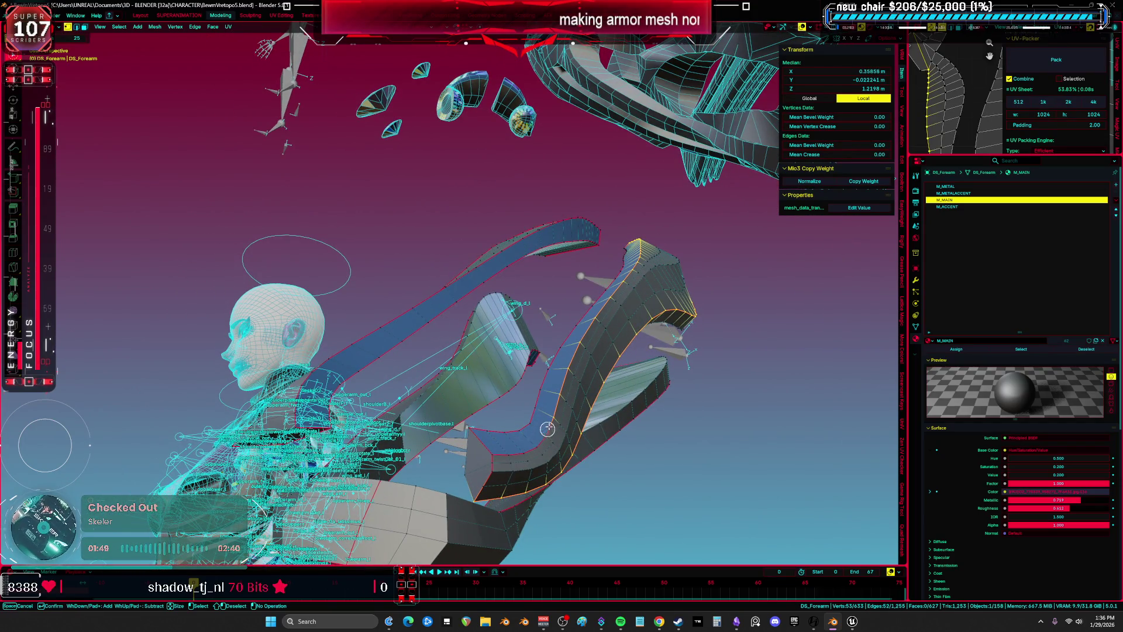
pyautogui.moveTo(630, 236)
pyautogui.mouseDown(button='middle')
pyautogui.moveTo(554, 328)
pyautogui.moveTo(494, 336)
pyautogui.mouseUp(button='middle')
pyautogui.moveTo(475, 250)
pyautogui.mouseDown(button='middle')
pyautogui.moveTo(577, 308)
pyautogui.moveTo(452, 271)
pyautogui.moveTo(454, 386)
pyautogui.moveTo(389, 320)
pyautogui.moveTo(345, 345)
pyautogui.moveTo(333, 398)
pyautogui.moveTo(383, 340)
pyautogui.moveTo(457, 321)
pyautogui.moveTo(476, 346)
pyautogui.moveTo(428, 388)
pyautogui.moveTo(359, 354)
pyautogui.moveTo(418, 345)
pyautogui.moveTo(405, 372)
pyautogui.moveTo(499, 349)
pyautogui.moveTo(382, 353)
pyautogui.mouseUp(button='middle')
pyautogui.rightClick(452, 271)
pyautogui.keyDown('shift'); pyautogui.click(404, 371); pyautogui.keyUp('shift')
# Add more strip vertices to the selection and apply a seam change from the Edge menu
pyautogui.click(464, 359)
pyautogui.click(527, 369)
pyautogui.moveTo(526, 369)
pyautogui.mouseDown(button='middle')
pyautogui.moveTo(556, 366)
pyautogui.moveTo(381, 332)
pyautogui.mouseUp(button='middle')
pyautogui.click(457, 378)
pyautogui.moveTo(456, 377)
pyautogui.mouseDown(button='middle')
pyautogui.moveTo(451, 344)
pyautogui.moveTo(408, 283)
pyautogui.moveTo(471, 308)
pyautogui.moveTo(383, 312)
pyautogui.mouseUp(button='middle')
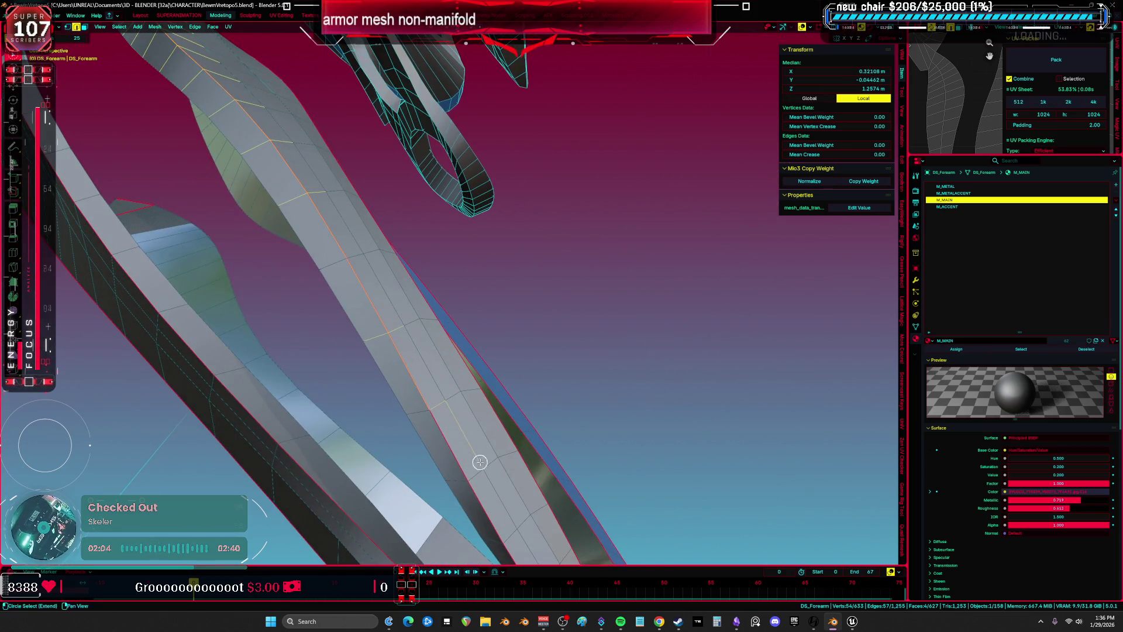
pyautogui.moveTo(479, 462); pyautogui.dragTo(413, 314, button='middle')
pyautogui.click(439, 350)
pyautogui.moveTo(438, 349); pyautogui.dragTo(452, 301, button='middle')
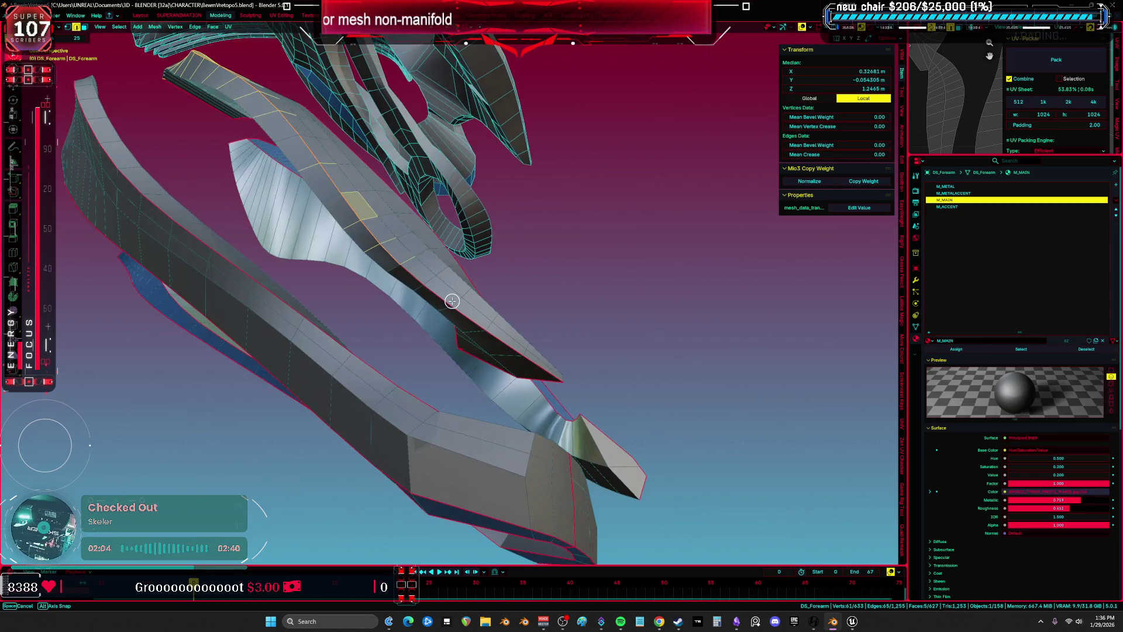
pyautogui.rightClick(526, 361)
pyautogui.click(515, 352)
# Inspect the result, select an edge loop on the wing armor, and switch to see-through wireframe
pyautogui.moveTo(602, 354)
pyautogui.mouseDown(button='middle')
pyautogui.moveTo(632, 348)
pyautogui.moveTo(603, 354)
pyautogui.moveTo(534, 326)
pyautogui.moveTo(485, 295)
pyautogui.moveTo(466, 251)
pyautogui.moveTo(444, 296)
pyautogui.moveTo(518, 297)
pyautogui.moveTo(542, 283)
pyautogui.moveTo(534, 263)
pyautogui.moveTo(363, 229)
pyautogui.moveTo(507, 384)
pyautogui.moveTo(574, 436)
pyautogui.moveTo(486, 368)
pyautogui.moveTo(506, 360)
pyautogui.moveTo(486, 341)
pyautogui.moveTo(529, 274)
pyautogui.moveTo(535, 215)
pyautogui.mouseUp(button='middle')
pyautogui.moveTo(427, 279); pyautogui.dragTo(456, 187, button='middle')
pyautogui.keyDown('alt'); pyautogui.click(403, 174); pyautogui.keyUp('alt')
pyautogui.moveTo(394, 170)
pyautogui.mouseDown(button='middle')
pyautogui.moveTo(528, 211)
pyautogui.moveTo(541, 304)
pyautogui.moveTo(490, 339)
pyautogui.moveTo(474, 390)
pyautogui.mouseUp(button='middle')
pyautogui.hotkey('shift', 'z')
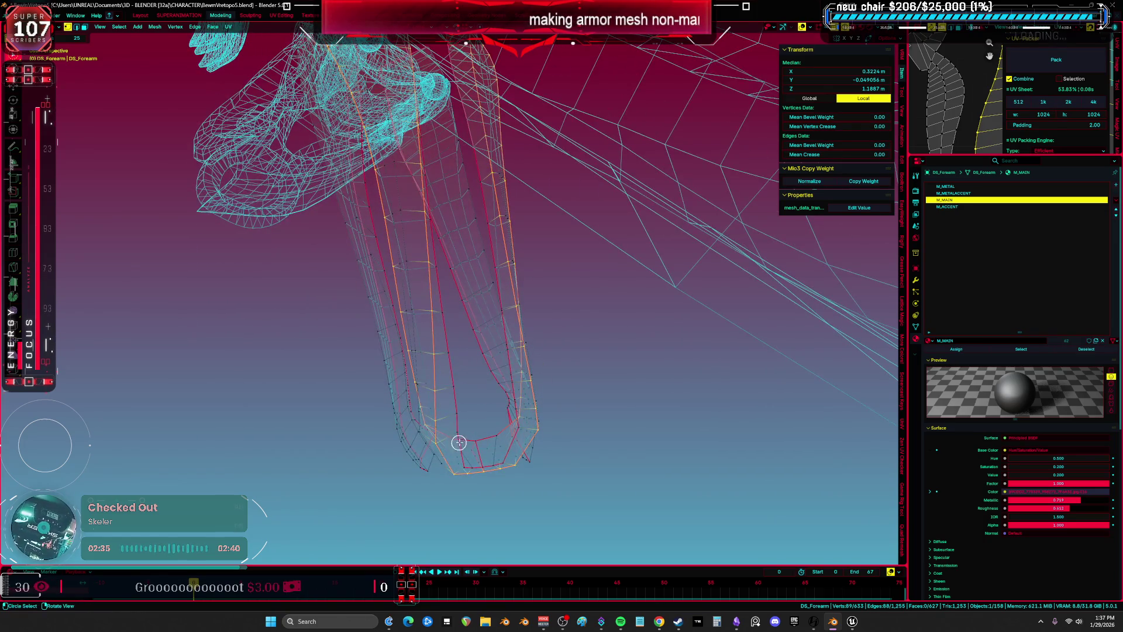
# Toggle X-ray on the forearm armor, clear the stray seam from the chosen edges, and deselect
pyautogui.moveTo(458, 443); pyautogui.dragTo(489, 397, button='middle')
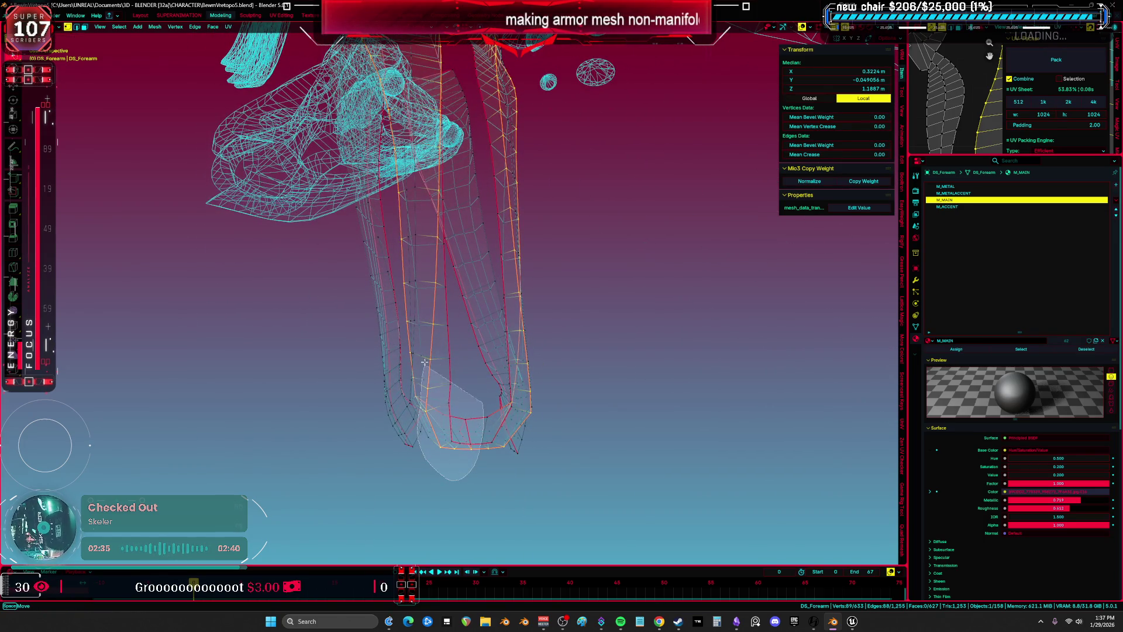
pyautogui.moveTo(481, 216); pyautogui.dragTo(525, 447, button='middle')
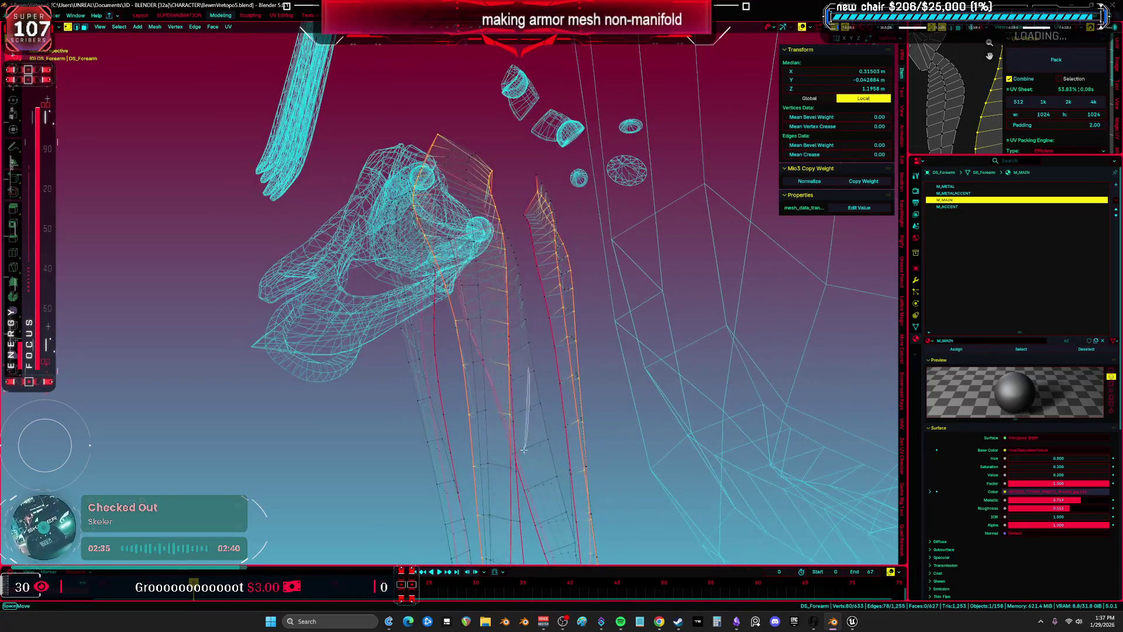
pyautogui.moveTo(483, 123); pyautogui.dragTo(404, 213, button='middle')
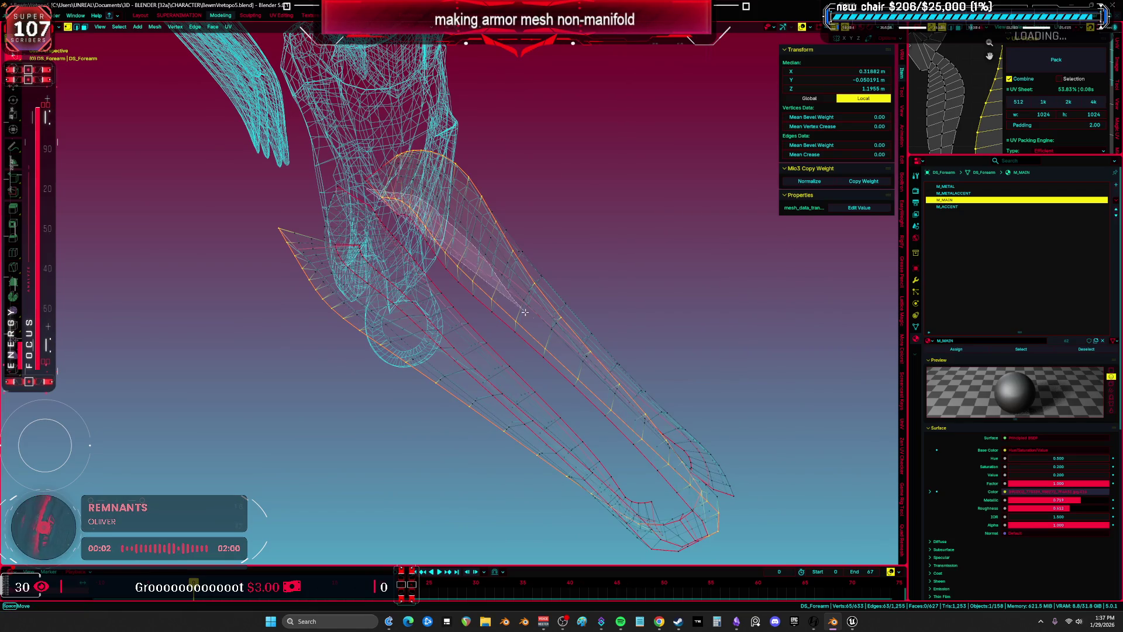
pyautogui.moveTo(666, 493)
pyautogui.mouseDown(button='middle')
pyautogui.moveTo(459, 281)
pyautogui.moveTo(579, 298)
pyautogui.moveTo(478, 349)
pyautogui.moveTo(519, 313)
pyautogui.mouseUp(button='middle')
pyautogui.hotkey('alt', 'z')
pyautogui.hotkey('alt', 'z')
pyautogui.moveTo(410, 309)
pyautogui.mouseDown(button='middle')
pyautogui.moveTo(384, 291)
pyautogui.moveTo(410, 328)
pyautogui.moveTo(391, 365)
pyautogui.moveTo(522, 341)
pyautogui.moveTo(382, 328)
pyautogui.moveTo(509, 435)
pyautogui.moveTo(554, 439)
pyautogui.moveTo(483, 336)
pyautogui.moveTo(474, 404)
pyautogui.moveTo(416, 381)
pyautogui.mouseUp(button='middle')
pyautogui.hotkey('alt', 'z')
pyautogui.click(478, 358)
pyautogui.hotkey('alt', 'a')
# Unwrap the whole forearm armor with Minimum Stretch and pick a problem edge in the maximized UV Editor
pyautogui.press('a')
pyautogui.press('u')
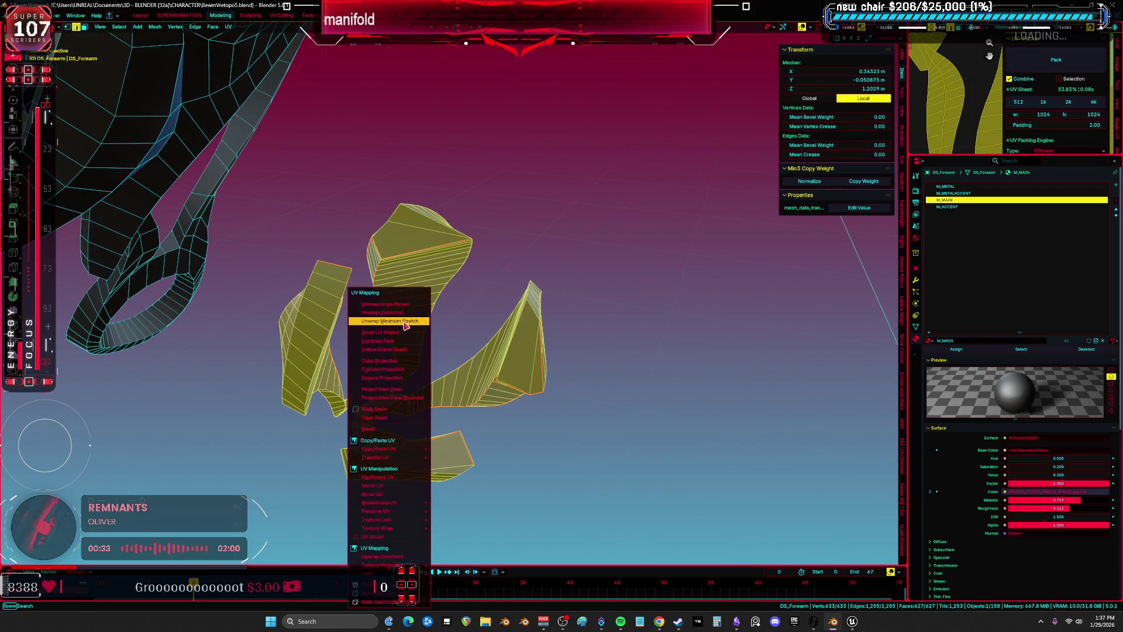
pyautogui.click(404, 324)
pyautogui.hotkey('ctrl', 'space')
pyautogui.scroll(-1, 644, 306)
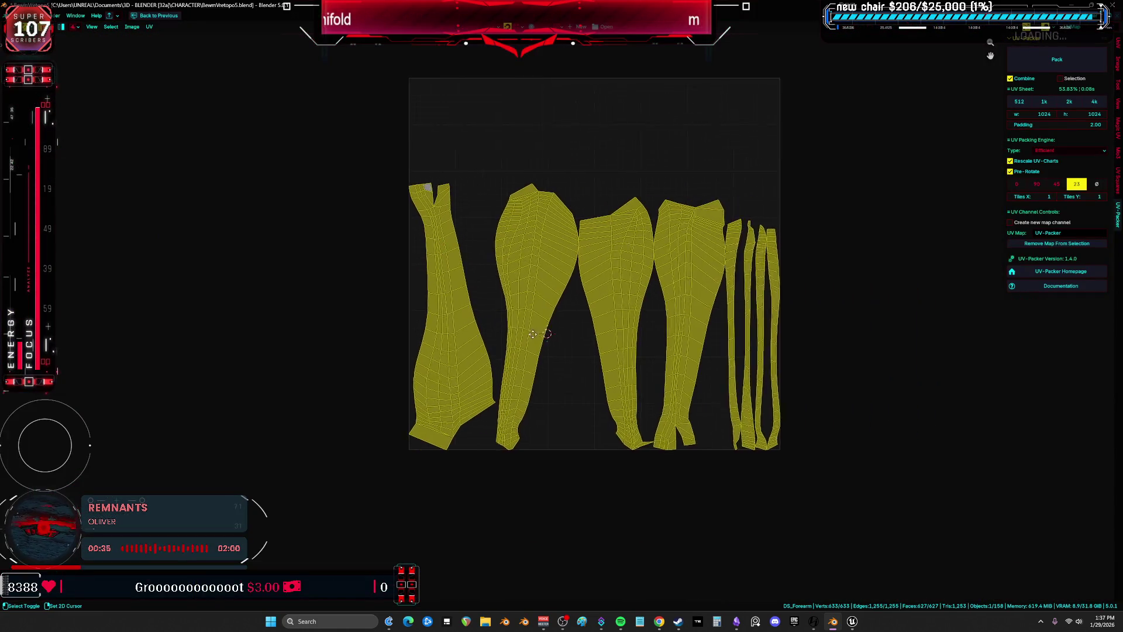
pyautogui.scroll(2, 510, 343)
pyautogui.scroll(2, 336, 248)
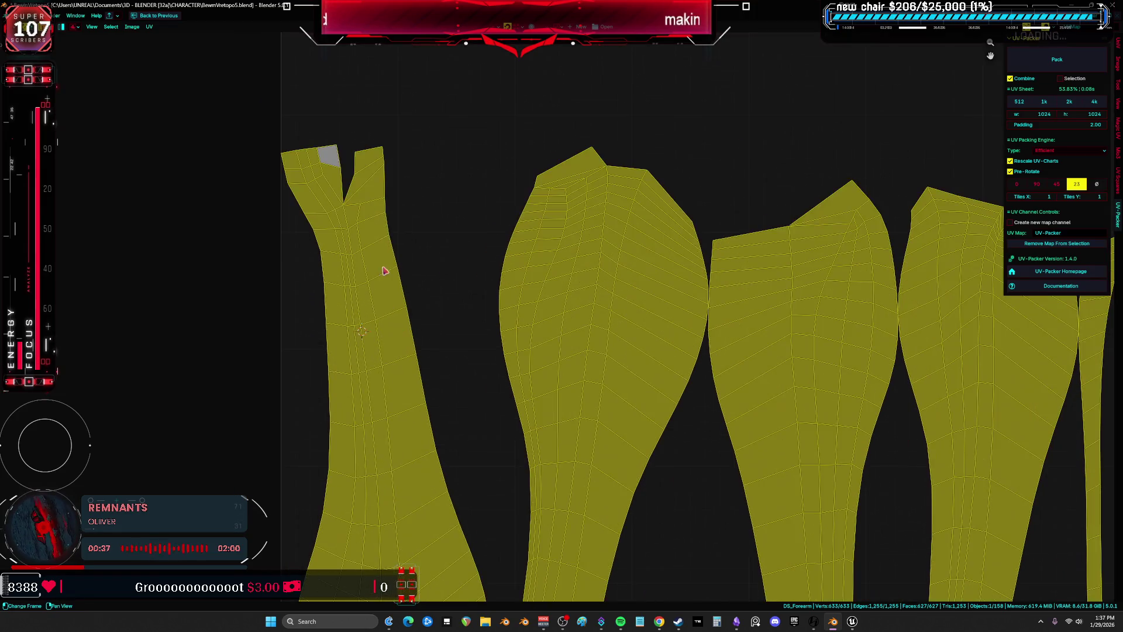
pyautogui.click(345, 190)
pyautogui.hotkey('ctrl', 'space')
# In solid shading, fix the seam on the picked edge from the right-click edge menu
pyautogui.moveTo(340, 162)
pyautogui.mouseDown(button='middle')
pyautogui.moveTo(399, 258)
pyautogui.moveTo(319, 300)
pyautogui.moveTo(293, 283)
pyautogui.mouseUp(button='middle')
pyautogui.press('z')
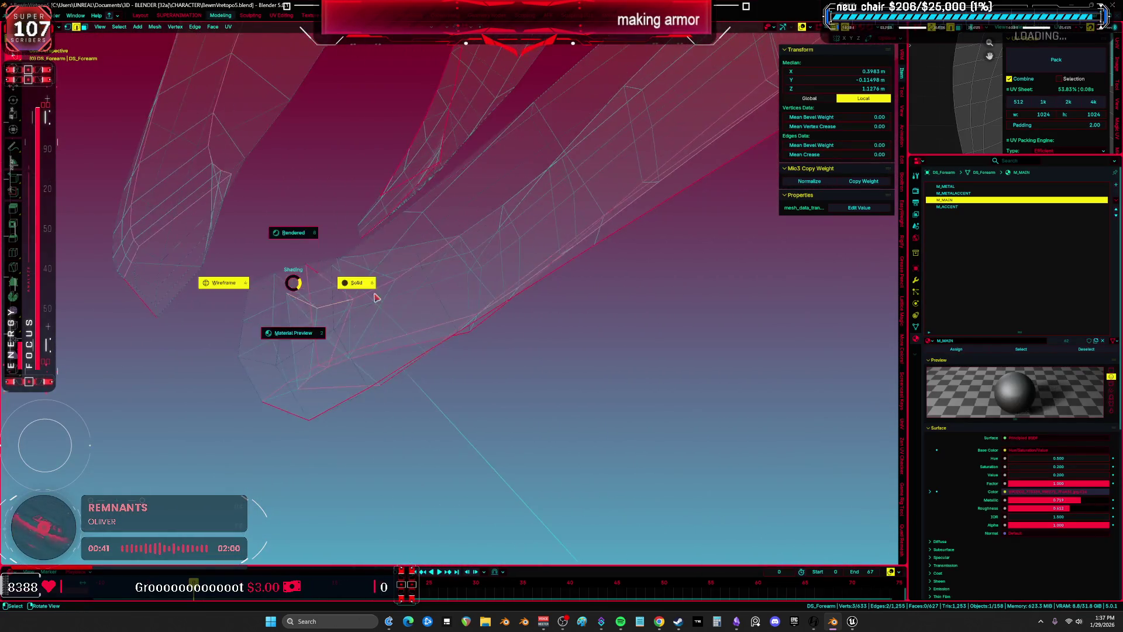
pyautogui.click(386, 311)
pyautogui.scroll(5, 386, 310)
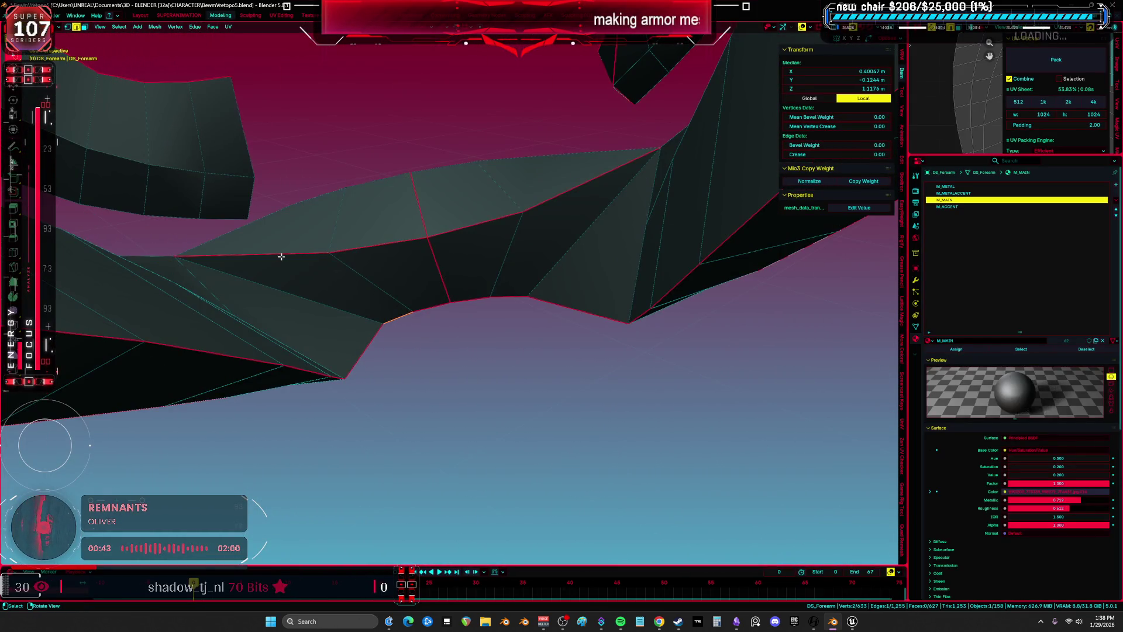
pyautogui.rightClick(353, 251)
pyautogui.click(353, 252)
pyautogui.moveTo(352, 251); pyautogui.dragTo(409, 272, button='middle')
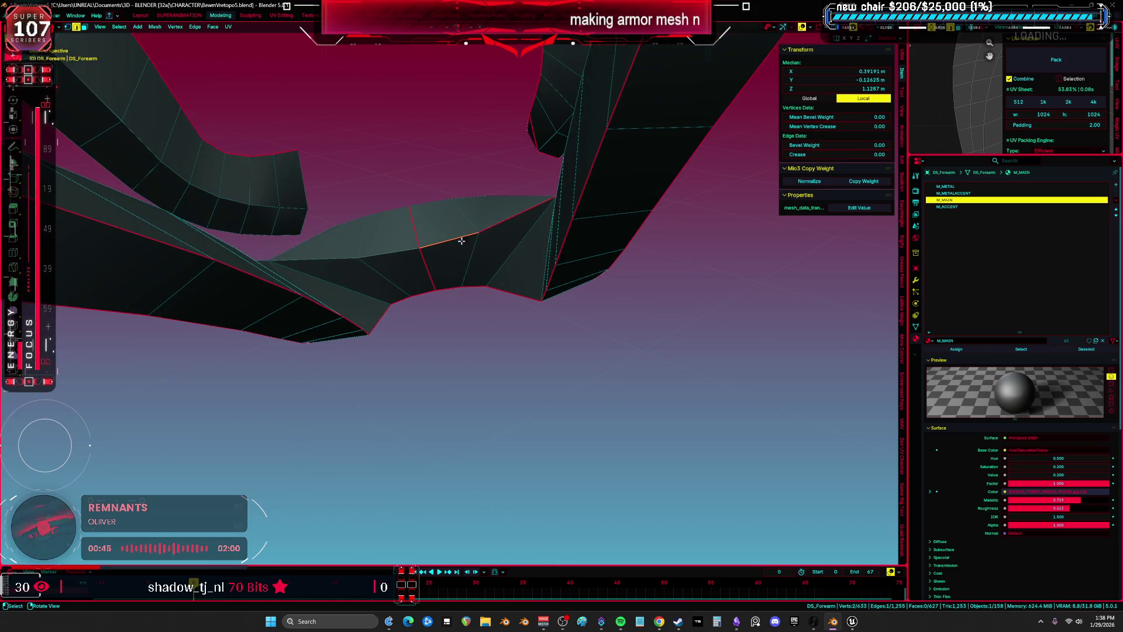
pyautogui.scroll(-5, 489, 225)
pyautogui.moveTo(489, 225); pyautogui.dragTo(457, 369, button='middle')
# Re-unwrap the entire forearm mesh and frame all UV islands to check them
pyautogui.press('a')
pyautogui.press('u')
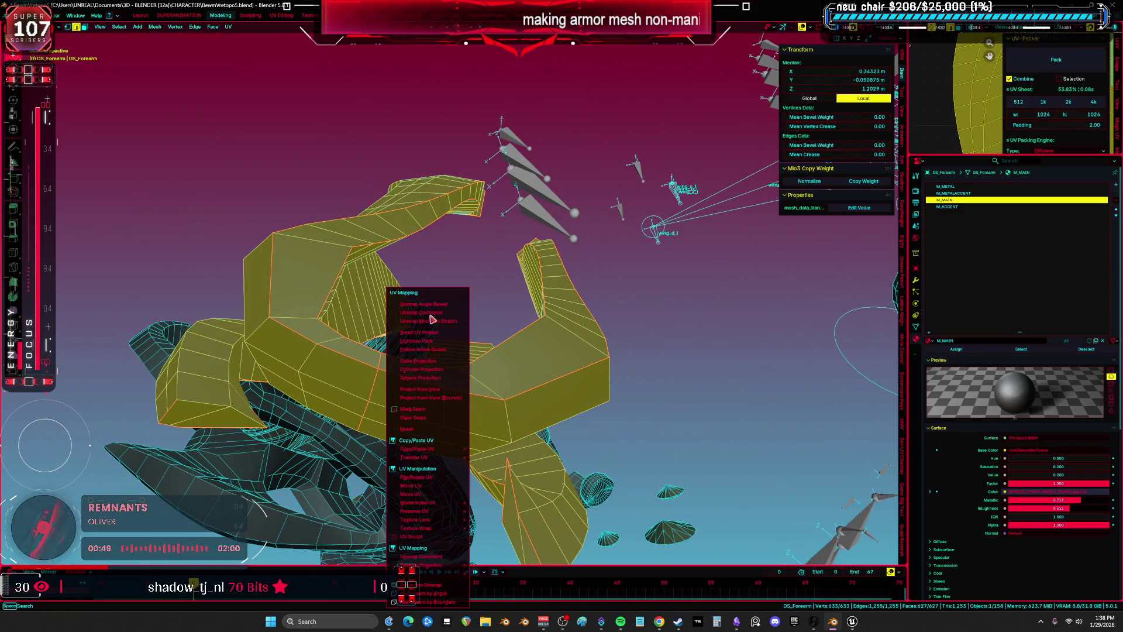
pyautogui.click(432, 321)
pyautogui.hotkey('ctrl', 'space')
pyautogui.hotkey('ctrl', 'space')
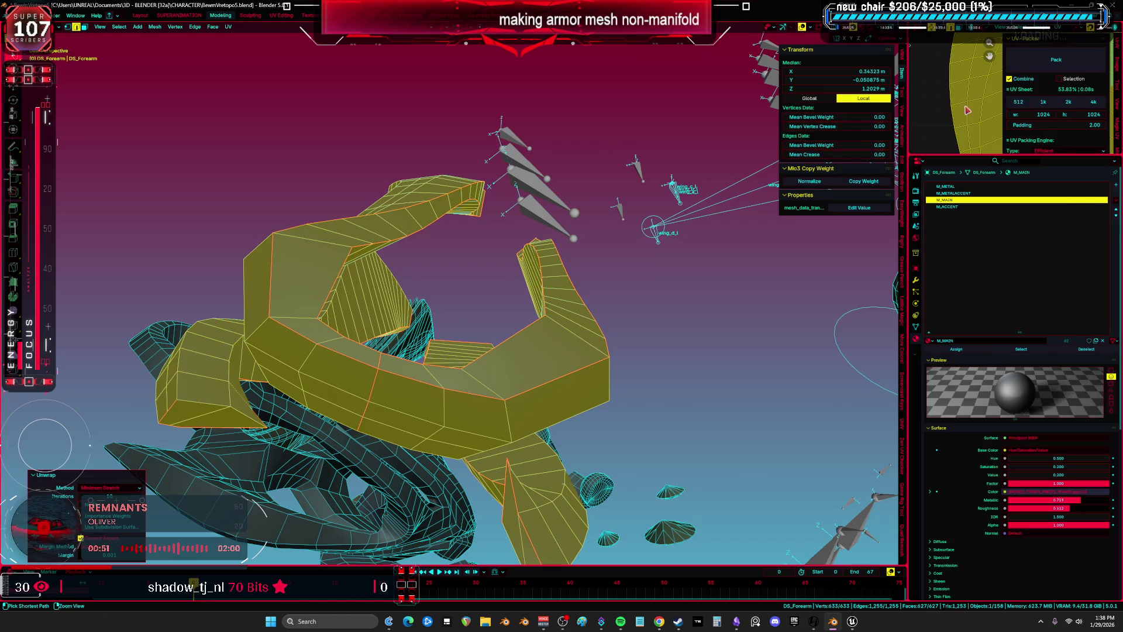
pyautogui.hotkey('ctrl', 'space')
pyautogui.press('Home')
pyautogui.moveTo(667, 253)
pyautogui.mouseDown(button='middle')
pyautogui.moveTo(491, 314)
pyautogui.moveTo(376, 280)
pyautogui.moveTo(471, 221)
pyautogui.moveTo(515, 264)
pyautogui.mouseUp(button='middle')
pyautogui.hotkey('ctrl', 'space')
# Return to object mode, hide the finished forearm armor, and switch to front orthographic view
pyautogui.press('Tab')
pyautogui.click(439, 291)
pyautogui.press('h')
pyautogui.press('KP_1')
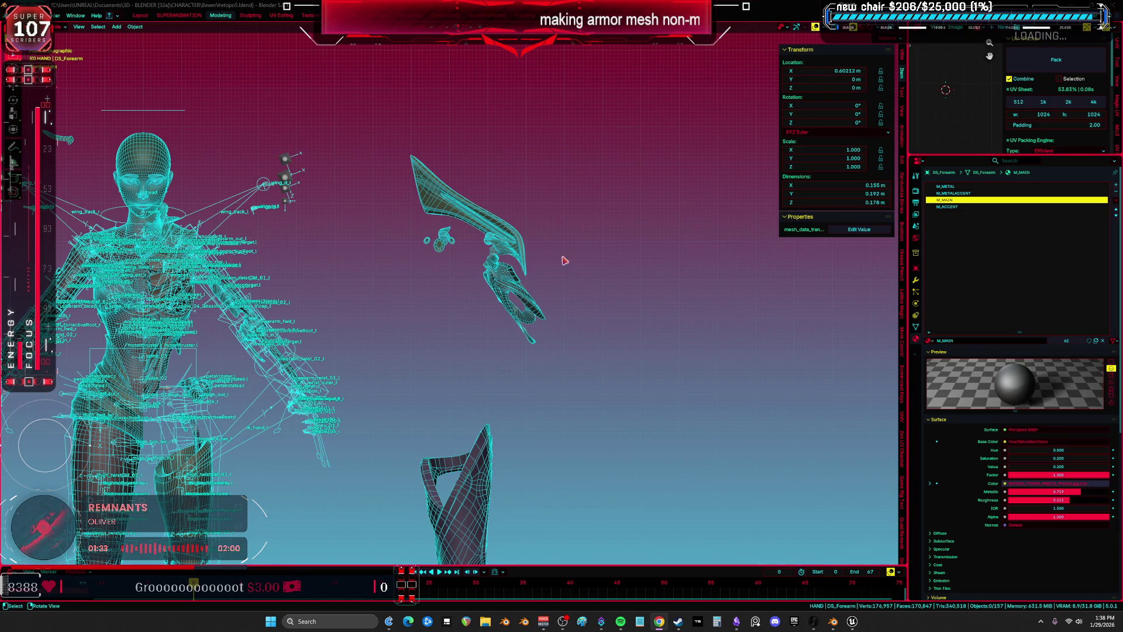
# Move DS_FlapA down below the character
pyautogui.hotkey('shift', 'z')
pyautogui.keyDown('shift'); pyautogui.moveTo(435, 260); pyautogui.dragTo(508, 232, button='middle'); pyautogui.keyUp('shift')
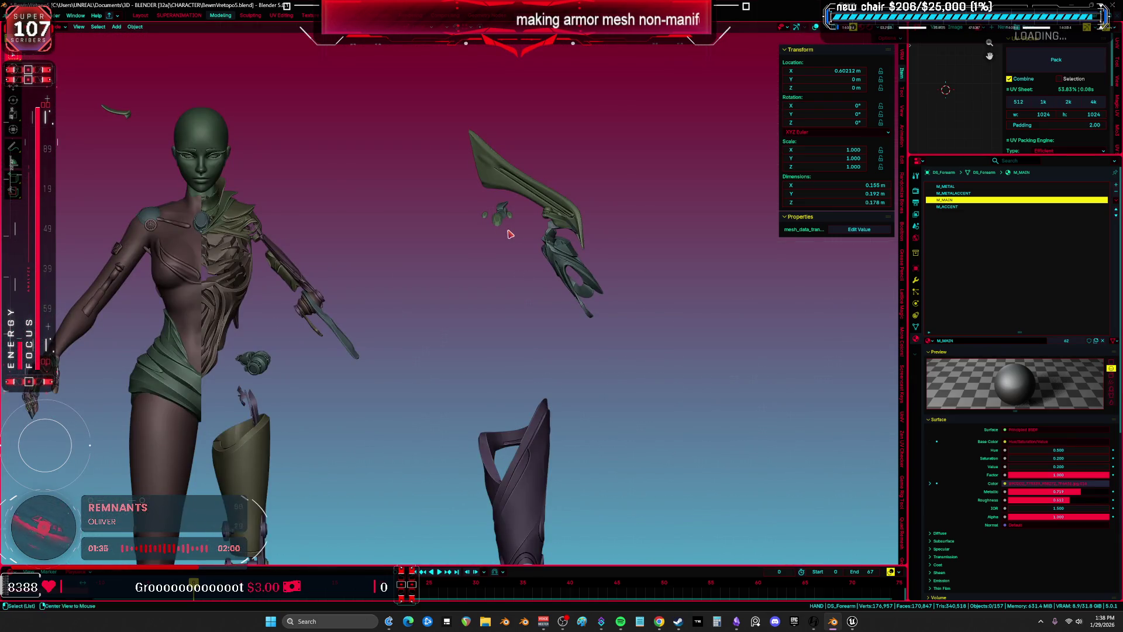
pyautogui.hotkey('shift', 'z')
pyautogui.keyDown('shift'); pyautogui.moveTo(511, 351); pyautogui.dragTo(476, 76, button='middle'); pyautogui.keyUp('shift')
pyautogui.keyDown('shift'); pyautogui.moveTo(517, 314); pyautogui.dragTo(522, 218, button='middle'); pyautogui.keyUp('shift')
pyautogui.scroll(-4, 512, 300)
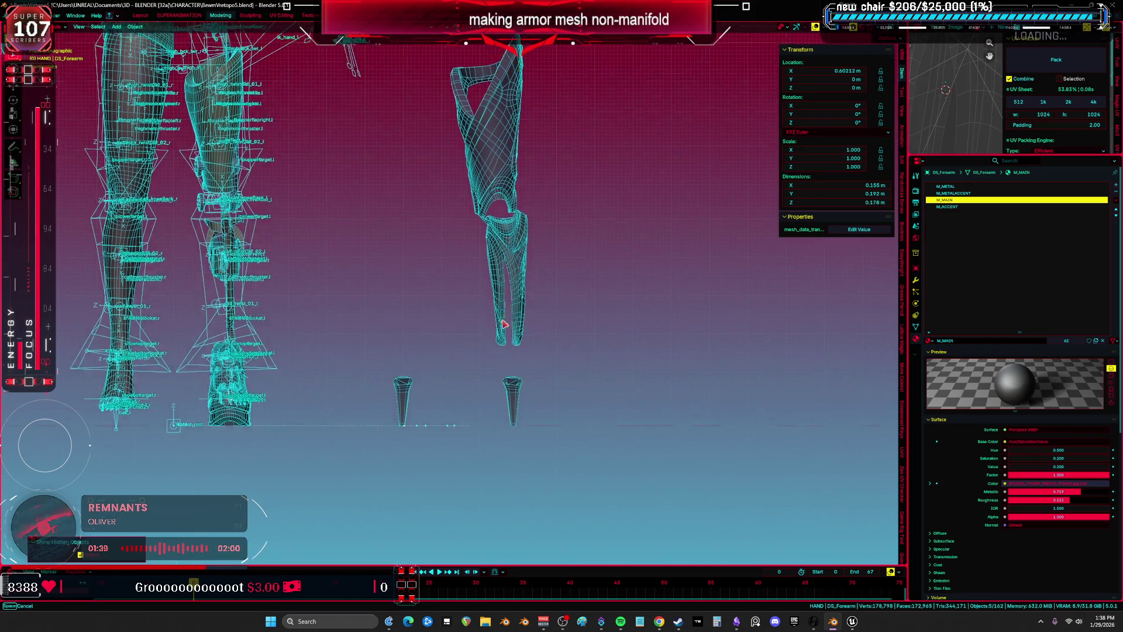
pyautogui.moveTo(513, 300)
pyautogui.mouseDown(button='middle')
pyautogui.moveTo(491, 317)
pyautogui.moveTo(498, 249)
pyautogui.mouseUp(button='middle')
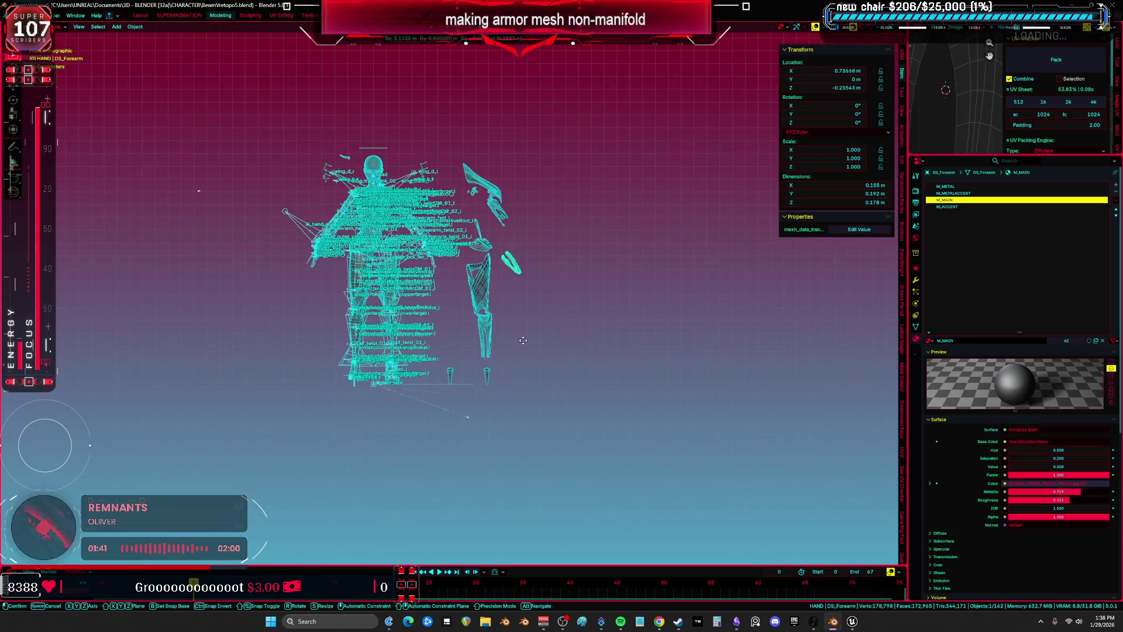
pyautogui.moveTo(498, 249); pyautogui.dragTo(491, 444)
pyautogui.moveTo(490, 390); pyautogui.dragTo(491, 386, button='middle')
pyautogui.scroll(2, 491, 386)
pyautogui.moveTo(482, 248); pyautogui.dragTo(498, 257)
# Move DS_FlapB and the GC_Winglet spike down below the character
pyautogui.moveTo(497, 390); pyautogui.dragTo(497, 394)
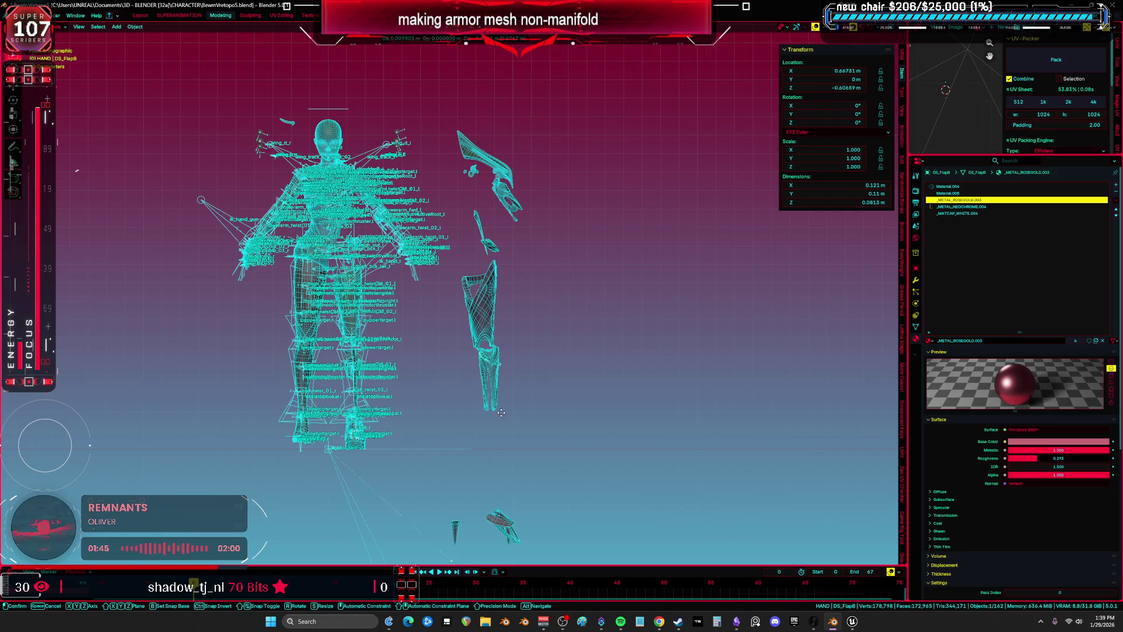
pyautogui.click(517, 541)
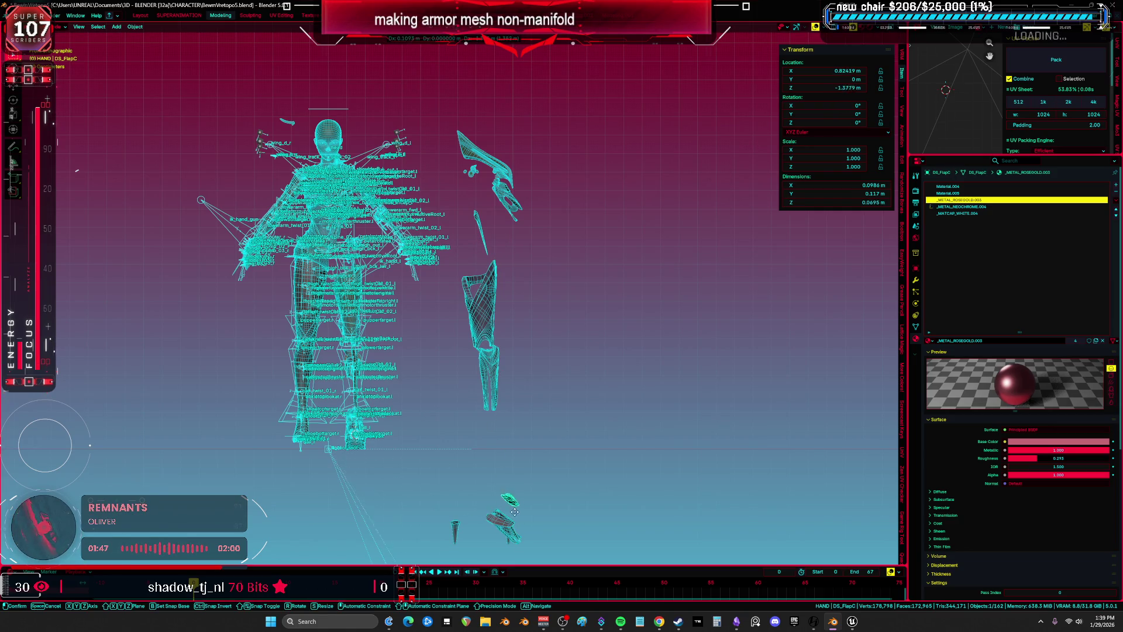
pyautogui.click(516, 531)
pyautogui.moveTo(481, 216); pyautogui.dragTo(488, 250)
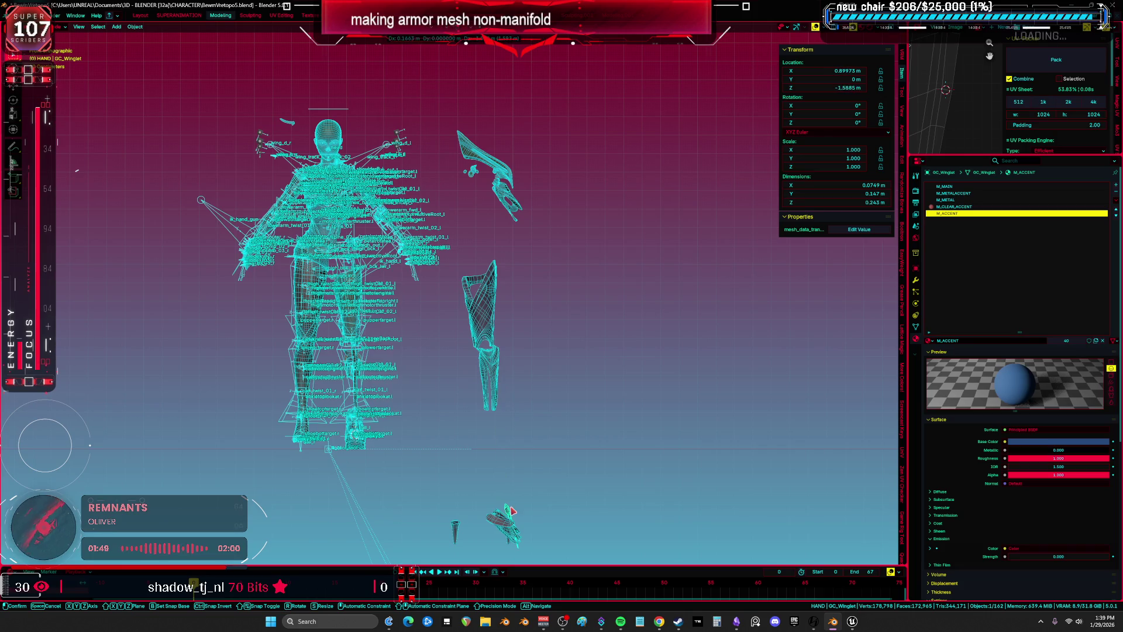
pyautogui.click(510, 506)
pyautogui.scroll(5, 433, 250)
pyautogui.moveTo(434, 251)
pyautogui.mouseDown(button='middle')
pyautogui.moveTo(474, 254)
pyautogui.moveTo(383, 304)
pyautogui.mouseUp(button='middle')
# Check DS_Gems' UVs in the maximized UV Editor, then return to object mode and reposition it
pyautogui.click(379, 302)
pyautogui.press('Tab')
pyautogui.scroll(2, 379, 302)
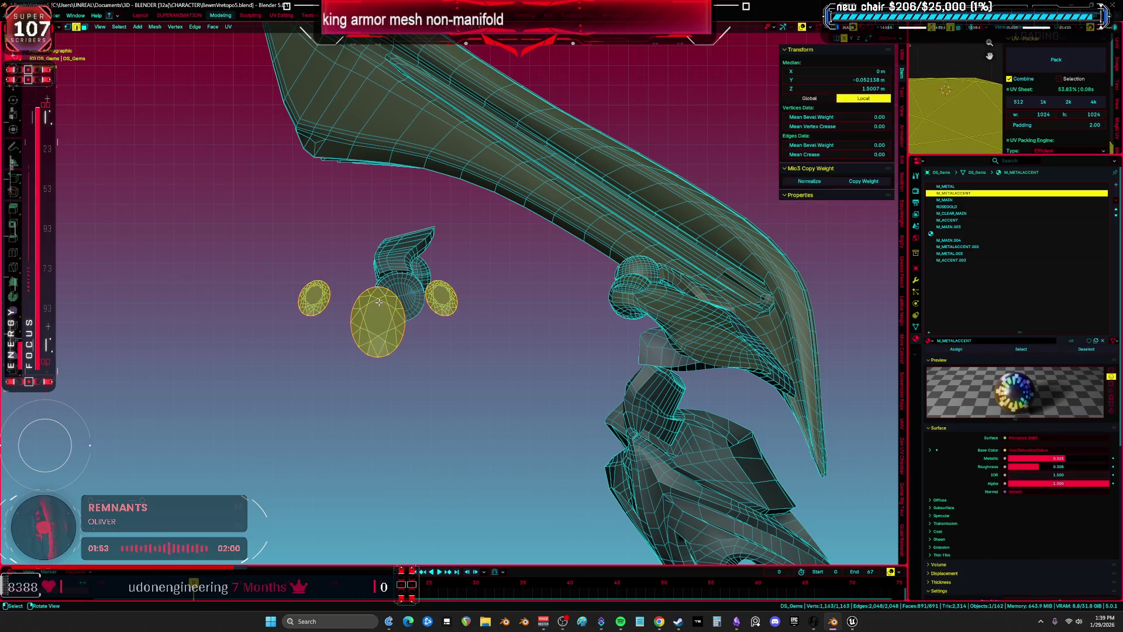
pyautogui.hotkey('ctrl', 'space')
pyautogui.scroll(-4, 643, 281)
pyautogui.scroll(3, 587, 314)
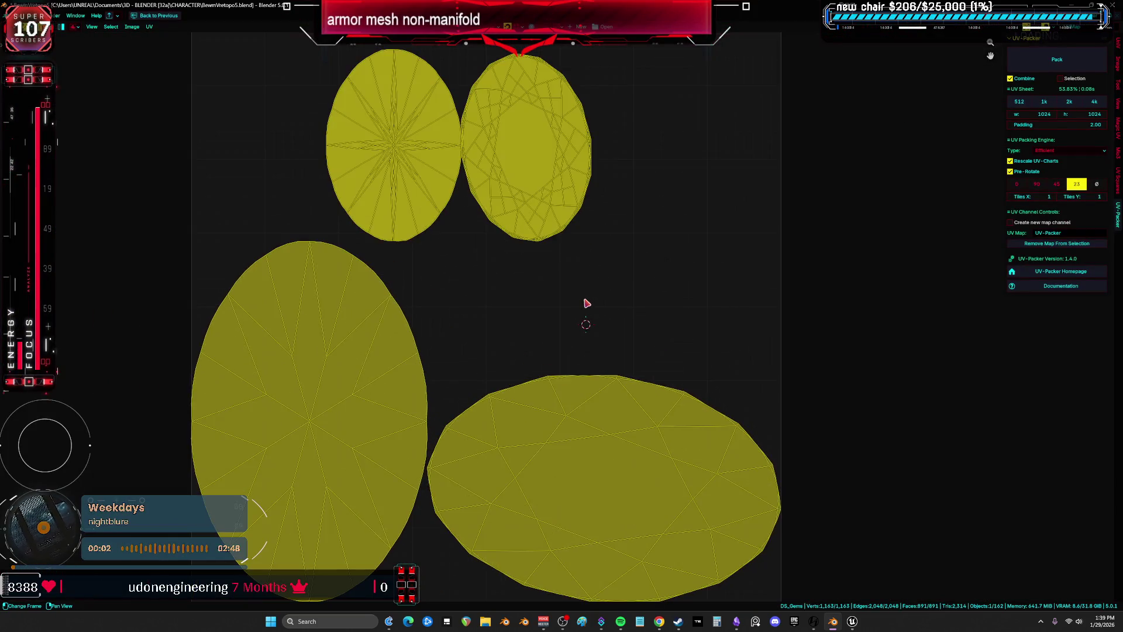
pyautogui.scroll(-1, 585, 304)
pyautogui.hotkey('ctrl', 'space')
pyautogui.hotkey('ctrl', 'Tab')
pyautogui.click(465, 319)
pyautogui.scroll(-8, 468, 316)
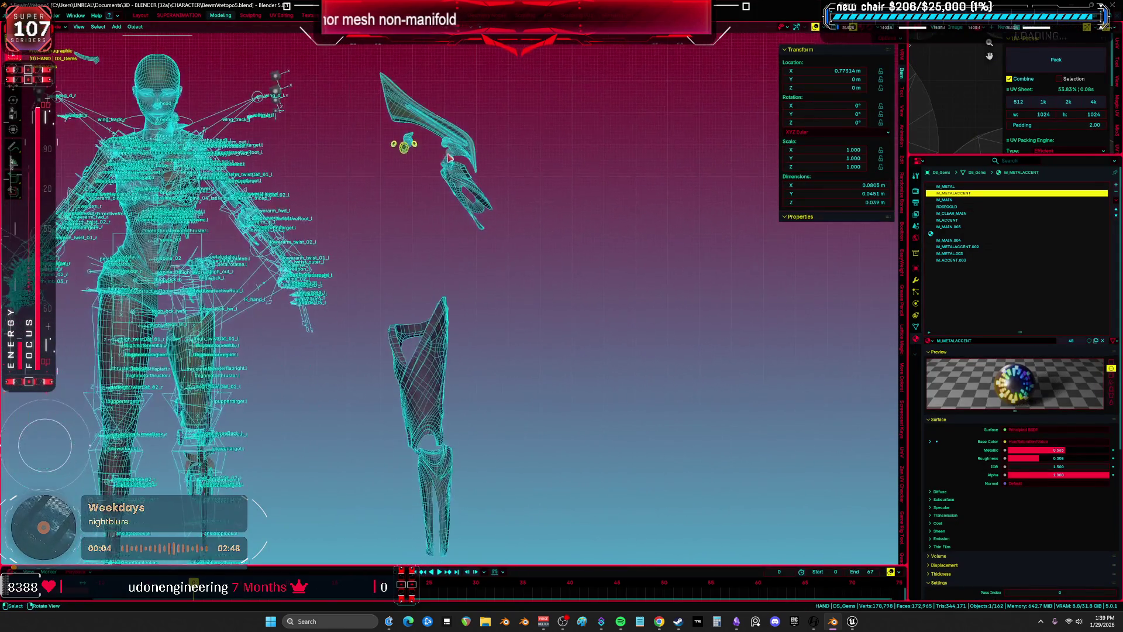
pyautogui.press('Return')
pyautogui.press('KP_Decimal')
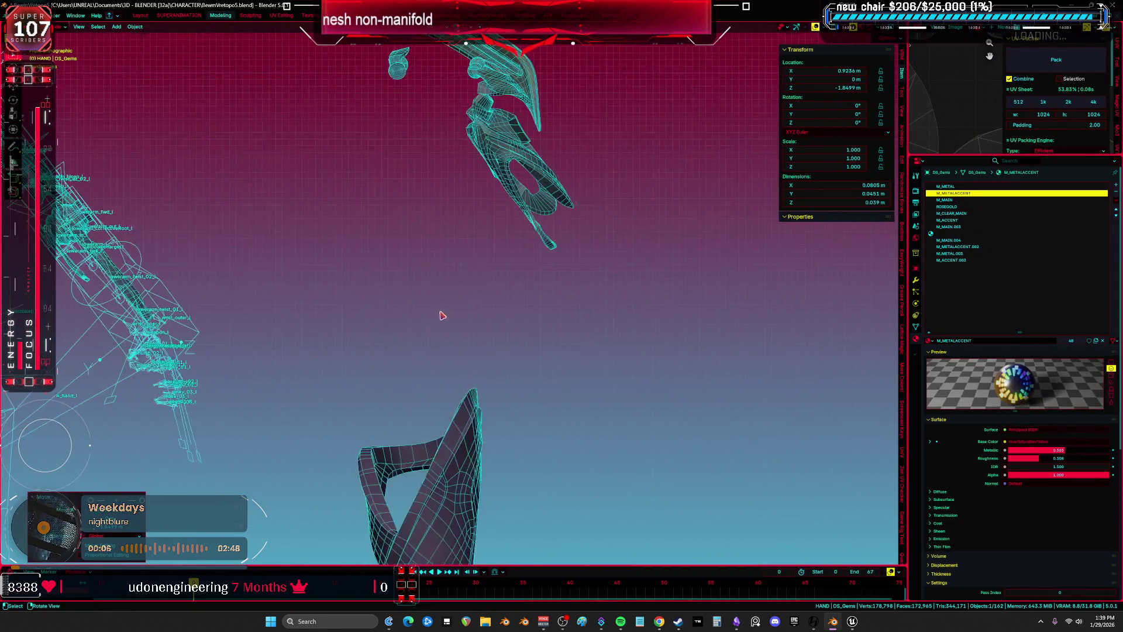
# Enter edit mode on DS_Top with its full 932-vertex mesh selected and framed
pyautogui.click(409, 233)
pyautogui.press('Tab')
pyautogui.press('KP_Decimal')
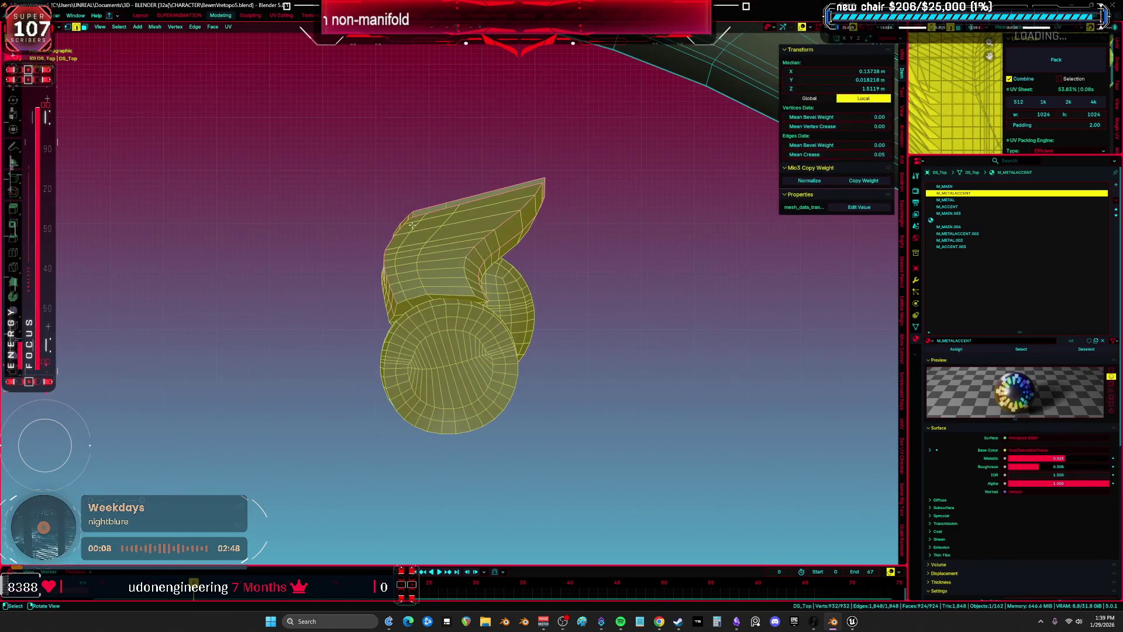
# Clear the seam from the edge loop on the top piece's cylinder rim
pyautogui.hotkey('ctrl', 'space')
pyautogui.hotkey('ctrl', 'space')
pyautogui.moveTo(600, 246)
pyautogui.mouseDown(button='middle')
pyautogui.moveTo(613, 286)
pyautogui.moveTo(593, 324)
pyautogui.mouseUp(button='middle')
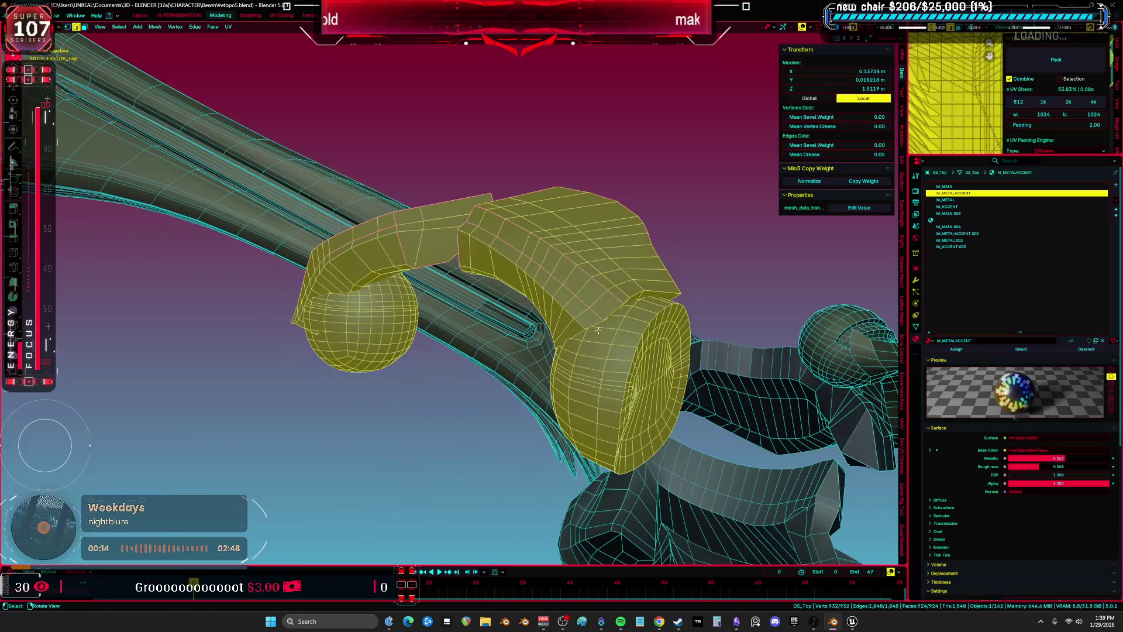
pyautogui.keyDown('alt'); pyautogui.click(623, 387); pyautogui.keyUp('alt')
pyautogui.moveTo(623, 387)
pyautogui.mouseDown(button='middle')
pyautogui.moveTo(611, 364)
pyautogui.moveTo(650, 349)
pyautogui.moveTo(434, 358)
pyautogui.mouseUp(button='middle')
pyautogui.moveTo(384, 292)
pyautogui.mouseDown(button='middle')
pyautogui.moveTo(520, 313)
pyautogui.moveTo(324, 333)
pyautogui.moveTo(350, 339)
pyautogui.moveTo(383, 308)
pyautogui.mouseUp(button='middle')
pyautogui.rightClick(350, 340)
pyautogui.click(348, 340)
pyautogui.rightClick(343, 337)
pyautogui.click(342, 337)
# Switch the viewport to Material Preview to show DS_Top's accent materials
pyautogui.press('a')
pyautogui.press('z')
pyautogui.click(516, 436)
pyautogui.moveTo(517, 435)
pyautogui.mouseDown(button='middle')
pyautogui.moveTo(452, 364)
pyautogui.moveTo(541, 370)
pyautogui.moveTo(552, 342)
pyautogui.moveTo(538, 319)
pyautogui.moveTo(626, 292)
pyautogui.mouseUp(button='middle')
pyautogui.hotkey('alt', 'a')
# Select several edge loops on the shoulder piece to inspect them, then clear the selection
pyautogui.scroll(3, 575, 373)
pyautogui.keyDown('alt'); pyautogui.click(538, 319); pyautogui.keyUp('alt')
pyautogui.scroll(2, 538, 319)
pyautogui.keyDown('alt'); pyautogui.keyDown('shift'); pyautogui.click(626, 292); pyautogui.keyUp('shift'); pyautogui.keyUp('alt')
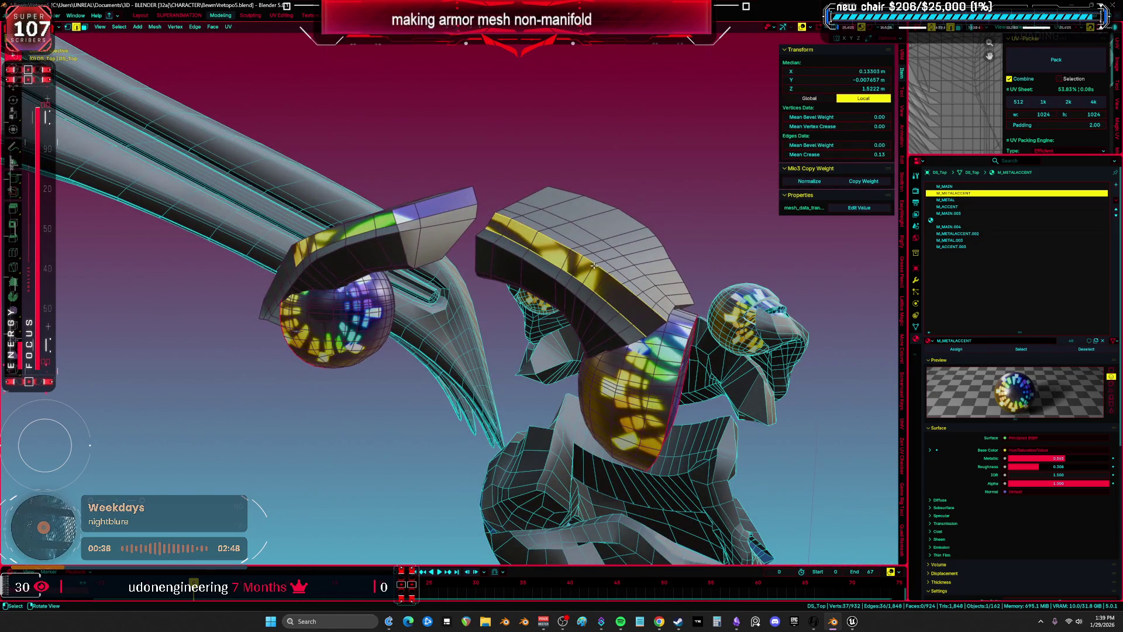
pyautogui.scroll(3, 501, 284)
pyautogui.scroll(-5, 500, 284)
pyautogui.moveTo(501, 284)
pyautogui.mouseDown(button='middle')
pyautogui.moveTo(364, 333)
pyautogui.moveTo(589, 282)
pyautogui.moveTo(578, 281)
pyautogui.moveTo(589, 269)
pyautogui.moveTo(526, 292)
pyautogui.mouseUp(button='middle')
pyautogui.keyDown('alt'); pyautogui.keyDown('shift'); pyautogui.click(365, 333); pyautogui.keyUp('shift'); pyautogui.keyUp('alt')
pyautogui.keyDown('alt'); pyautogui.keyDown('shift'); pyautogui.click(590, 282); pyautogui.keyUp('shift'); pyautogui.keyUp('alt')
pyautogui.keyDown('ctrl'); pyautogui.click(587, 272); pyautogui.keyUp('ctrl')
pyautogui.hotkey('alt', 'a')
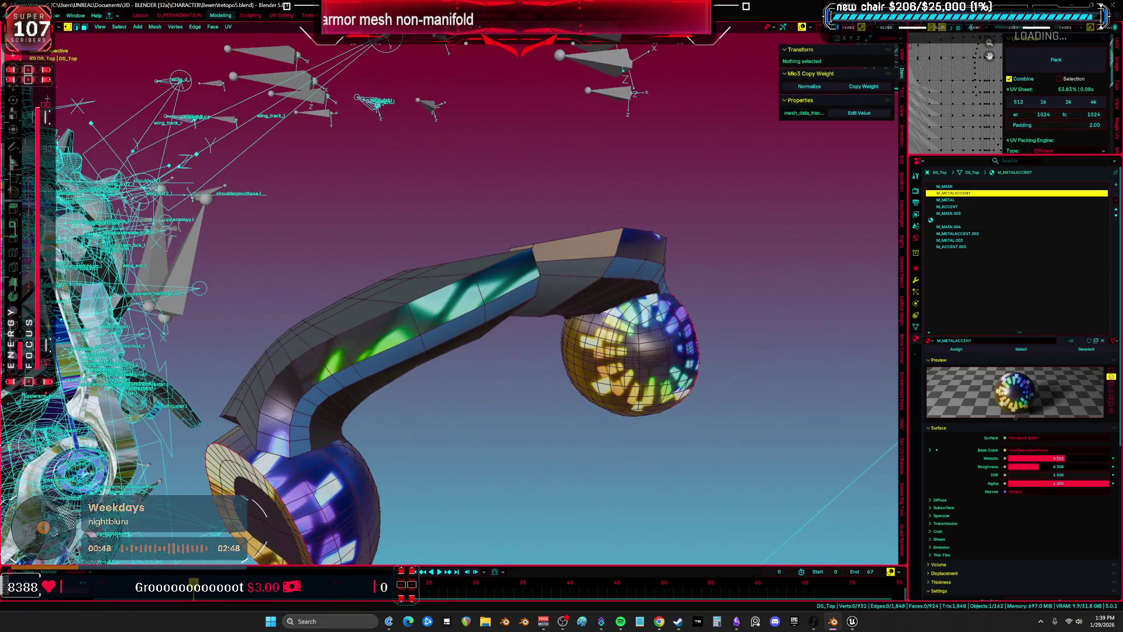
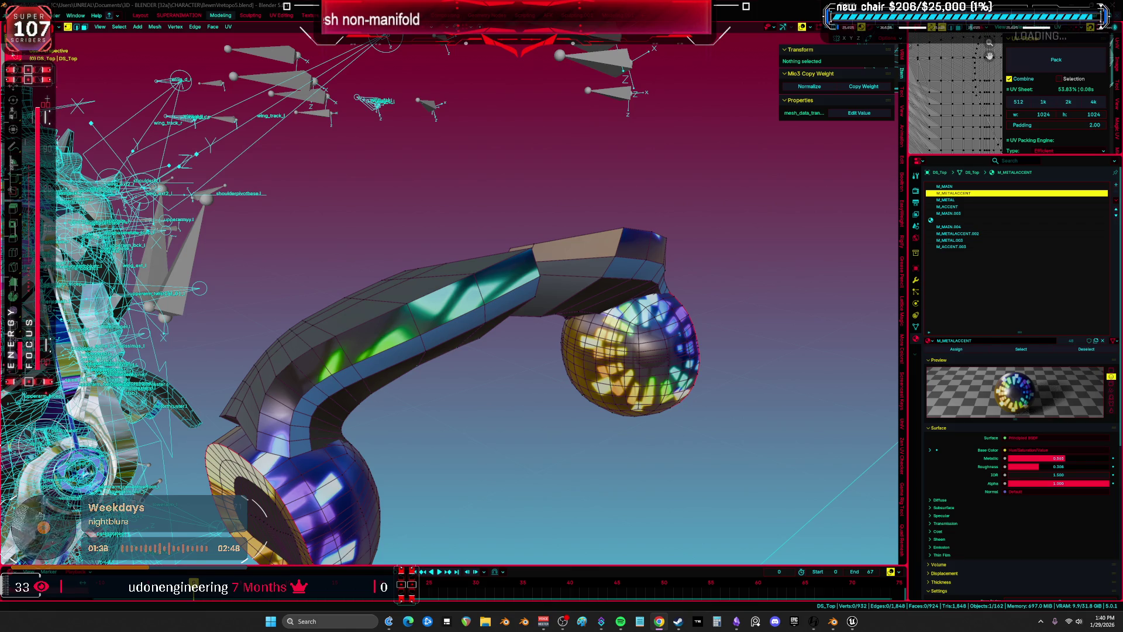
# Isolate the wing mesh in local view and inspect its geometry in Edit Mode
pyautogui.moveTo(409, 275)
pyautogui.mouseDown(button='middle')
pyautogui.moveTo(366, 301)
pyautogui.moveTo(345, 293)
pyautogui.mouseUp(button='middle')
pyautogui.hotkey('ctrl', 'Tab')
pyautogui.click(435, 304)
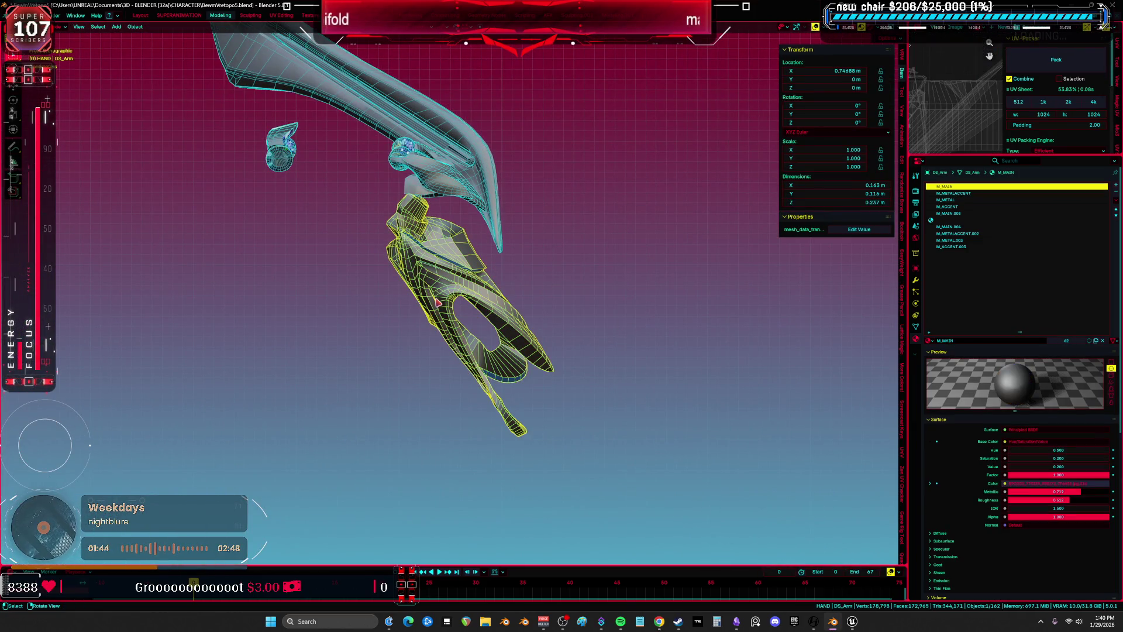
pyautogui.press('KP_Divide')
pyautogui.press('Tab')
pyautogui.scroll(4, 438, 293)
pyautogui.moveTo(439, 280)
pyautogui.mouseDown(button='middle')
pyautogui.moveTo(449, 181)
pyautogui.moveTo(1021, 443)
pyautogui.mouseUp(button='middle')
pyautogui.write('or r')
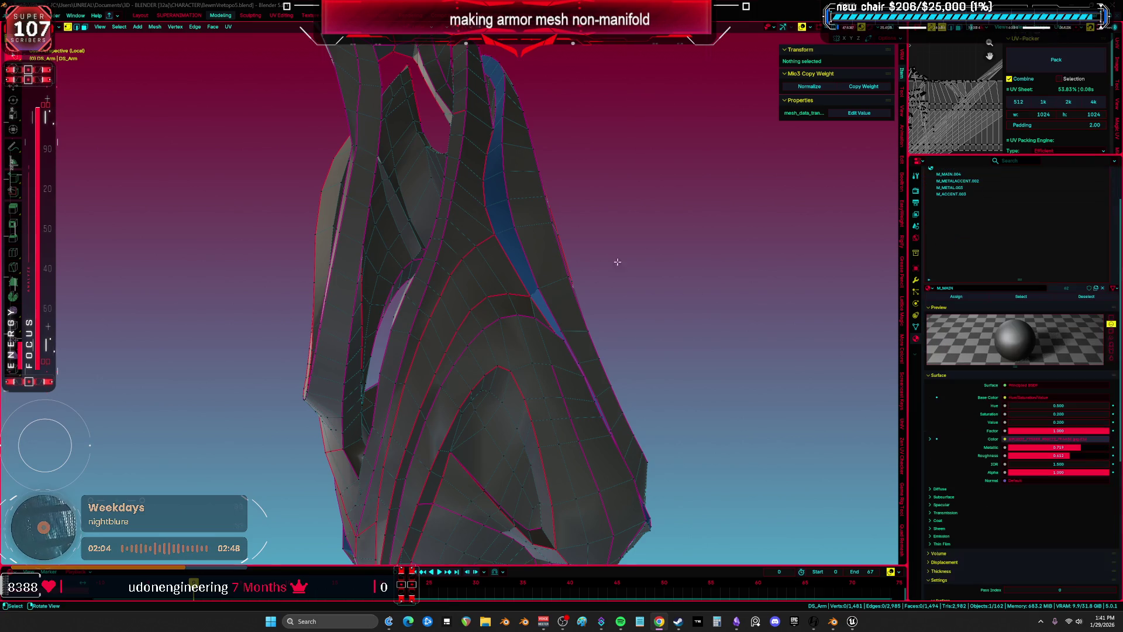
# Exit local view and Edit Mode, then select the HAND object
pyautogui.scroll(-6, 634, 264)
pyautogui.moveTo(634, 263); pyautogui.dragTo(529, 388, button='middle')
pyautogui.press('KP_Divide')
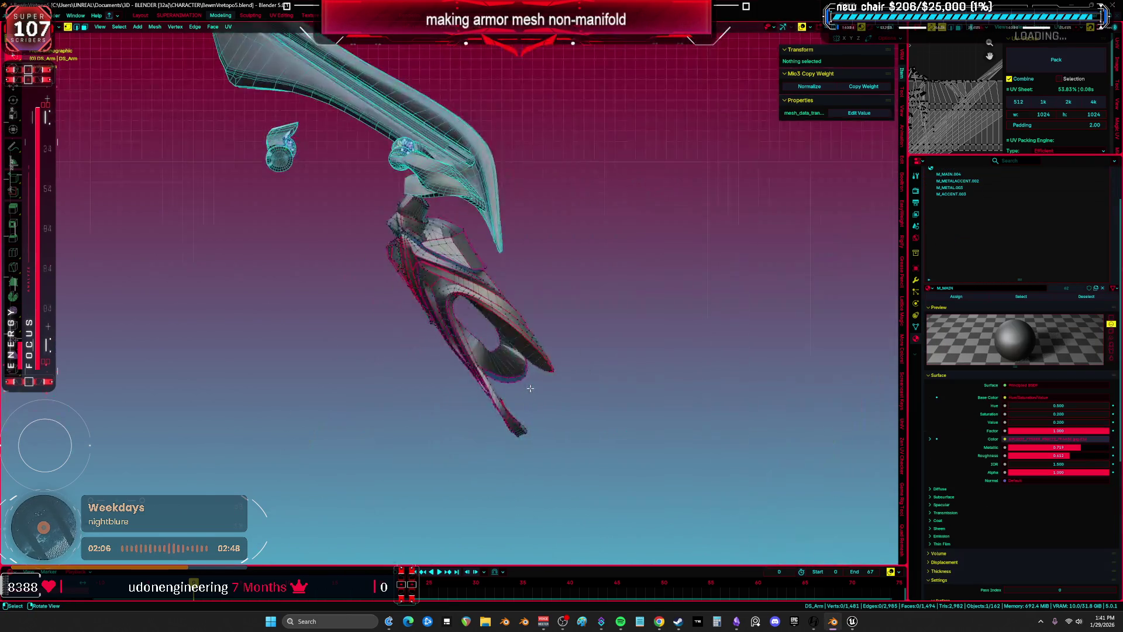
pyautogui.press('Tab')
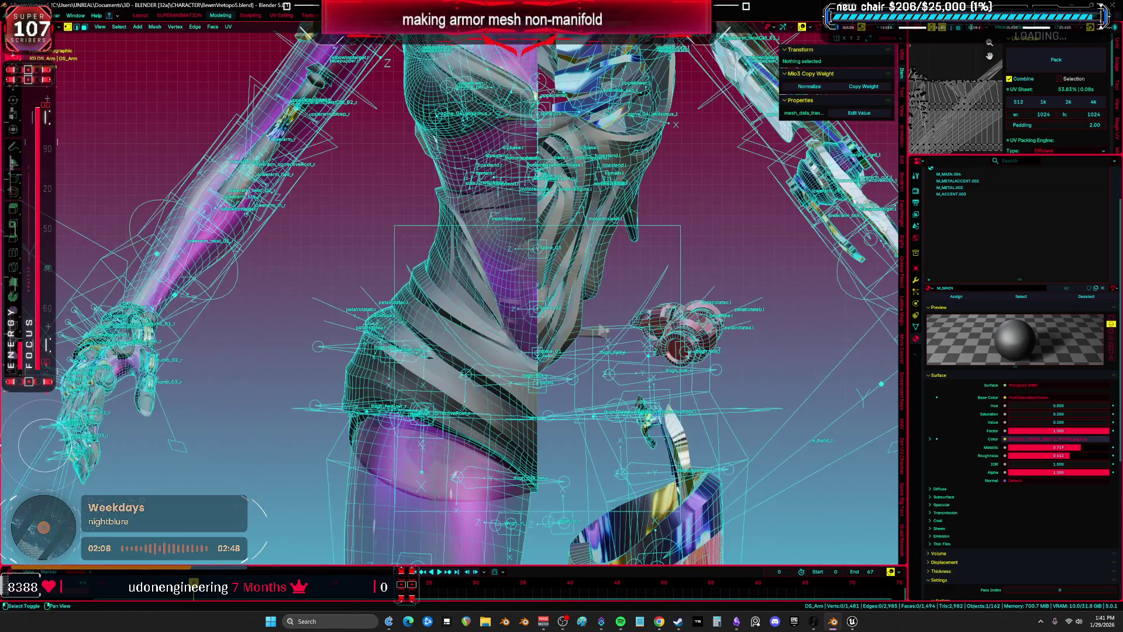
pyautogui.click(594, 313)
# Isolate the legs and inspect the shoe and front of the character with overlays hidden
pyautogui.press('KP_Divide')
pyautogui.moveTo(594, 313)
pyautogui.mouseDown(button='middle')
pyautogui.moveTo(541, 227)
pyautogui.moveTo(493, 328)
pyautogui.mouseUp(button='middle')
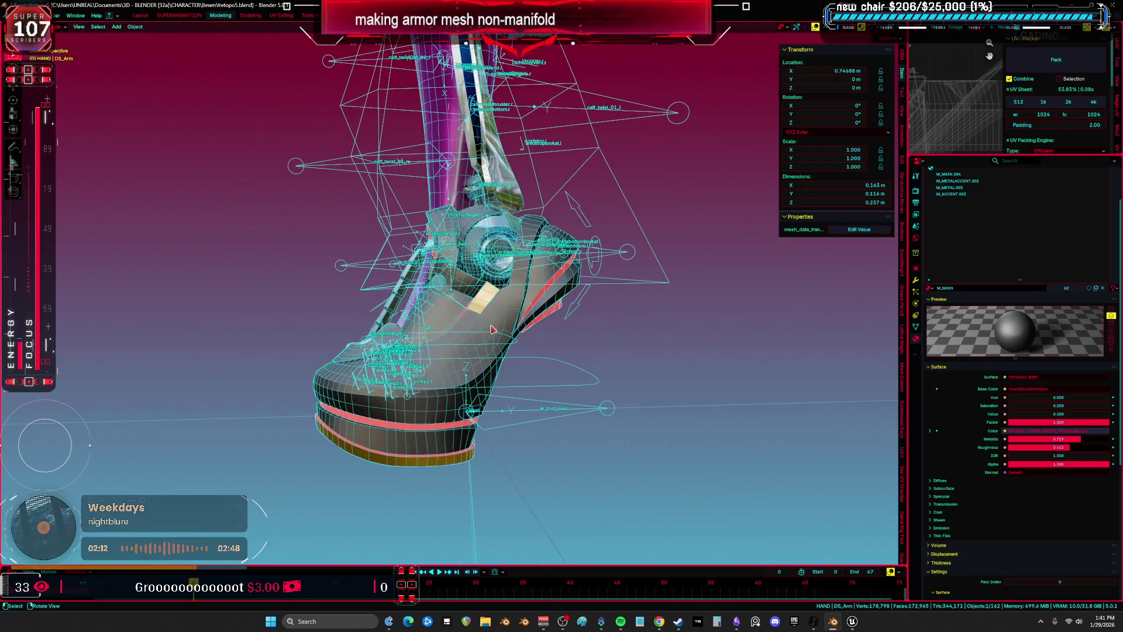
pyautogui.hotkey('shift', 'alt', 'z')
pyautogui.scroll(-8, 503, 325)
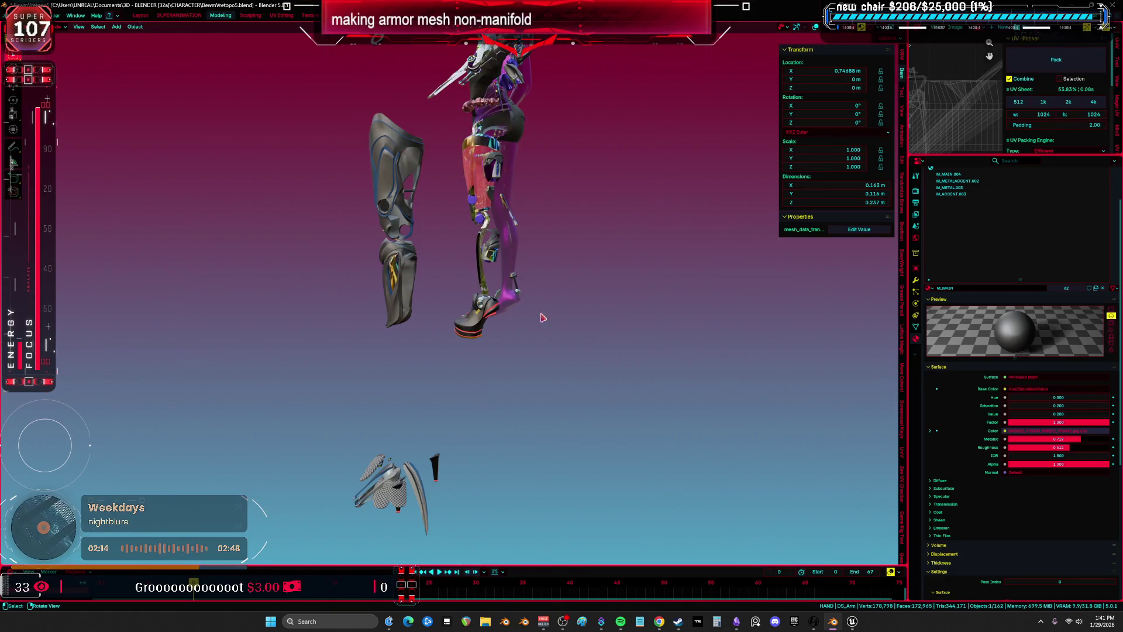
pyautogui.moveTo(555, 315)
pyautogui.mouseDown(button='middle')
pyautogui.moveTo(514, 326)
pyautogui.moveTo(567, 326)
pyautogui.moveTo(513, 296)
pyautogui.moveTo(501, 368)
pyautogui.moveTo(411, 198)
pyautogui.moveTo(589, 464)
pyautogui.moveTo(501, 422)
pyautogui.mouseUp(button='middle')
pyautogui.scroll(5, 501, 422)
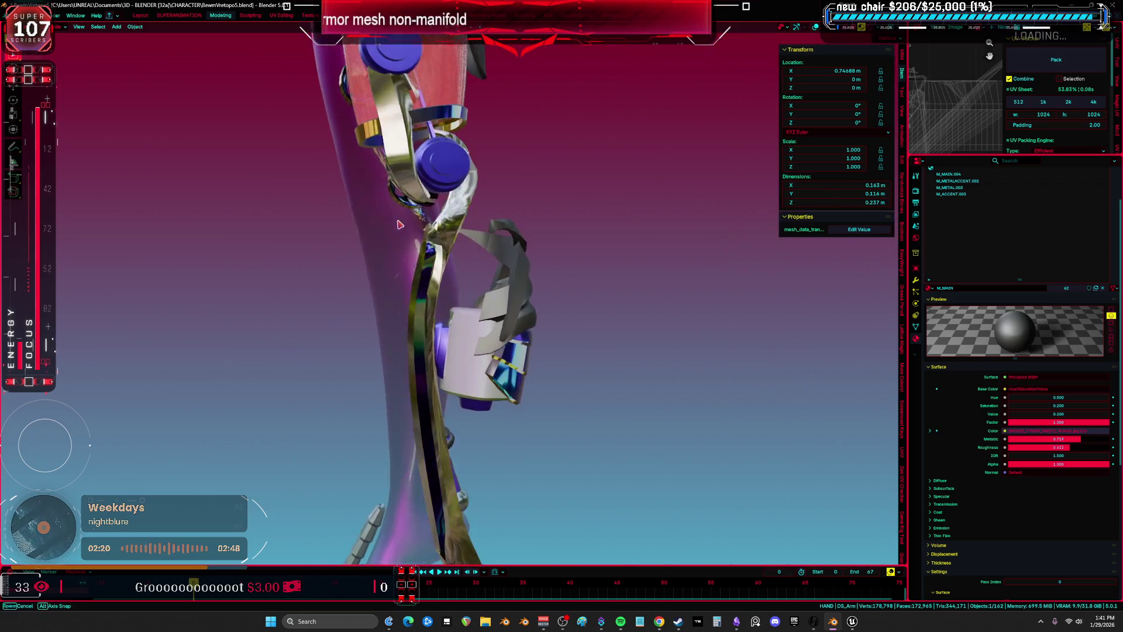
# Put the lower leg armor piece RETOPOMOTOR.002 in Edit Mode with all its geometry selected
pyautogui.click(458, 342)
pyautogui.press('Tab')
pyautogui.scroll(4, 458, 342)
pyautogui.hotkey('shift', 'alt', 'z')
pyautogui.moveTo(458, 342); pyautogui.dragTo(353, 324, button='middle')
pyautogui.press('a')
pyautogui.hotkey('ctrl', 'space')
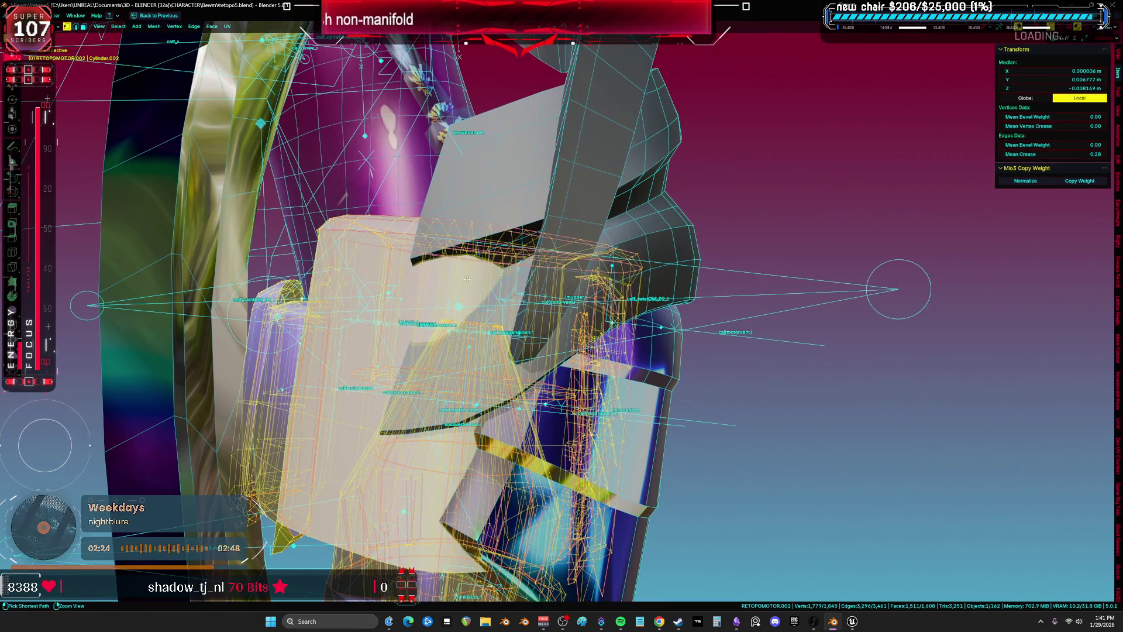
pyautogui.hotkey('ctrl', 'space')
pyautogui.hotkey('ctrl', 'space')
pyautogui.scroll(4, 841, 214)
pyautogui.scroll(-1, 841, 214)
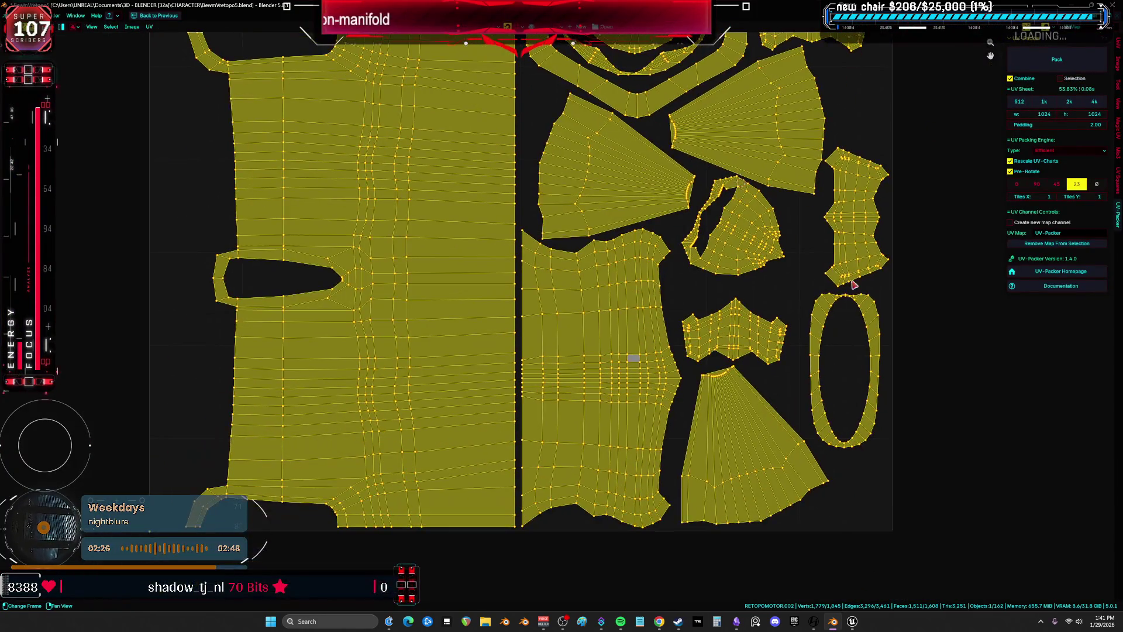
pyautogui.hotkey('alt', 'a')
pyautogui.scroll(-1, 860, 318)
pyautogui.press('a')
pyautogui.scroll(-1, 861, 318)
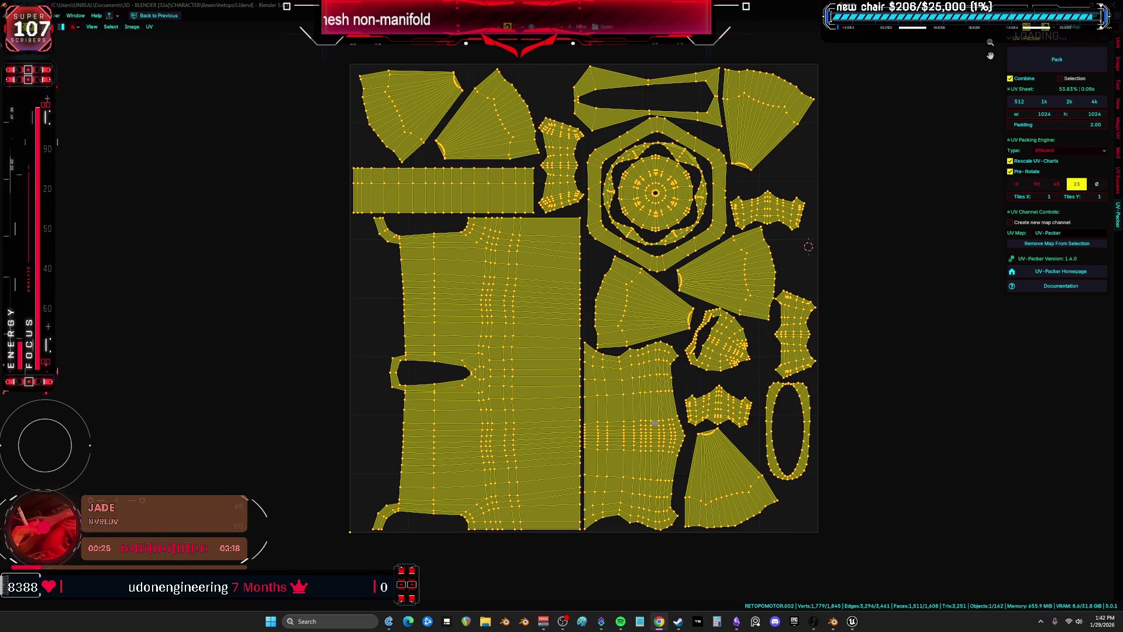
pyautogui.click(363, 504)
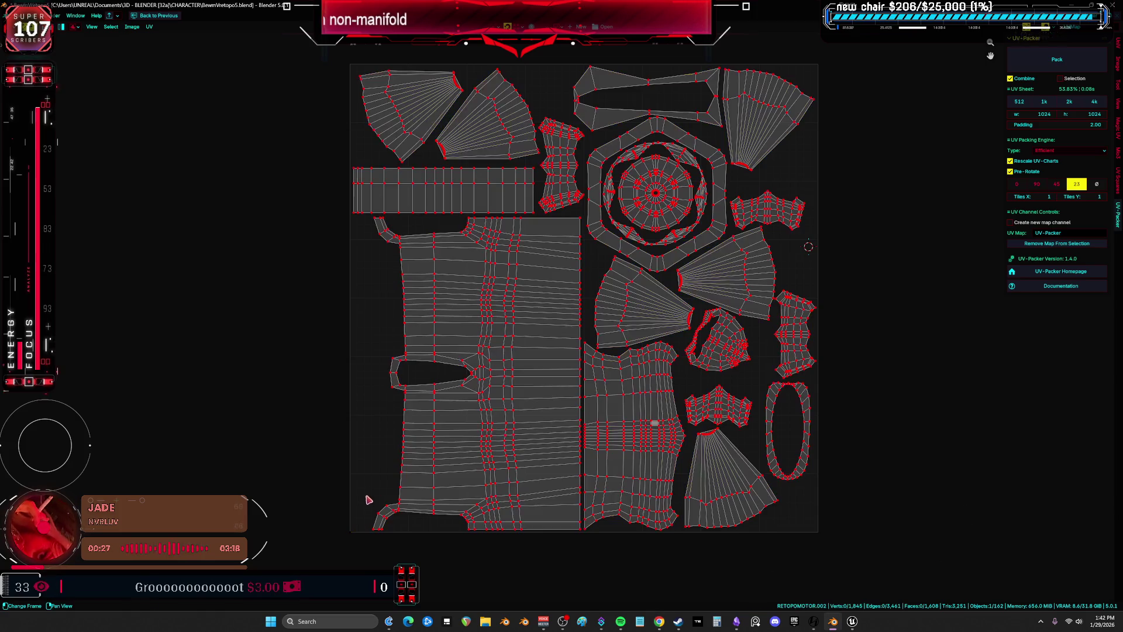
pyautogui.hotkey('ctrl', 'space')
pyautogui.moveTo(393, 463)
pyautogui.mouseDown(button='middle')
pyautogui.moveTo(427, 381)
pyautogui.moveTo(512, 327)
pyautogui.mouseUp(button='middle')
pyautogui.press('z')
# Switch to solid shading and conformally unwrap the selected armor faces
pyautogui.click(575, 326)
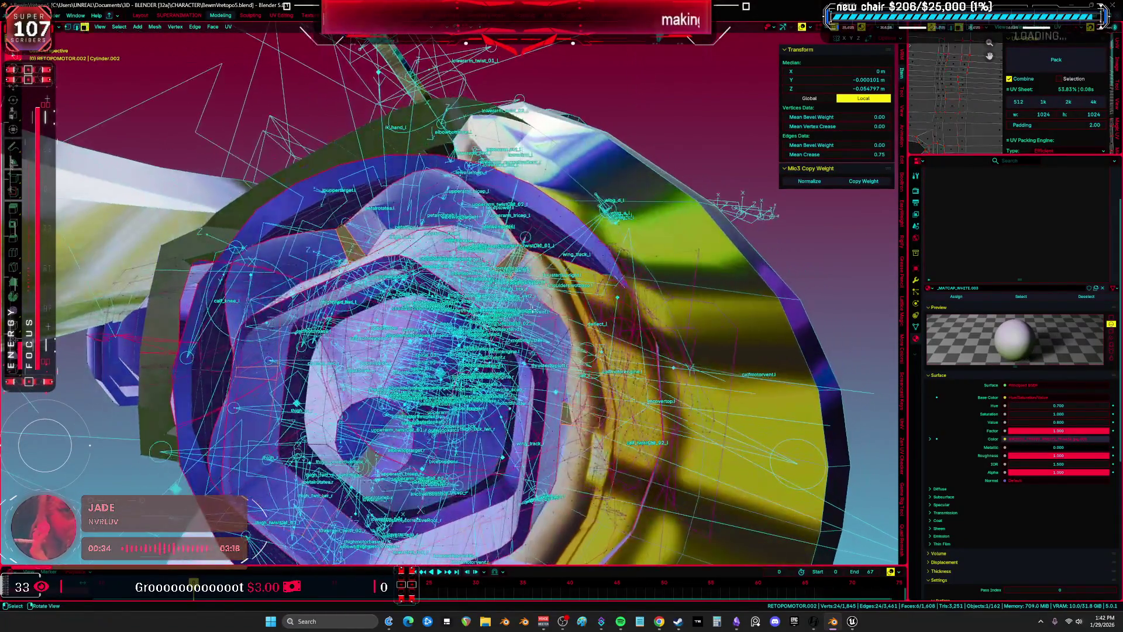
pyautogui.moveTo(562, 328); pyautogui.dragTo(522, 315, button='middle')
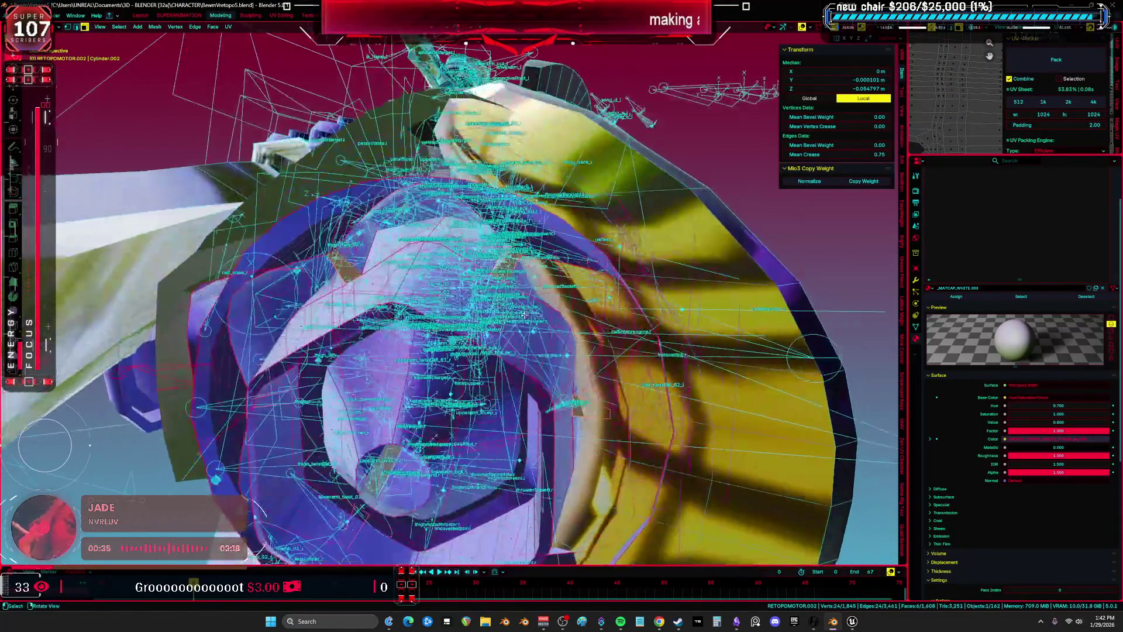
pyautogui.hotkey('ctrl', 'e')
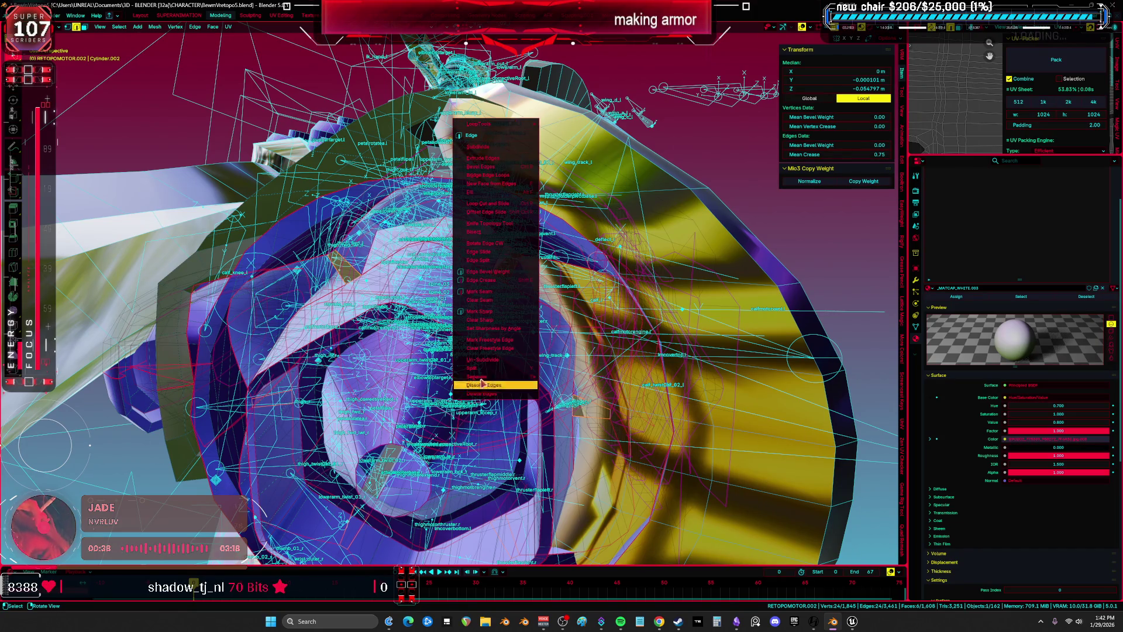
pyautogui.press('Escape')
pyautogui.moveTo(481, 383); pyautogui.dragTo(527, 319, button='middle')
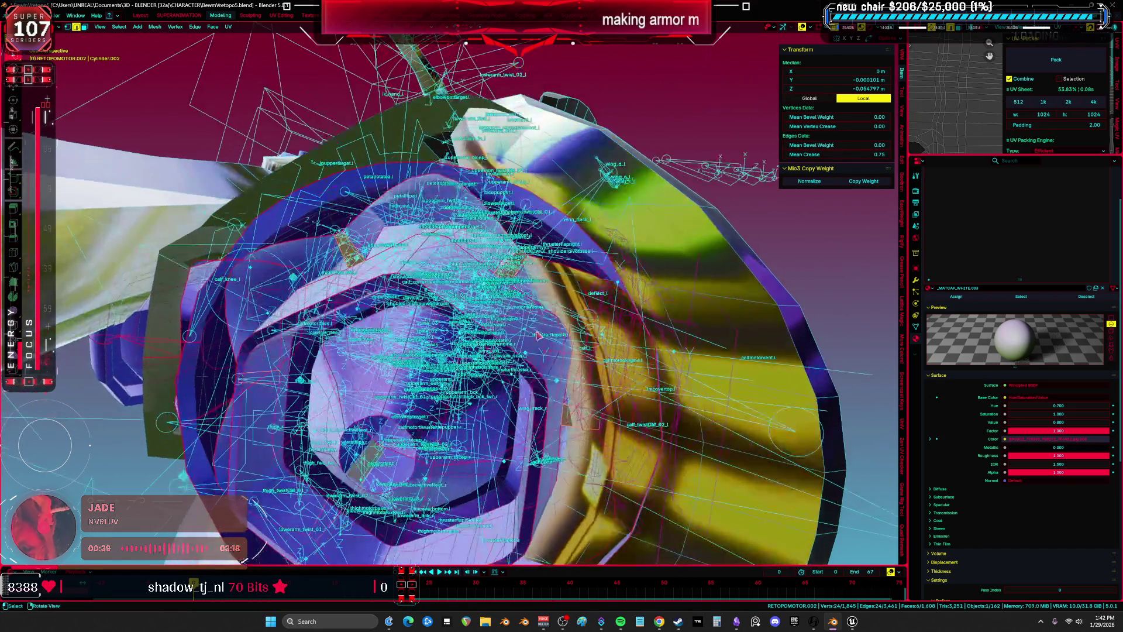
pyautogui.press('u')
pyautogui.click(534, 312)
# Scale down the new UV islands and move them into empty space on the UV sheet
pyautogui.hotkey('ctrl', 'space')
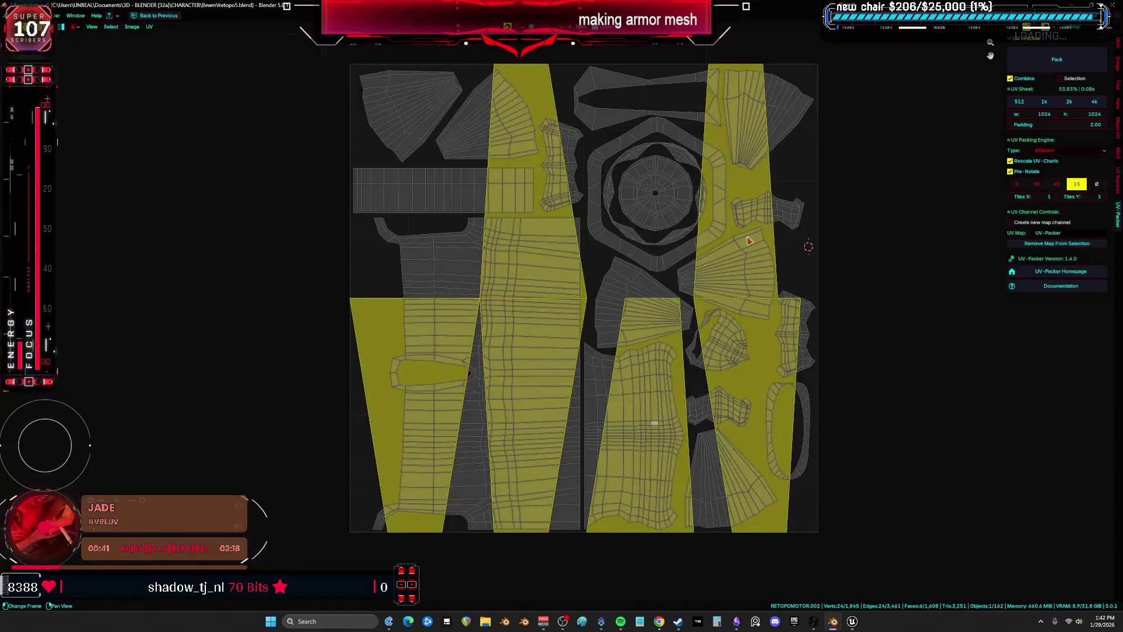
pyautogui.scroll(-3, 810, 306)
pyautogui.press('s')
pyautogui.click(702, 315)
pyautogui.scroll(4, 702, 314)
pyautogui.press('g')
pyautogui.click(849, 315)
pyautogui.keyDown('shift'); pyautogui.rightClick(839, 338); pyautogui.keyUp('shift')
pyautogui.moveTo(839, 338); pyautogui.dragTo(670, 338, button='middle')
pyautogui.press('s')
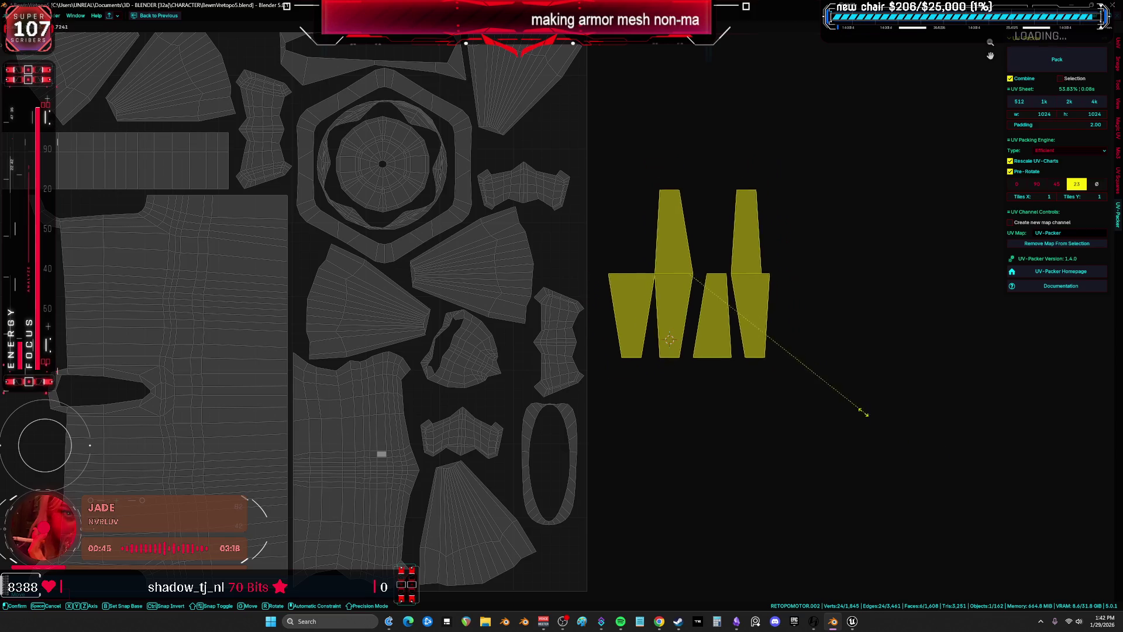
pyautogui.press('g')
pyautogui.click(643, 292)
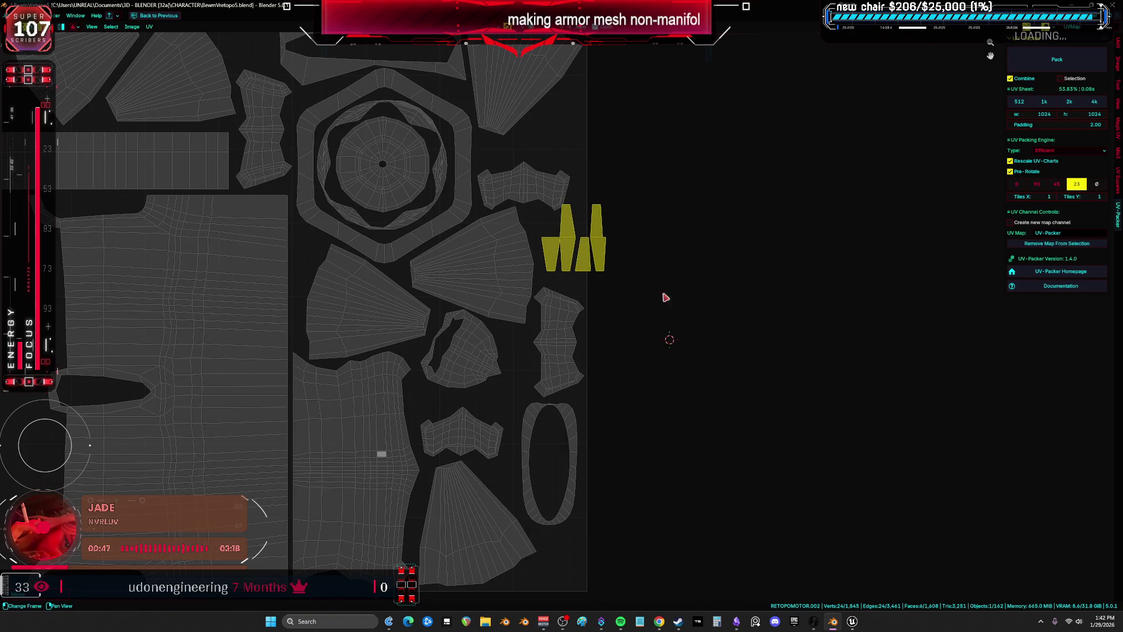
# Shrink the islands further, park them beside the fan-shaped island, and deselect them
pyautogui.press('s')
pyautogui.click(778, 353)
pyautogui.moveTo(708, 337); pyautogui.dragTo(768, 364, button='middle')
pyautogui.press('g')
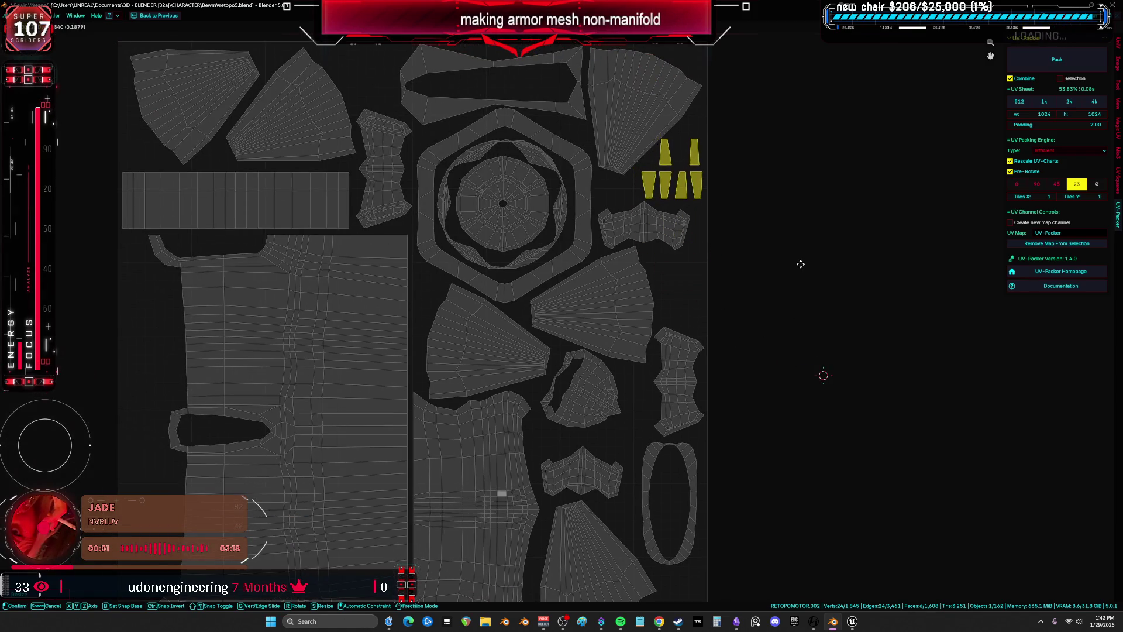
pyautogui.click(797, 266)
pyautogui.moveTo(797, 266)
pyautogui.mouseDown(button='middle')
pyautogui.moveTo(787, 388)
pyautogui.moveTo(832, 422)
pyautogui.mouseUp(button='middle')
pyautogui.scroll(5, 788, 388)
pyautogui.press('g')
pyautogui.click(845, 408)
pyautogui.scroll(-3, 845, 398)
pyautogui.press('g')
pyautogui.click(833, 422)
pyautogui.click(834, 420)
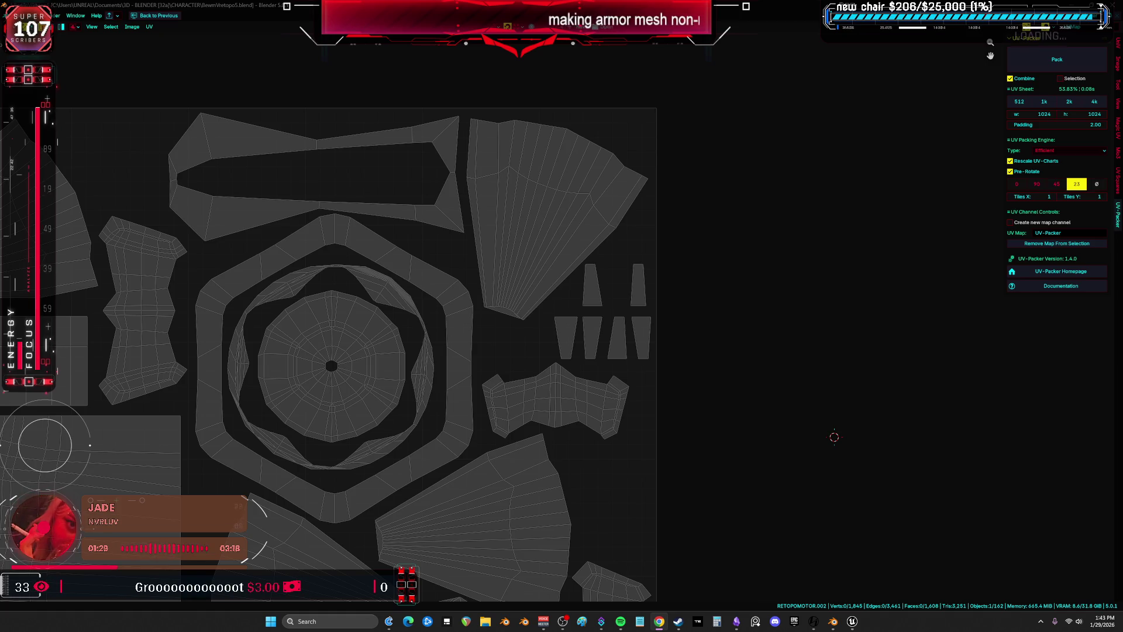
pyautogui.hotkey('alt', 'Tab')
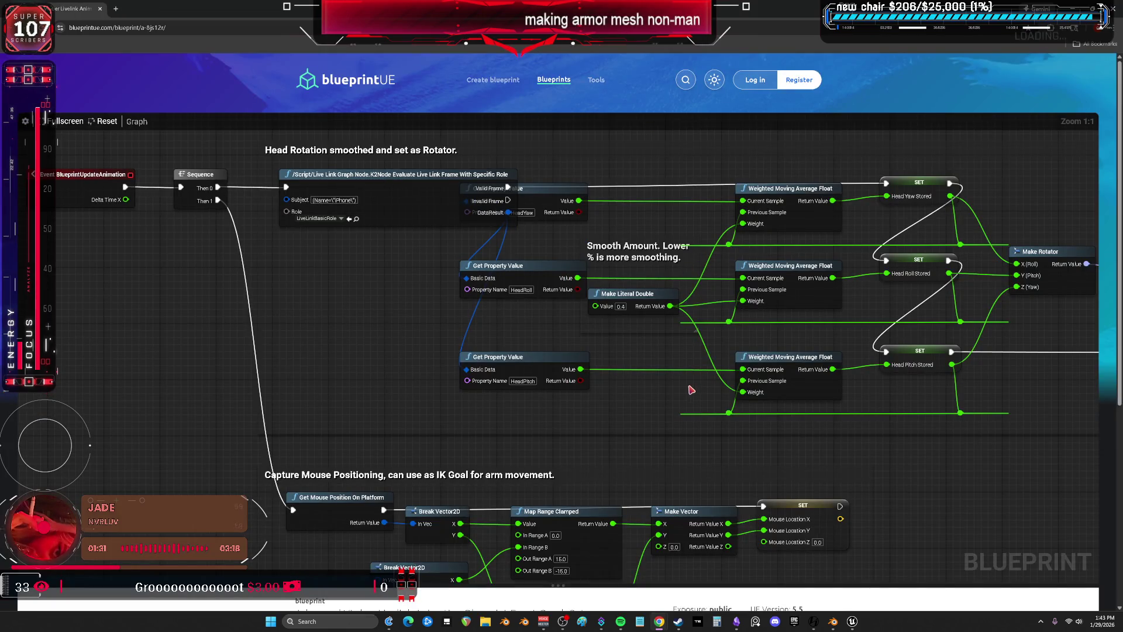
# Pan and zoom around the blueprintUE Live Link graph to review its rotator nodes
pyautogui.scroll(-7, 692, 399)
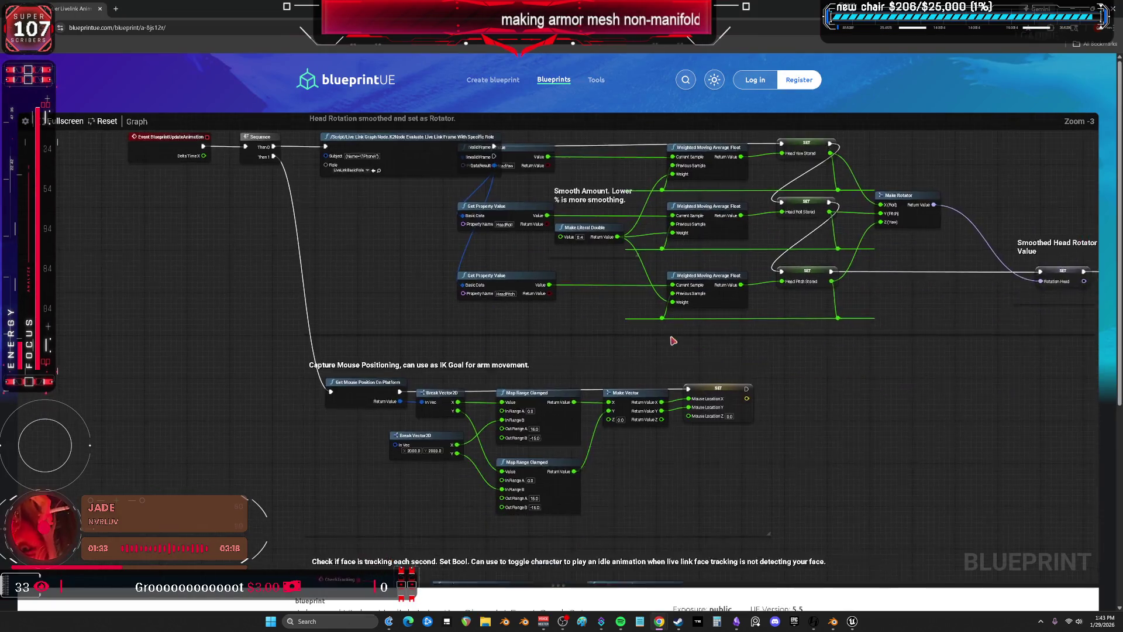
pyautogui.moveTo(760, 403)
pyautogui.mouseDown()
pyautogui.moveTo(737, 379)
pyautogui.moveTo(561, 353)
pyautogui.moveTo(633, 416)
pyautogui.mouseUp()
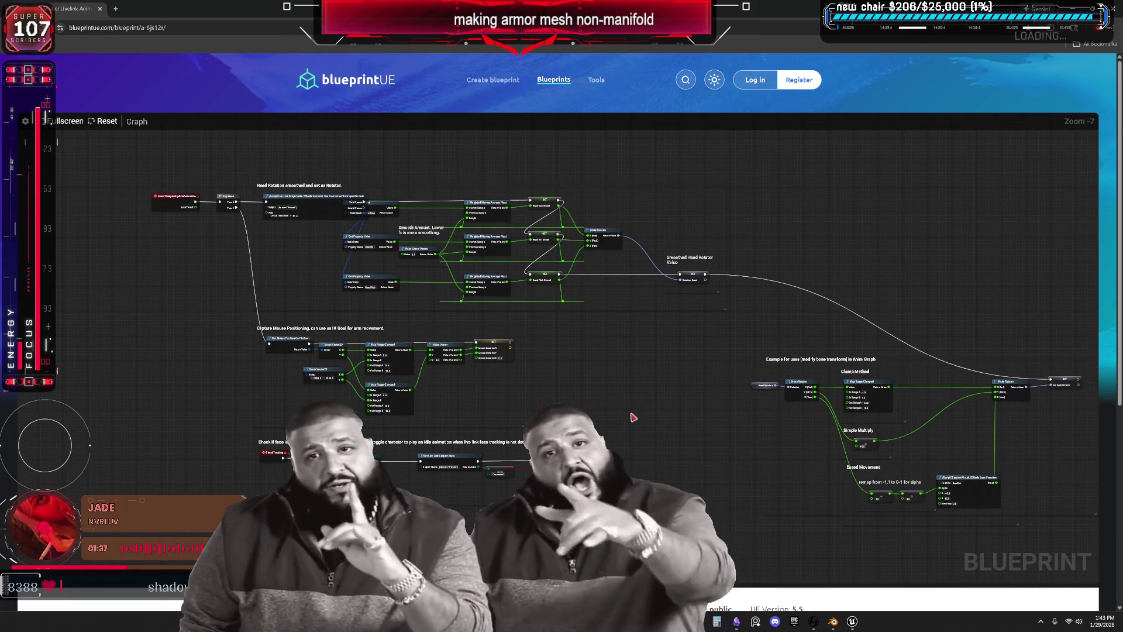
pyautogui.scroll(-5, 633, 416)
pyautogui.scroll(5, 632, 416)
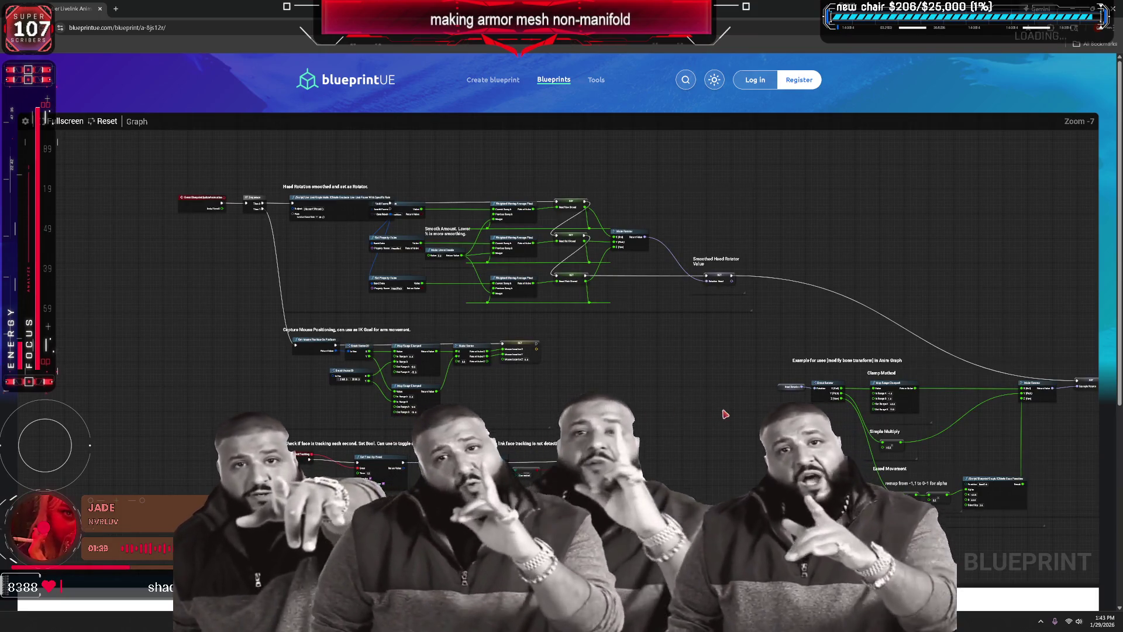
pyautogui.moveTo(568, 395); pyautogui.dragTo(372, 378)
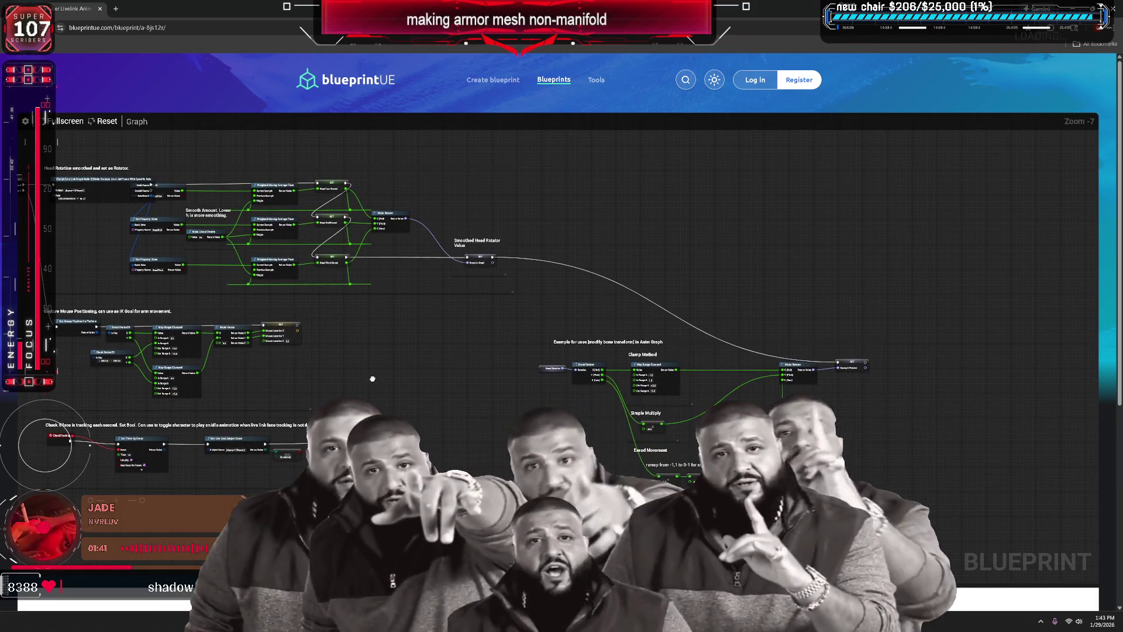
pyautogui.scroll(-5, 543, 413)
pyautogui.scroll(4, 542, 414)
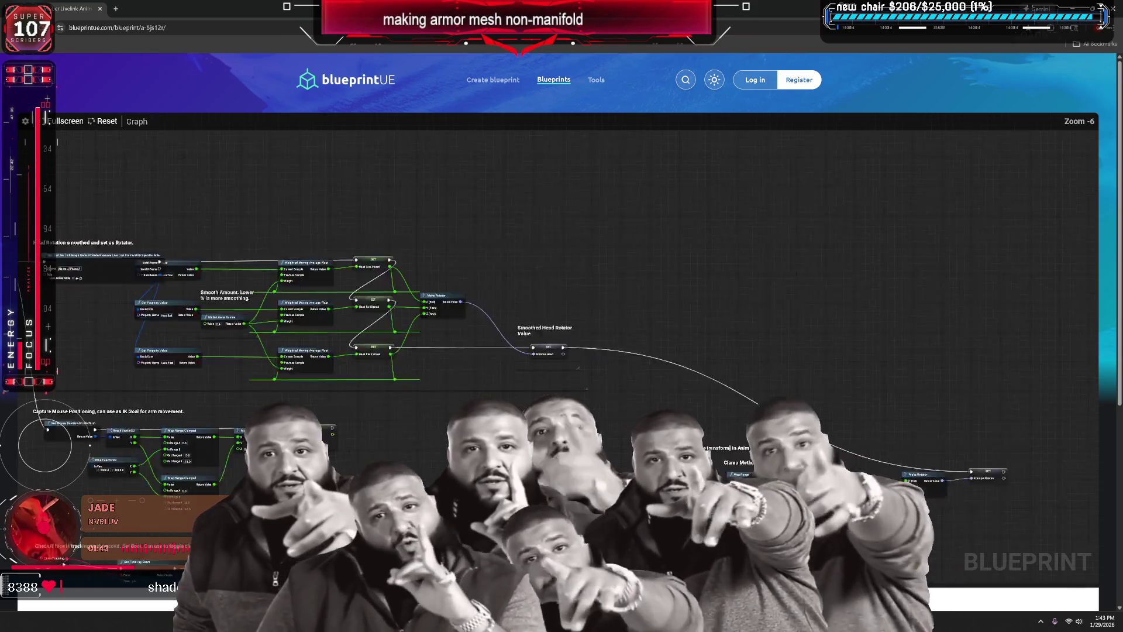
pyautogui.scroll(2, 542, 414)
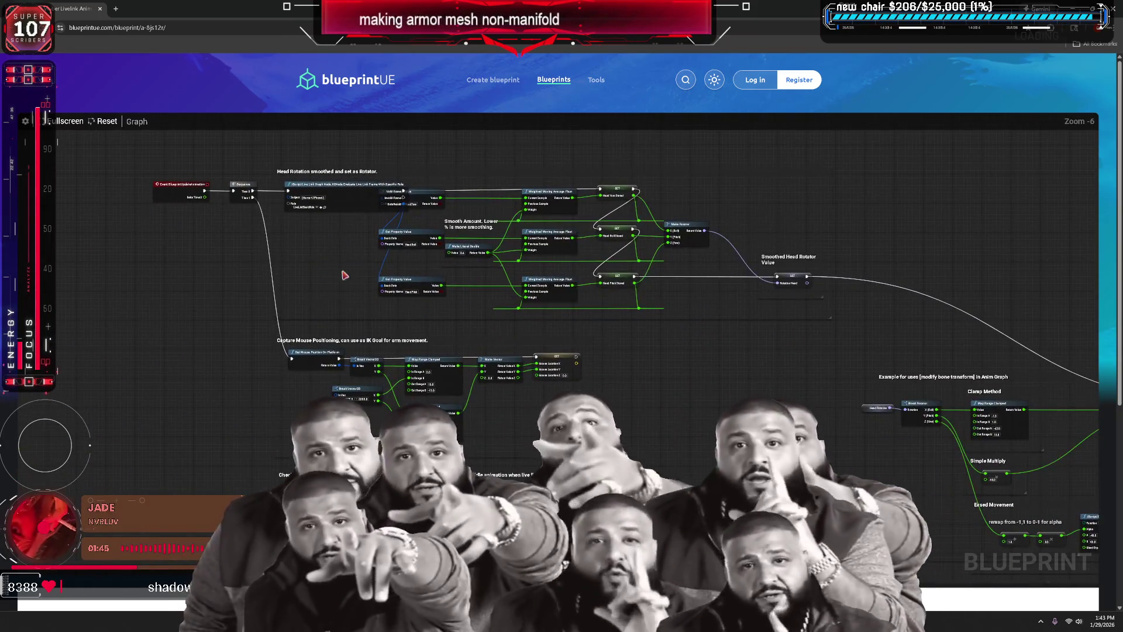
pyautogui.scroll(4, 416, 333)
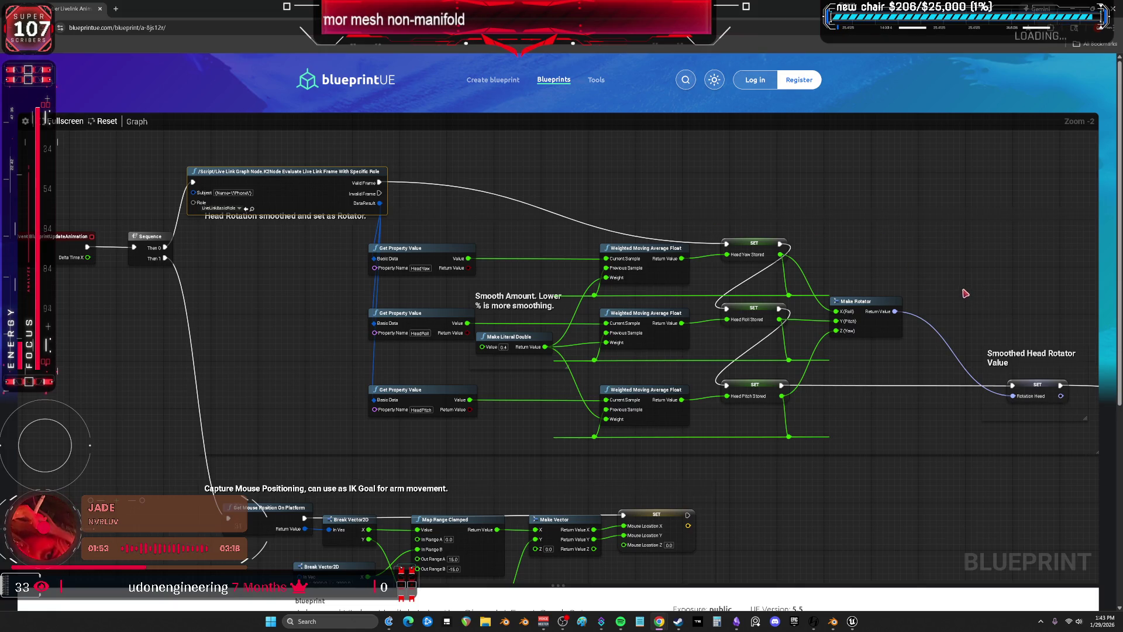
pyautogui.moveTo(927, 286); pyautogui.dragTo(667, 250)
pyautogui.moveTo(769, 466)
pyautogui.mouseDown()
pyautogui.moveTo(674, 355)
pyautogui.moveTo(274, 205)
pyautogui.mouseUp()
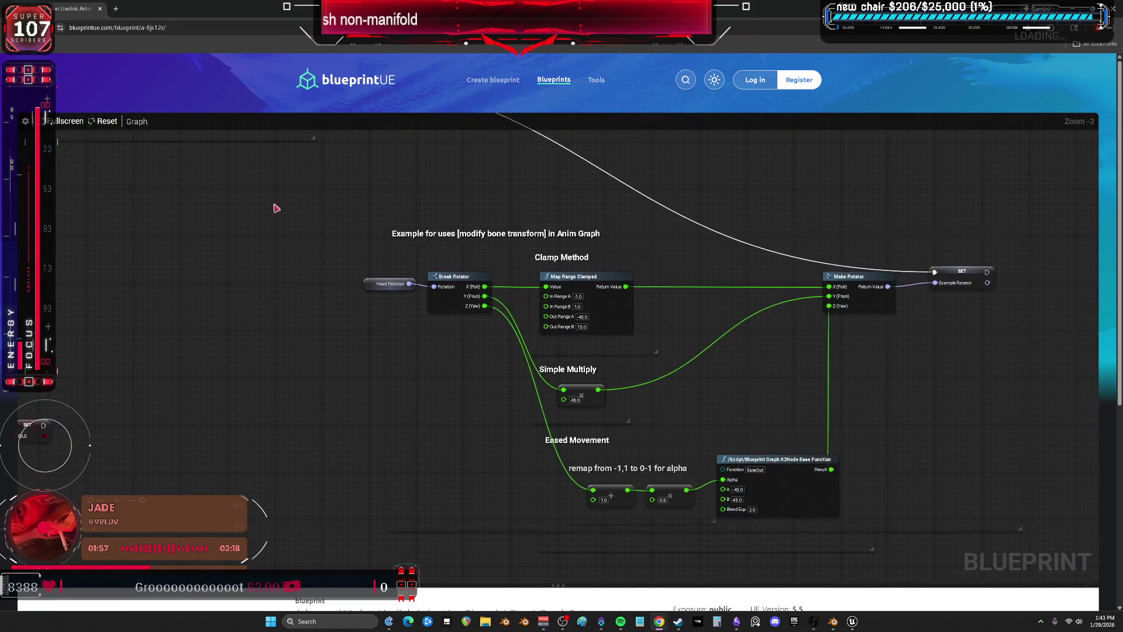
pyautogui.moveTo(371, 289); pyautogui.dragTo(655, 357)
pyautogui.scroll(-5, 646, 358)
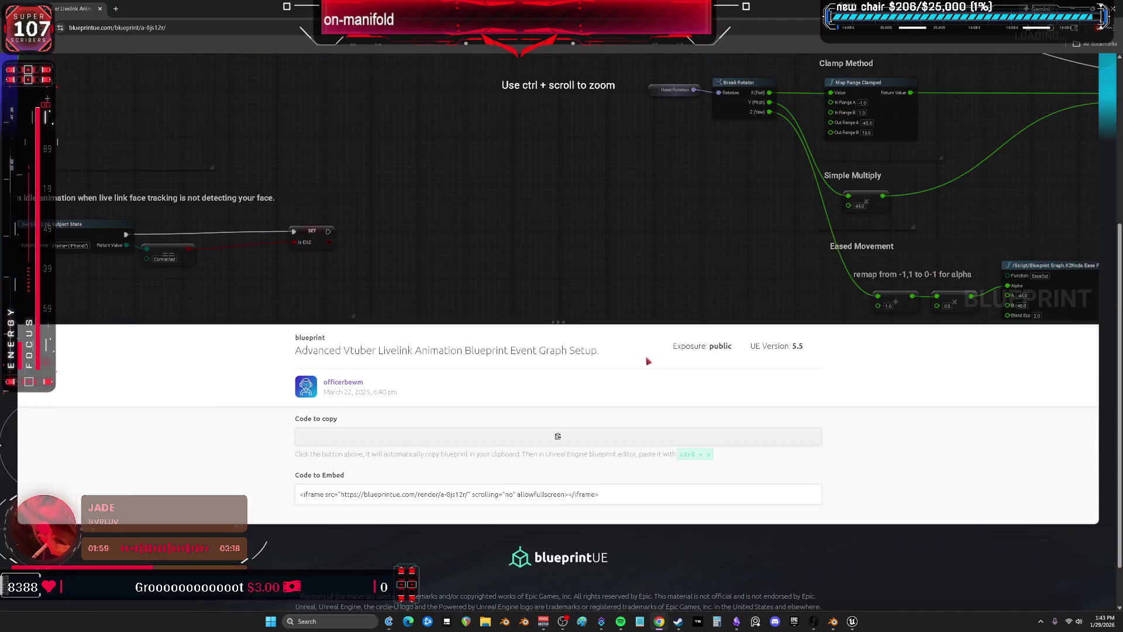
pyautogui.scroll(5, 641, 351)
pyautogui.keyDown('ctrl'); pyautogui.scroll(-1, 615, 352); pyautogui.keyUp('ctrl')
pyautogui.moveTo(452, 361)
pyautogui.mouseDown()
pyautogui.moveTo(635, 362)
pyautogui.moveTo(595, 348)
pyautogui.mouseUp()
pyautogui.scroll(-1, 643, 398)
pyautogui.keyDown('ctrl'); pyautogui.scroll(-1, 611, 377); pyautogui.keyUp('ctrl')
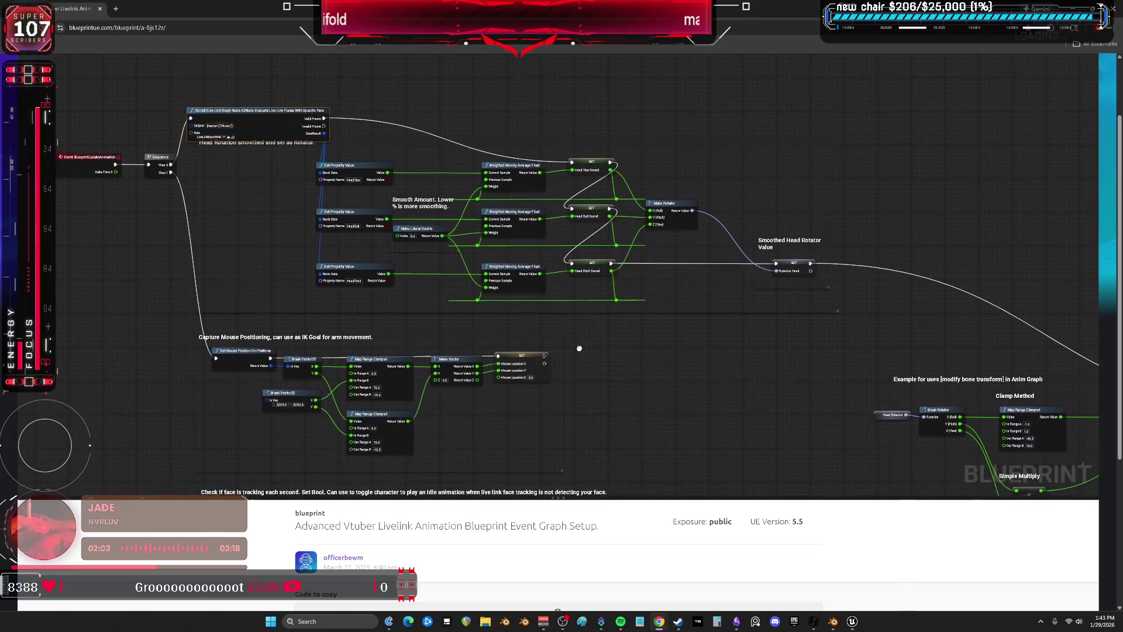
pyautogui.moveTo(667, 362); pyautogui.dragTo(727, 372)
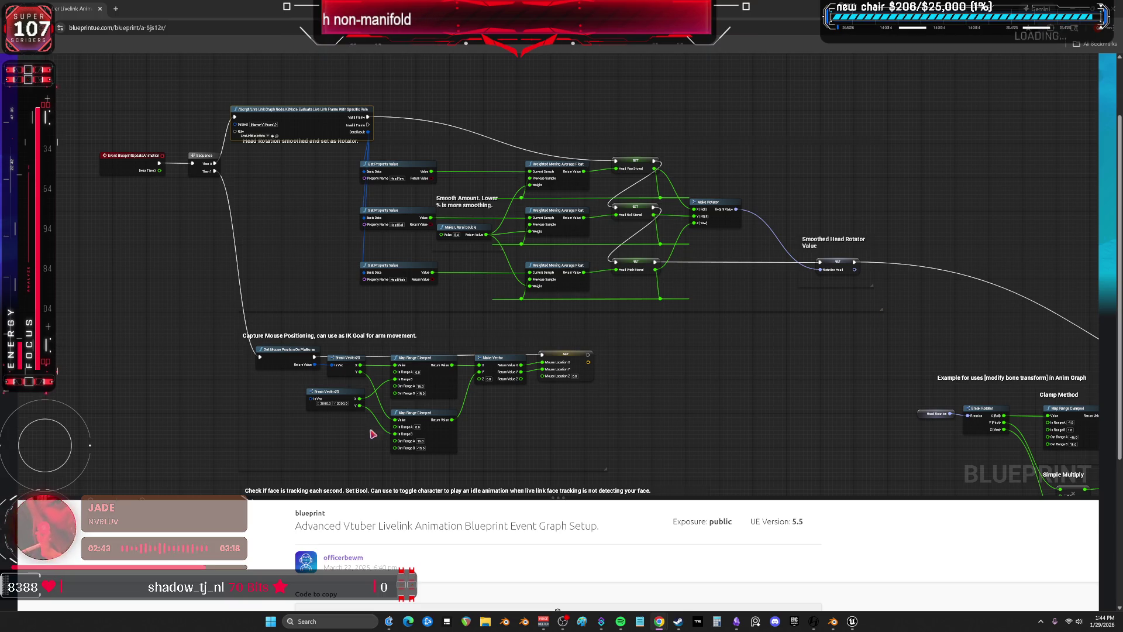
# Marquee-select the head rotation, mouse, Anim Graph example and face-tracking check comment groups
pyautogui.moveTo(117, 106)
pyautogui.mouseDown()
pyautogui.moveTo(261, 261)
pyautogui.moveTo(468, 395)
pyautogui.moveTo(870, 469)
pyautogui.mouseUp()
pyautogui.moveTo(870, 468)
pyautogui.mouseDown(button='right')
pyautogui.moveTo(614, 416)
pyautogui.moveTo(431, 318)
pyautogui.mouseUp(button='right')
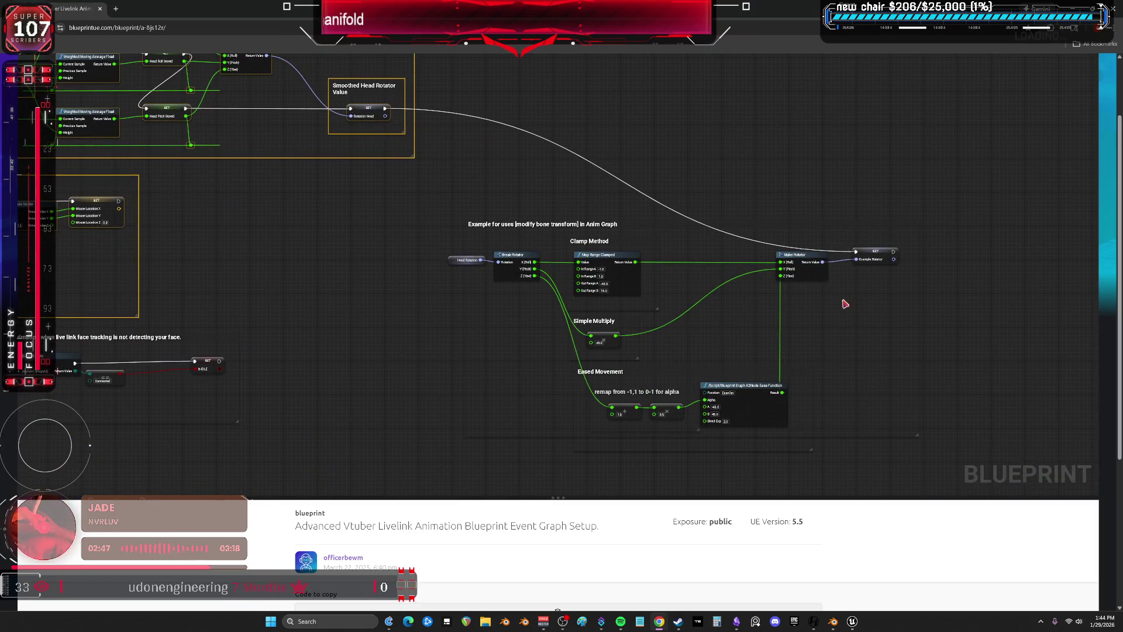
pyautogui.moveTo(940, 147)
pyautogui.mouseDown()
pyautogui.moveTo(492, 468)
pyautogui.moveTo(393, 476)
pyautogui.mouseUp()
pyautogui.moveTo(394, 476)
pyautogui.mouseDown(button='right')
pyautogui.moveTo(409, 401)
pyautogui.moveTo(744, 394)
pyautogui.moveTo(842, 431)
pyautogui.mouseUp(button='right')
pyautogui.moveTo(842, 431); pyautogui.dragTo(376, 258)
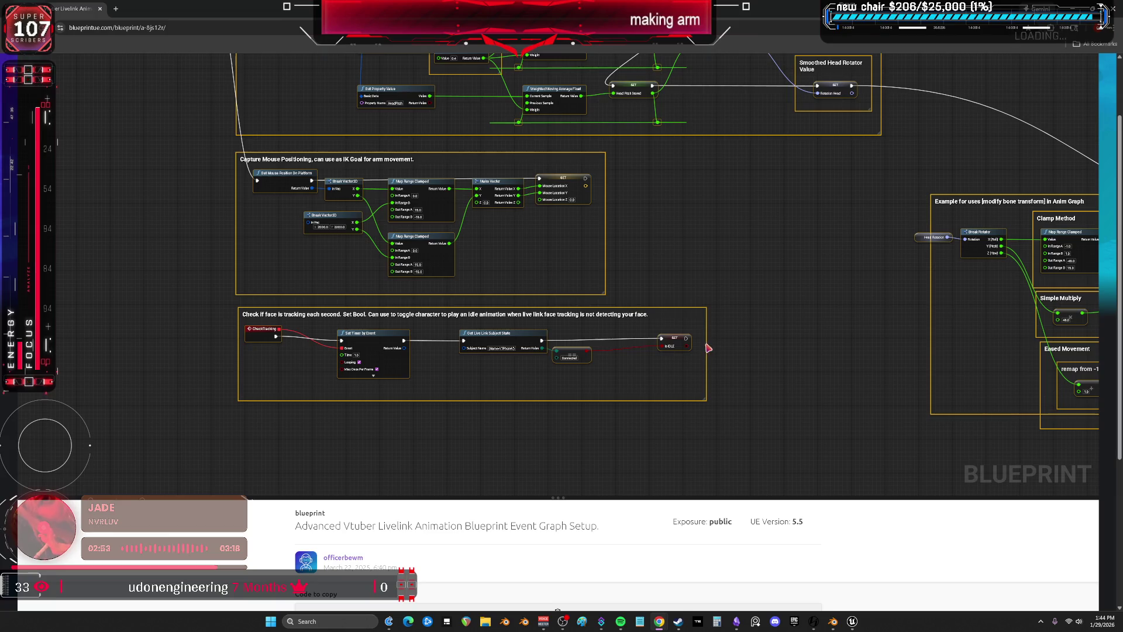
# Switch to the Unreal Editor and open the Plugins window from the Window menu
pyautogui.click(852, 621)
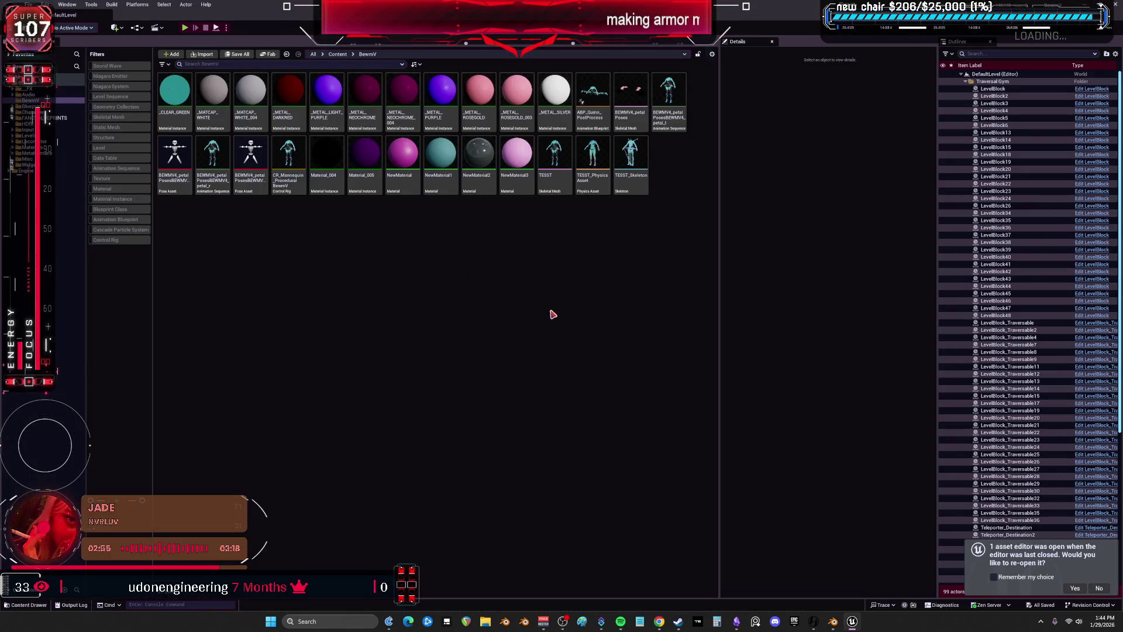
pyautogui.click(69, 6)
pyautogui.click(119, 152)
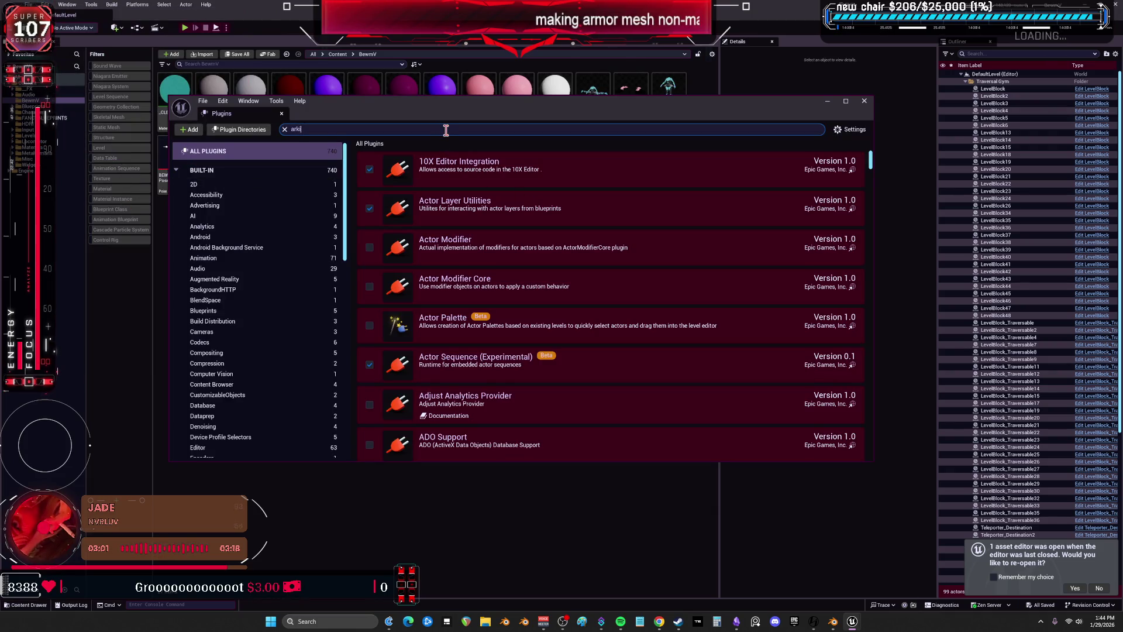
# Enable Apple ARKit Face Support, then search 'livelink' to confirm the Live Link plugins are on
pyautogui.write('it')
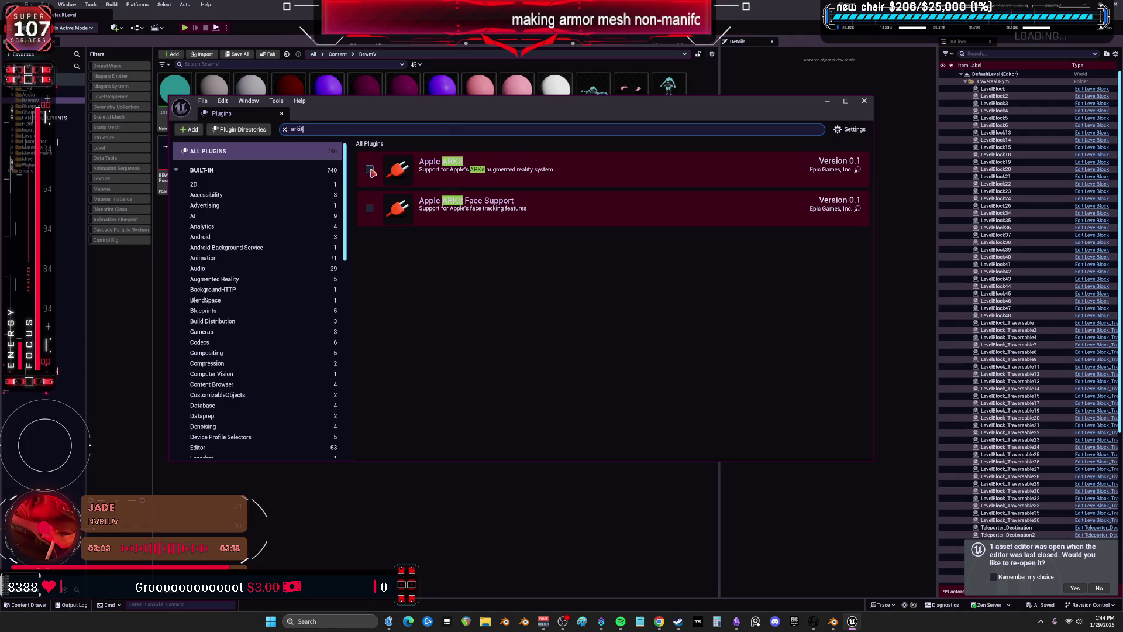
pyautogui.click(369, 209)
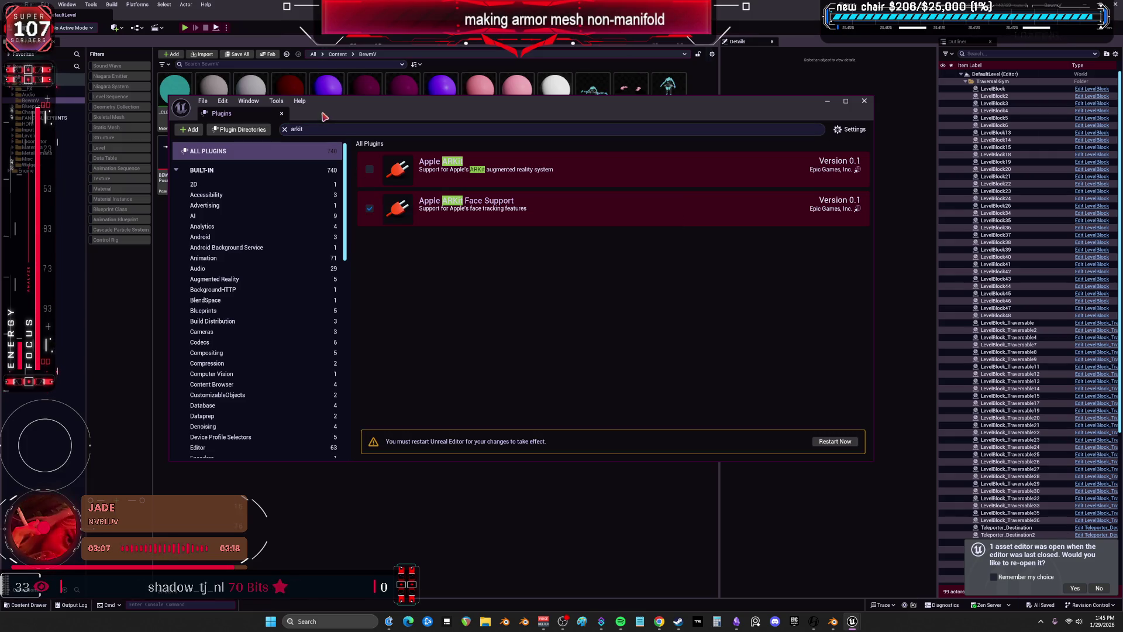
pyautogui.write('livelink')
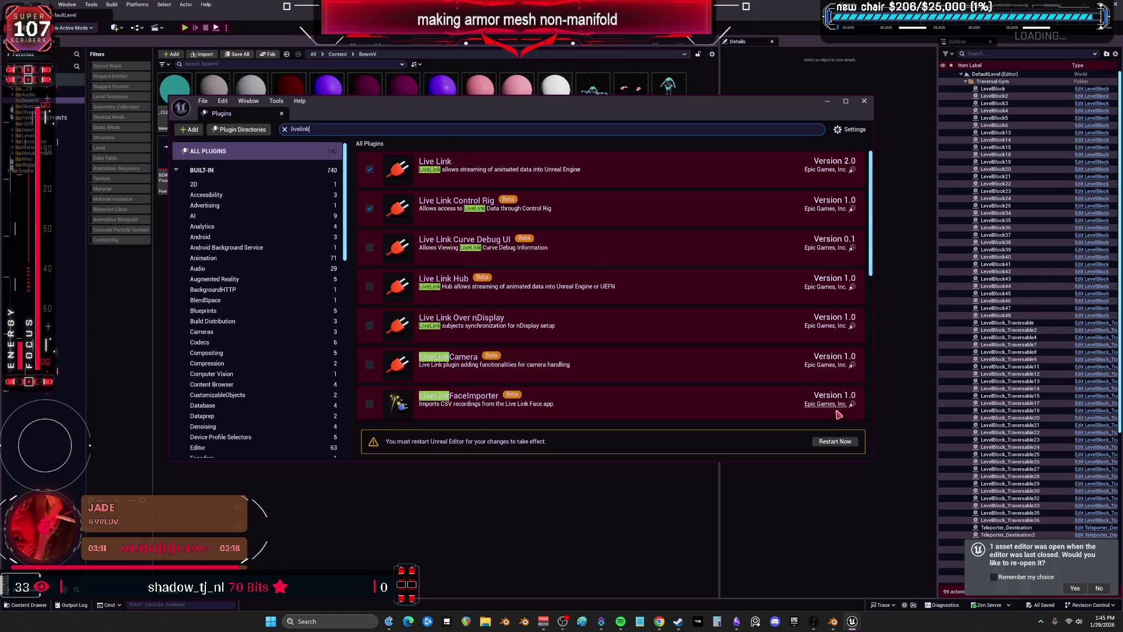
pyautogui.hotkey('alt', 'Tab')
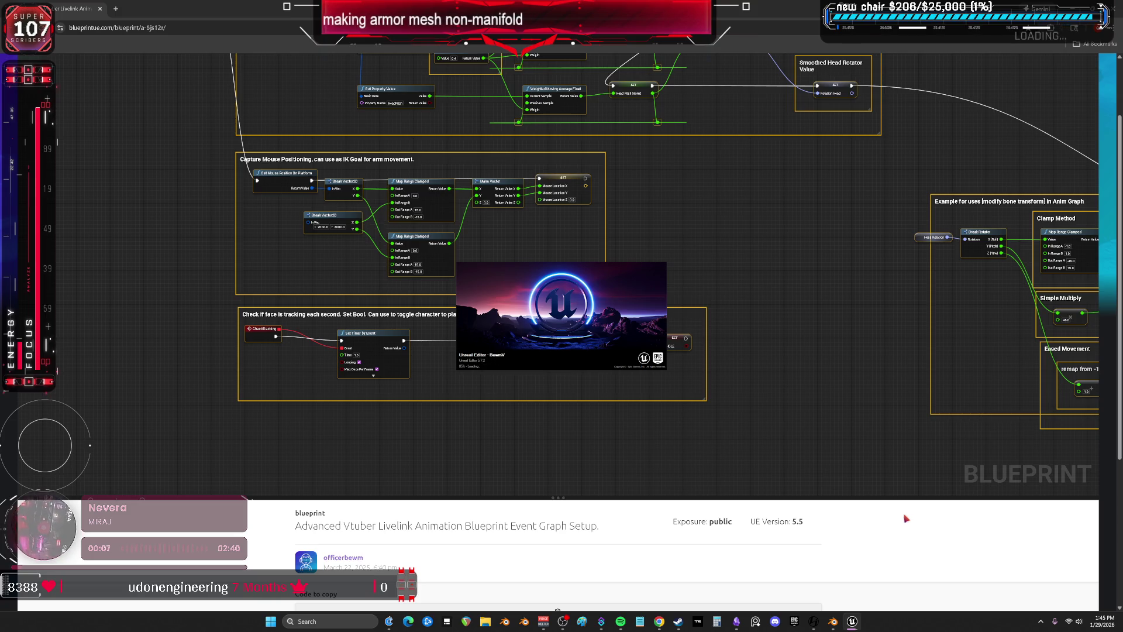
pyautogui.click(558, 611)
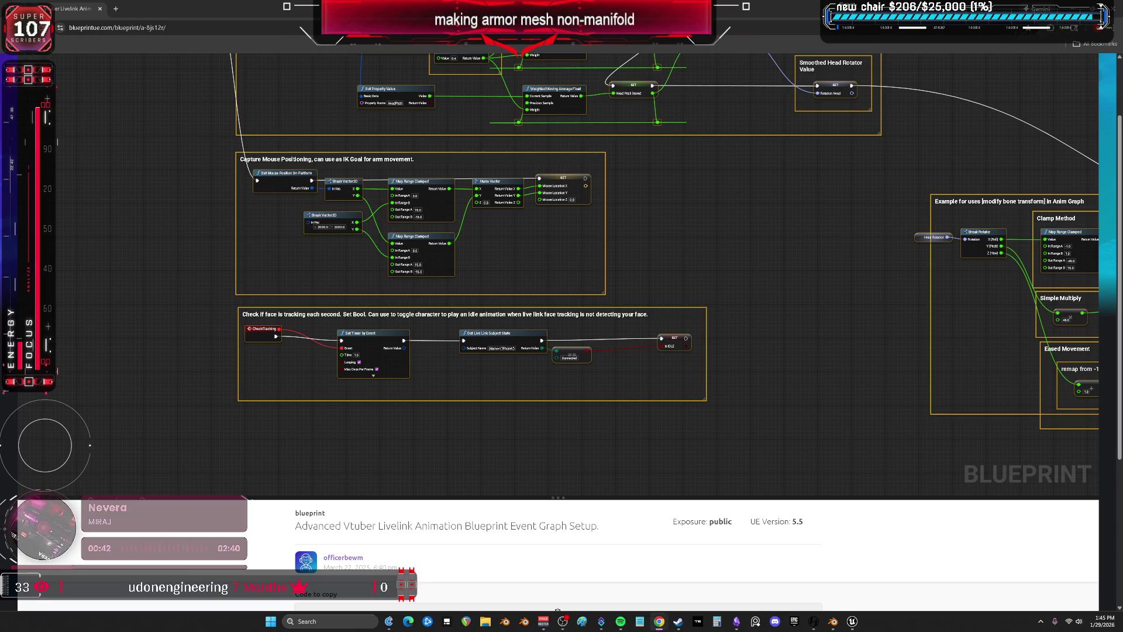
pyautogui.moveTo(850, 624)
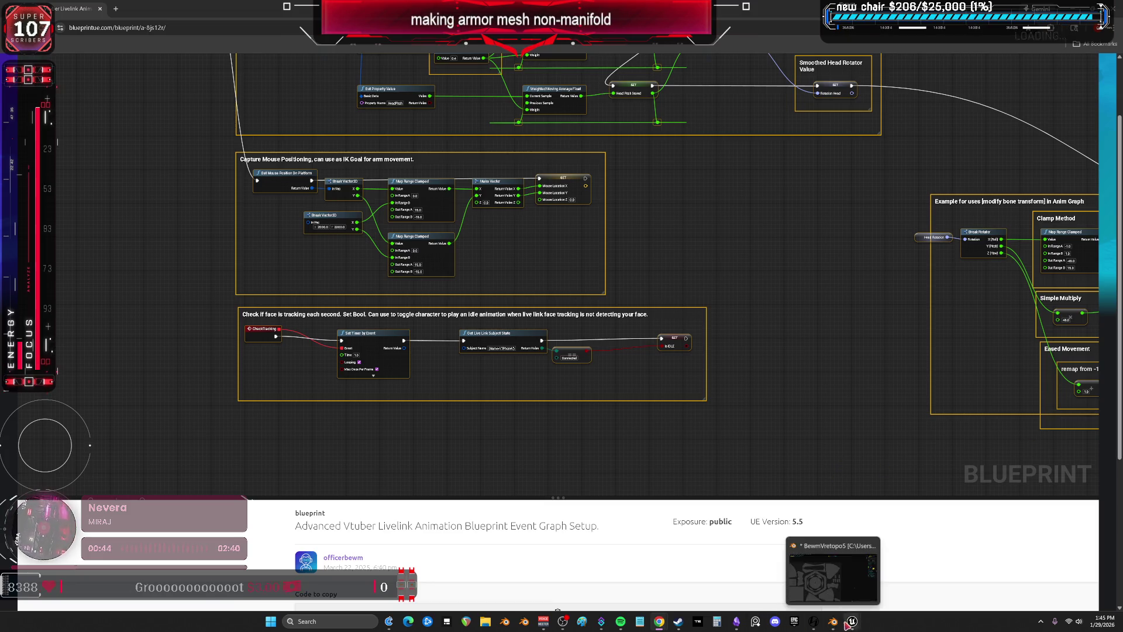
# Close the Plugins window and open the ABP_Quinn_PostProcess animation blueprint
pyautogui.click(804, 570)
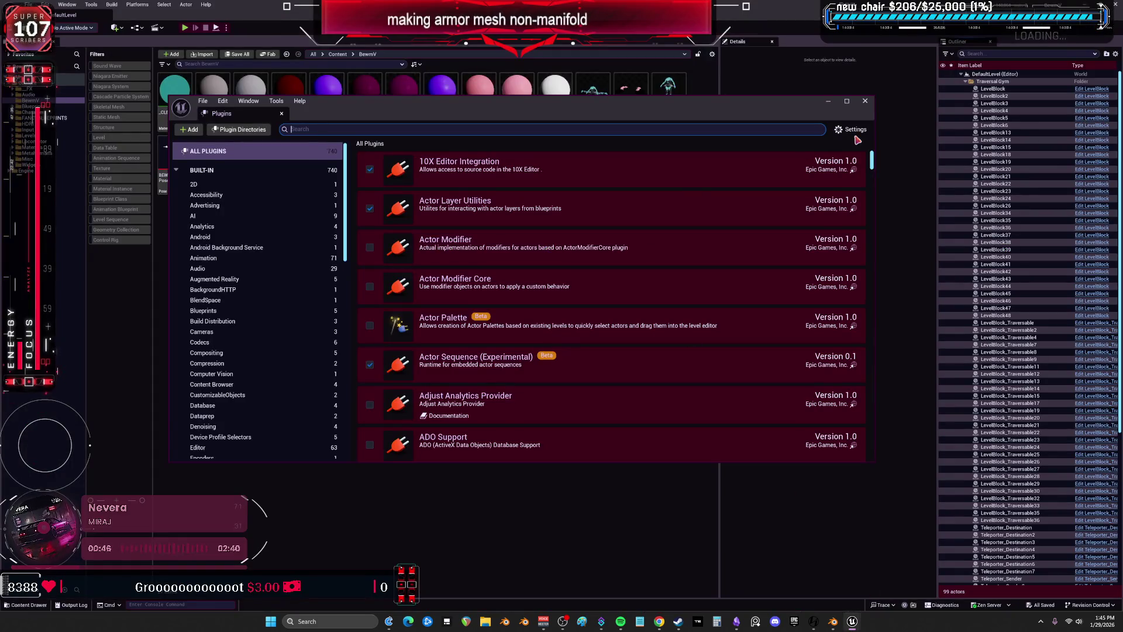
pyautogui.click(868, 101)
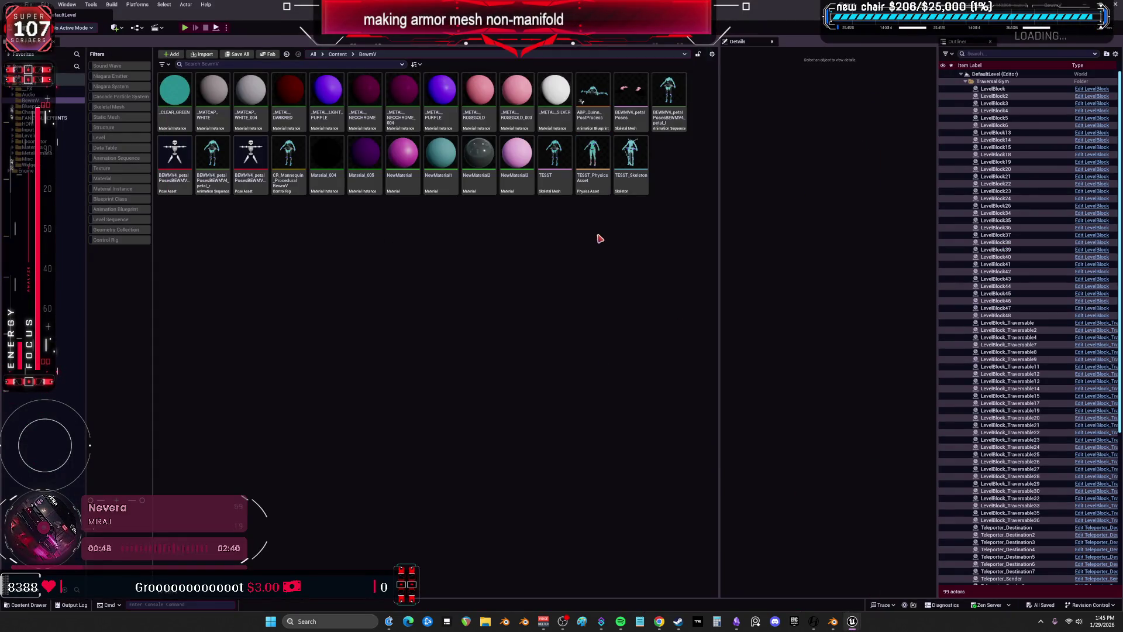
pyautogui.click(605, 128)
pyautogui.doubleClick(605, 128)
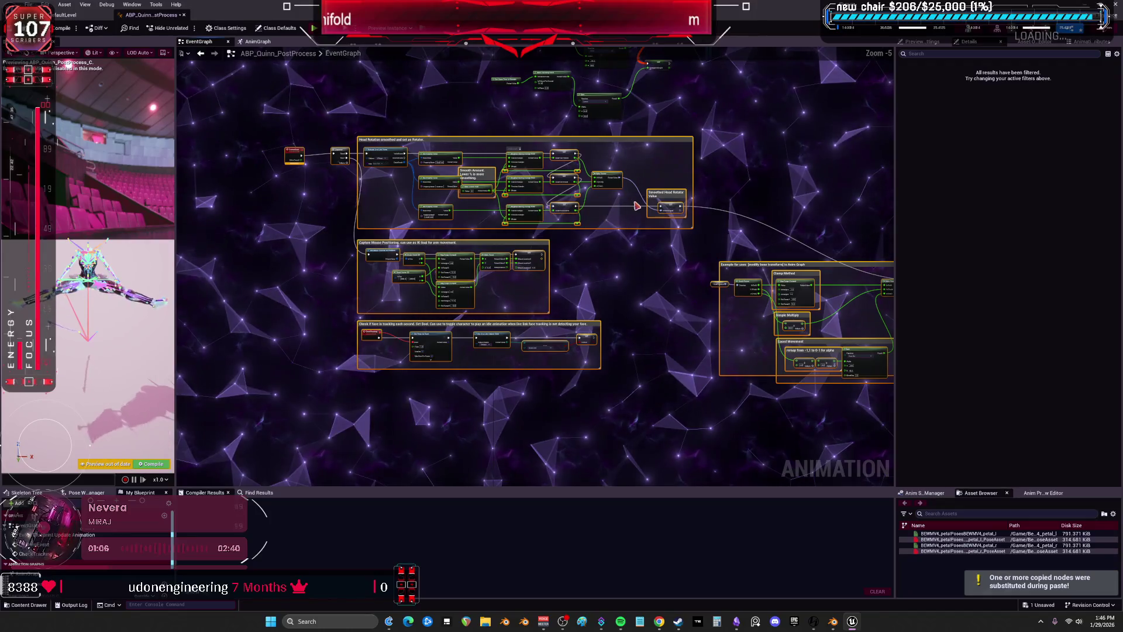
pyautogui.scroll(5, 328, 291)
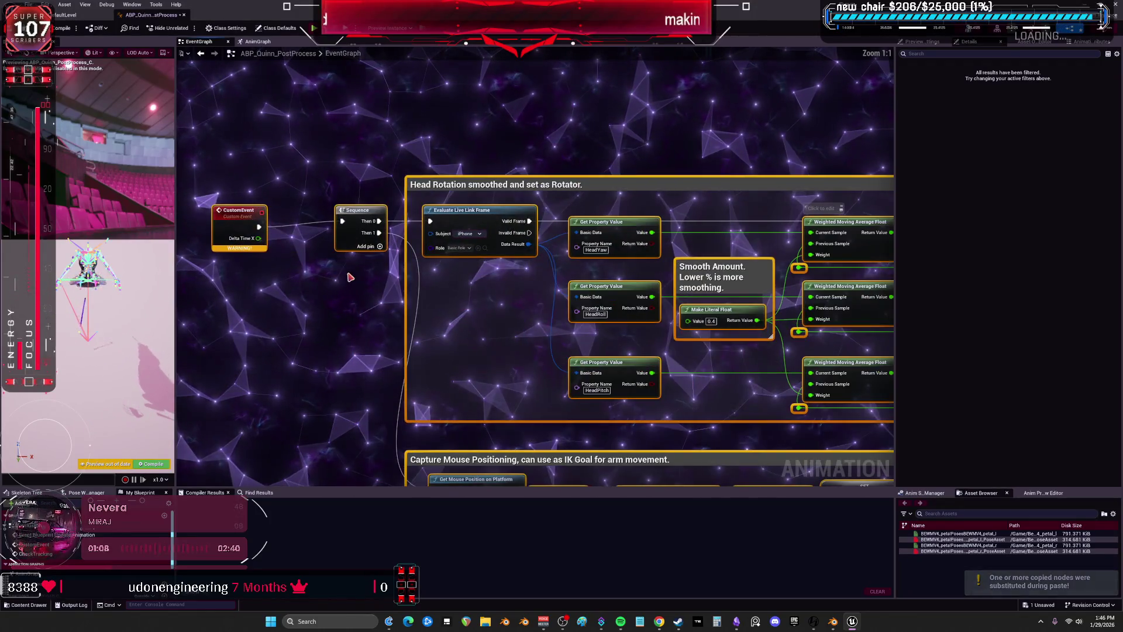
pyautogui.moveTo(413, 139)
pyautogui.mouseDown(button='right')
pyautogui.moveTo(519, 188)
pyautogui.moveTo(433, 289)
pyautogui.moveTo(336, 336)
pyautogui.mouseUp(button='right')
# Delete the pasted CustomEvent node, wire Event Blueprint Update Animation into Sequence, and compile
pyautogui.click(275, 395)
pyautogui.press('Delete')
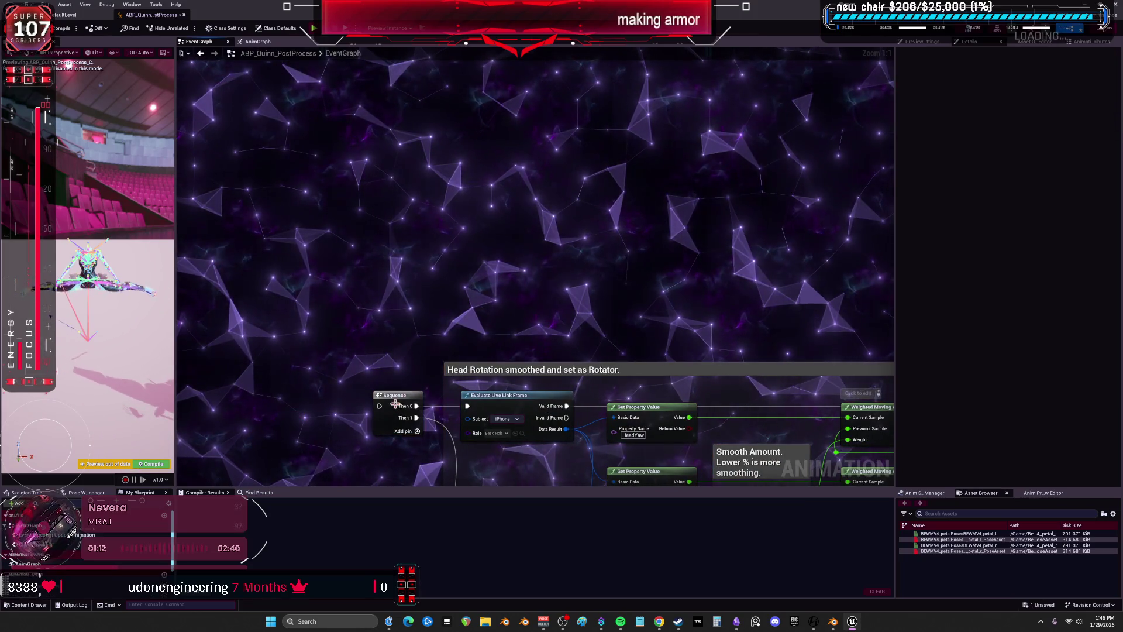
pyautogui.moveTo(554, 168)
pyautogui.mouseDown(button='right')
pyautogui.moveTo(548, 234)
pyautogui.moveTo(571, 251)
pyautogui.moveTo(369, 343)
pyautogui.mouseUp(button='right')
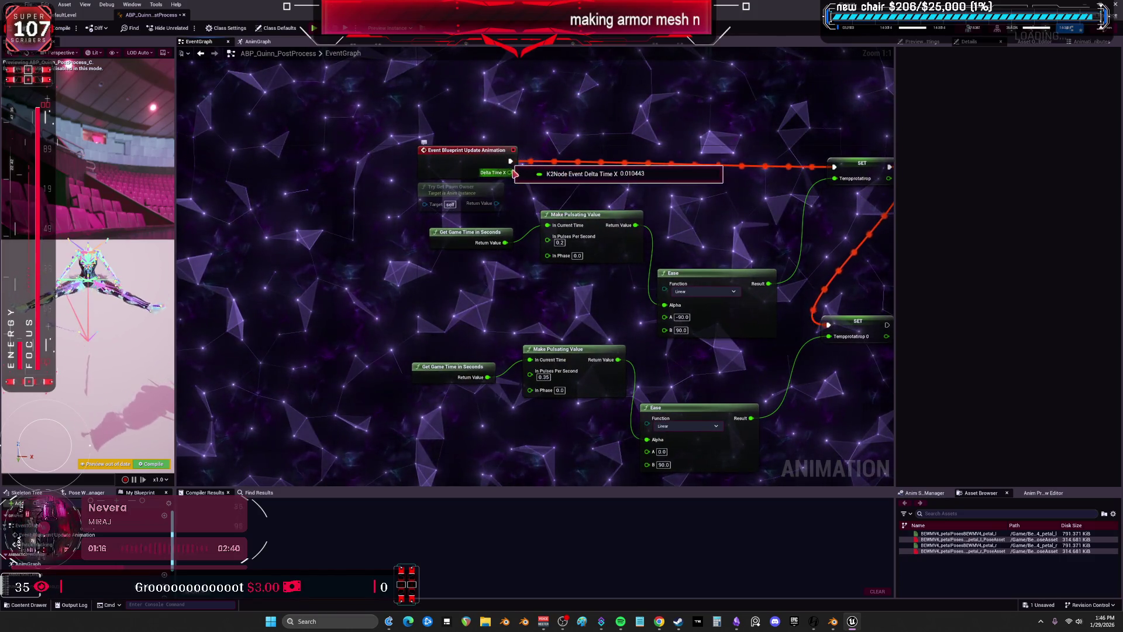
pyautogui.moveTo(425, 241); pyautogui.dragTo(487, 190, button='right')
pyautogui.moveTo(380, 294)
pyautogui.mouseDown()
pyautogui.moveTo(357, 288)
pyautogui.moveTo(437, 299)
pyautogui.mouseUp()
pyautogui.click(445, 362)
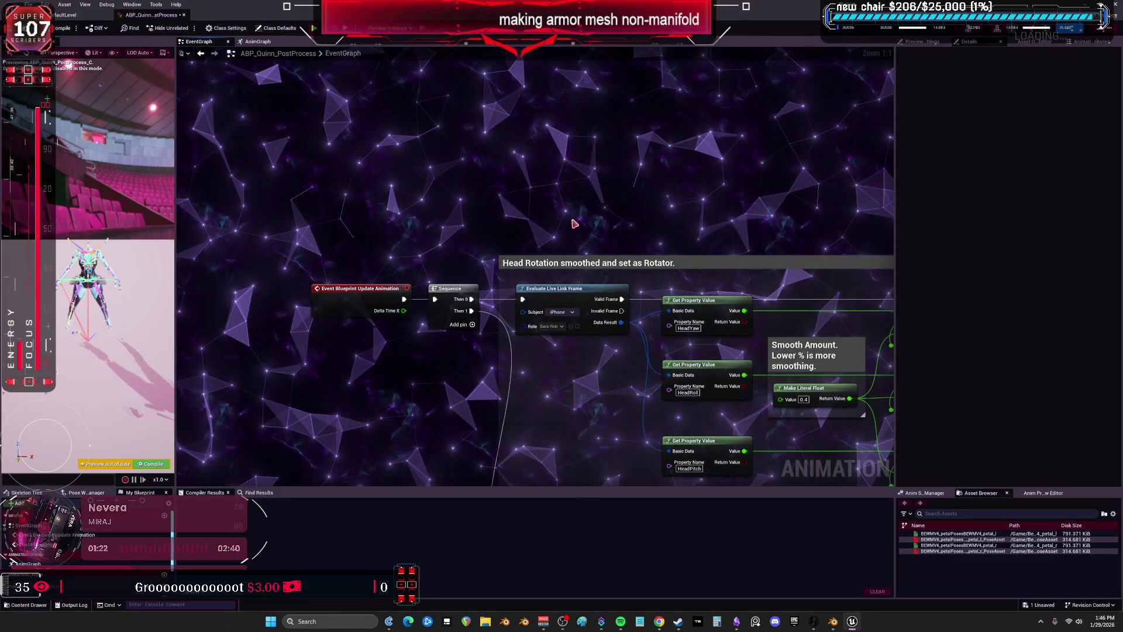
pyautogui.click(58, 28)
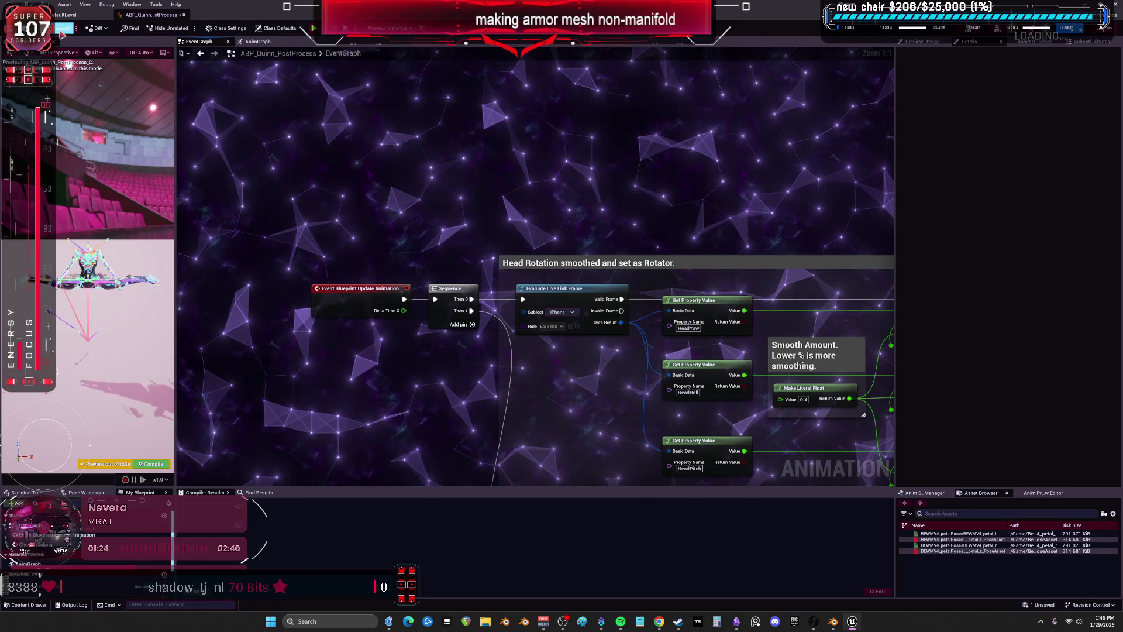
pyautogui.scroll(-5, 685, 365)
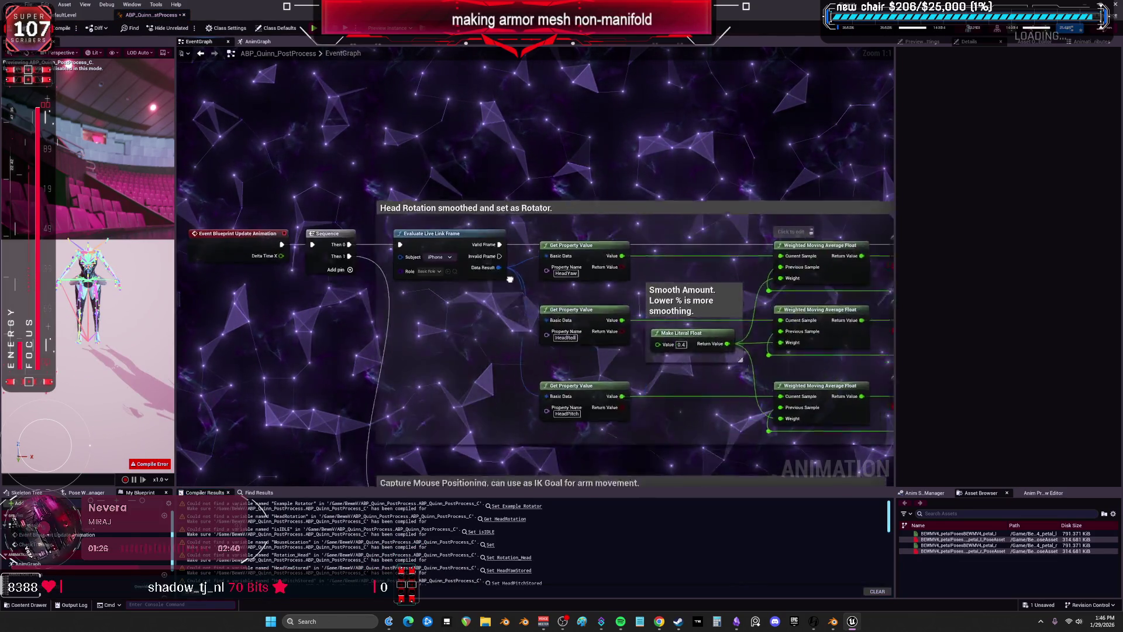
# Create the missing HeadYawStored, HeadRollStored and HeadPitchStored variables from their nodes
pyautogui.scroll(3, 686, 380)
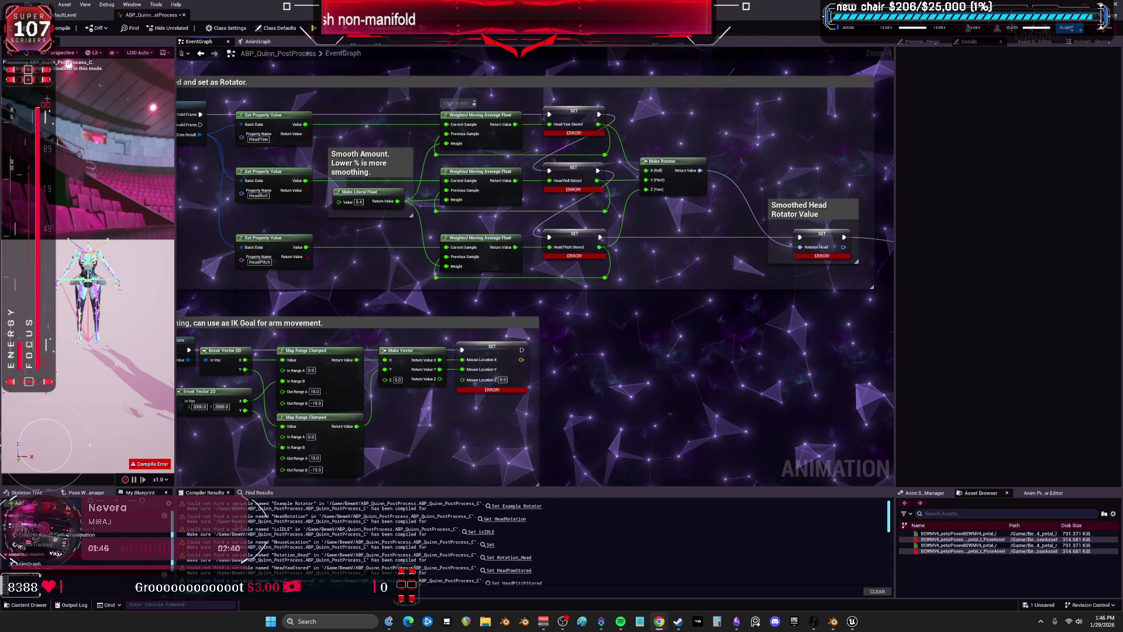
pyautogui.scroll(1, 988, 398)
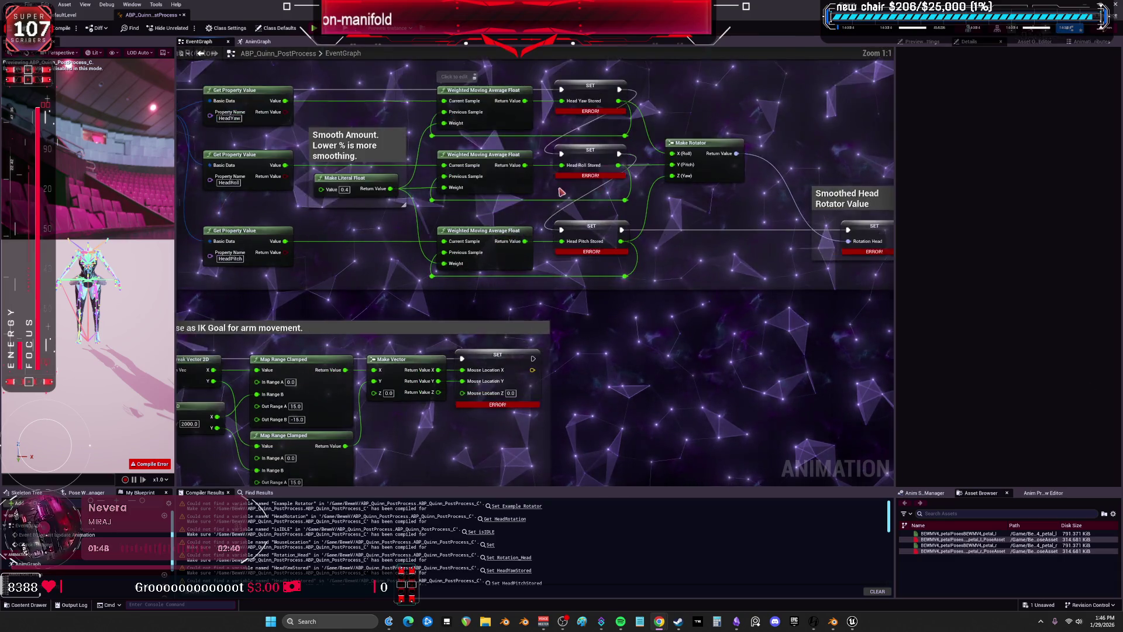
pyautogui.moveTo(511, 38); pyautogui.dragTo(535, 146, button='right')
pyautogui.rightClick(527, 184)
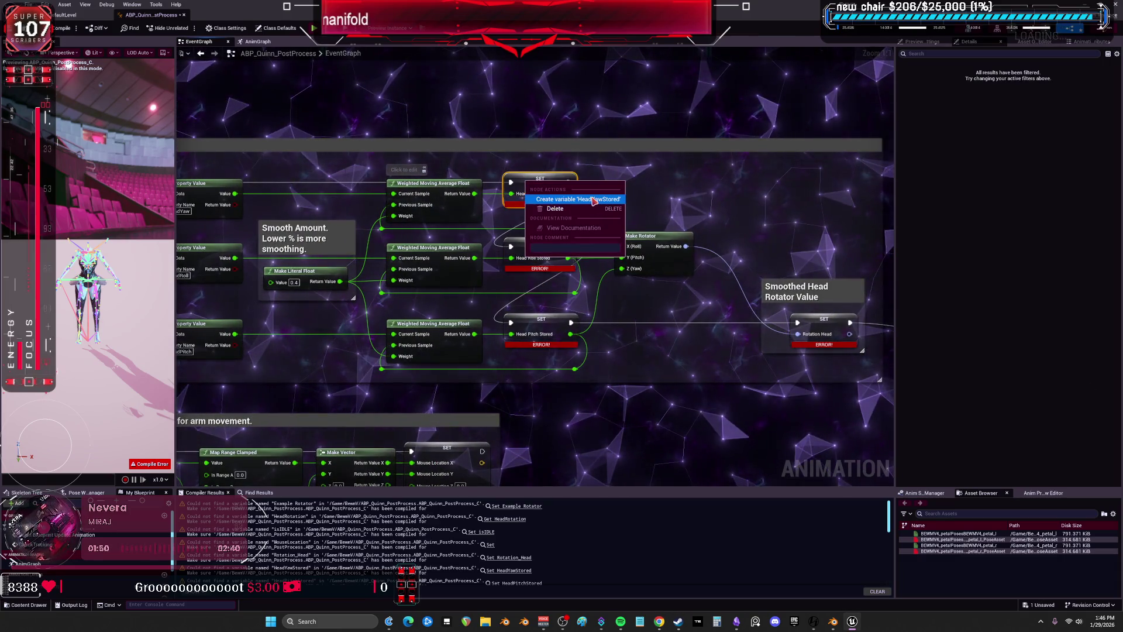
pyautogui.click(593, 199)
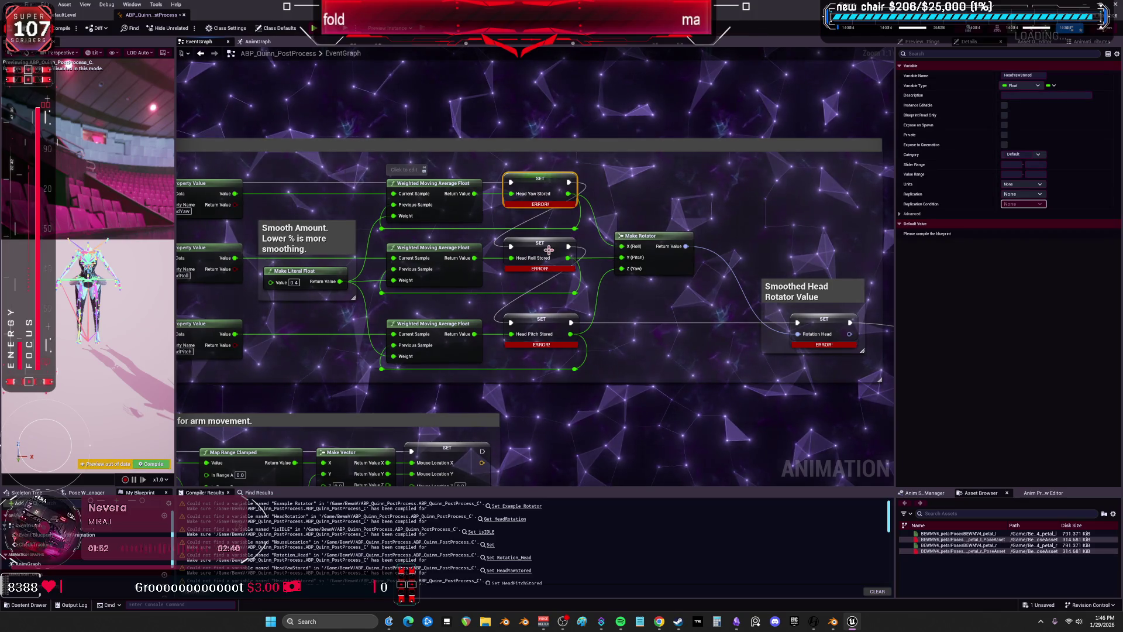
pyautogui.rightClick(524, 248)
pyautogui.click(576, 267)
pyautogui.rightClick(526, 330)
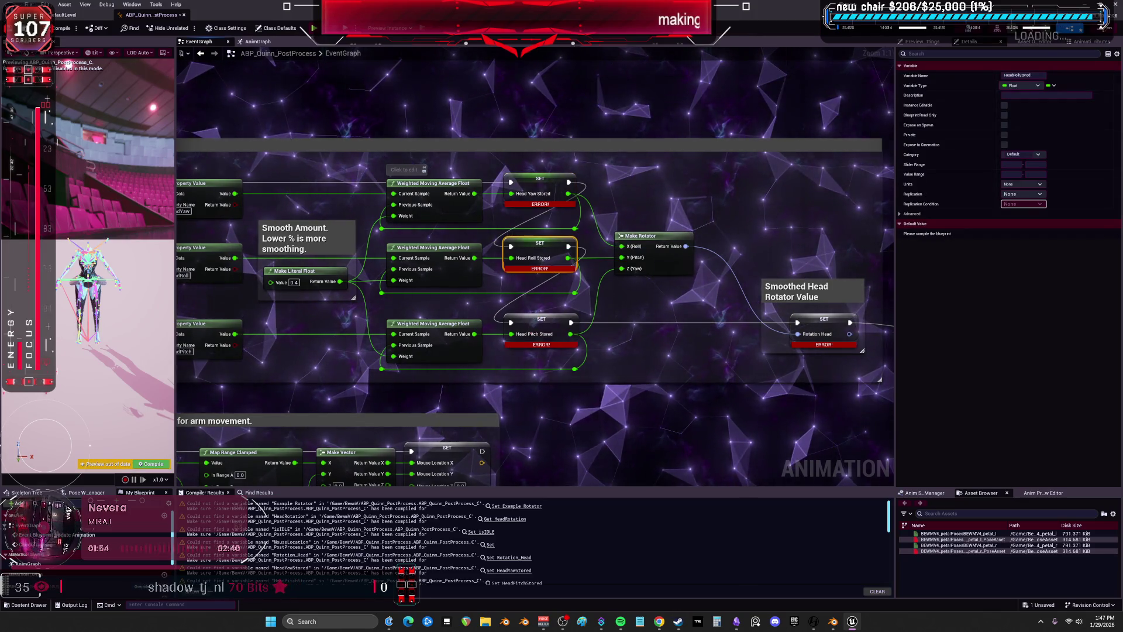
pyautogui.click(553, 346)
# Review the Rotation Head, Example Rotator, isIDLE and Mouse Location setters, then compile to check errors
pyautogui.moveTo(778, 272); pyautogui.dragTo(587, 224, button='right')
pyautogui.rightClick(626, 280)
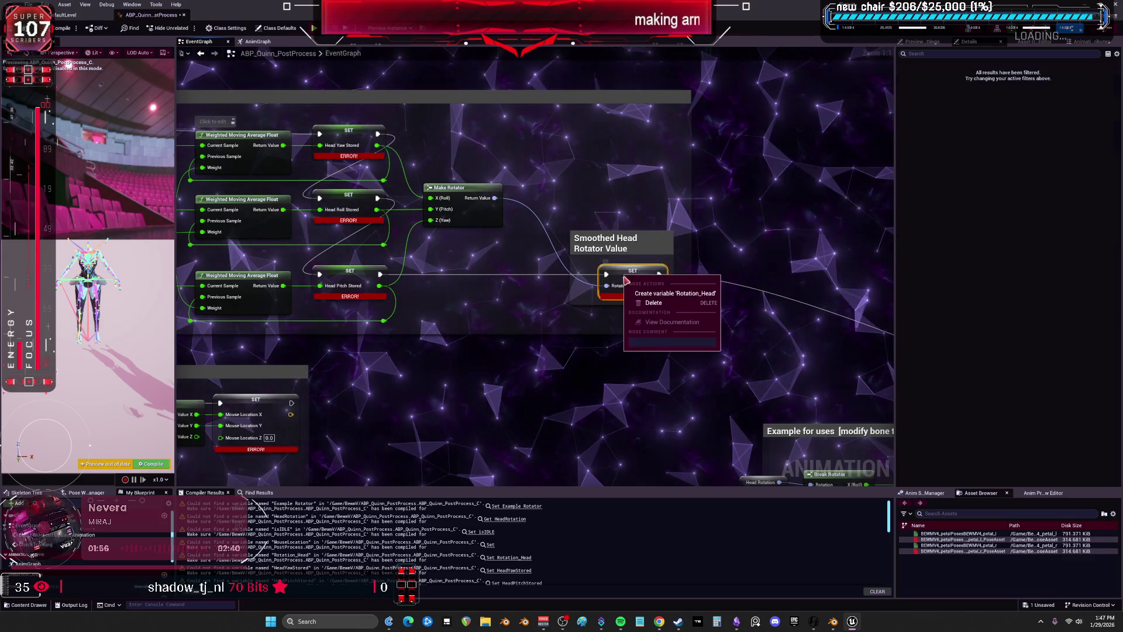
pyautogui.moveTo(643, 297); pyautogui.dragTo(443, 196, button='right')
pyautogui.moveTo(626, 240); pyautogui.dragTo(620, 197, button='right')
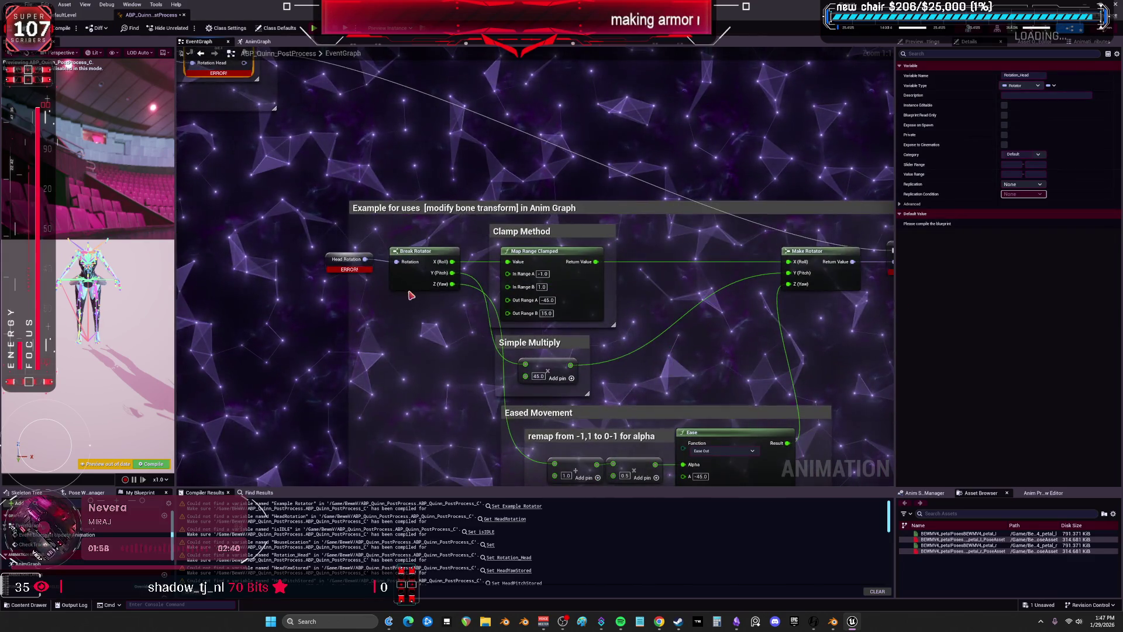
pyautogui.moveTo(550, 282); pyautogui.dragTo(432, 281, button='right')
pyautogui.rightClick(663, 231)
pyautogui.moveTo(667, 246); pyautogui.dragTo(537, 292, button='right')
pyautogui.rightClick(539, 346)
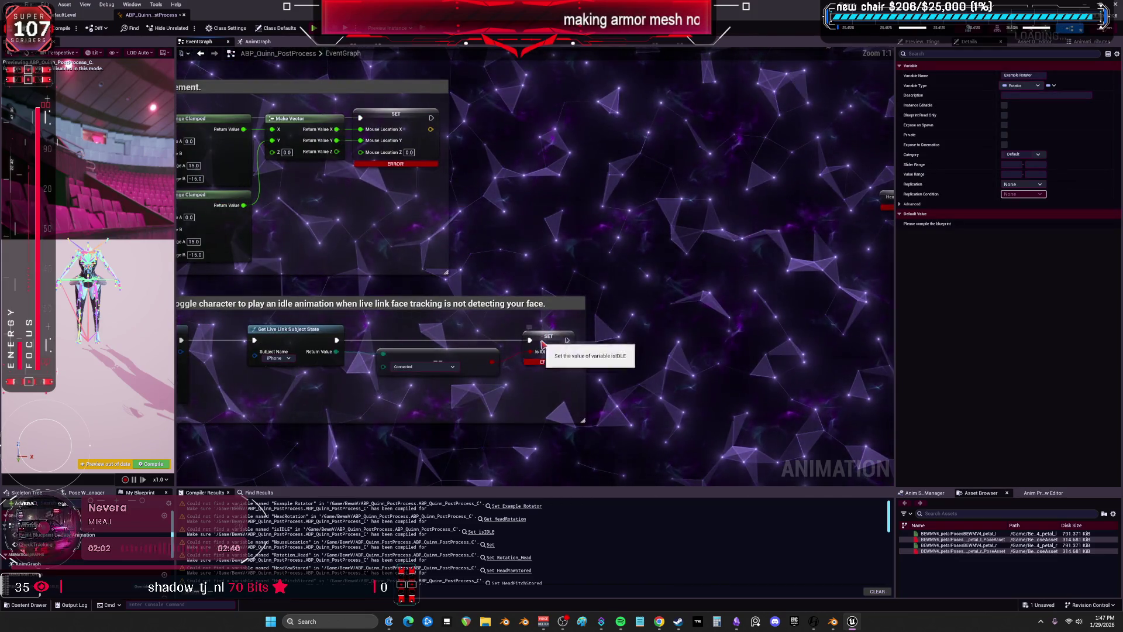
pyautogui.moveTo(371, 119)
pyautogui.mouseDown(button='right')
pyautogui.moveTo(556, 252)
pyautogui.moveTo(556, 282)
pyautogui.moveTo(517, 282)
pyautogui.mouseUp(button='right')
pyautogui.rightClick(557, 252)
pyautogui.click(64, 28)
# Create the HeadRotation rotator variable from the Head Rotation node and recompile with F7
pyautogui.scroll(-4, 632, 260)
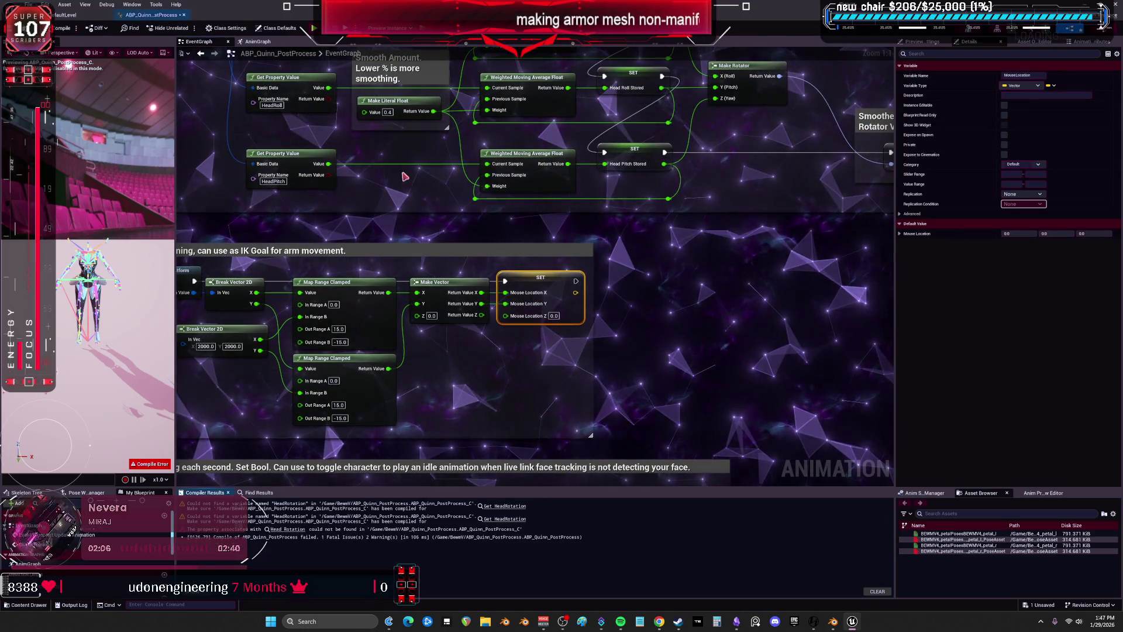
pyautogui.moveTo(666, 292); pyautogui.dragTo(591, 218, button='right')
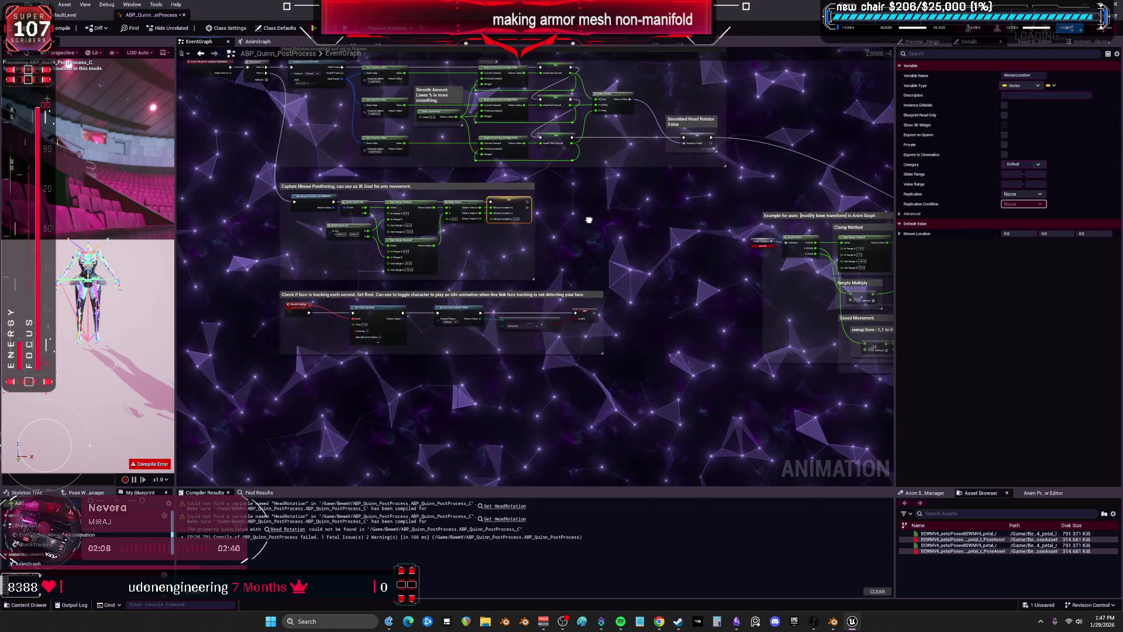
pyautogui.scroll(4, 591, 219)
pyautogui.moveTo(453, 182)
pyautogui.mouseDown(button='right')
pyautogui.moveTo(513, 411)
pyautogui.moveTo(480, 219)
pyautogui.mouseUp(button='right')
pyautogui.rightClick(551, 256)
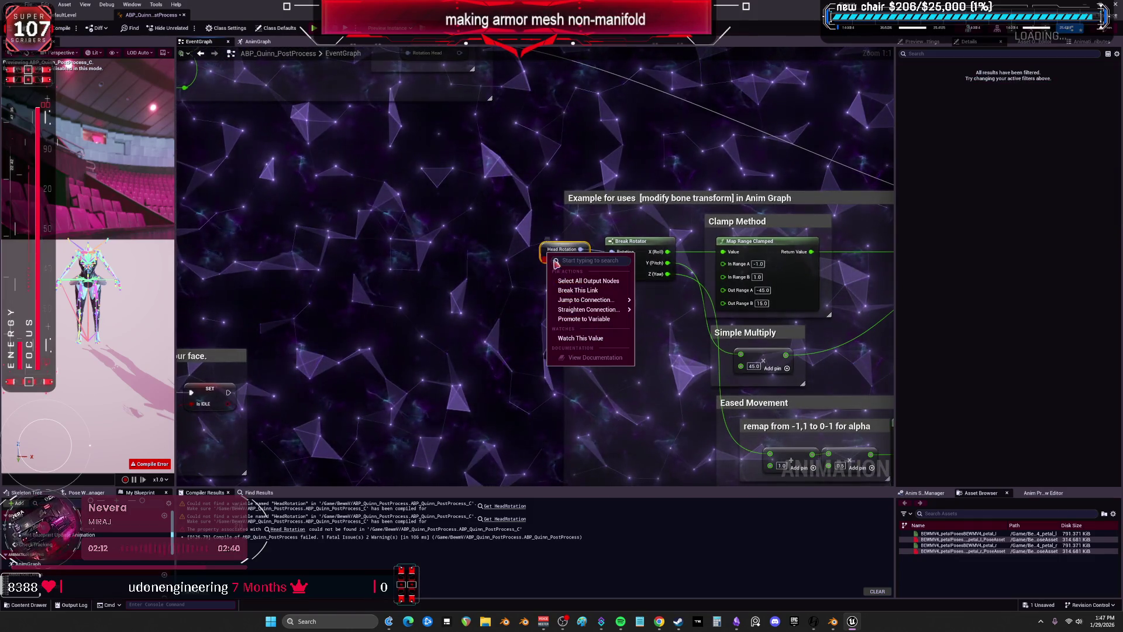
pyautogui.click(527, 273)
pyautogui.rightClick(546, 250)
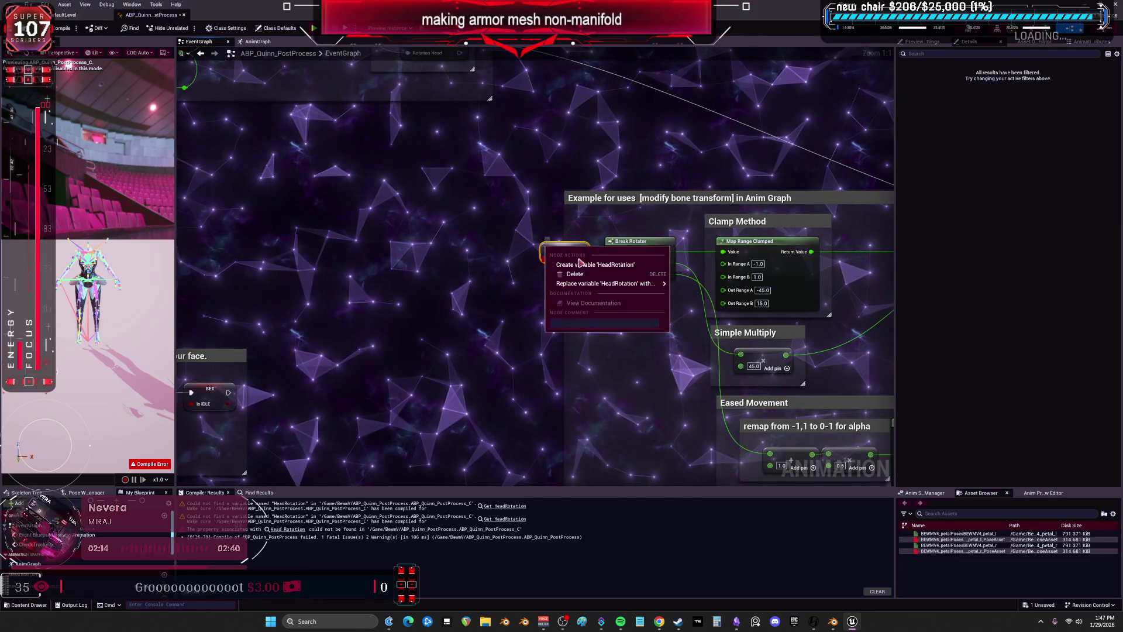
pyautogui.click(595, 264)
pyautogui.press('F7')
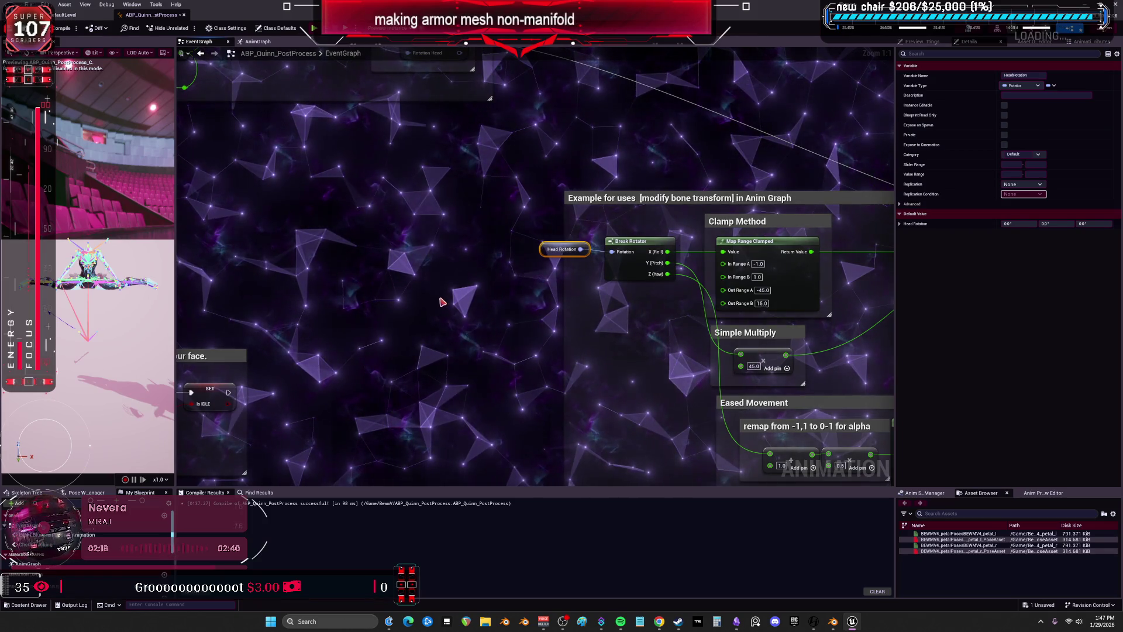
# Pan and zoom through the EventGraph's head rotation, mouse and Smoothed Head Rotator Value blocks
pyautogui.moveTo(367, 275)
pyautogui.mouseDown(button='right')
pyautogui.moveTo(519, 331)
pyautogui.moveTo(560, 434)
pyautogui.mouseUp(button='right')
pyautogui.scroll(-3, 532, 263)
pyautogui.moveTo(313, 340)
pyautogui.mouseDown(button='right')
pyautogui.moveTo(460, 273)
pyautogui.moveTo(453, 216)
pyautogui.mouseUp(button='right')
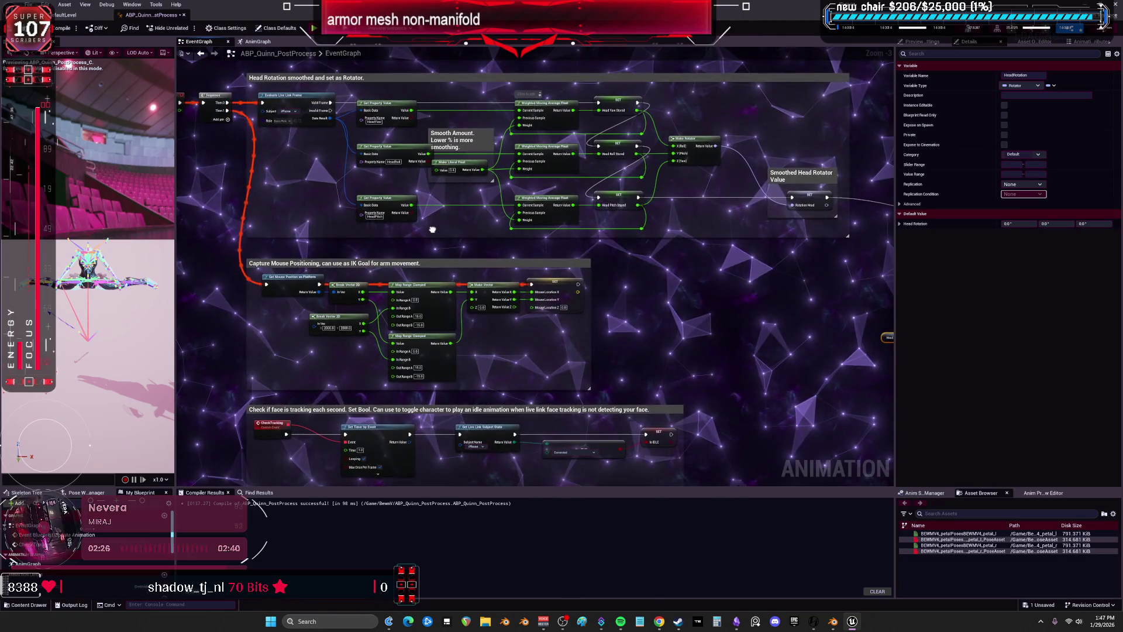
pyautogui.click(434, 230)
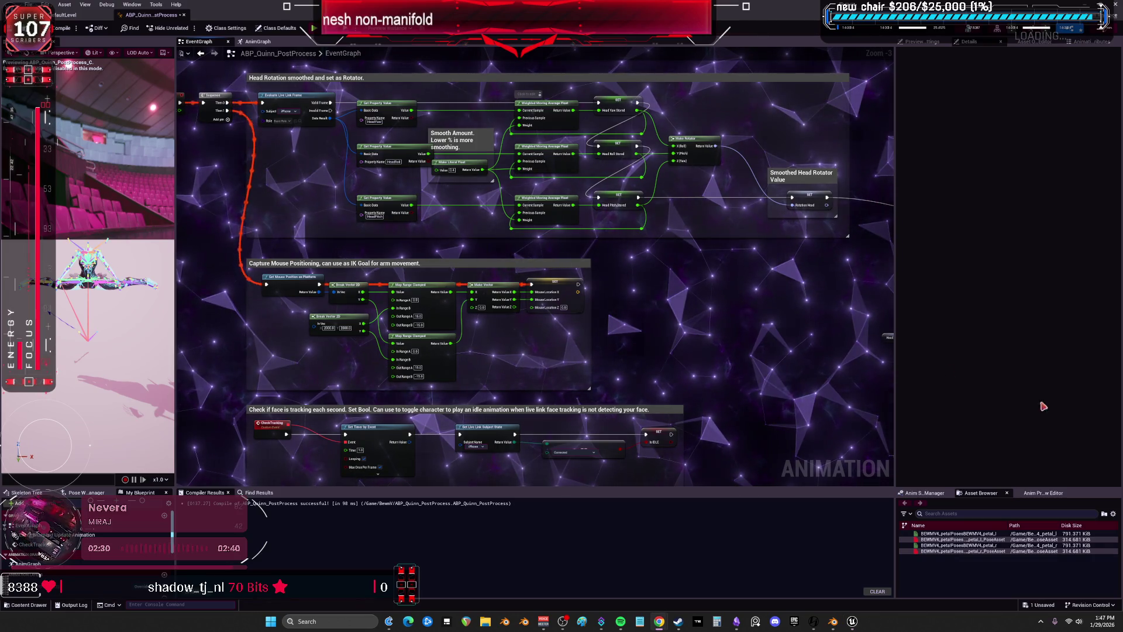
pyautogui.scroll(3, 811, 269)
pyautogui.moveTo(811, 269)
pyautogui.mouseDown(button='right')
pyautogui.moveTo(567, 268)
pyautogui.moveTo(560, 283)
pyautogui.mouseUp(button='right')
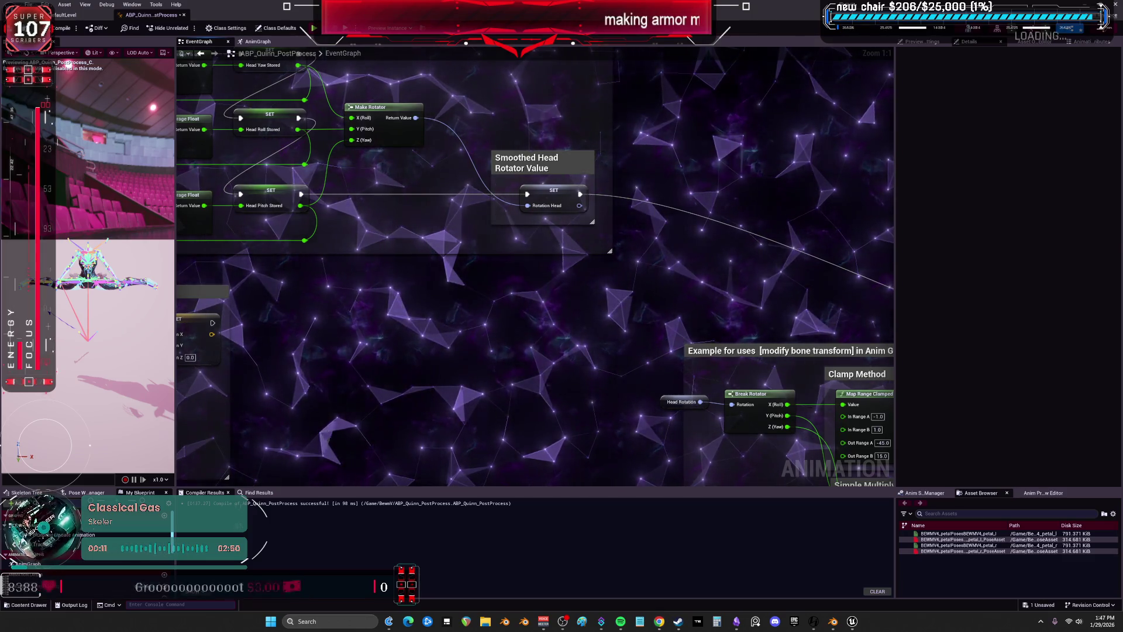
# Check the Weighted Moving Average Float nodes on the blueprintUE page, then bring up the AnimGraph
pyautogui.hotkey('alt', 'Tab')
pyautogui.hotkey('alt', 'Tab')
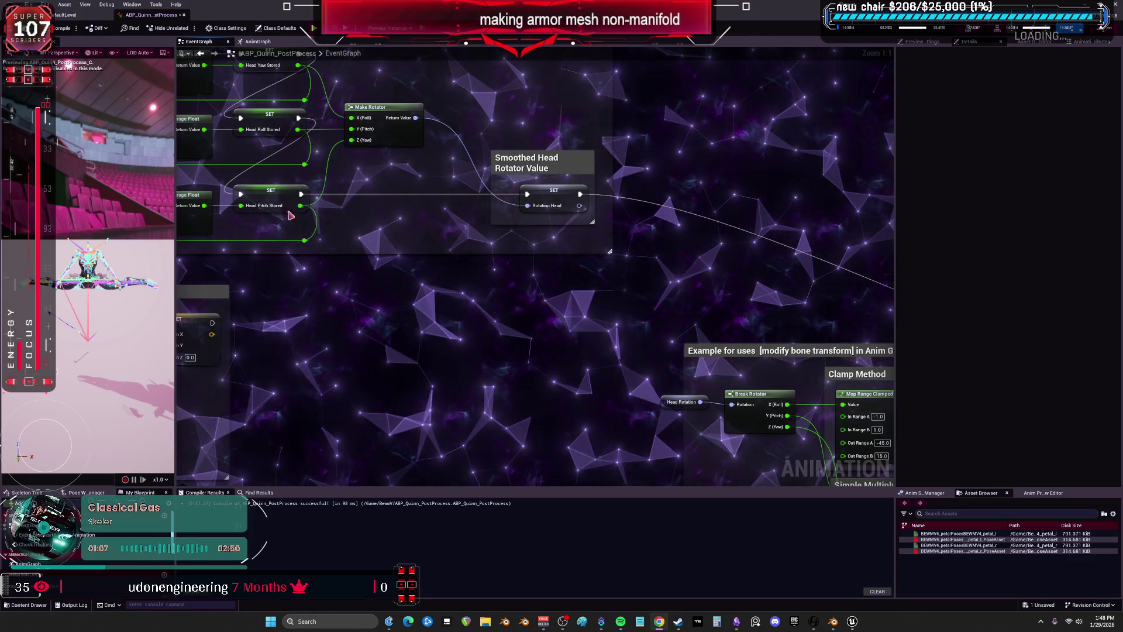
pyautogui.moveTo(396, 248); pyautogui.dragTo(475, 284, button='right')
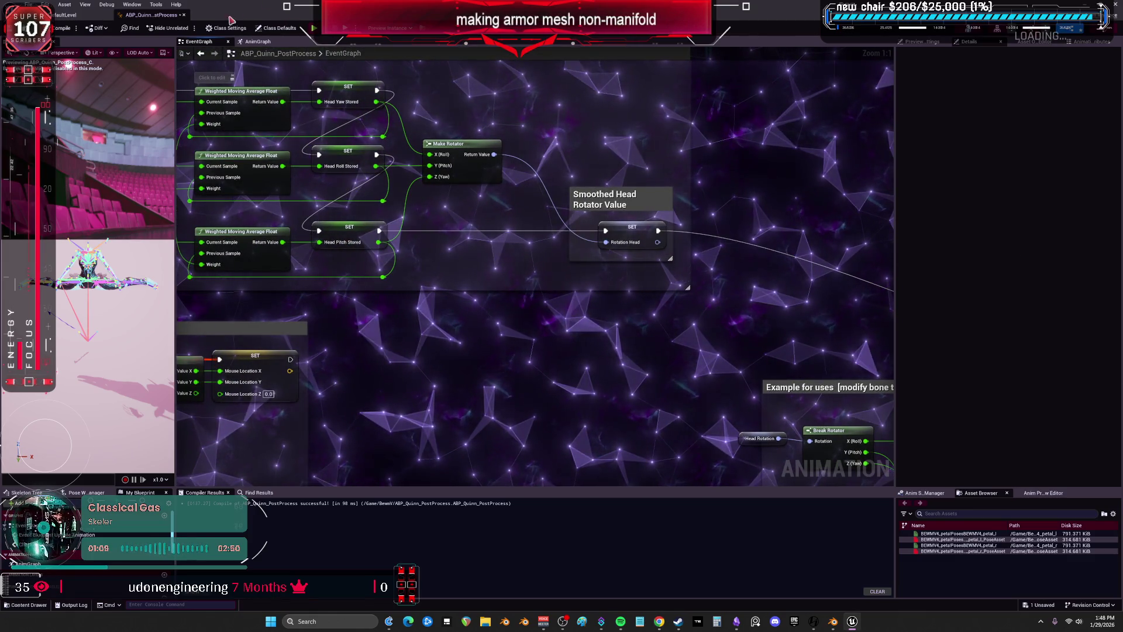
pyautogui.click(257, 42)
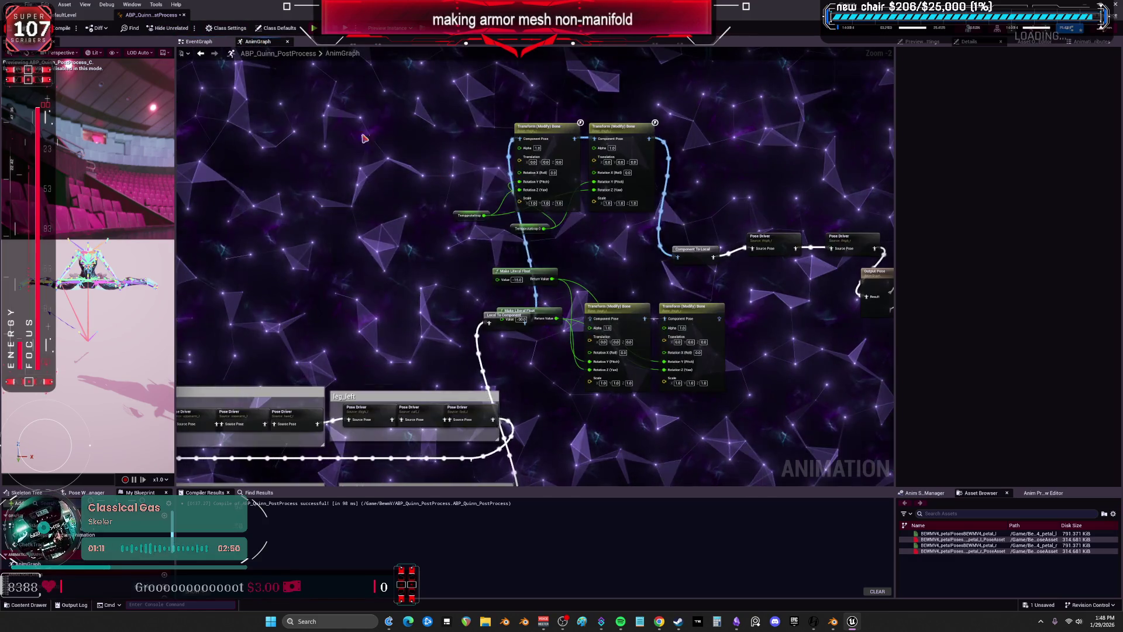
# Add a HeadRotation getter beside the Transform (Modify) Bone node and split it into roll, pitch, yaw
pyautogui.moveTo(613, 112)
pyautogui.mouseDown()
pyautogui.moveTo(439, 268)
pyautogui.moveTo(368, 188)
pyautogui.moveTo(395, 250)
pyautogui.mouseUp()
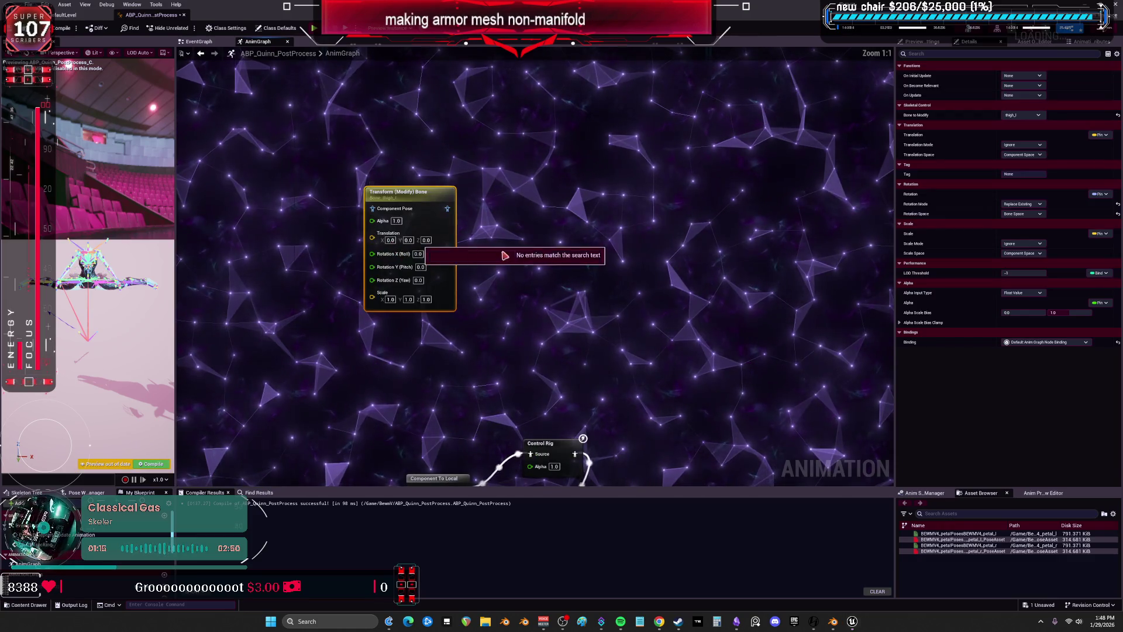
pyautogui.moveTo(483, 170); pyautogui.dragTo(600, 175, button='right')
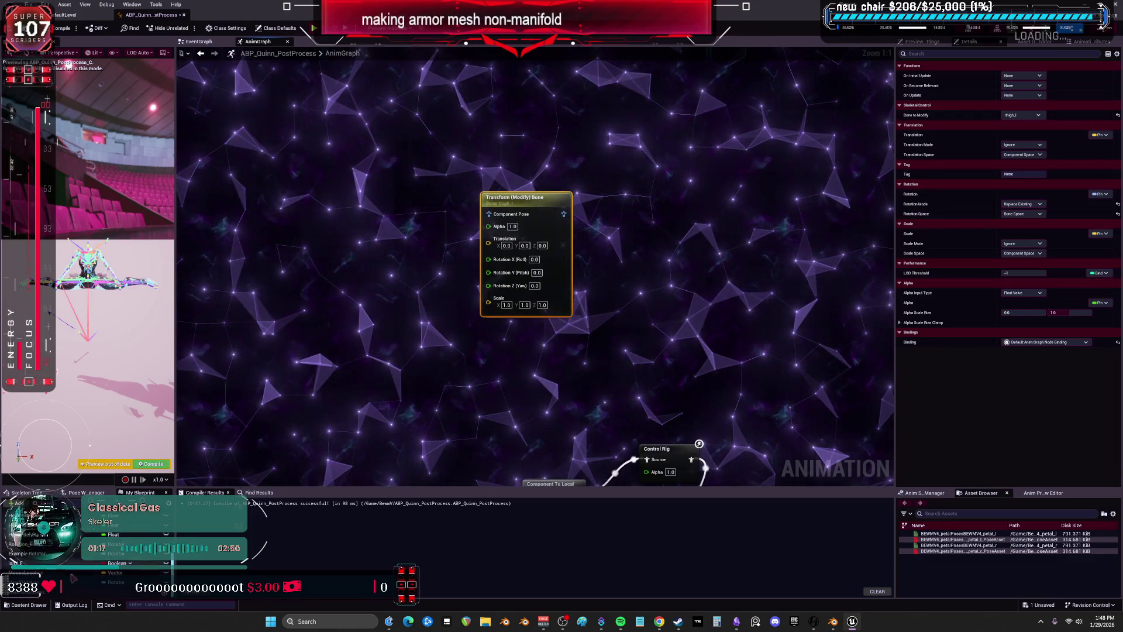
pyautogui.moveTo(27, 525)
pyautogui.mouseDown()
pyautogui.moveTo(350, 222)
pyautogui.moveTo(367, 240)
pyautogui.mouseUp()
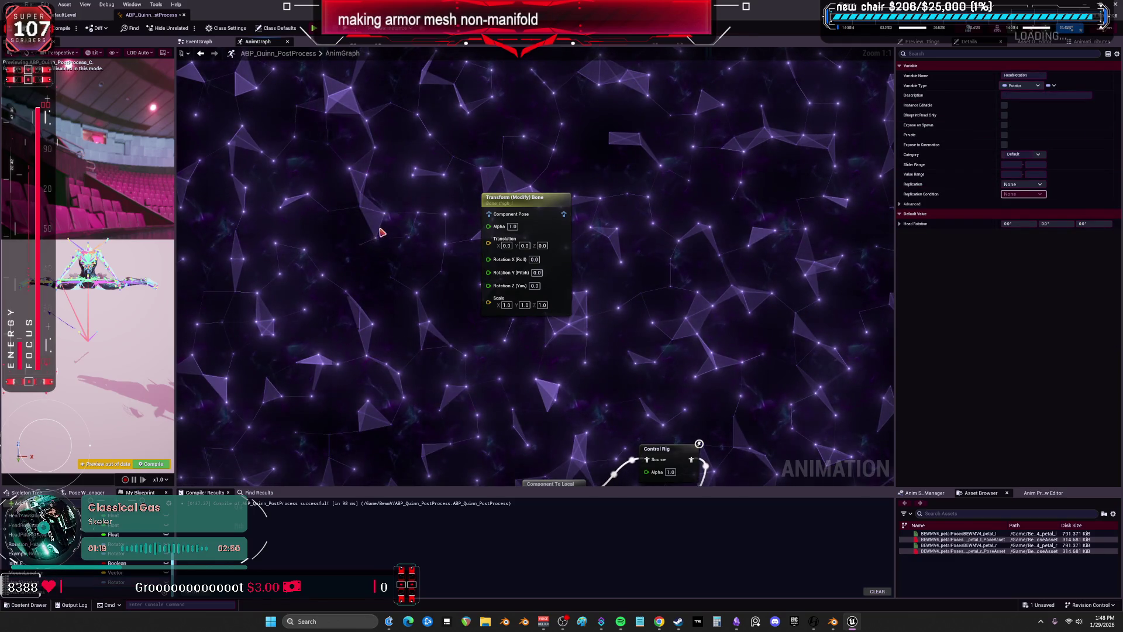
pyautogui.click(381, 222)
pyautogui.rightClick(374, 216)
pyautogui.click(403, 242)
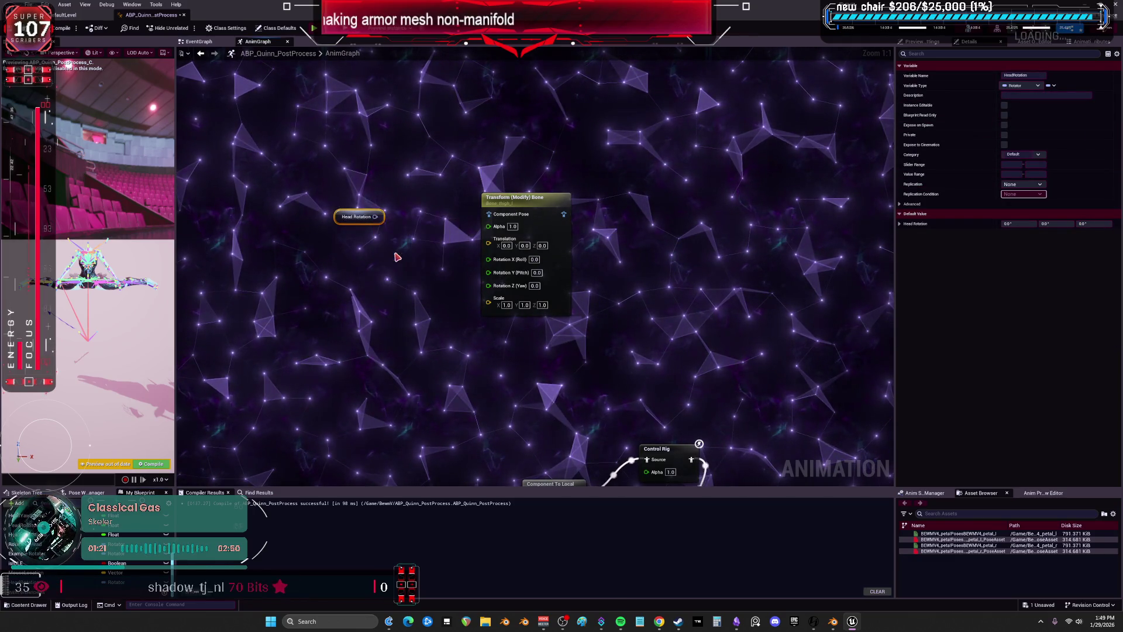
# Move the bone node right and wire pitch and yaw into new Multiply nodes
pyautogui.click(577, 200)
pyautogui.moveTo(577, 200); pyautogui.dragTo(682, 194)
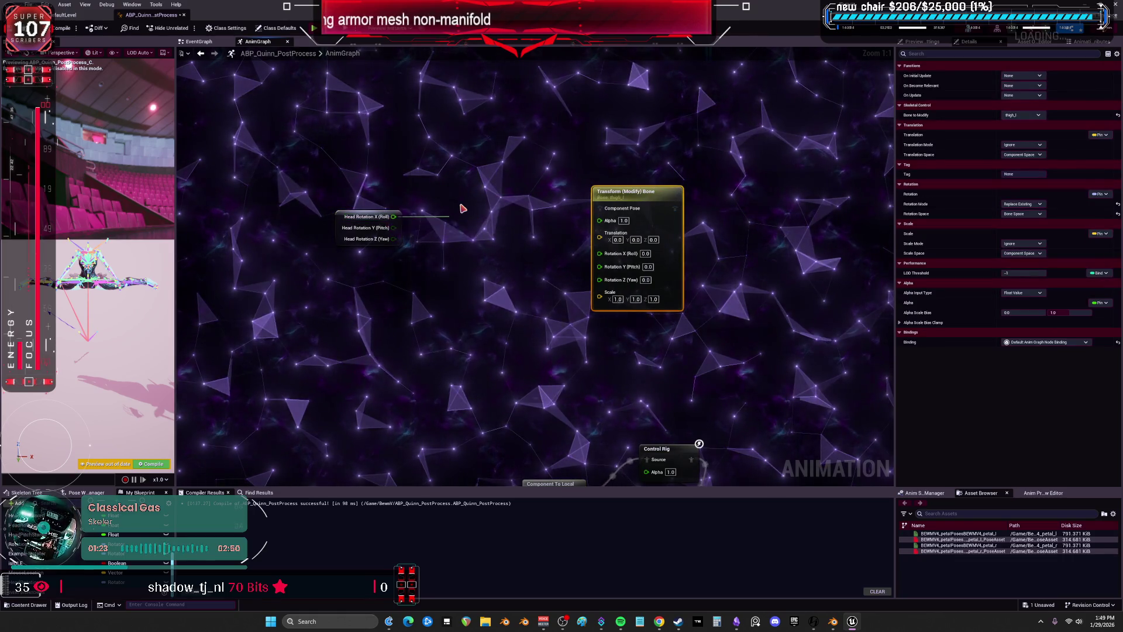
pyautogui.write('mul')
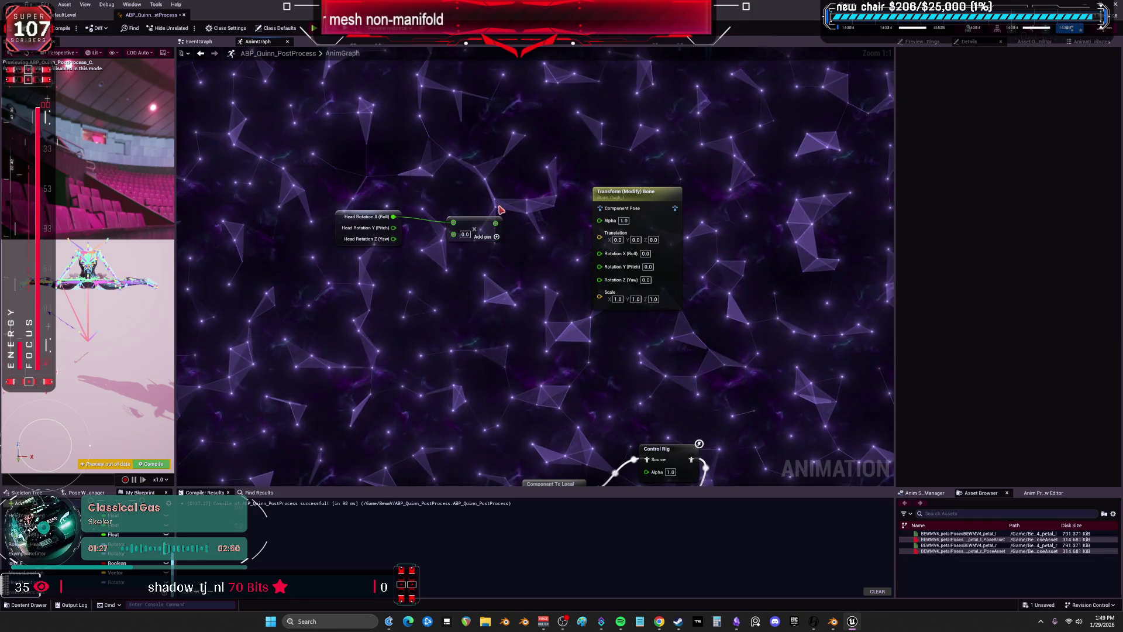
pyautogui.moveTo(394, 227); pyautogui.dragTo(464, 259)
pyautogui.moveTo(393, 238); pyautogui.dragTo(466, 297)
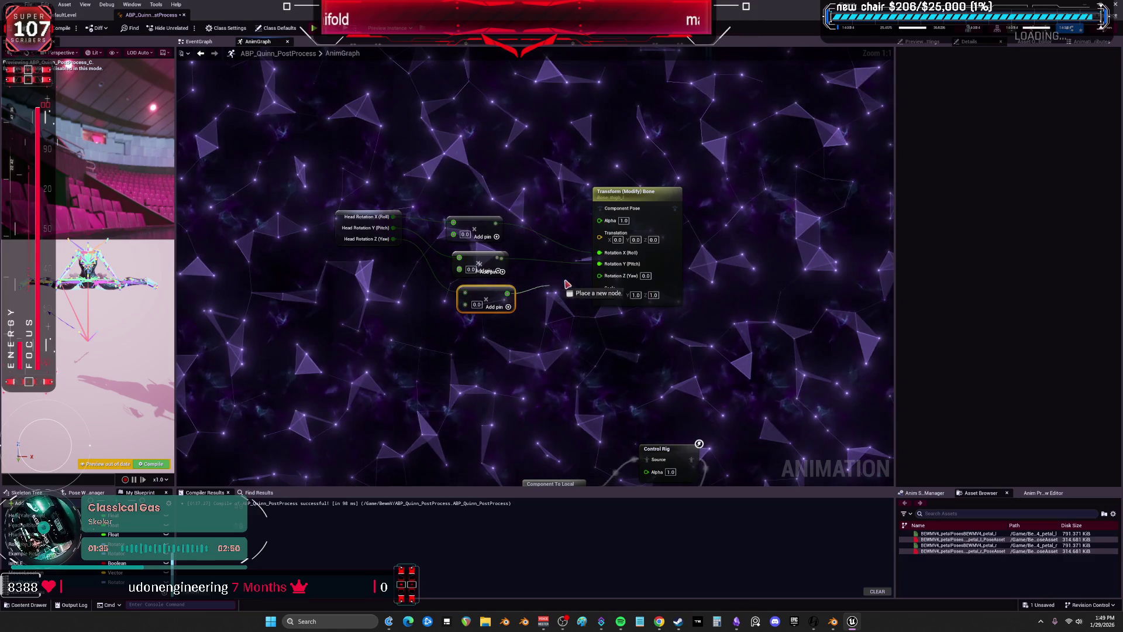
pyautogui.moveTo(408, 266); pyautogui.dragTo(394, 272)
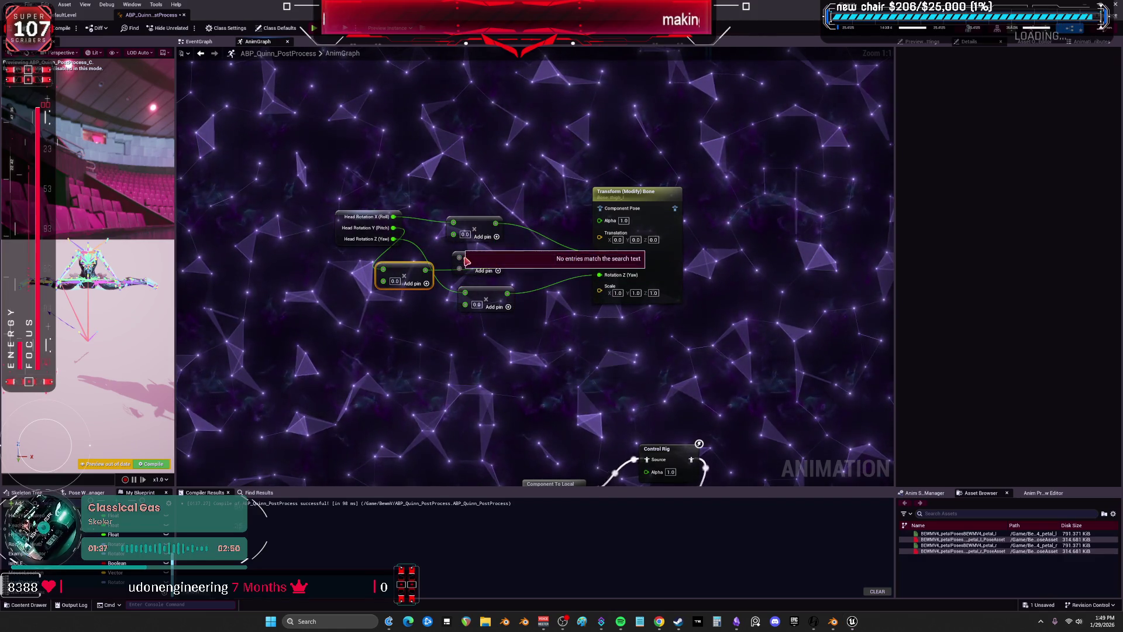
pyautogui.click(466, 260)
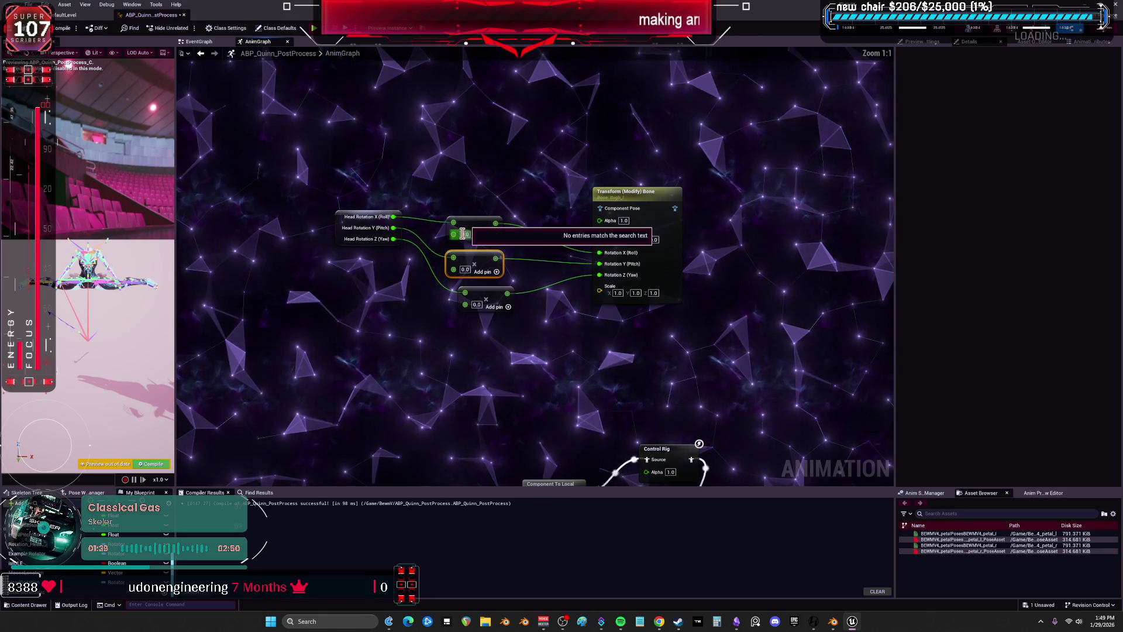
pyautogui.click(513, 143)
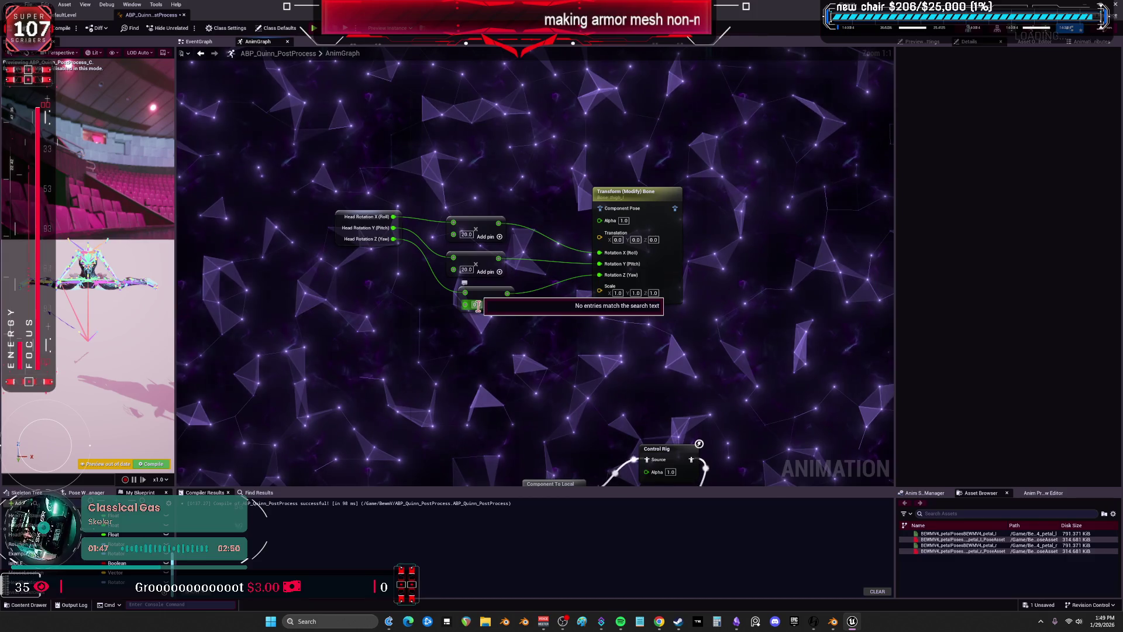
# Set the Transform (Modify) Bone node's Bone to Modify to head
pyautogui.click(654, 222)
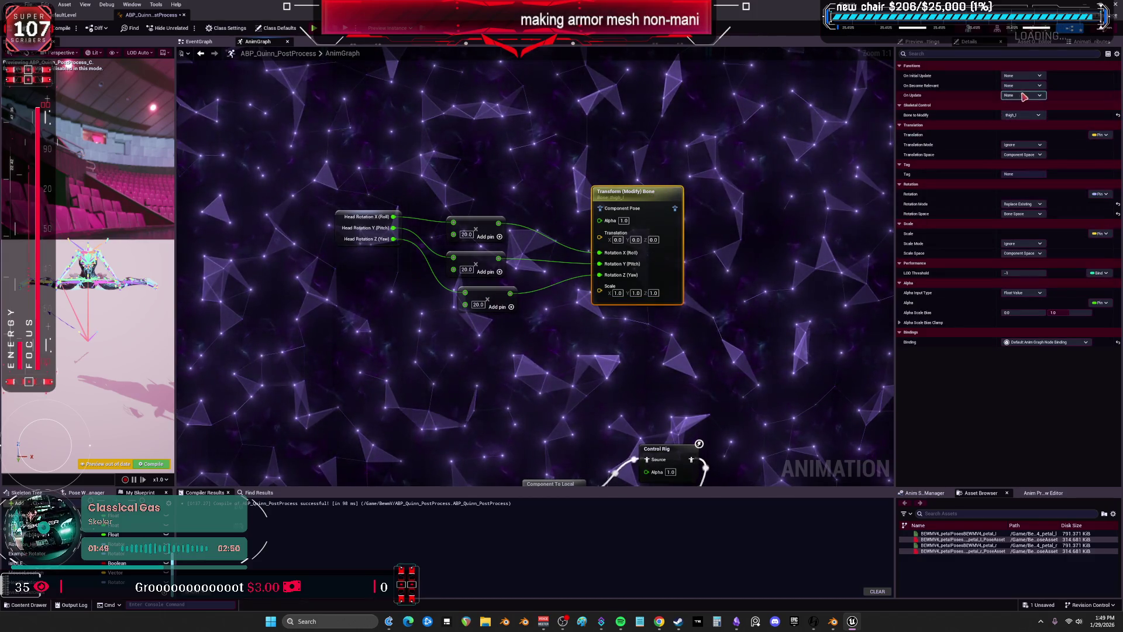
pyautogui.click(1023, 116)
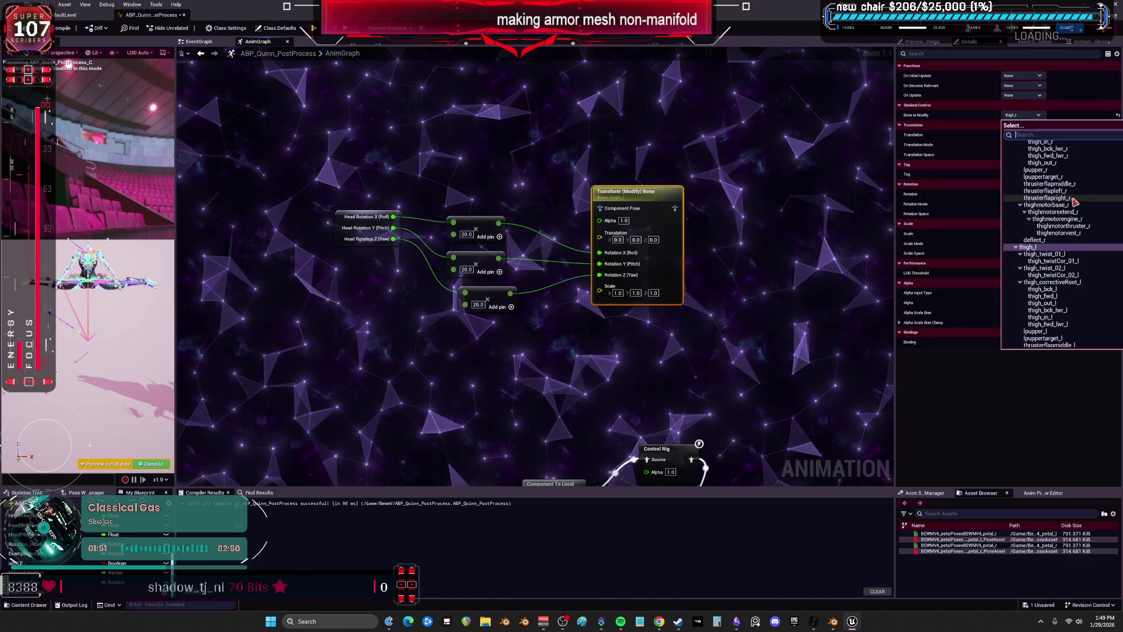
pyautogui.write('head')
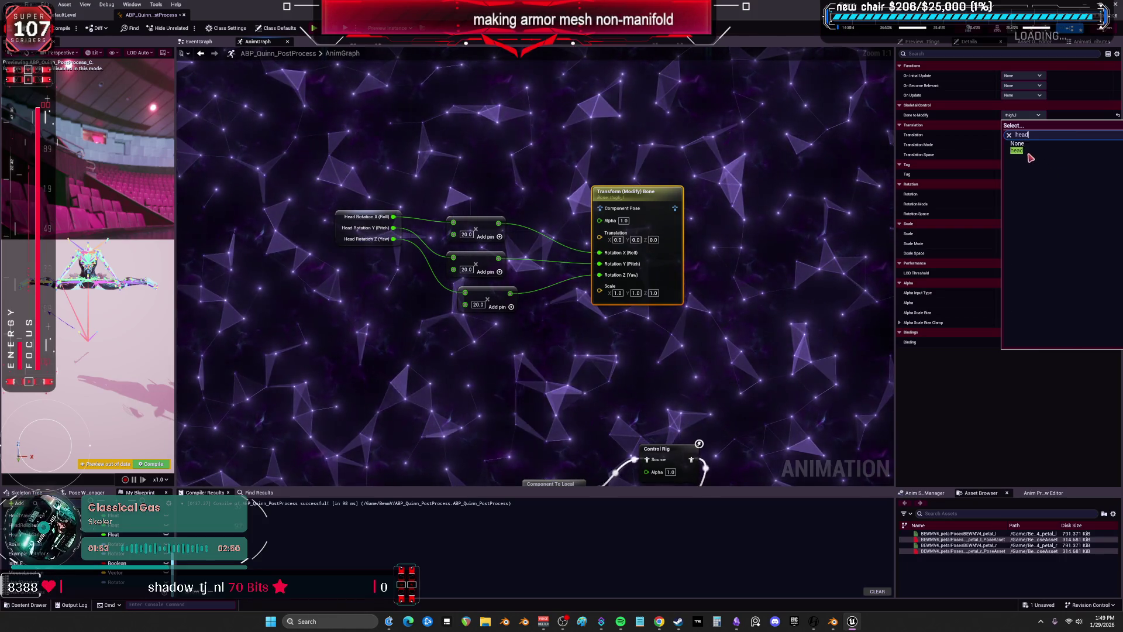
pyautogui.click(1031, 156)
# Set the third multiplier to 20.0 and select the Head Rotation, multiply and bone nodes together
pyautogui.click(479, 304)
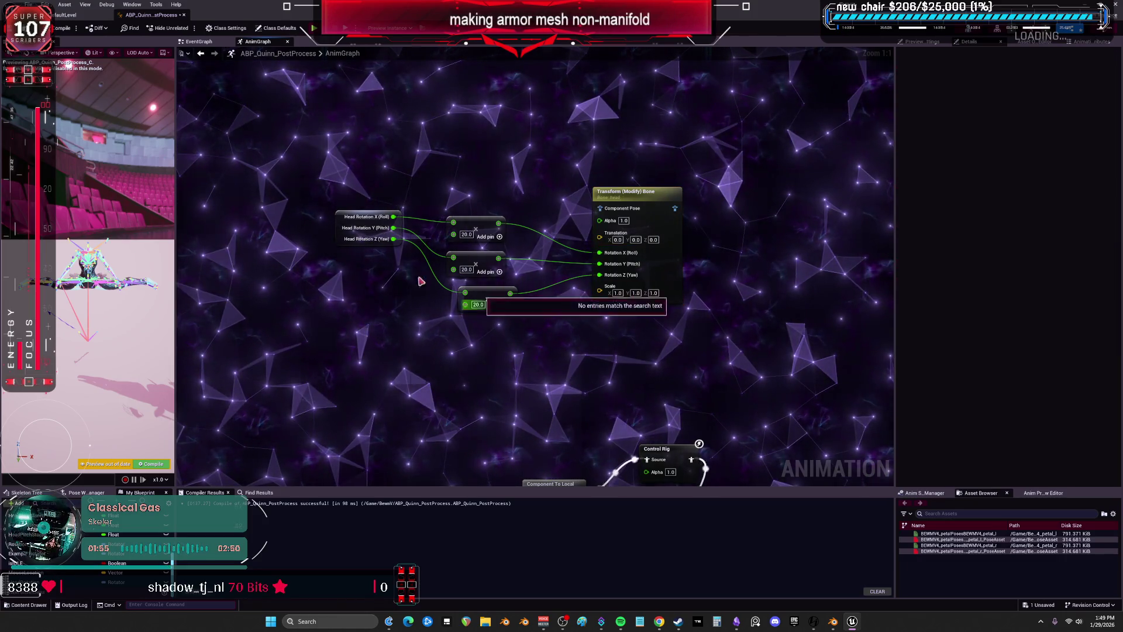
pyautogui.moveTo(352, 145); pyautogui.dragTo(680, 380)
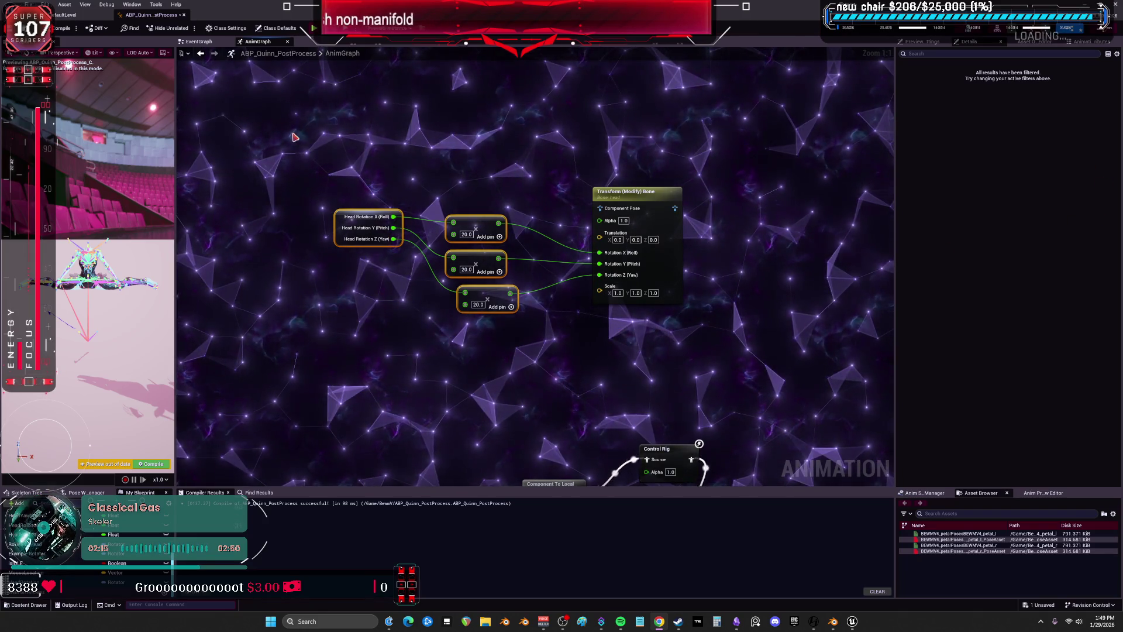
pyautogui.keyDown('ctrl'); pyautogui.click(638, 234); pyautogui.keyUp('ctrl')
pyautogui.moveTo(752, 326)
pyautogui.mouseDown(button='right')
pyautogui.moveTo(719, 326)
pyautogui.moveTo(700, 279)
pyautogui.mouseUp(button='right')
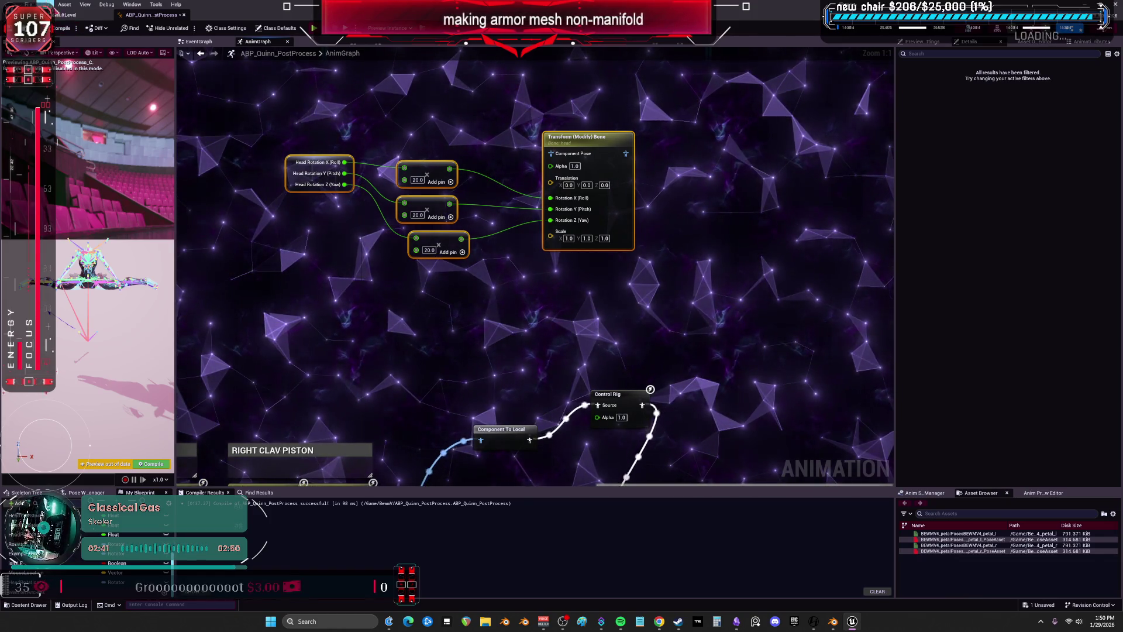
pyautogui.click(193, 43)
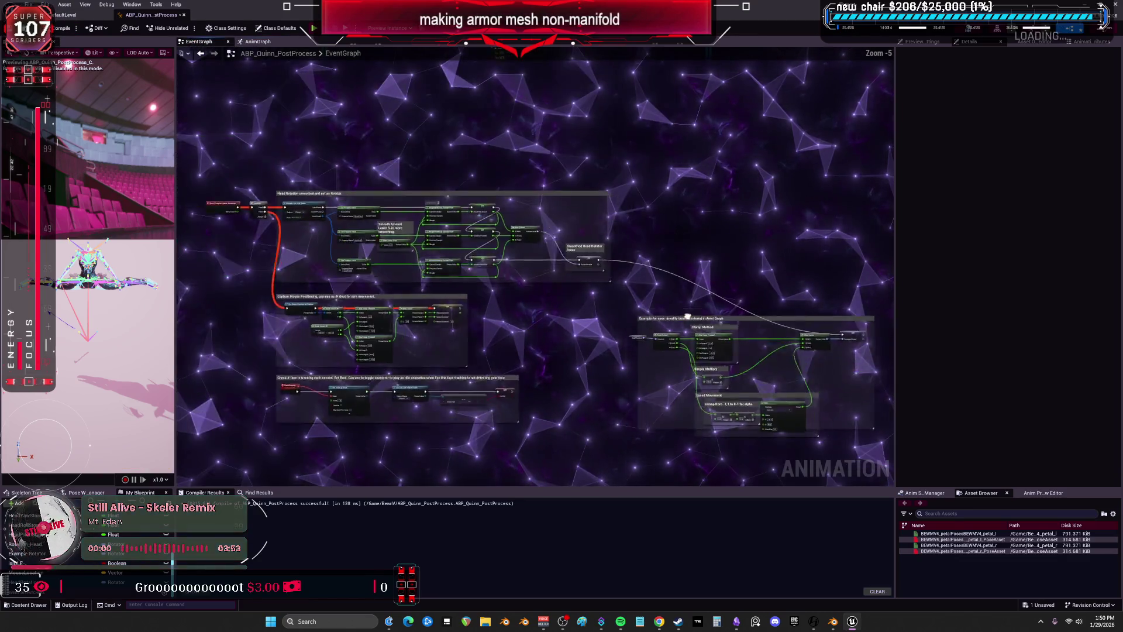
# Look over the Break Rotator and Head Rotation nodes, then return to the content browser
pyautogui.scroll(5, 769, 364)
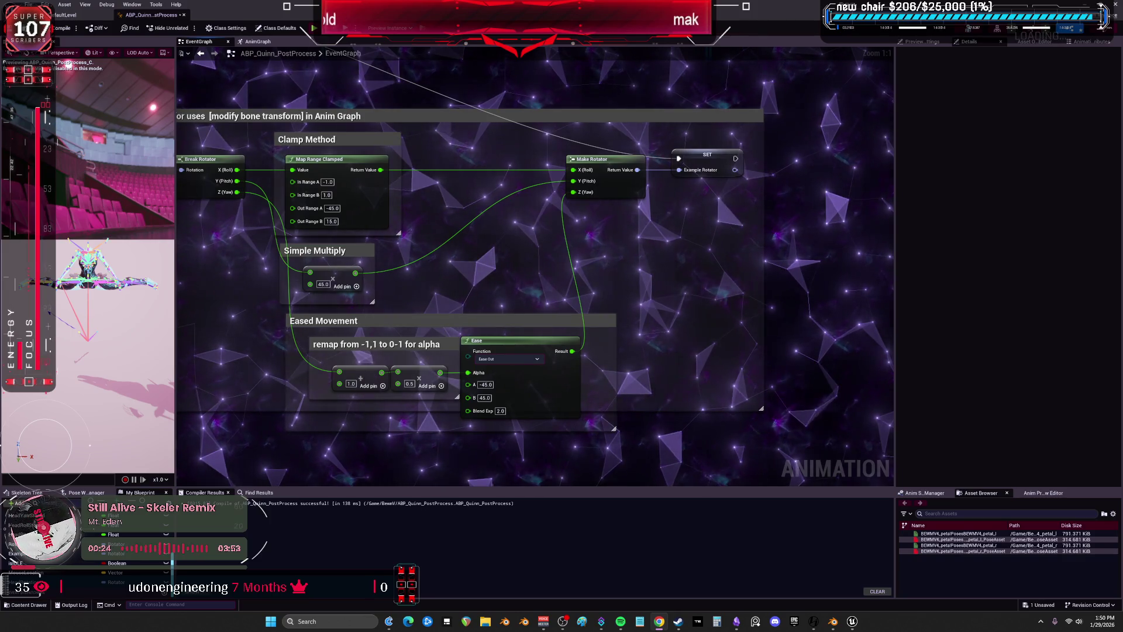
pyautogui.moveTo(237, 358)
pyautogui.mouseDown(button='right')
pyautogui.moveTo(613, 271)
pyautogui.moveTo(597, 308)
pyautogui.moveTo(637, 276)
pyautogui.mouseUp(button='right')
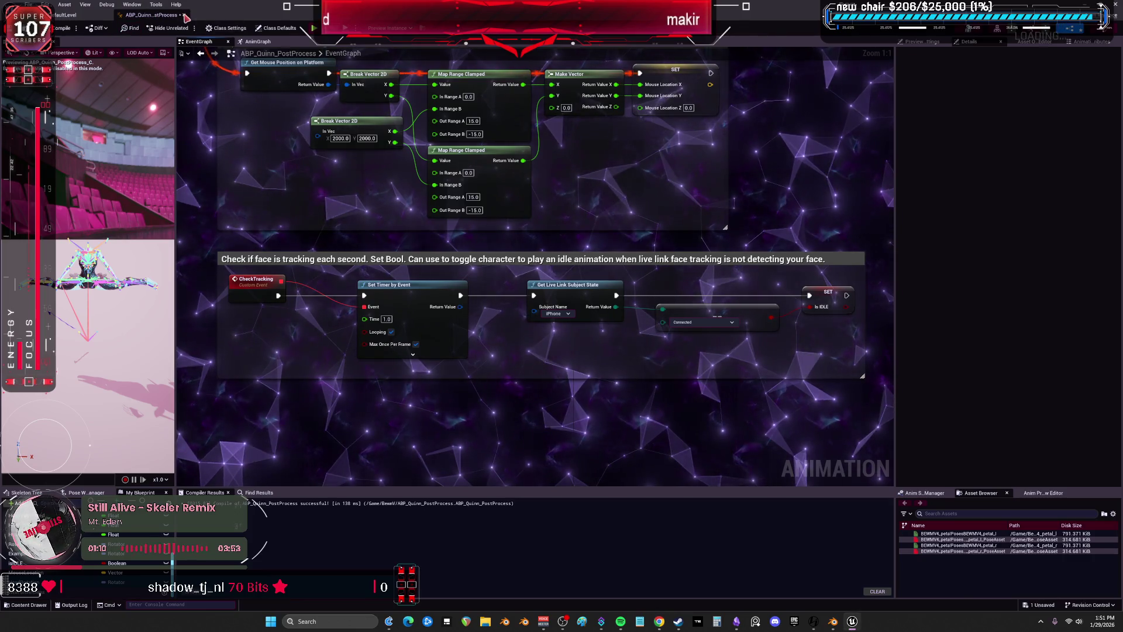
pyautogui.hotkey('ctrl', 'b')
# Save every unsaved asset with File > Save All and switch to Blender's UV editor
pyautogui.click(29, 4)
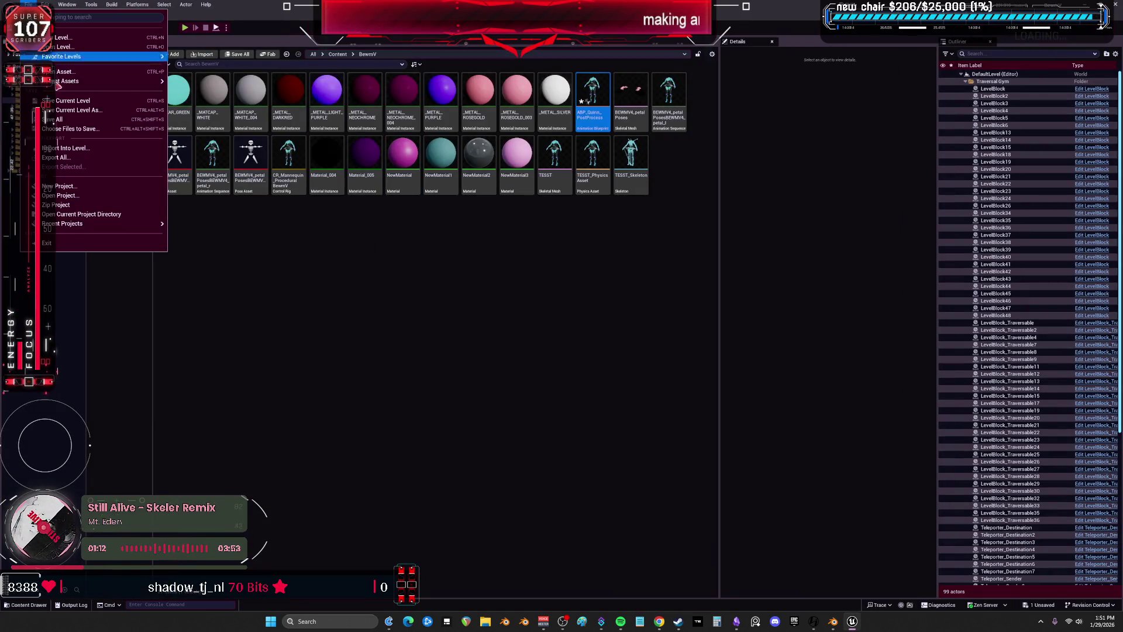
pyautogui.click(52, 111)
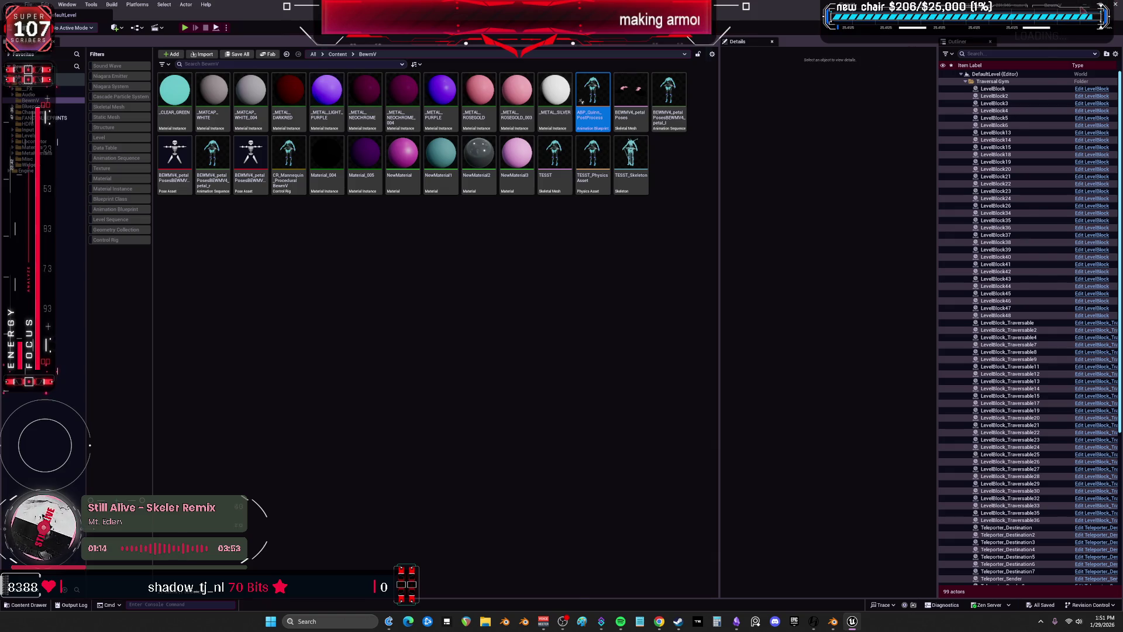
pyautogui.hotkey('alt', 'Tab')
pyautogui.scroll(-3, 576, 393)
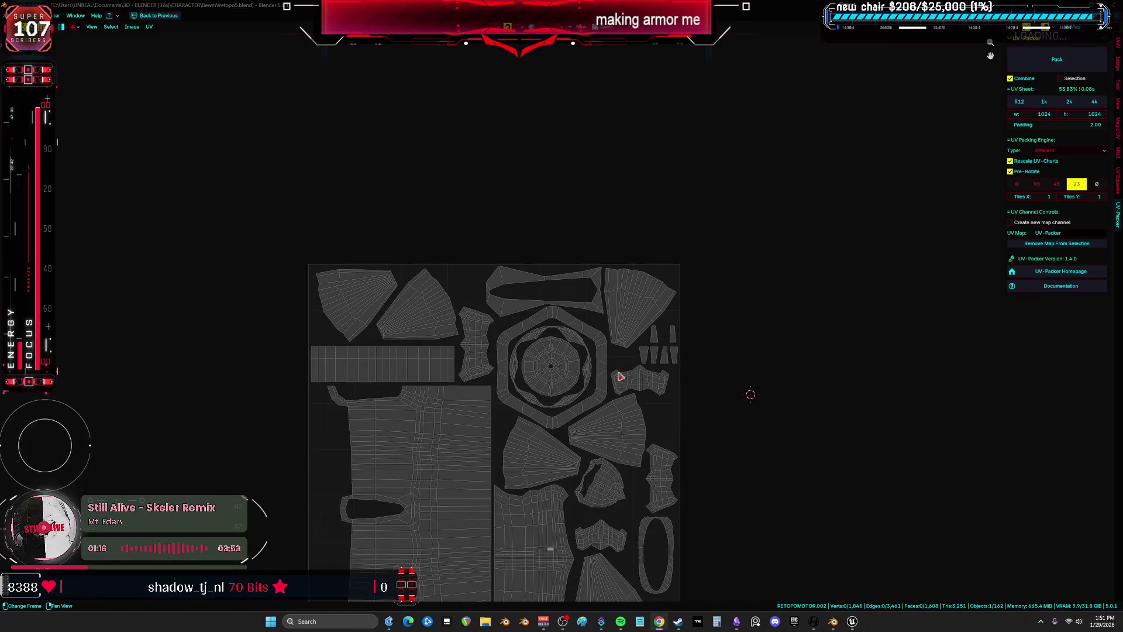
# Frame the whole packed UV square, then leave the maximized UV editor with Ctrl+Space
pyautogui.scroll(2, 577, 394)
pyautogui.scroll(-2, 579, 444)
pyautogui.moveTo(579, 444)
pyautogui.mouseDown(button='middle')
pyautogui.moveTo(606, 276)
pyautogui.moveTo(371, 246)
pyautogui.mouseUp(button='middle')
pyautogui.hotkey('ctrl', 'space')
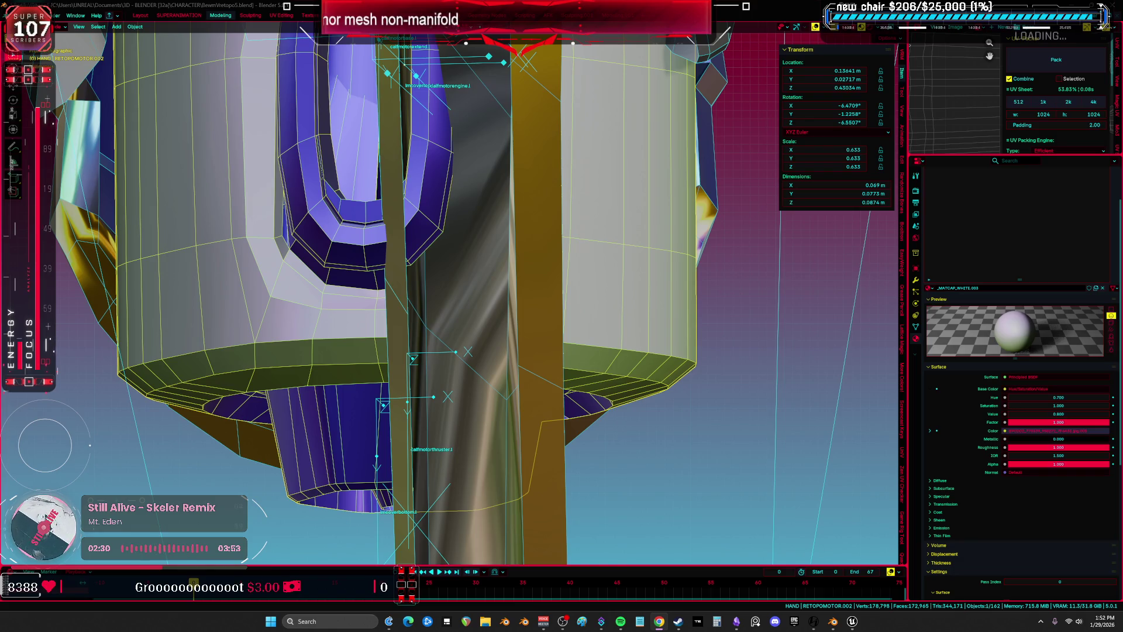
# Orbit around the leg rig and select the RETOPOMOTOR.004 leg part
pyautogui.scroll(-8, 594, 402)
pyautogui.moveTo(594, 401); pyautogui.dragTo(592, 399, button='middle')
pyautogui.scroll(5, 591, 398)
pyautogui.scroll(-10, 588, 396)
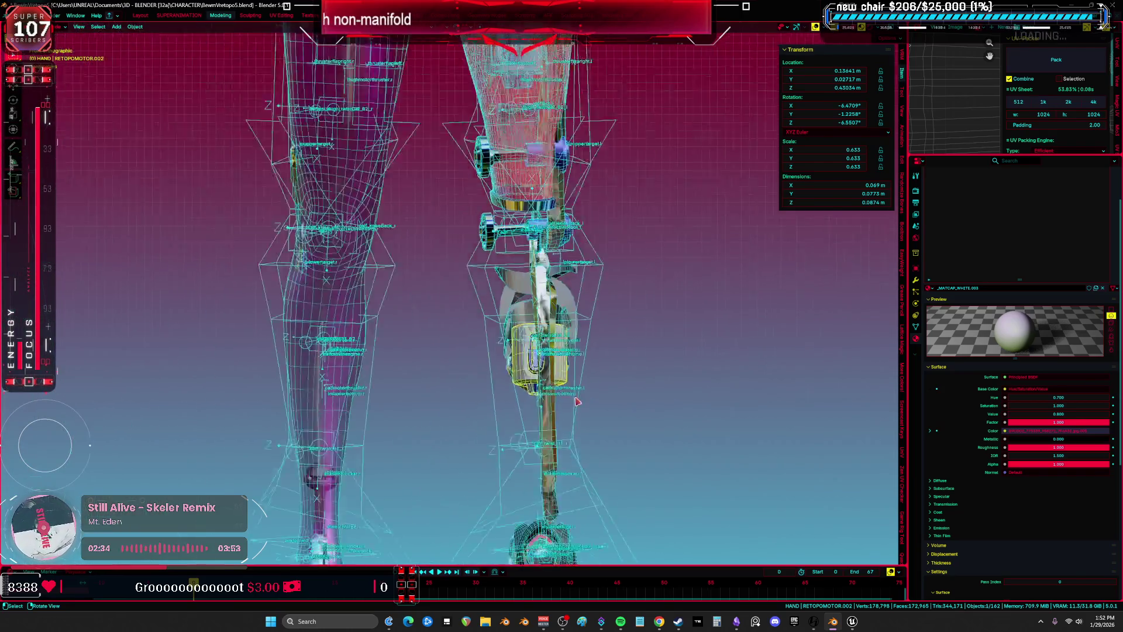
pyautogui.moveTo(613, 279); pyautogui.dragTo(409, 245, button='middle')
pyautogui.scroll(3, 351, 234)
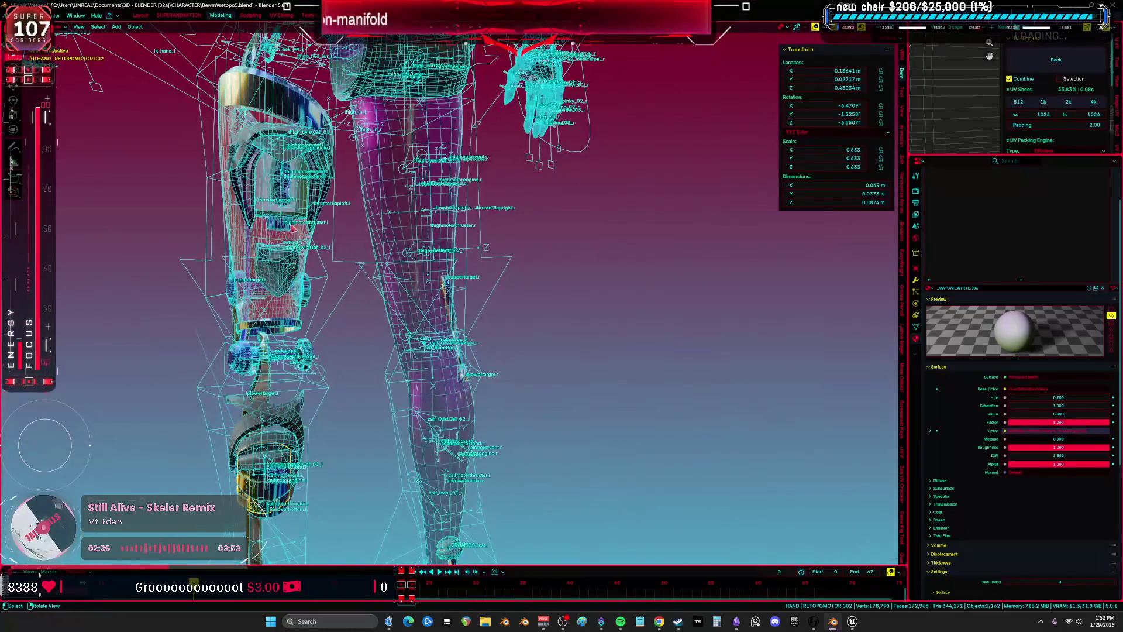
pyautogui.keyDown('shift'); pyautogui.click(296, 221); pyautogui.keyUp('shift')
pyautogui.scroll(-2, 299, 219)
pyautogui.scroll(-2, 422, 268)
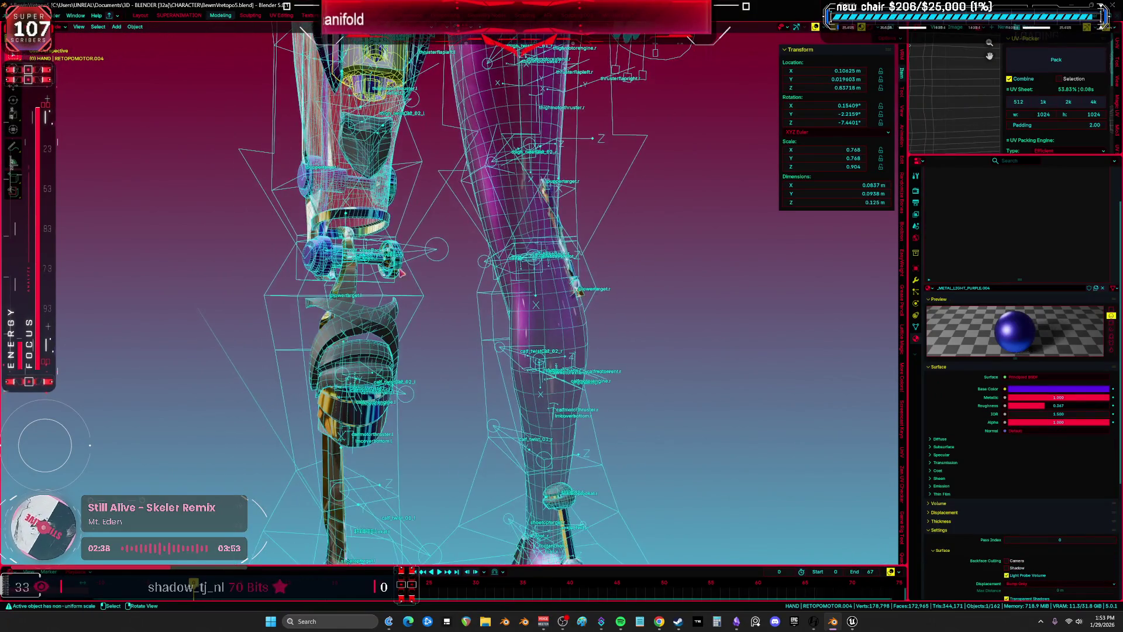
pyautogui.scroll(-1, 422, 268)
pyautogui.scroll(3, 422, 268)
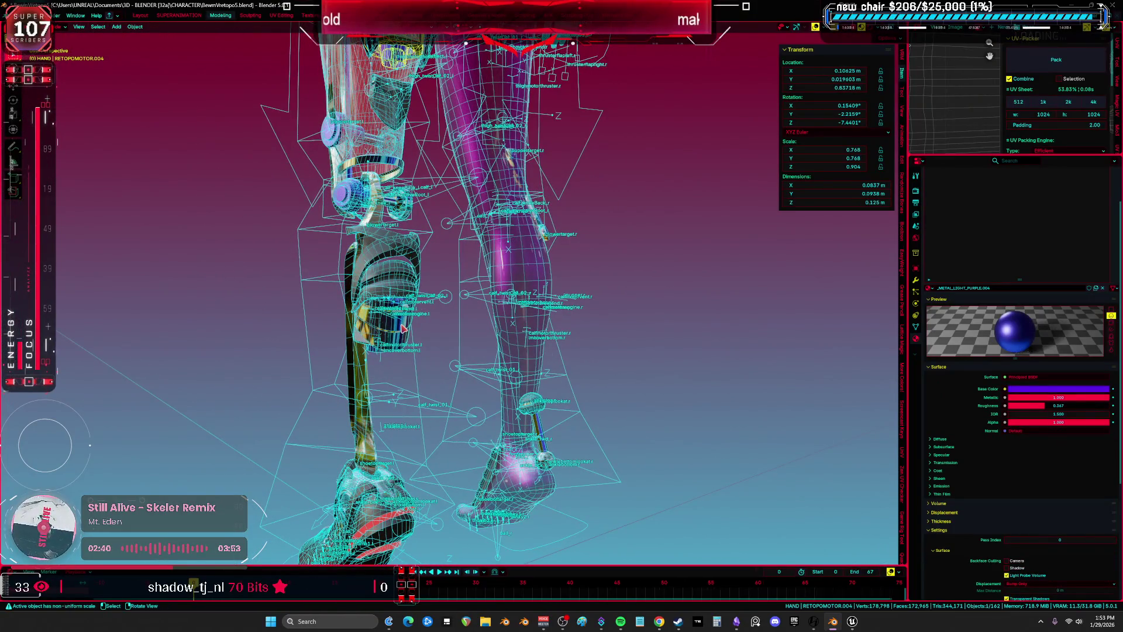
# Hide the calf armor part and the C-shaped calf piece replacee.007
pyautogui.click(398, 336)
pyautogui.press('h')
pyautogui.click(402, 255)
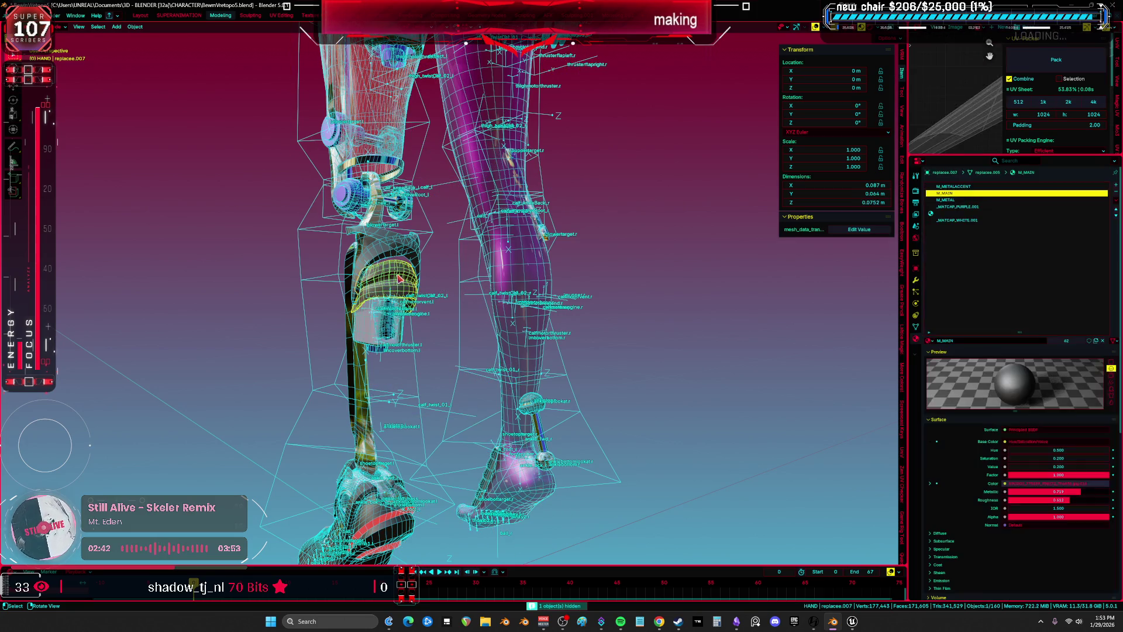
pyautogui.press('Delete')
pyautogui.click(404, 233)
pyautogui.hotkey('ctrl', 'z')
pyautogui.hotkey('ctrl', 'z')
pyautogui.hotkey('ctrl', 'z')
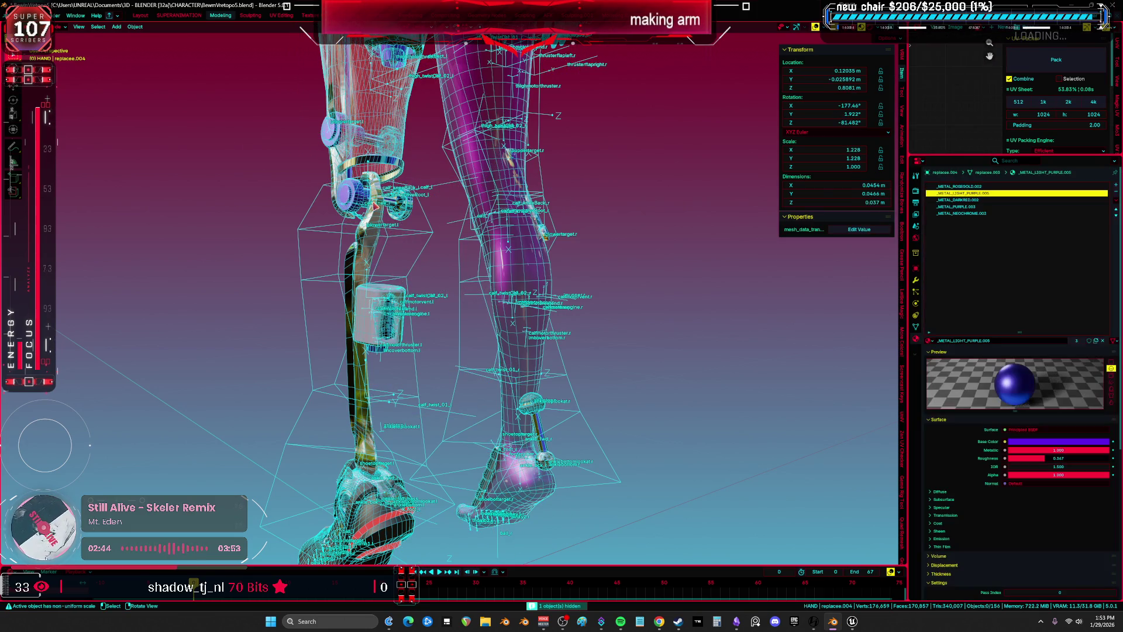
# Hide the torso armor meshes and select both inner cylinder motor parts
pyautogui.moveTo(381, 162)
pyautogui.mouseDown(button='middle')
pyautogui.moveTo(376, 239)
pyautogui.moveTo(395, 297)
pyautogui.moveTo(418, 285)
pyautogui.mouseUp(button='middle')
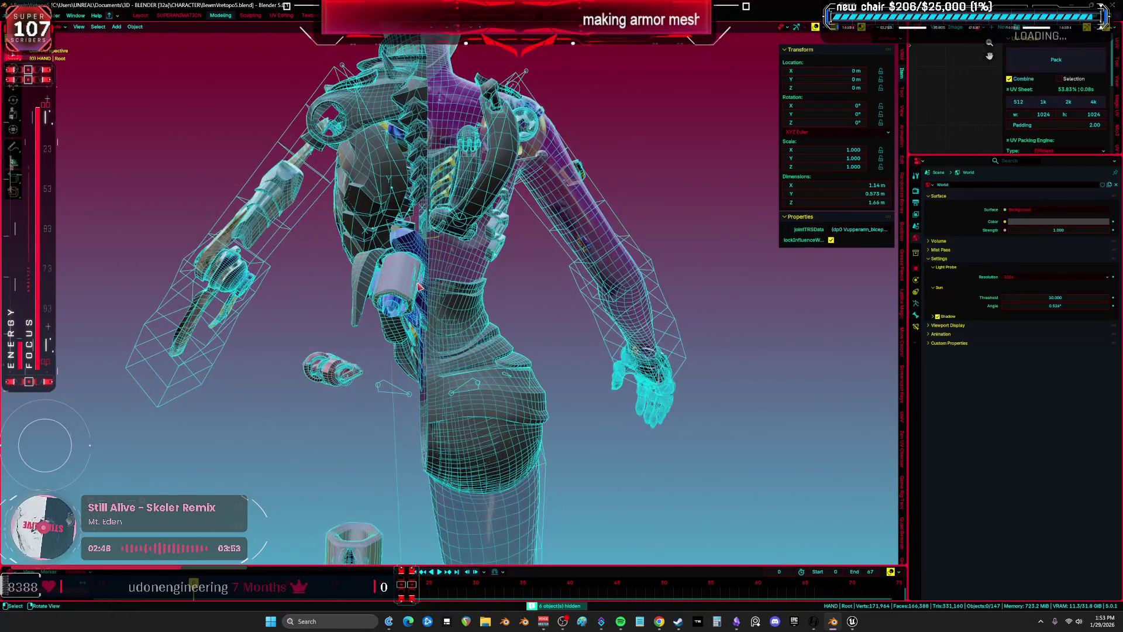
pyautogui.moveTo(442, 199); pyautogui.dragTo(331, 244)
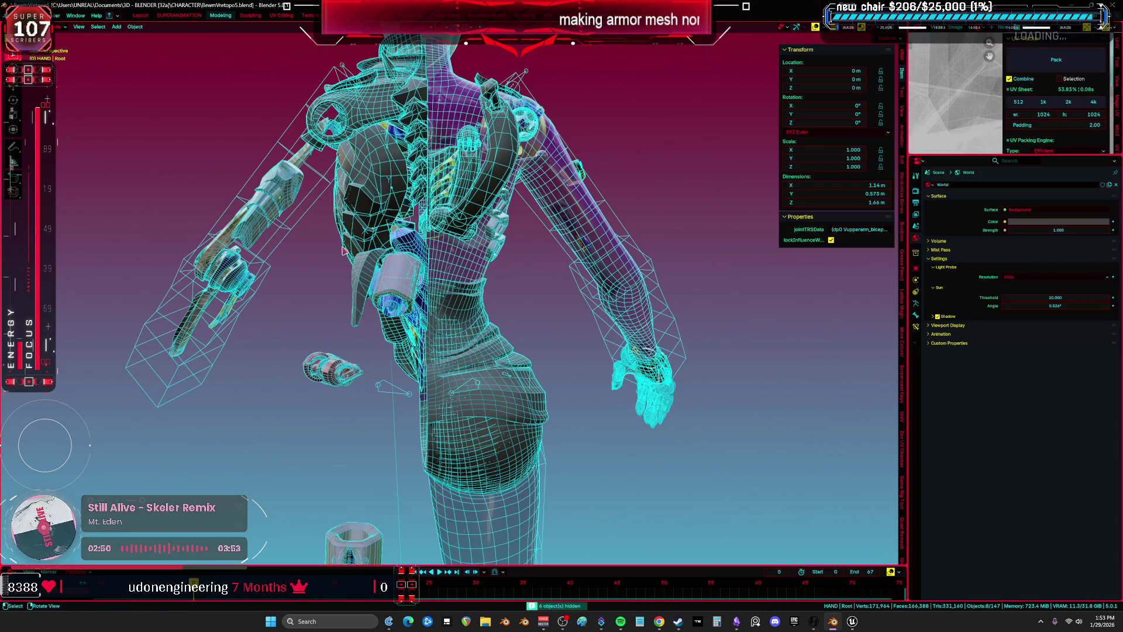
pyautogui.press('h')
pyautogui.click(394, 281)
pyautogui.moveTo(462, 398)
pyautogui.mouseDown(button='middle')
pyautogui.moveTo(407, 300)
pyautogui.moveTo(448, 227)
pyautogui.mouseUp(button='middle')
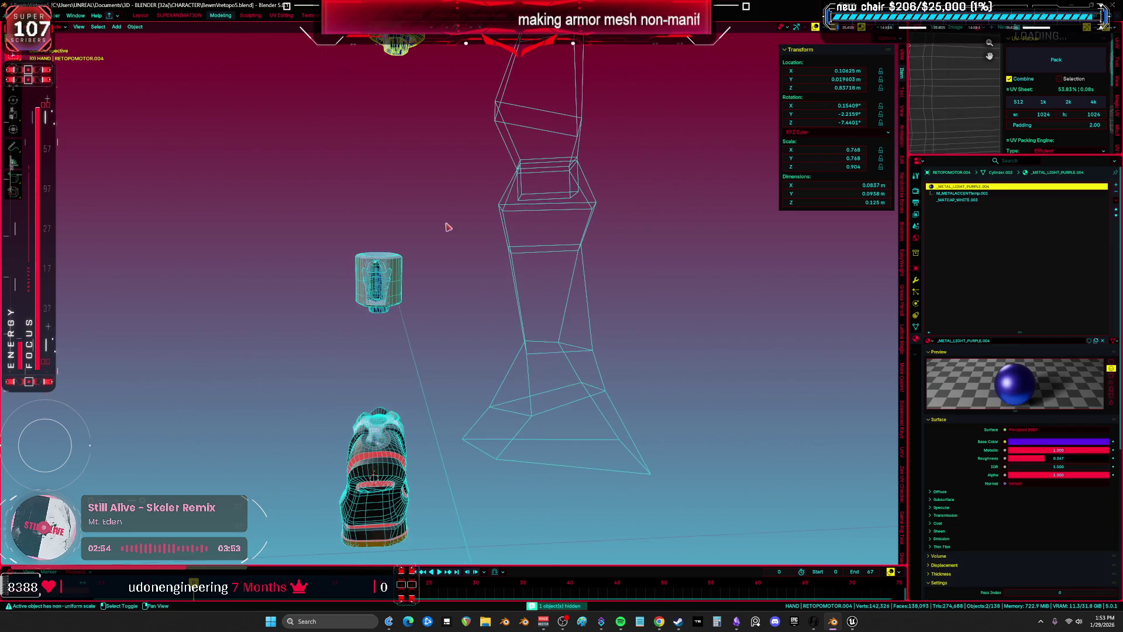
pyautogui.keyDown('shift'); pyautogui.click(389, 289); pyautogui.keyUp('shift')
pyautogui.click(135, 27)
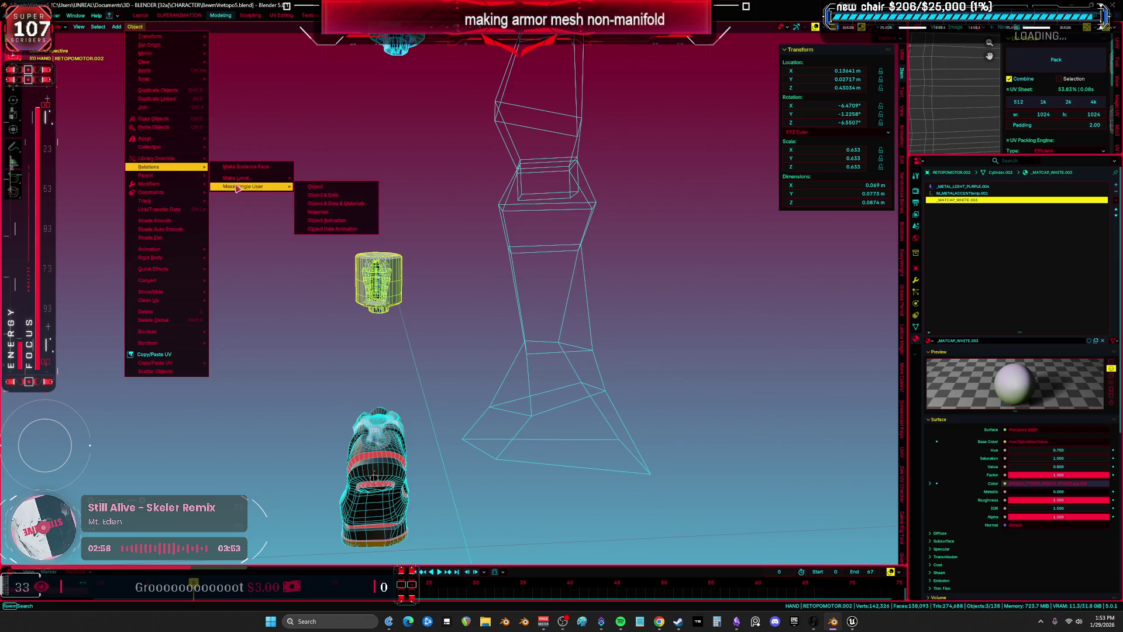
# Copy the active cylinder's UV maps to the selected motor parts via Link/Transfer Data > Copy UV Maps
pyautogui.moveTo(184, 180)
pyautogui.moveTo(179, 212)
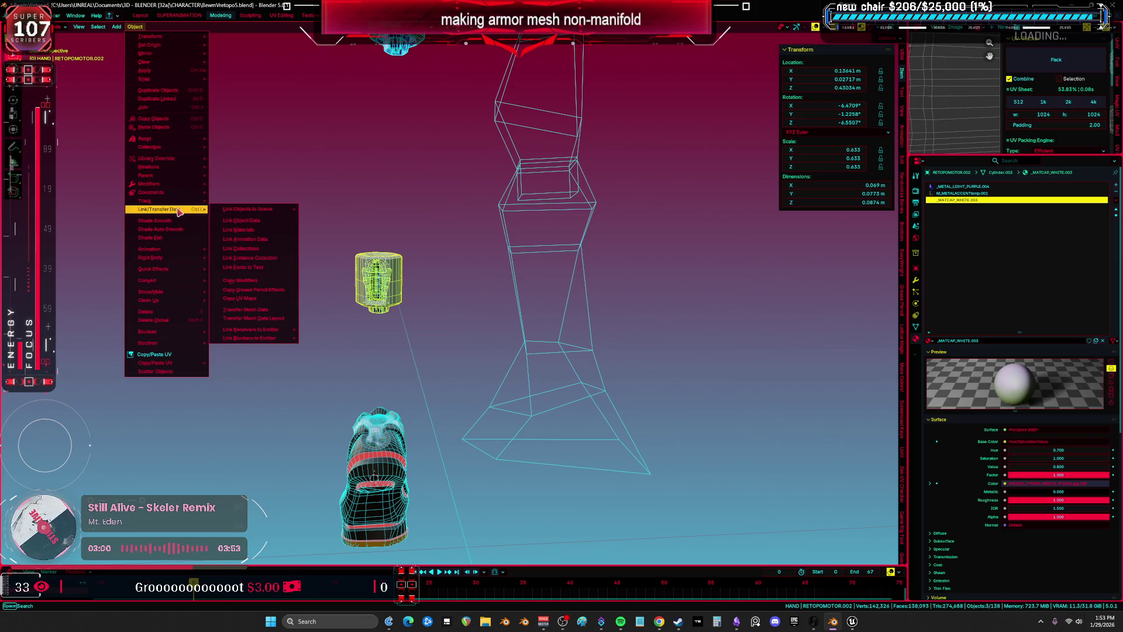
pyautogui.click(291, 300)
# Check the cylinder's UVs in edit mode, then reopen ABP_Quinn_PostProcess in Unreal Engine
pyautogui.moveTo(455, 234)
pyautogui.mouseDown(button='middle')
pyautogui.moveTo(431, 266)
pyautogui.moveTo(380, 170)
pyautogui.moveTo(380, 243)
pyautogui.mouseUp(button='middle')
pyautogui.click(396, 184)
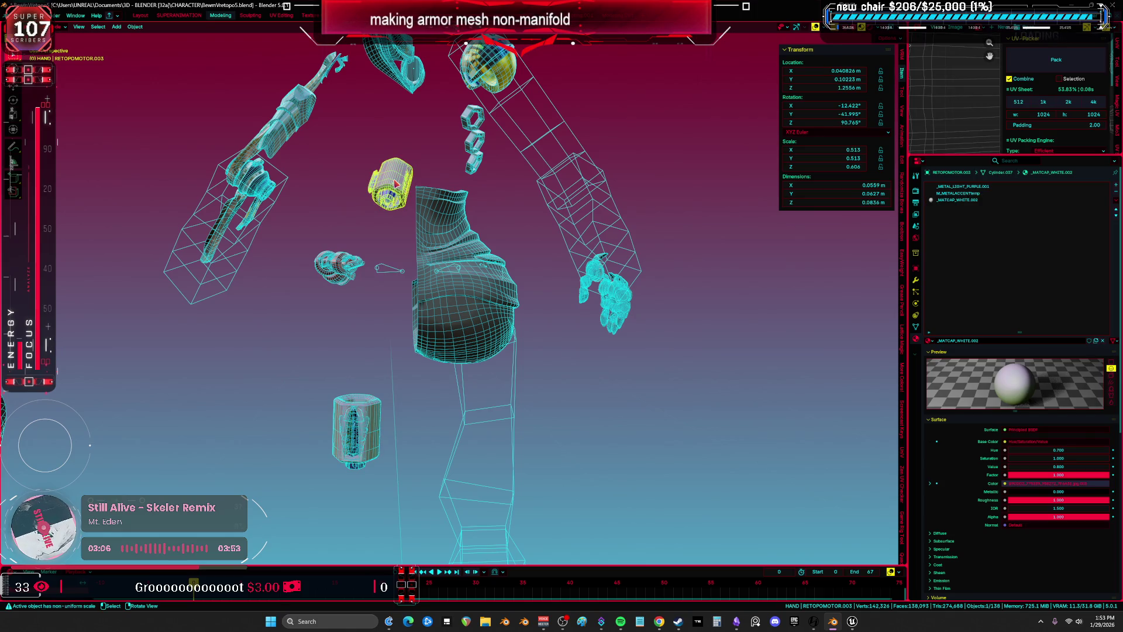
pyautogui.press('Tab')
pyautogui.press('a')
pyautogui.hotkey('ctrl', 'space')
pyautogui.scroll(-2, 725, 275)
pyautogui.hotkey('ctrl', 'space')
pyautogui.press('Tab')
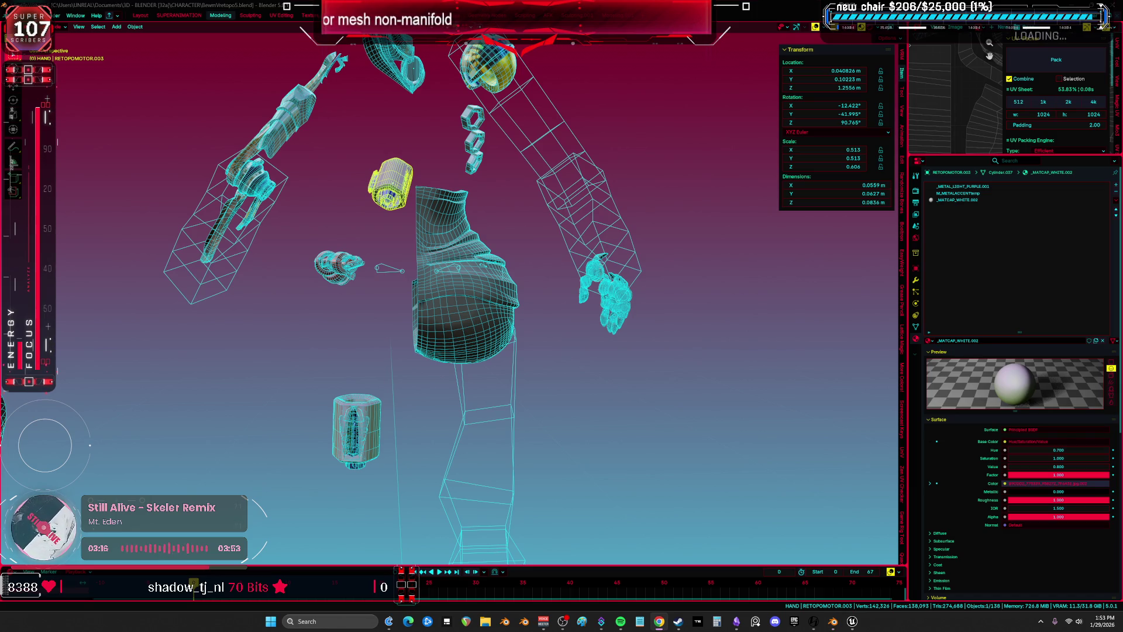
pyautogui.hotkey('alt', 'Tab')
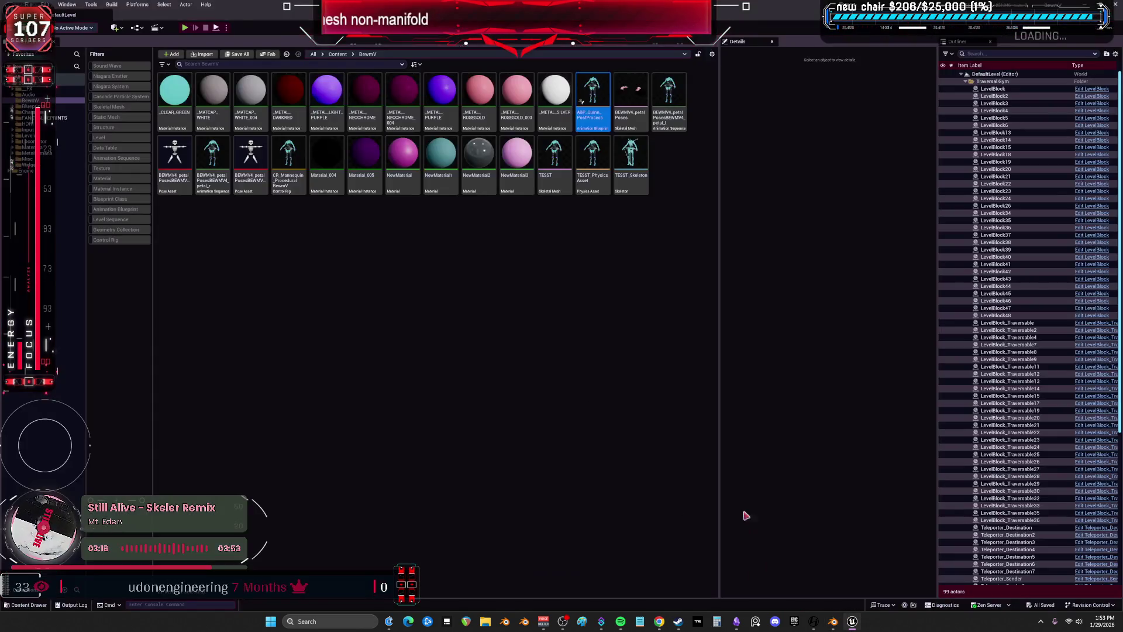
pyautogui.doubleClick(593, 110)
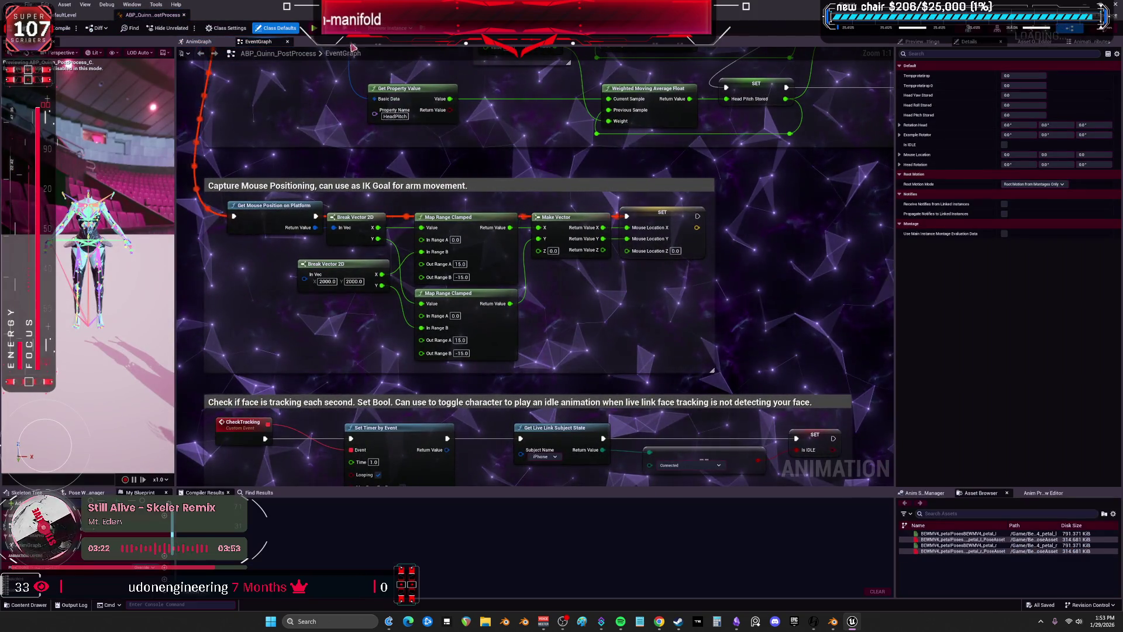
# In the AnimGraph, move Input Pose up and add Live Link Pose and Local To Component nodes
pyautogui.click(202, 41)
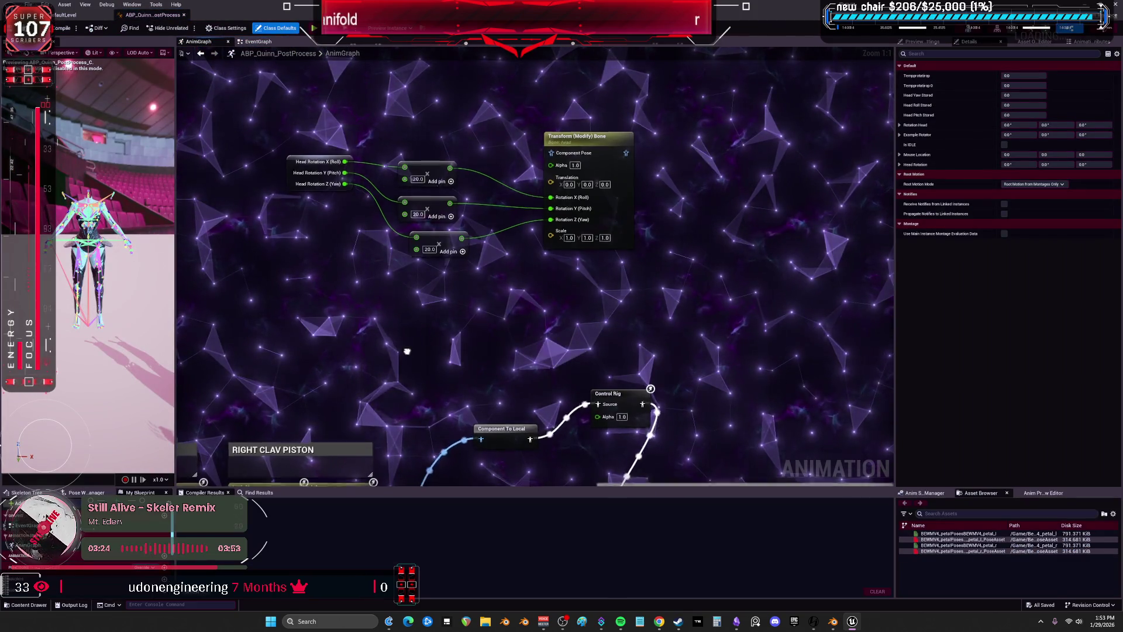
pyautogui.scroll(2, 466, 332)
pyautogui.moveTo(275, 297)
pyautogui.mouseDown()
pyautogui.moveTo(566, 100)
pyautogui.moveTo(473, 290)
pyautogui.mouseUp()
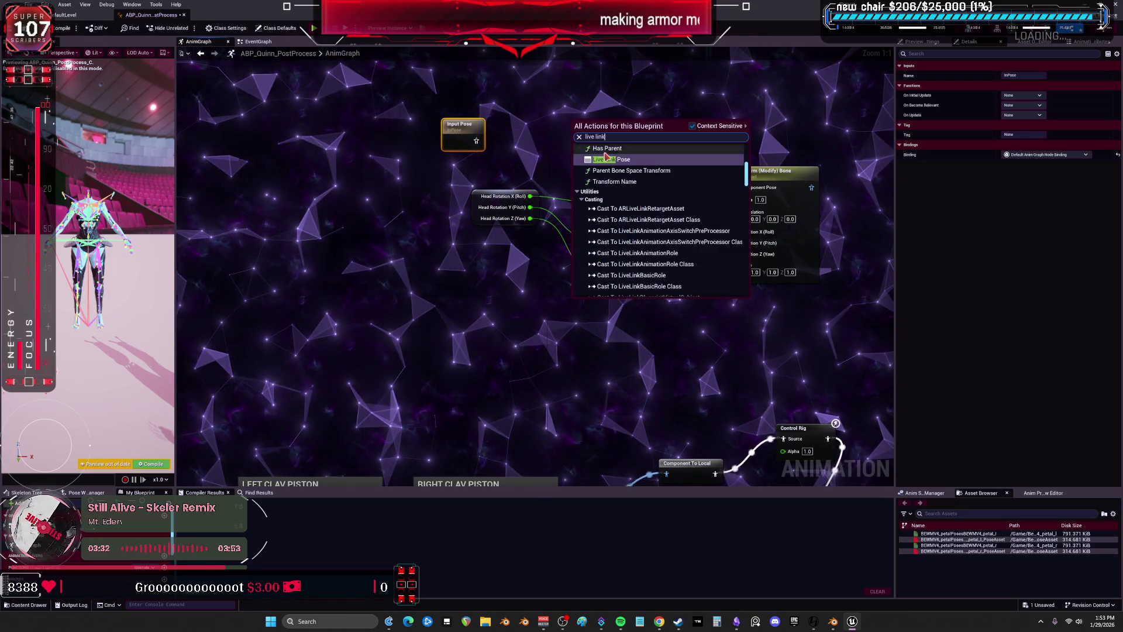
pyautogui.hotkey('ctrl', 'v')
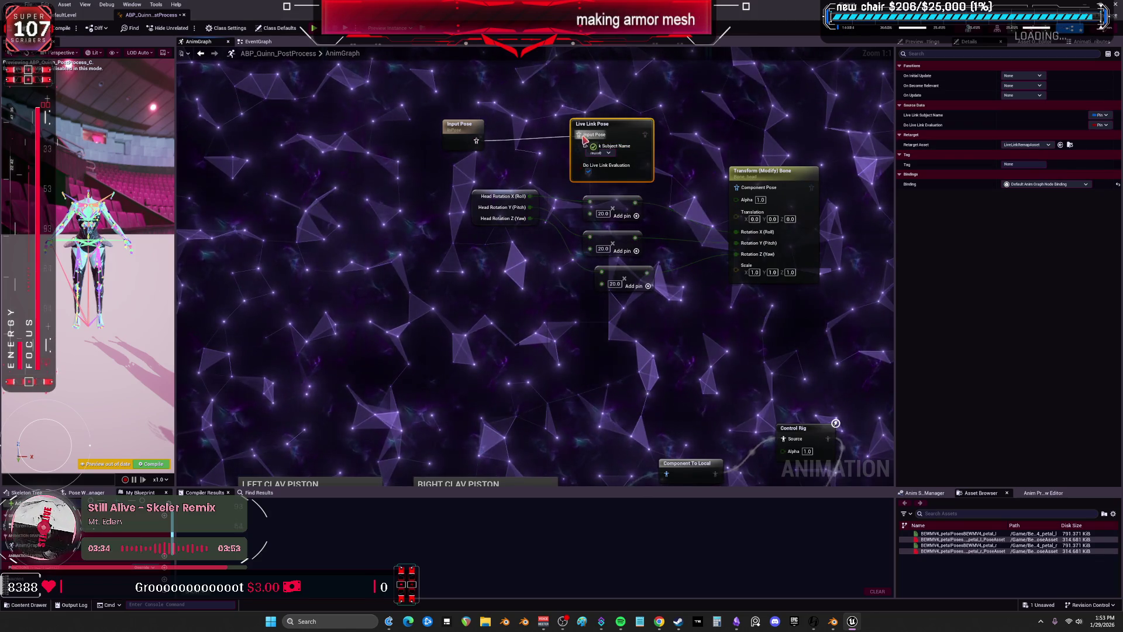
pyautogui.hotkey('ctrl', 'z')
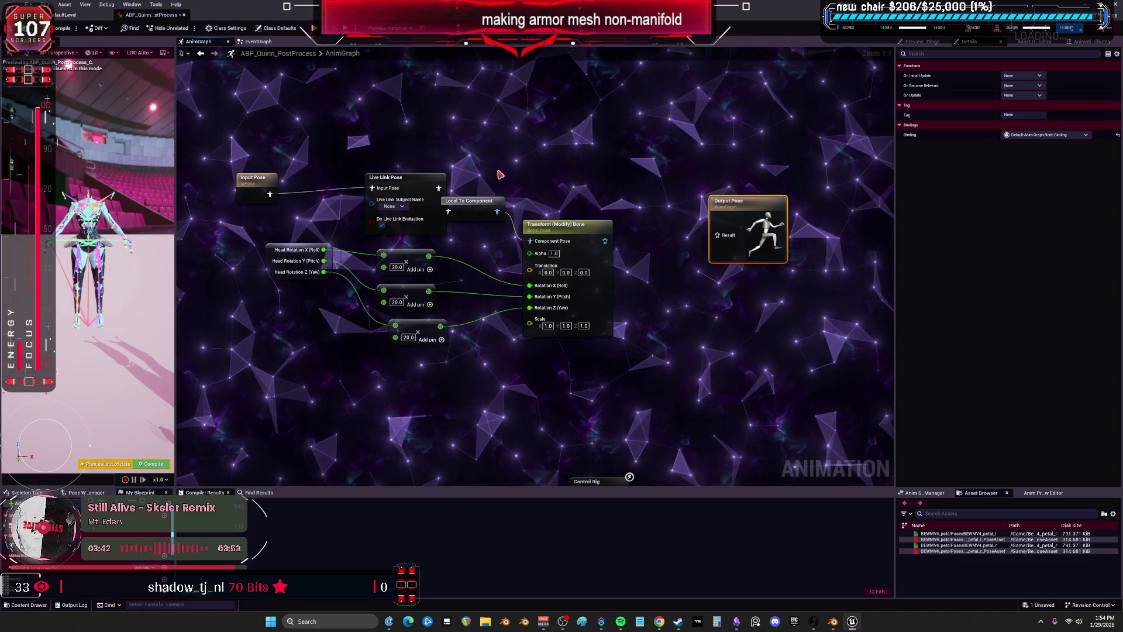
# Paste a copy of the head rotation and Transform (Modify) Bone nodes below the originals
pyautogui.moveTo(547, 233); pyautogui.dragTo(587, 203)
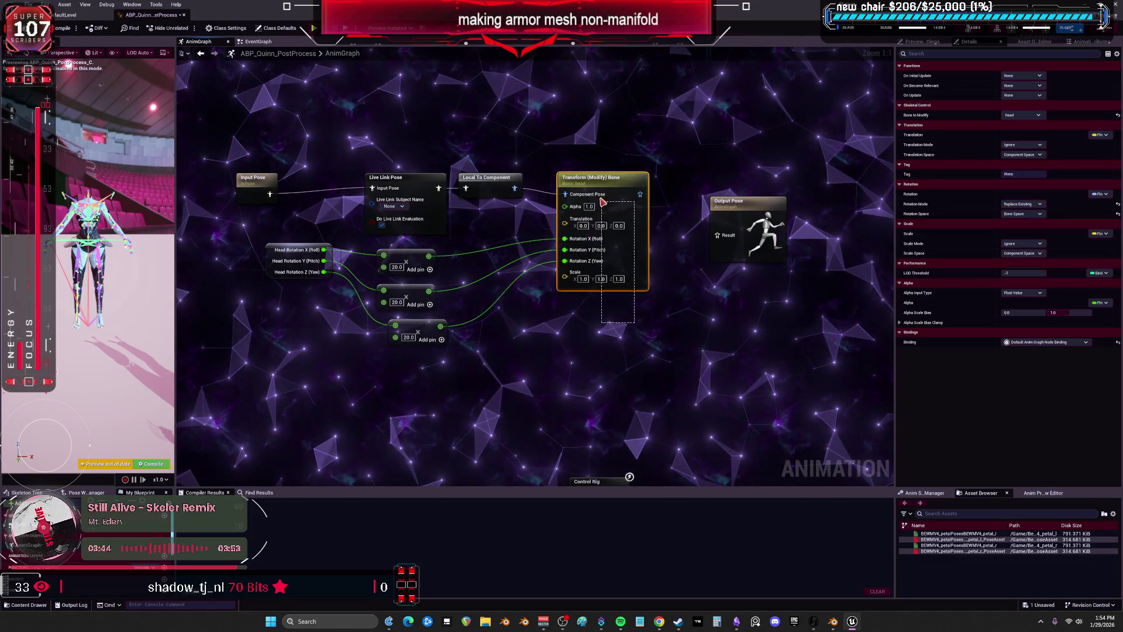
pyautogui.moveTo(345, 283); pyautogui.dragTo(363, 246)
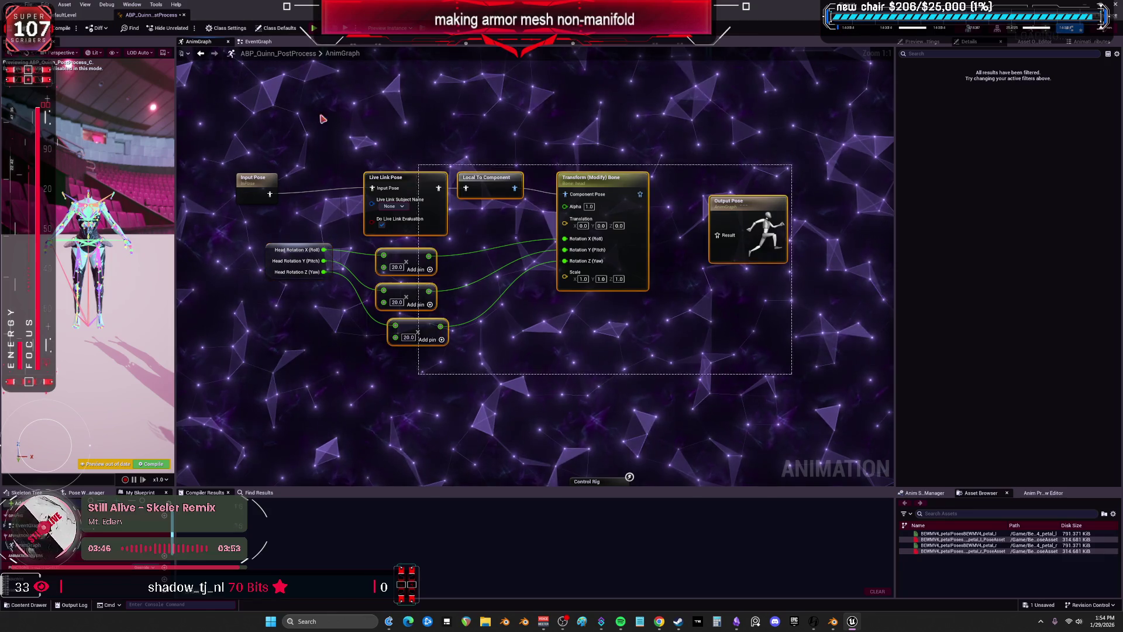
pyautogui.moveTo(389, 448); pyautogui.dragTo(389, 296, button='right')
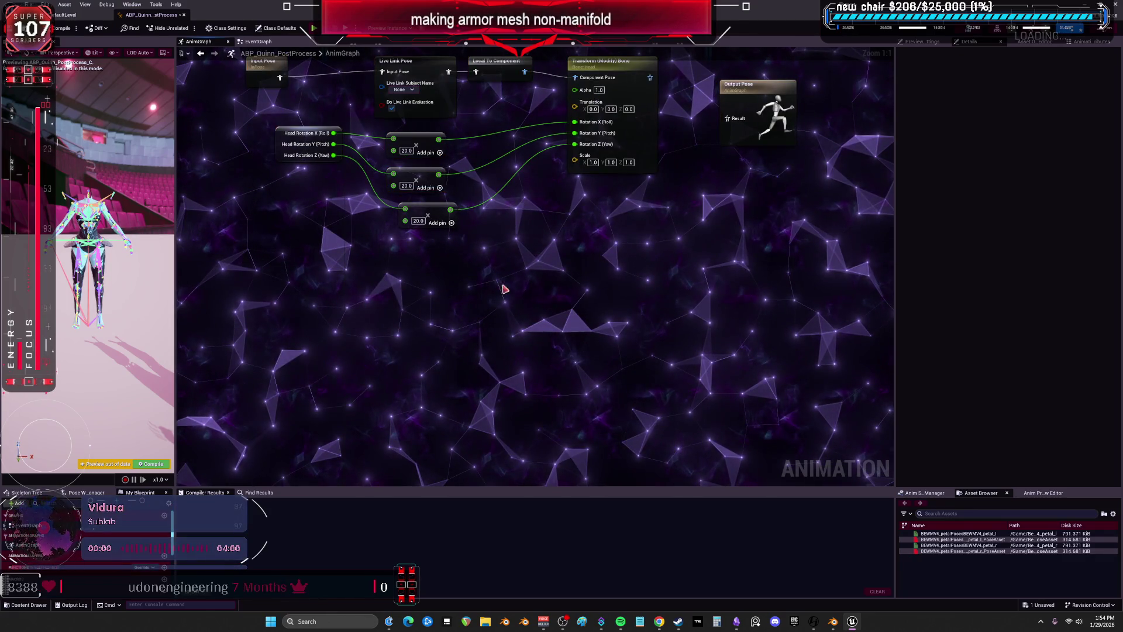
pyautogui.hotkey('ctrl', 'v')
pyautogui.moveTo(610, 211); pyautogui.dragTo(616, 210)
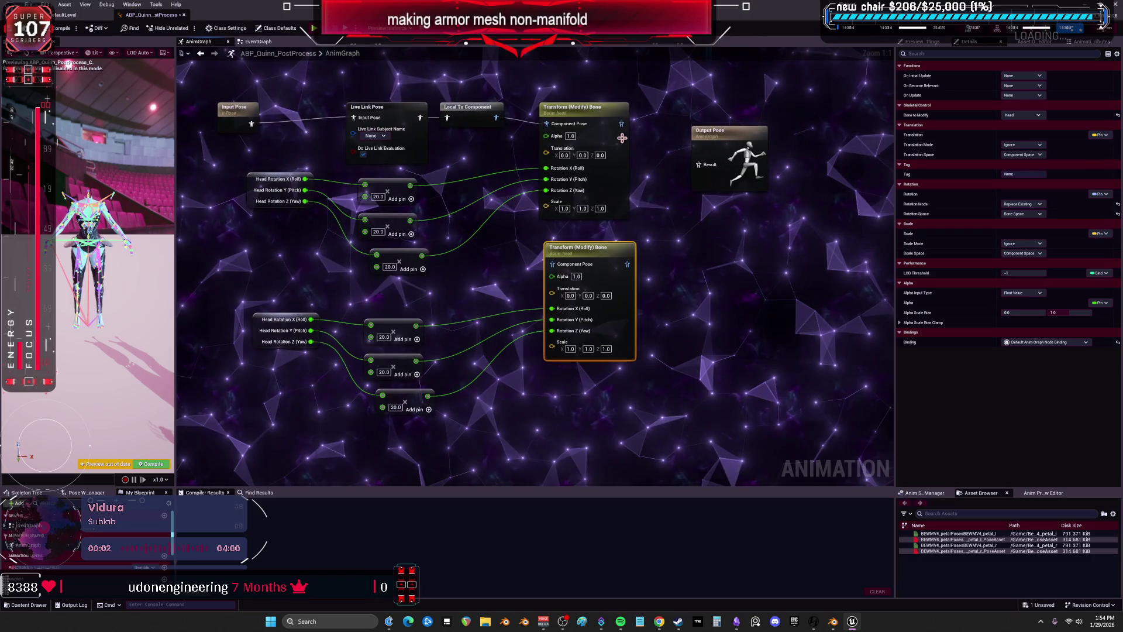
# Wire the lower Transform (Modify) Bone into Output Pose and move Output Pose further right
pyautogui.moveTo(701, 173); pyautogui.dragTo(788, 111)
pyautogui.moveTo(655, 190); pyautogui.dragTo(684, 196)
pyautogui.moveTo(788, 126); pyautogui.dragTo(794, 165)
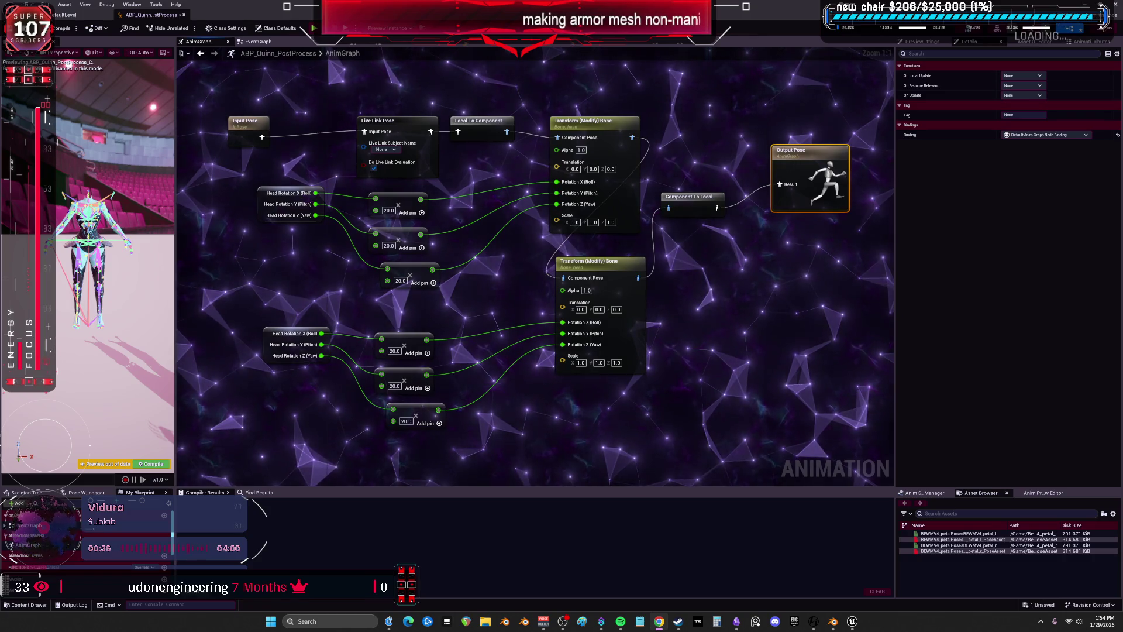
pyautogui.click(723, 415)
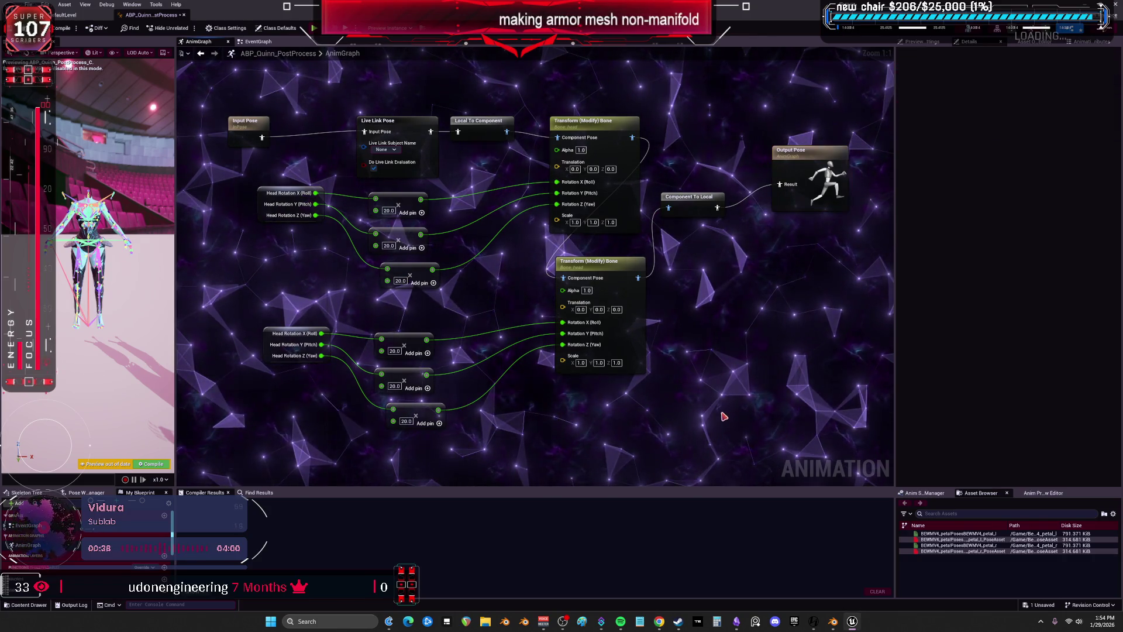
# Set the Widget Reflector application scale to 2.0 and widen the AnimGraph area
pyautogui.hotkey('ctrl', 'shift', 'w')
pyautogui.click(326, 209)
pyautogui.write('2')
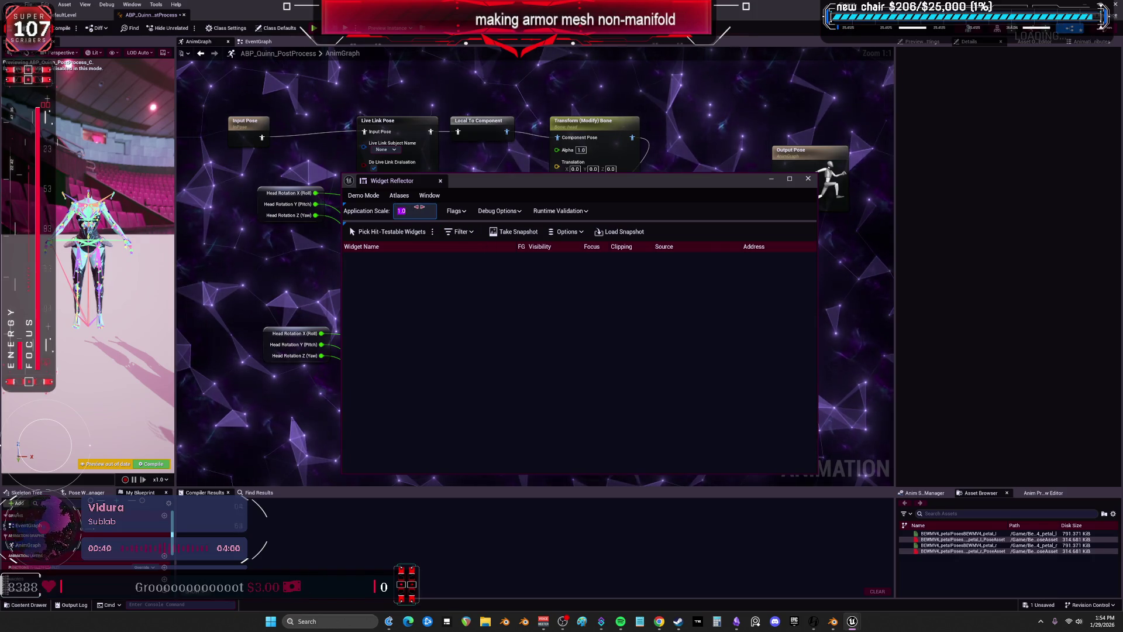
pyautogui.press('Return')
pyautogui.click(810, 301)
pyautogui.scroll(-2, 810, 300)
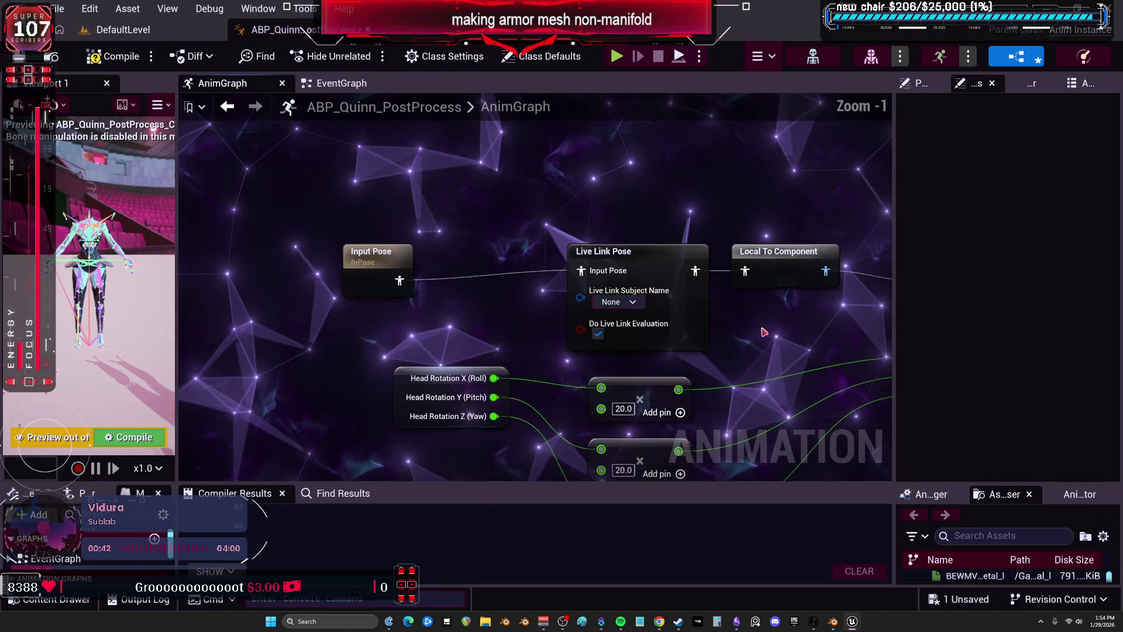
pyautogui.moveTo(895, 306); pyautogui.dragTo(1032, 305)
pyautogui.scroll(-3, 567, 279)
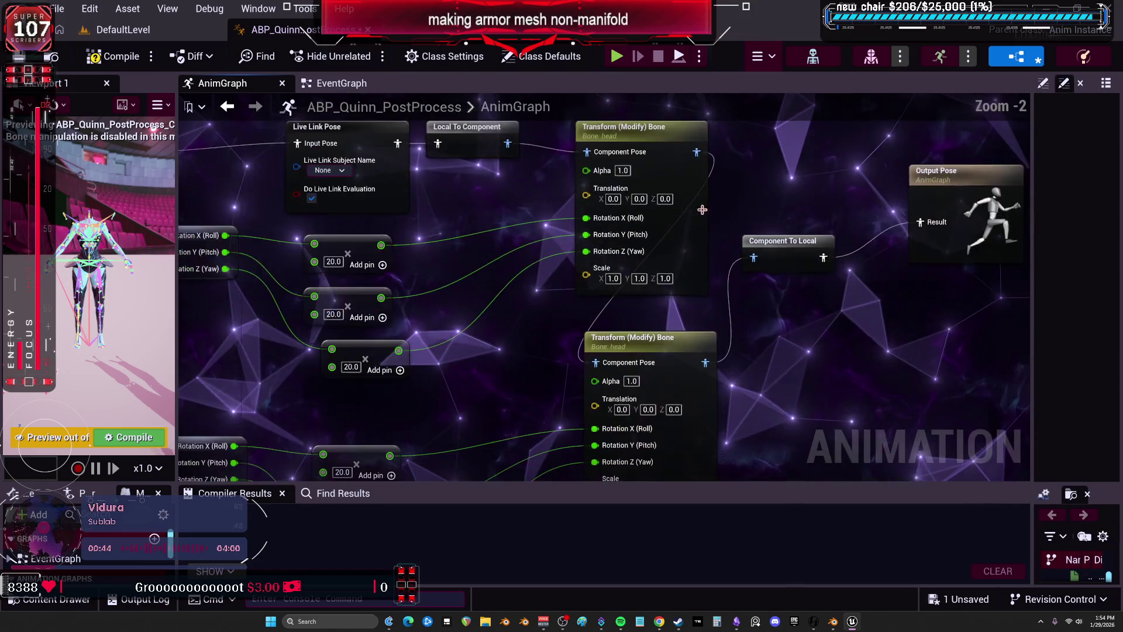
pyautogui.scroll(2, 566, 279)
pyautogui.scroll(1, 566, 279)
# Place Input Pose next to Live Link Pose and nudge both pose nodes right
pyautogui.moveTo(296, 183); pyautogui.dragTo(436, 171)
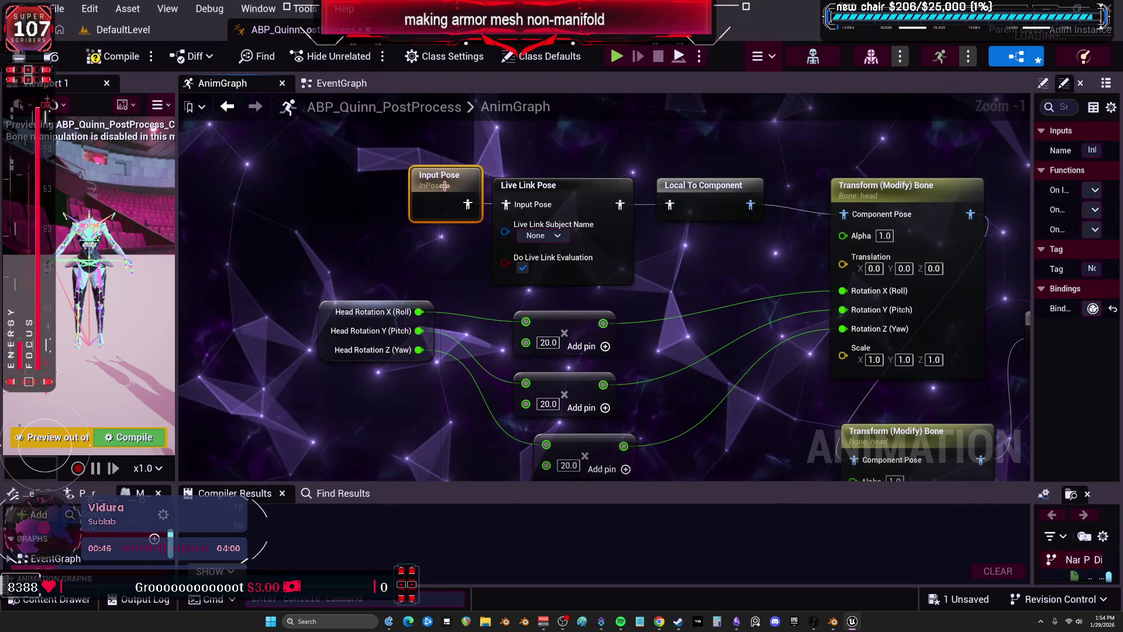
pyautogui.keyDown('ctrl'); pyautogui.click(616, 227); pyautogui.keyUp('ctrl')
pyautogui.moveTo(616, 227); pyautogui.dragTo(633, 225)
pyautogui.moveTo(633, 225); pyautogui.dragTo(569, 149, button='right')
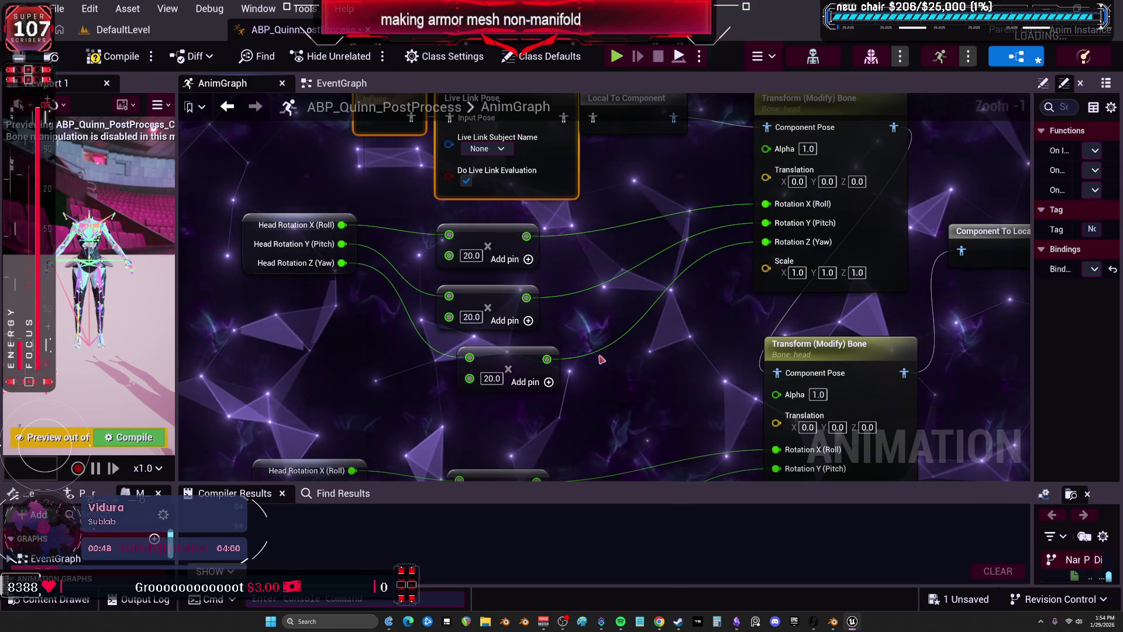
# Left-align and straighten both groups of Add nodes into compact stacks
pyautogui.moveTo(427, 222); pyautogui.dragTo(561, 403)
pyautogui.scroll(-3, 580, 363)
pyautogui.moveTo(580, 364); pyautogui.dragTo(580, 372, button='right')
pyautogui.keyDown('ctrl'); pyautogui.moveTo(581, 373); pyautogui.dragTo(462, 436); pyautogui.keyUp('ctrl')
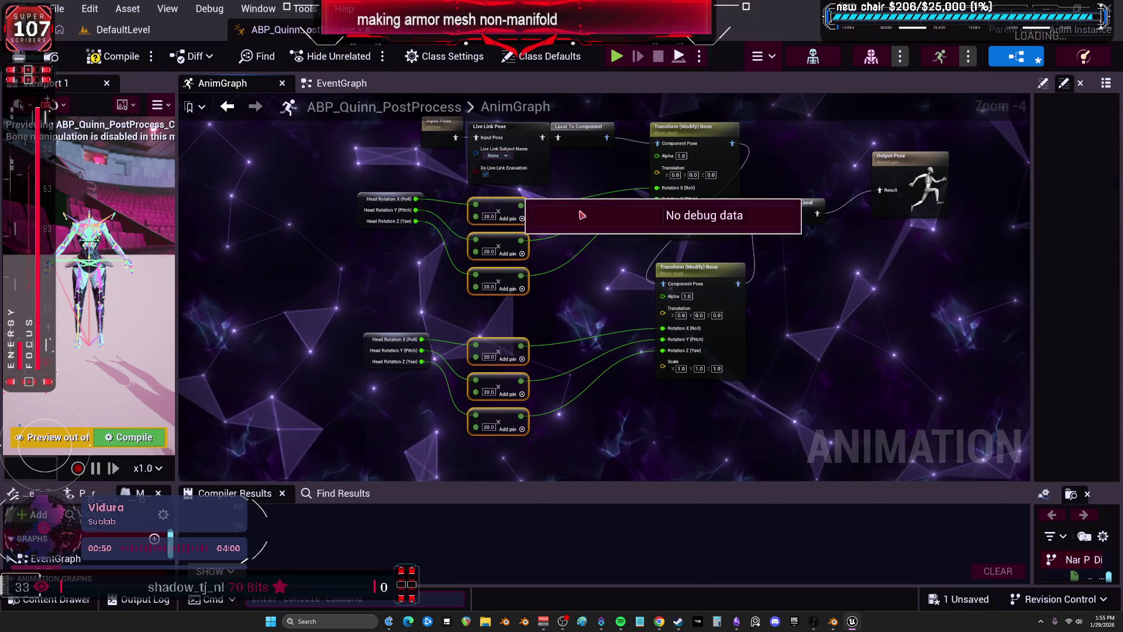
pyautogui.hotkey('shift', 'a')
pyautogui.hotkey('alt', 'shift', 'v')
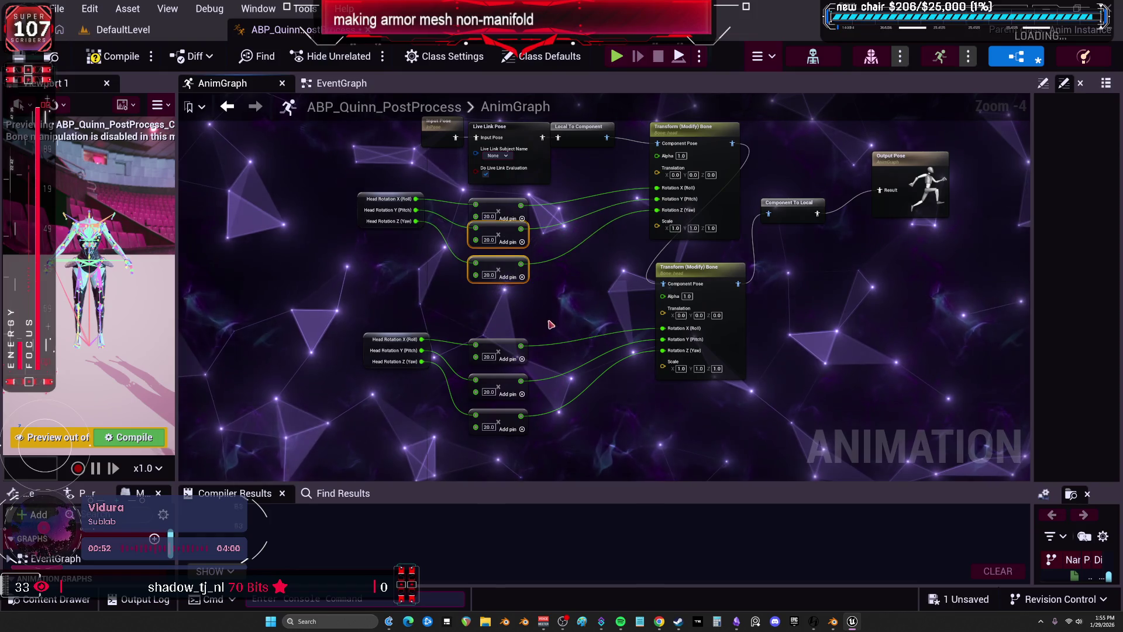
pyautogui.moveTo(562, 451); pyautogui.dragTo(498, 413)
pyautogui.moveTo(556, 446); pyautogui.dragTo(462, 331)
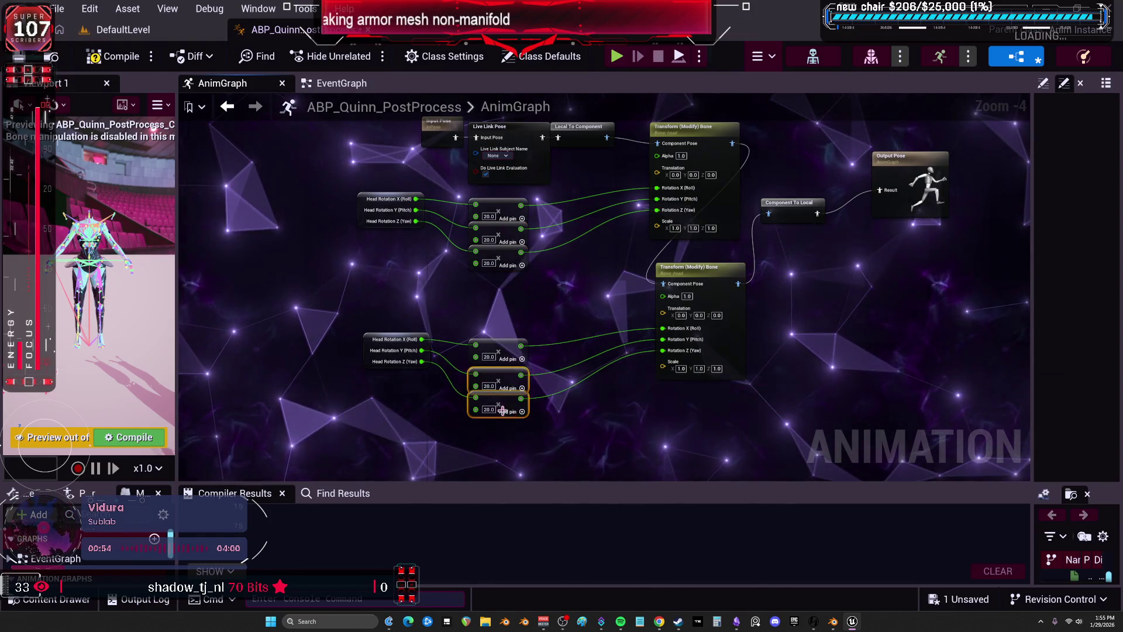
pyautogui.hotkey('alt', 'shift', 'v')
# Move the lower Head Rotation group and its Transform (Modify) Bone node up beside the first group
pyautogui.keyDown('ctrl'); pyautogui.click(395, 340); pyautogui.keyUp('ctrl')
pyautogui.moveTo(395, 340); pyautogui.dragTo(394, 287)
pyautogui.moveTo(708, 283); pyautogui.dragTo(708, 266)
pyautogui.moveTo(708, 266); pyautogui.dragTo(643, 386, button='right')
pyautogui.scroll(1, 642, 386)
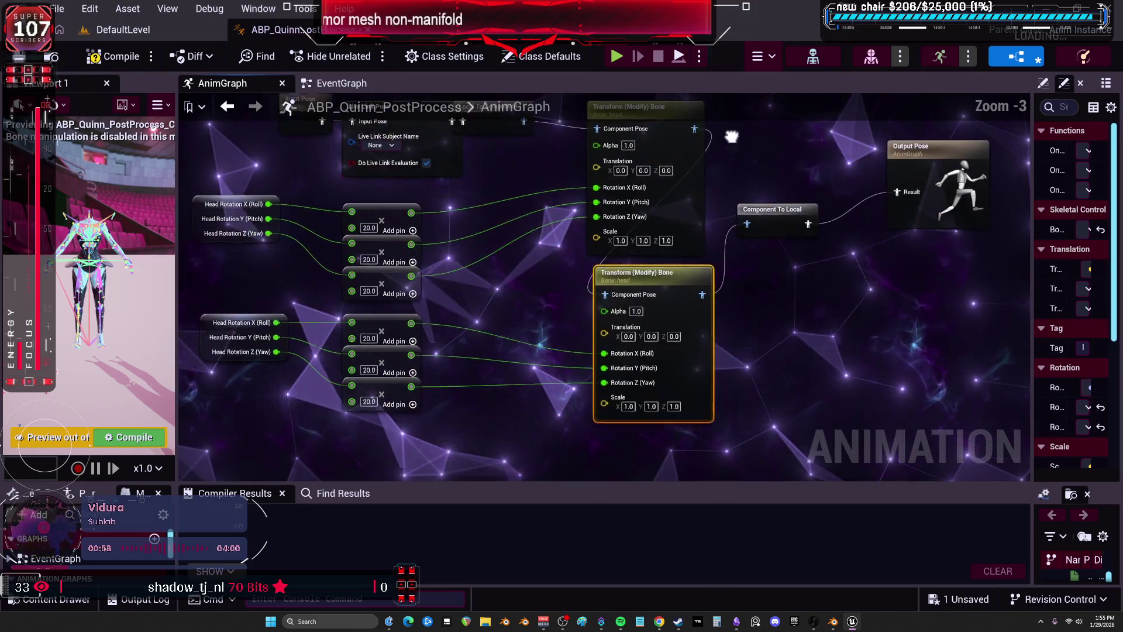
pyautogui.moveTo(728, 272); pyautogui.dragTo(767, 249, button='right')
pyautogui.click(768, 248)
pyautogui.click(959, 246)
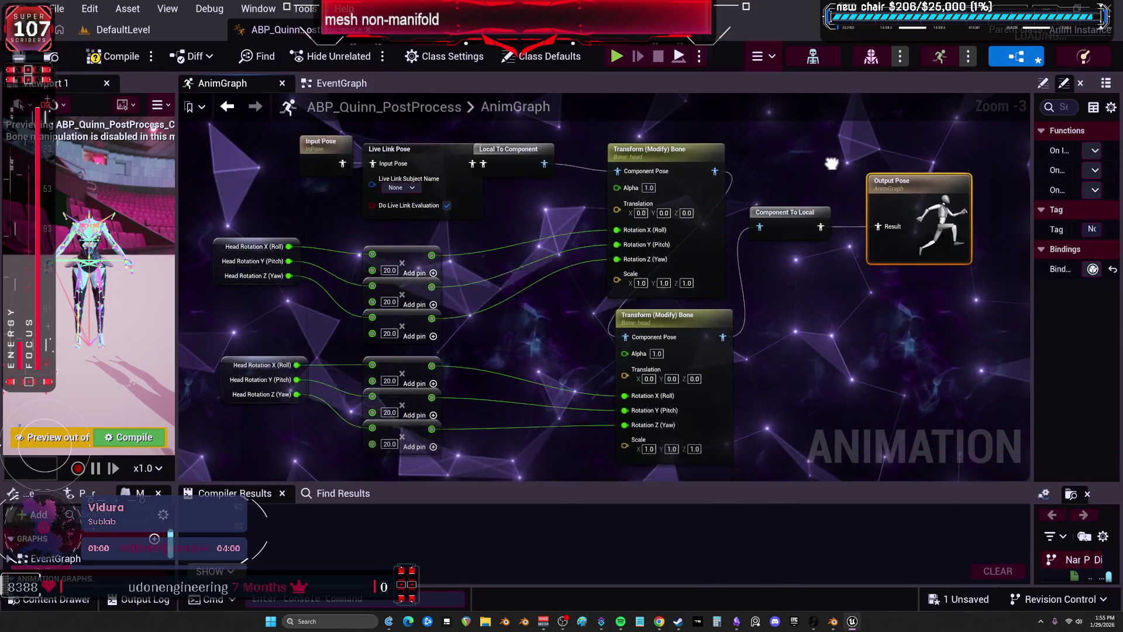
pyautogui.moveTo(762, 321); pyautogui.dragTo(738, 298, button='right')
pyautogui.moveTo(1032, 251); pyautogui.dragTo(810, 251)
pyautogui.click(653, 157)
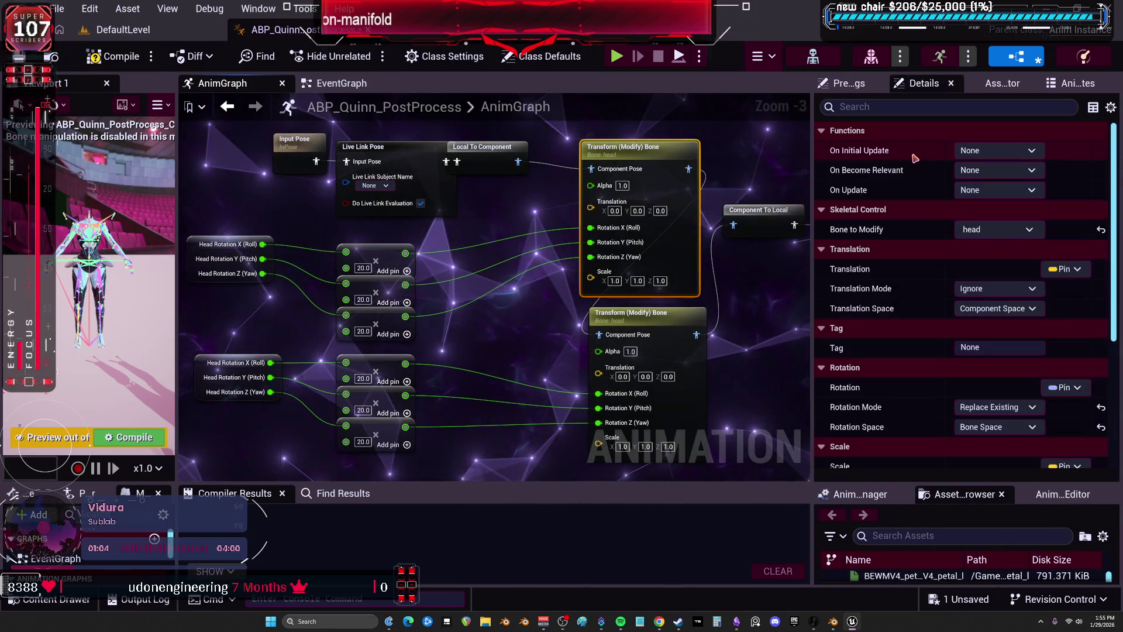
# Set the head Transform (Modify) Bone's Rotation Mode to Add to Existing
pyautogui.scroll(-5, 959, 293)
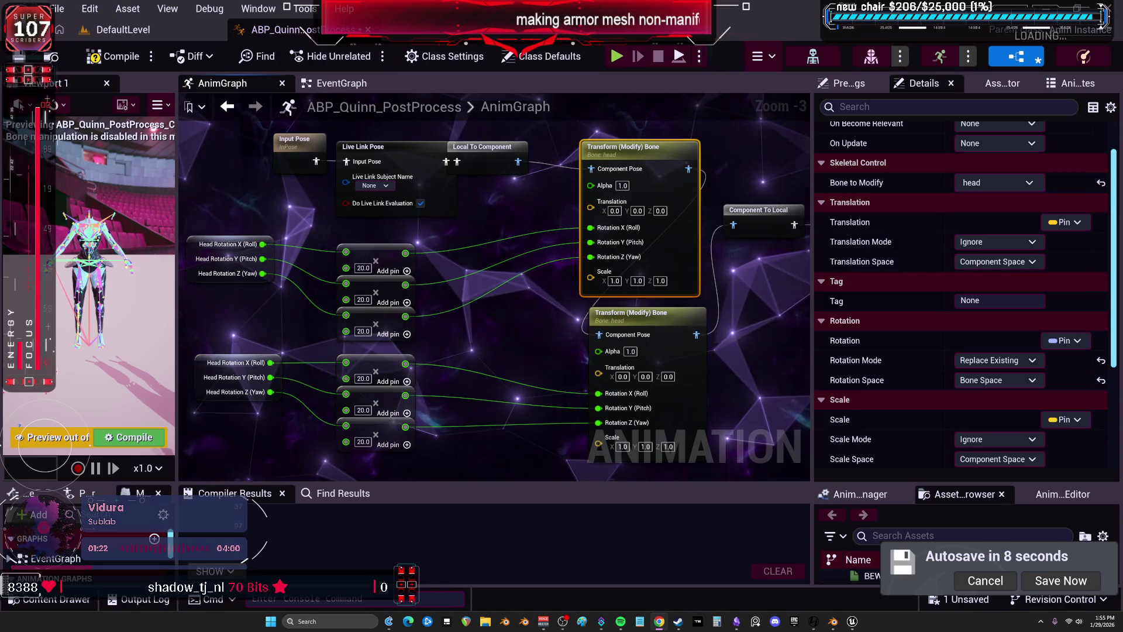
pyautogui.click(995, 360)
pyautogui.click(1003, 411)
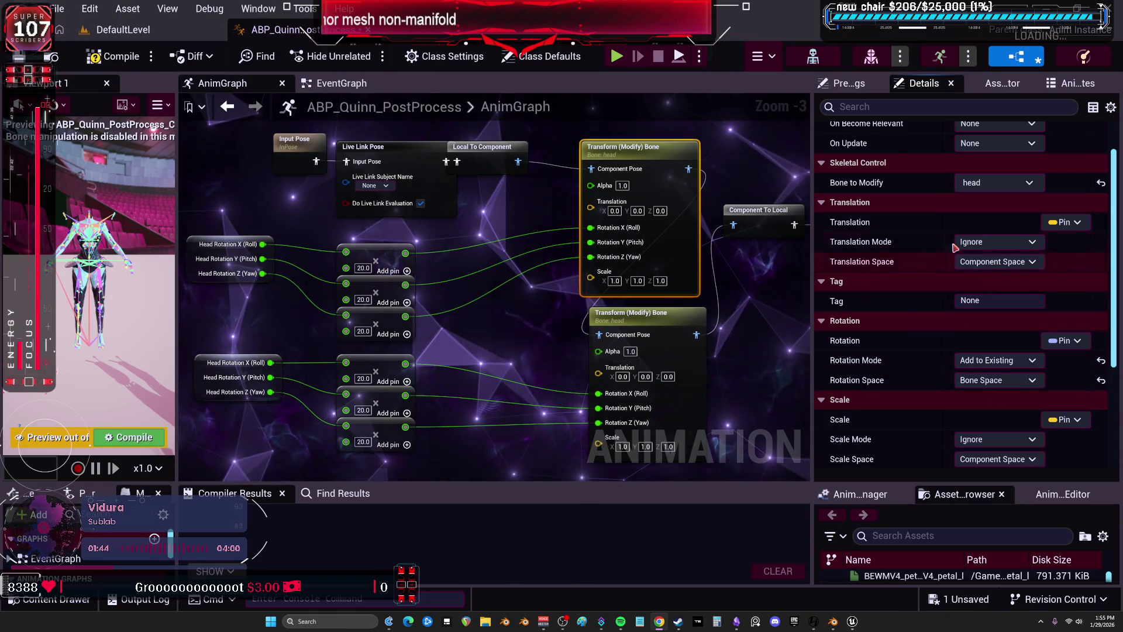
pyautogui.click(1001, 195)
pyautogui.press('Escape')
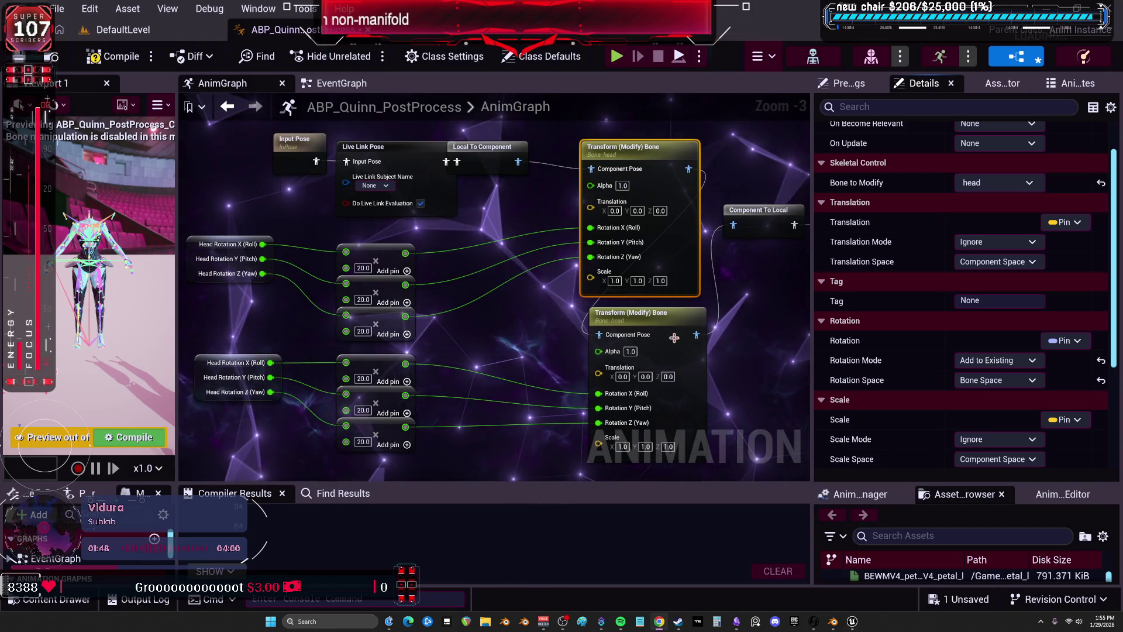
# Make the second Transform (Modify) Bone modify neck_01 with Add to Existing rotation
pyautogui.click(674, 333)
pyautogui.click(986, 183)
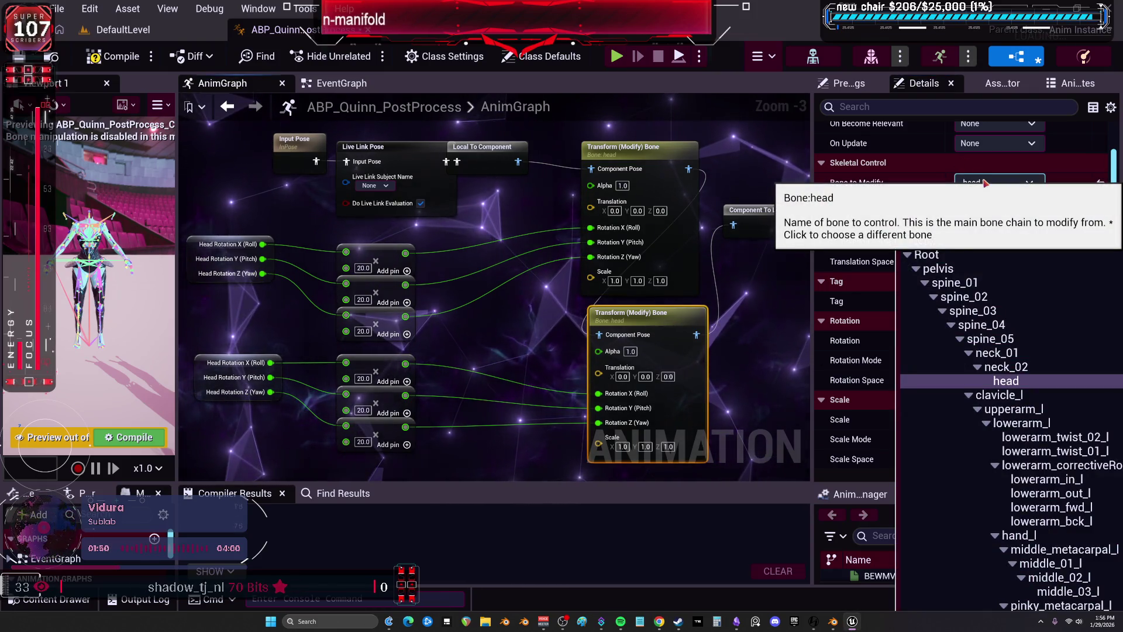
pyautogui.write('neck')
pyautogui.click(931, 250)
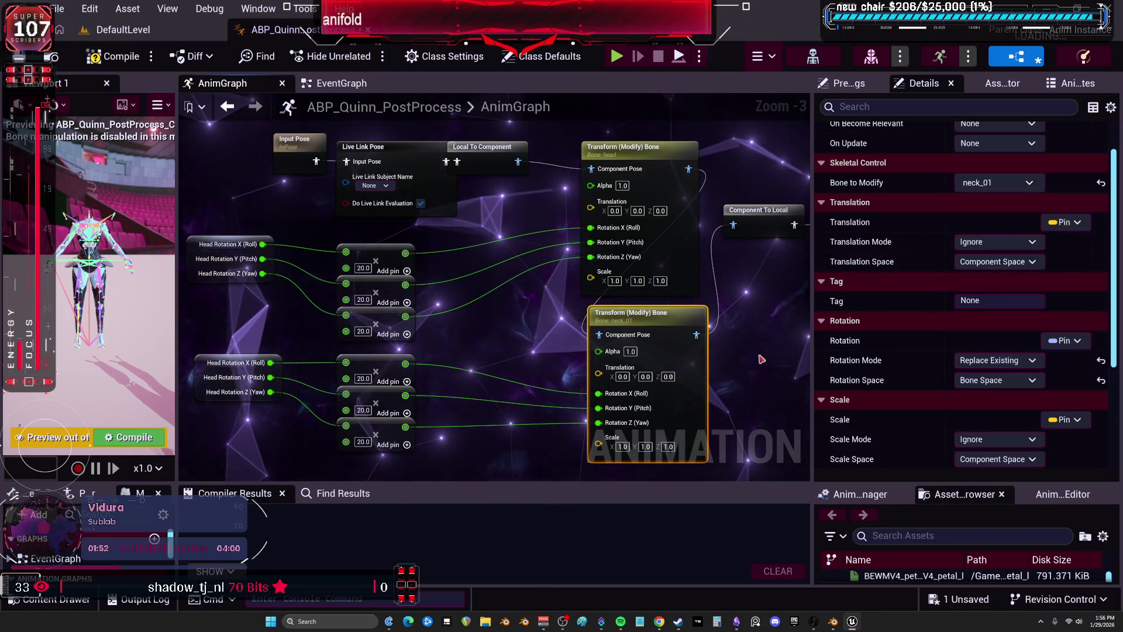
pyautogui.click(641, 176)
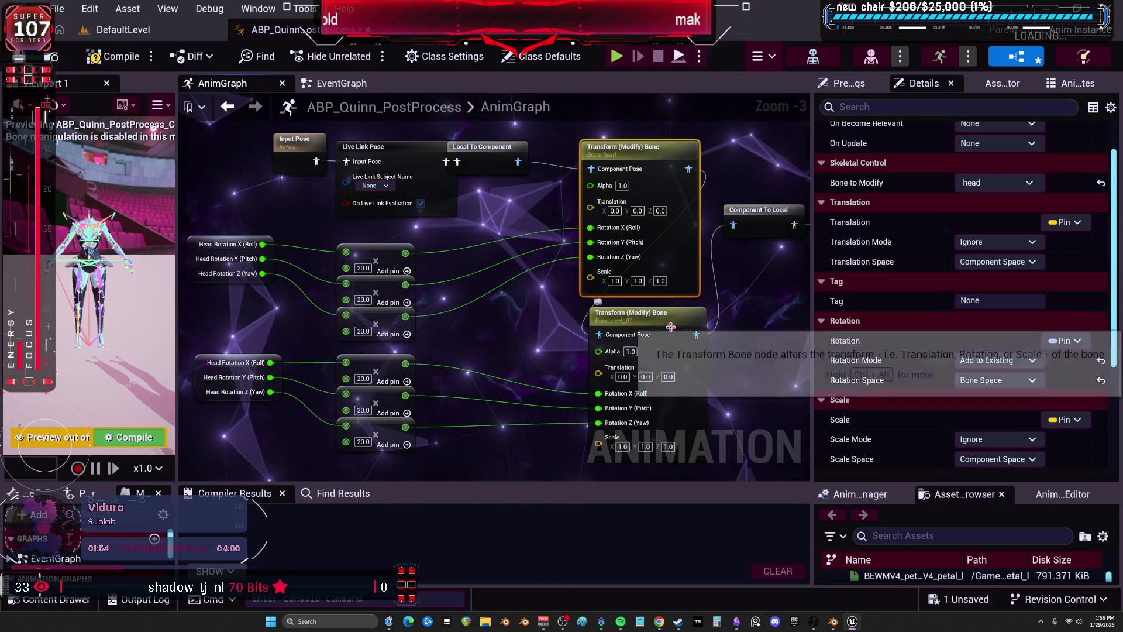
pyautogui.click(671, 327)
pyautogui.click(994, 360)
pyautogui.click(995, 405)
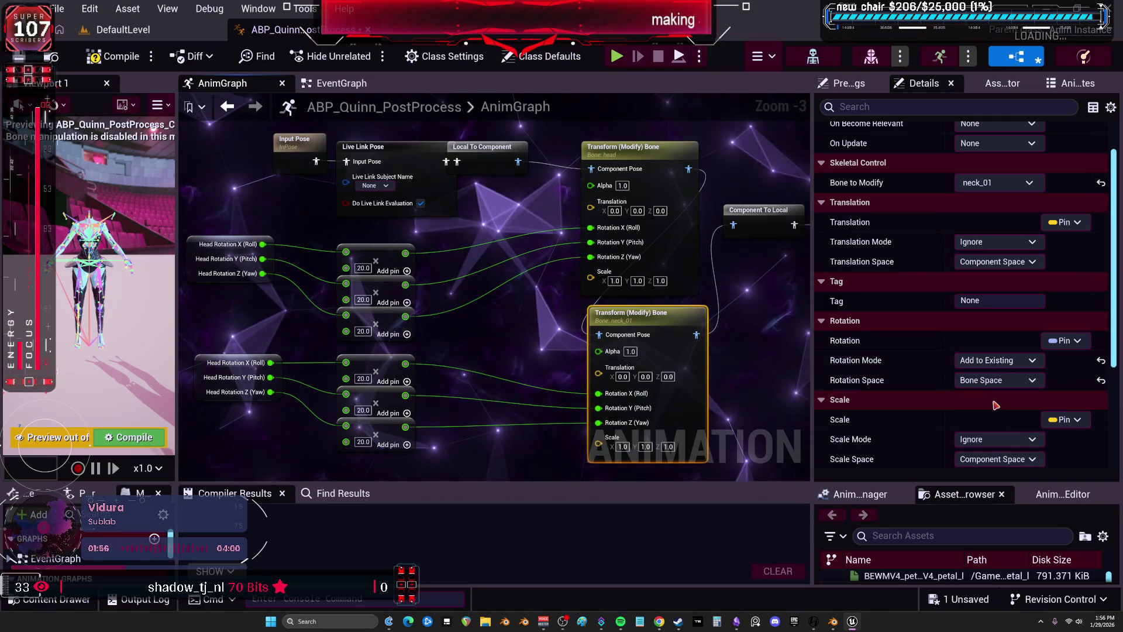
pyautogui.click(994, 380)
pyautogui.press('Escape')
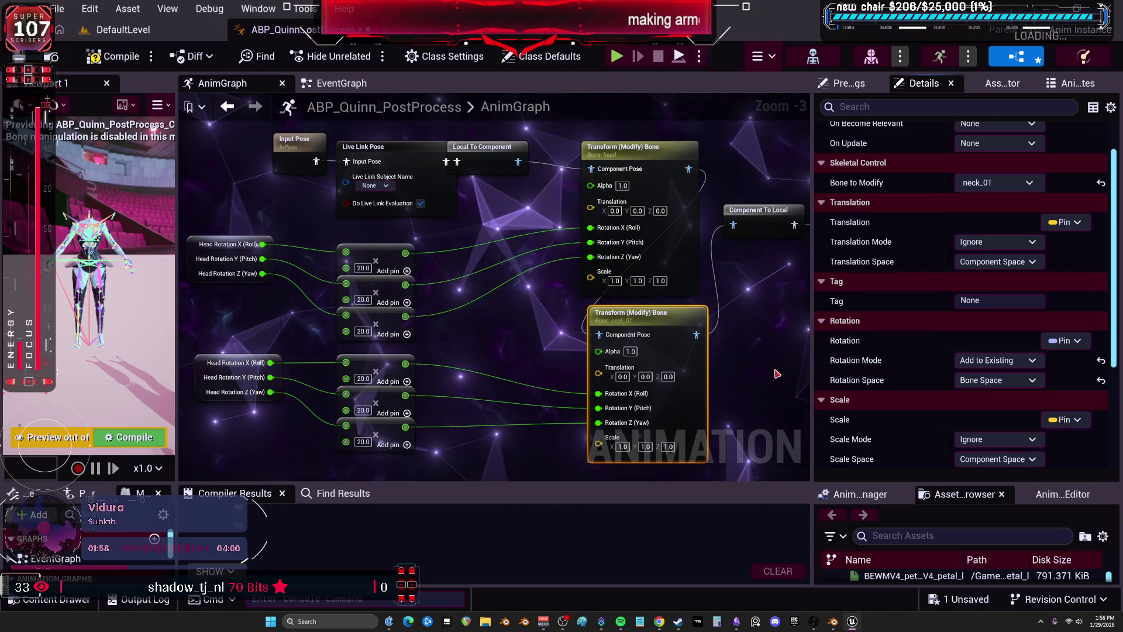
pyautogui.click(660, 148)
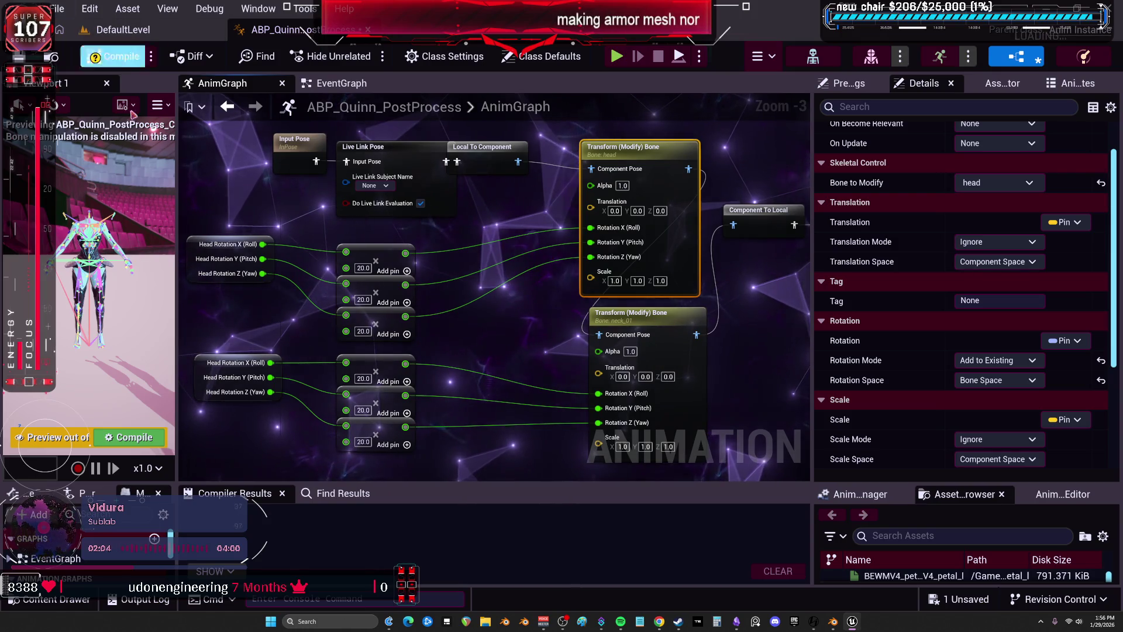
# Nudge the Input Pose and Live Link Pose nodes slightly to the left
pyautogui.moveTo(228, 130); pyautogui.dragTo(339, 193)
pyautogui.moveTo(387, 159); pyautogui.dragTo(362, 158)
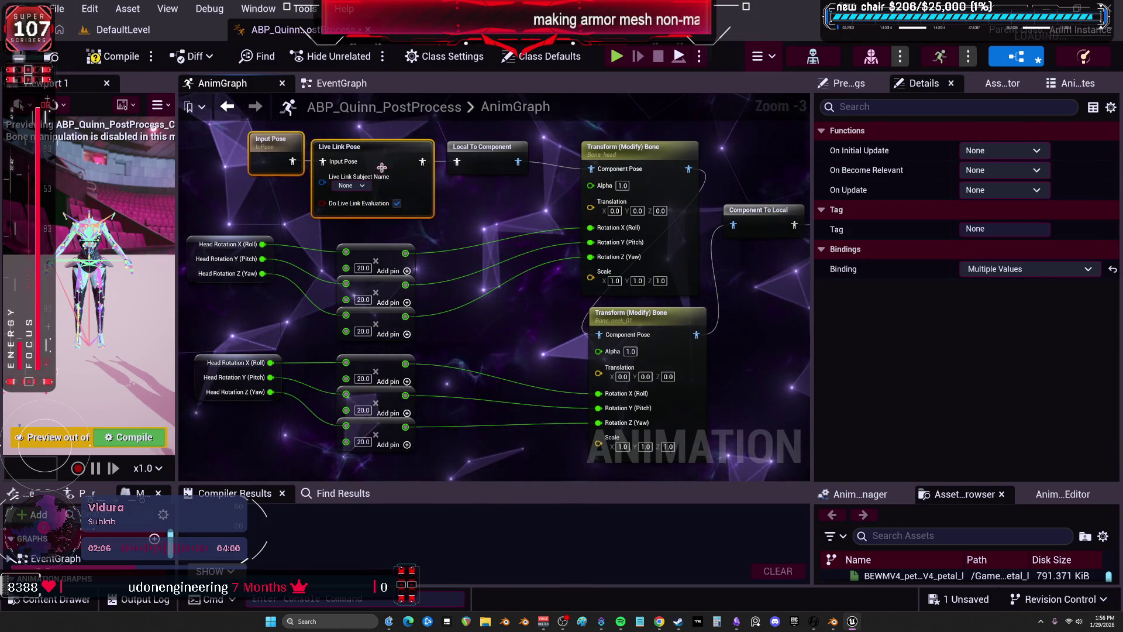
pyautogui.click(731, 327)
# Frame the whole AnimGraph, select the neck node, then switch over to Blender
pyautogui.press('Home')
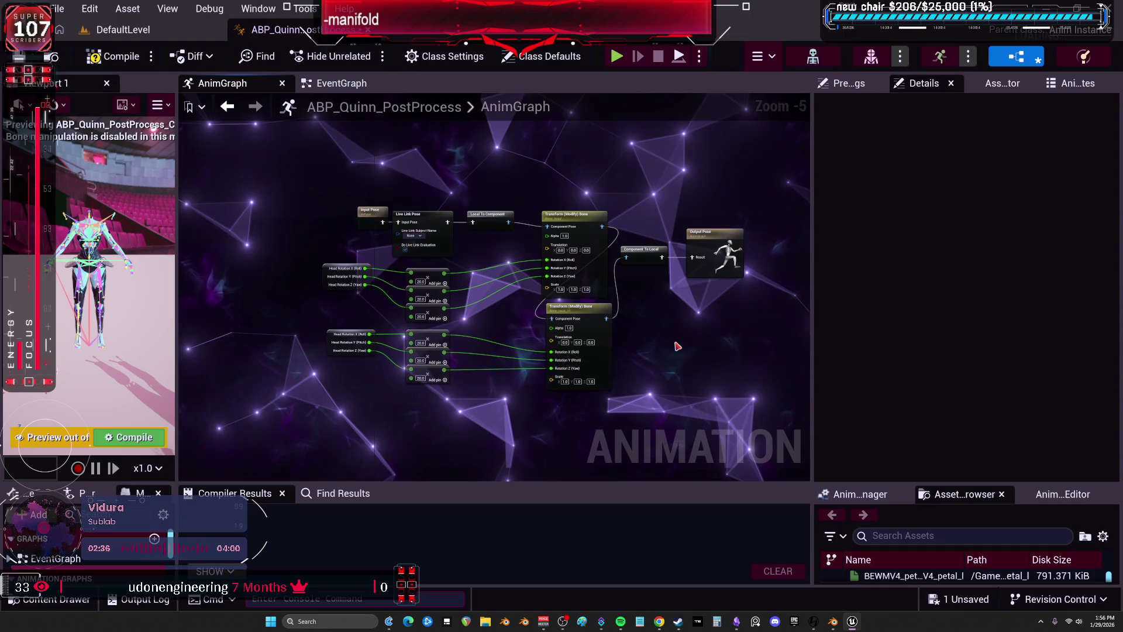
pyautogui.scroll(1, 596, 292)
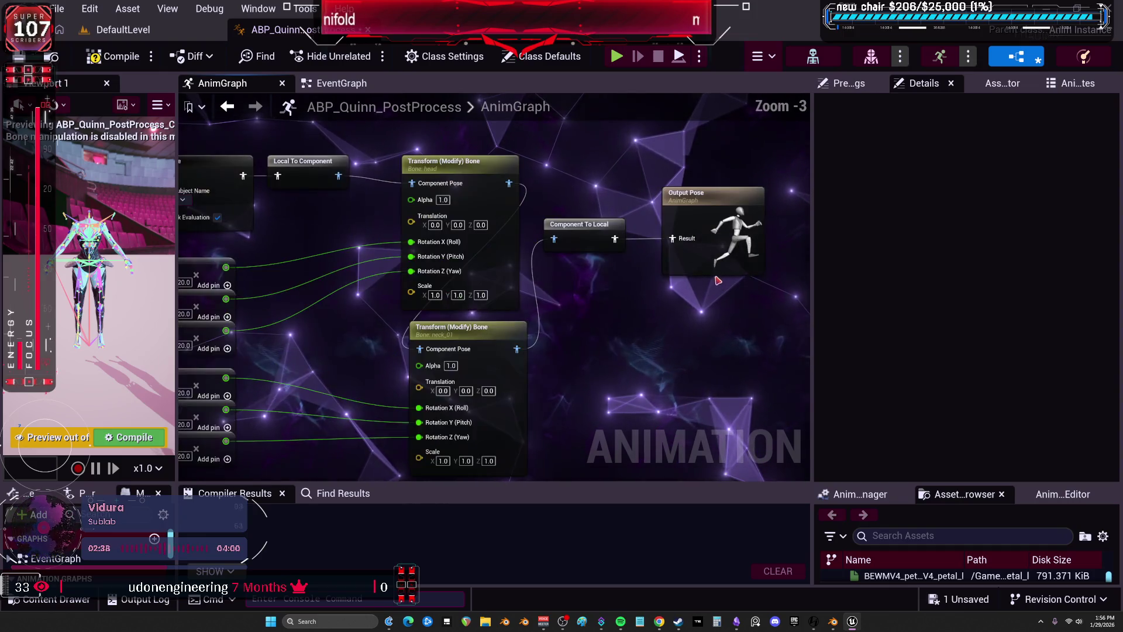
pyautogui.click(592, 316)
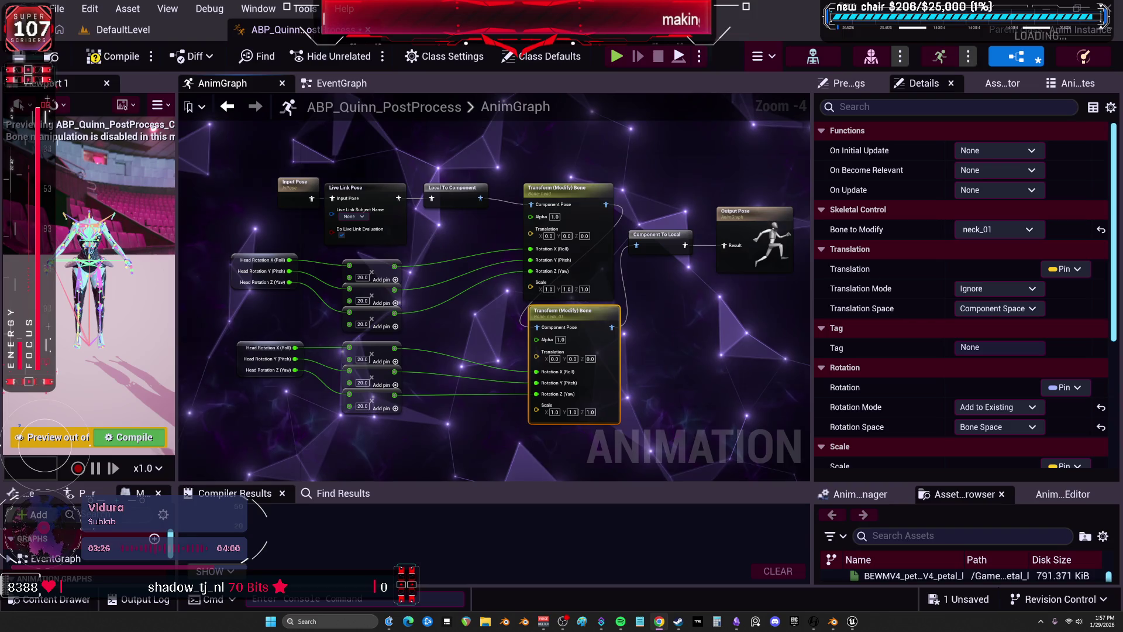
pyautogui.click(833, 622)
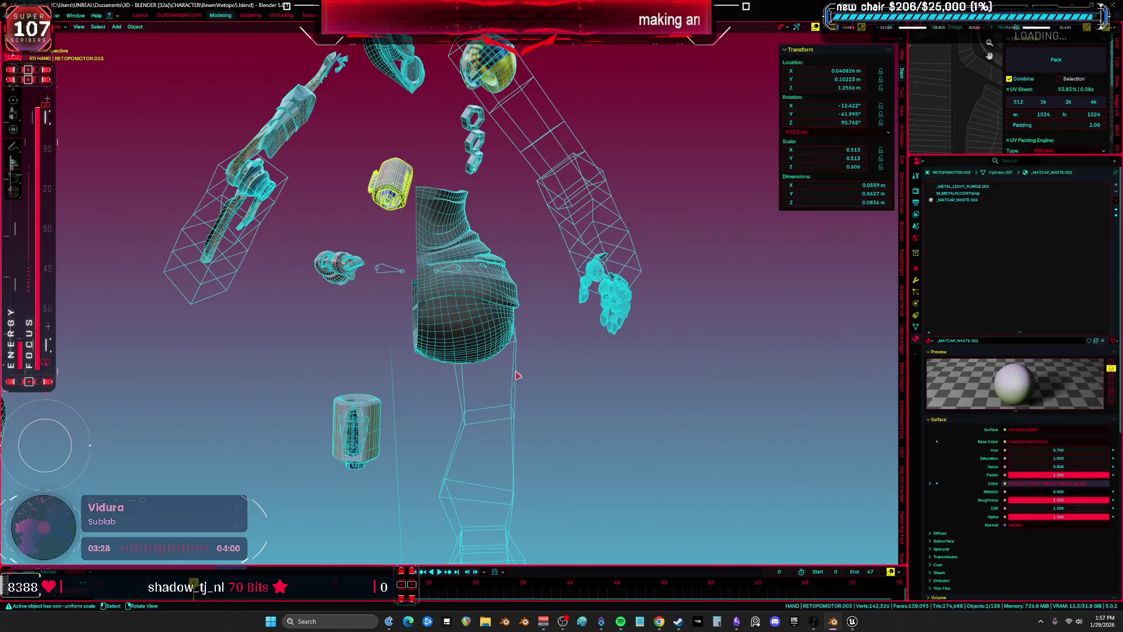
# Orbit and snap to front orthographic view (Numpad 1) to see the whole armored figure
pyautogui.moveTo(489, 222); pyautogui.dragTo(551, 303, button='middle')
pyautogui.press('KP_1')
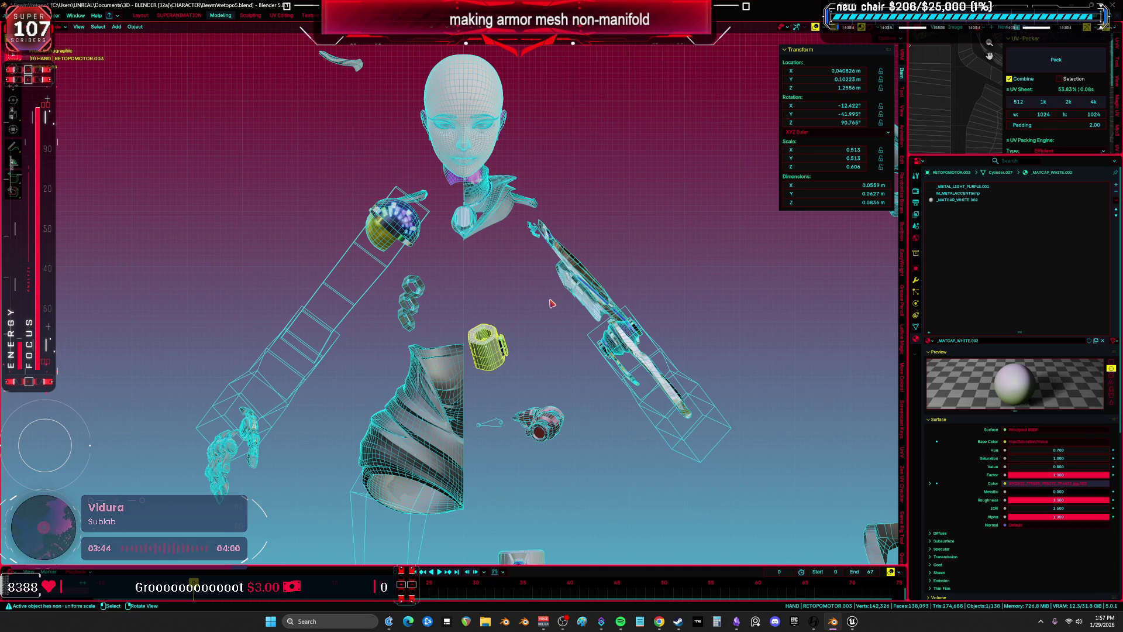
pyautogui.moveTo(523, 283)
pyautogui.mouseDown(button='middle')
pyautogui.moveTo(526, 367)
pyautogui.moveTo(539, 309)
pyautogui.mouseUp(button='middle')
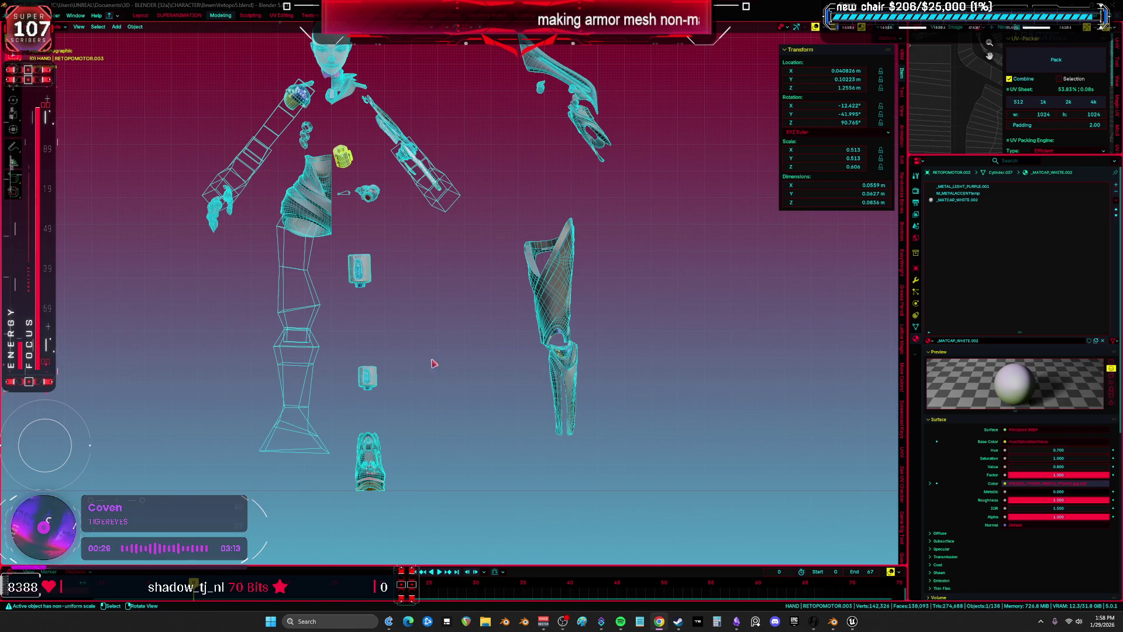
pyautogui.scroll(1, 366, 488)
# Select the boot mesh at the bottom of the figure to review its material slots
pyautogui.click(367, 493)
pyautogui.scroll(-2, 474, 430)
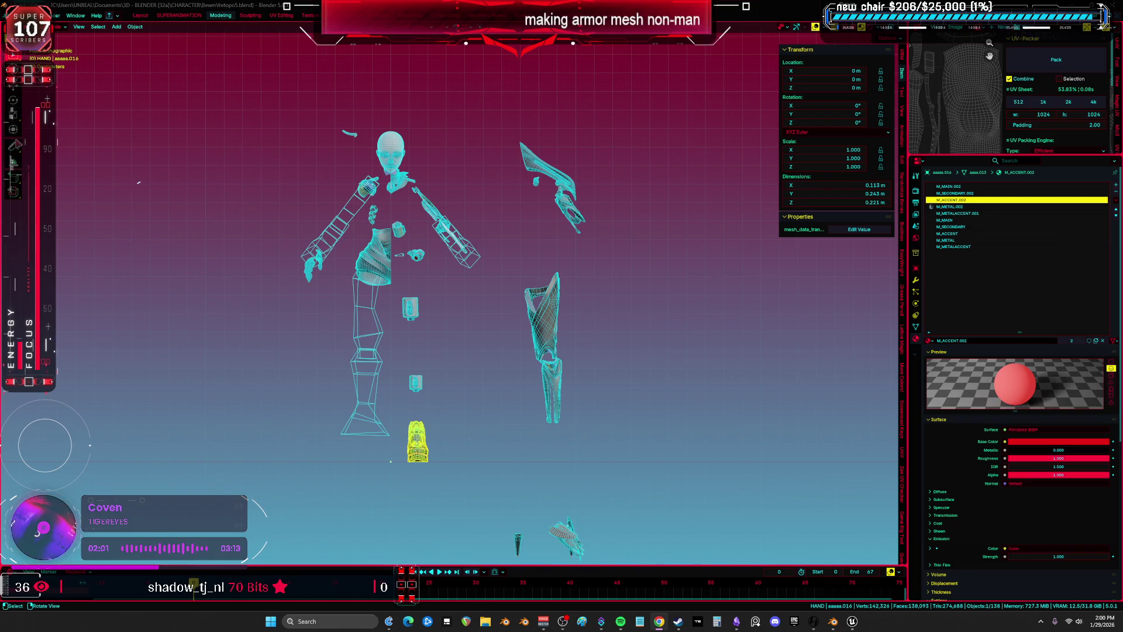
# Sketch a trial annotation stroke beside the figure, then undo it
pyautogui.click(12, 147)
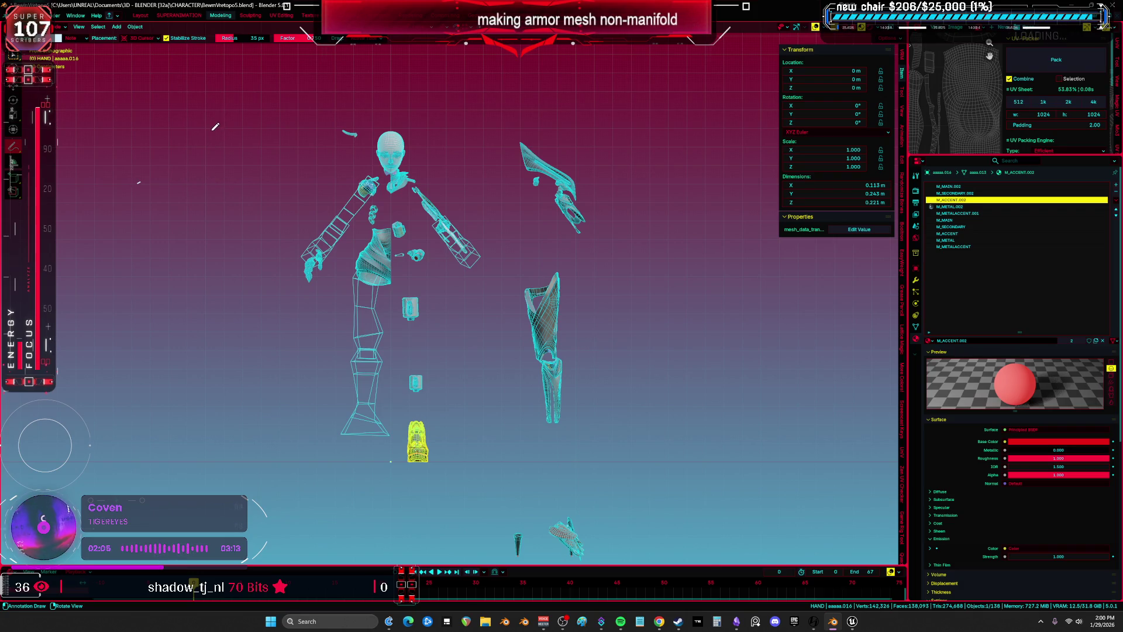
pyautogui.moveTo(212, 131)
pyautogui.mouseDown()
pyautogui.moveTo(221, 164)
pyautogui.moveTo(252, 170)
pyautogui.mouseUp()
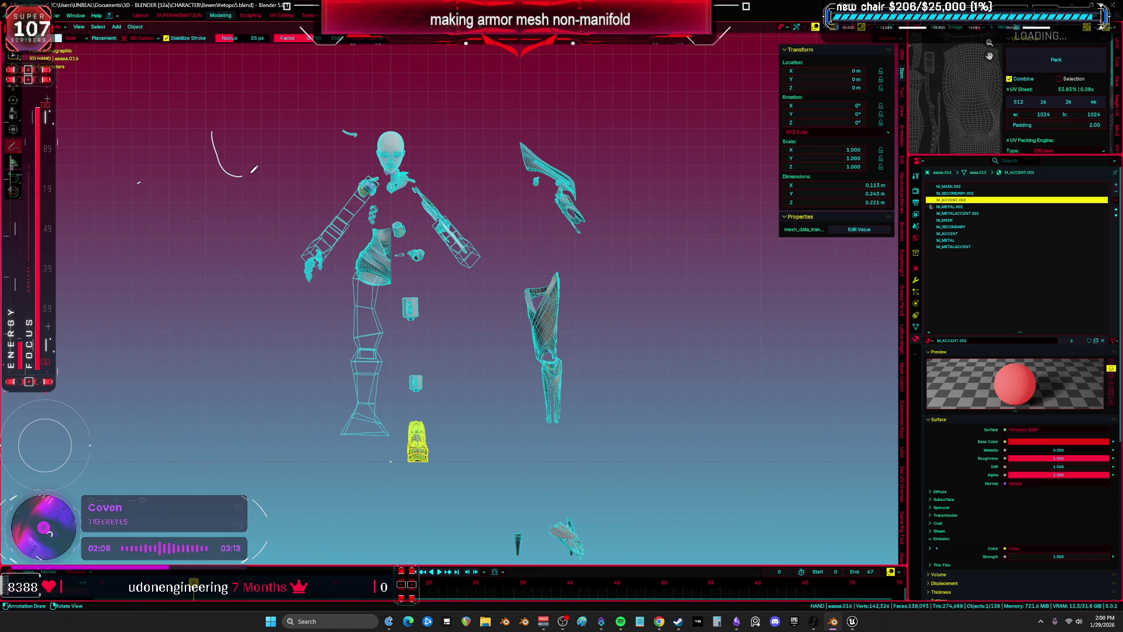
pyautogui.hotkey('ctrl', 'z')
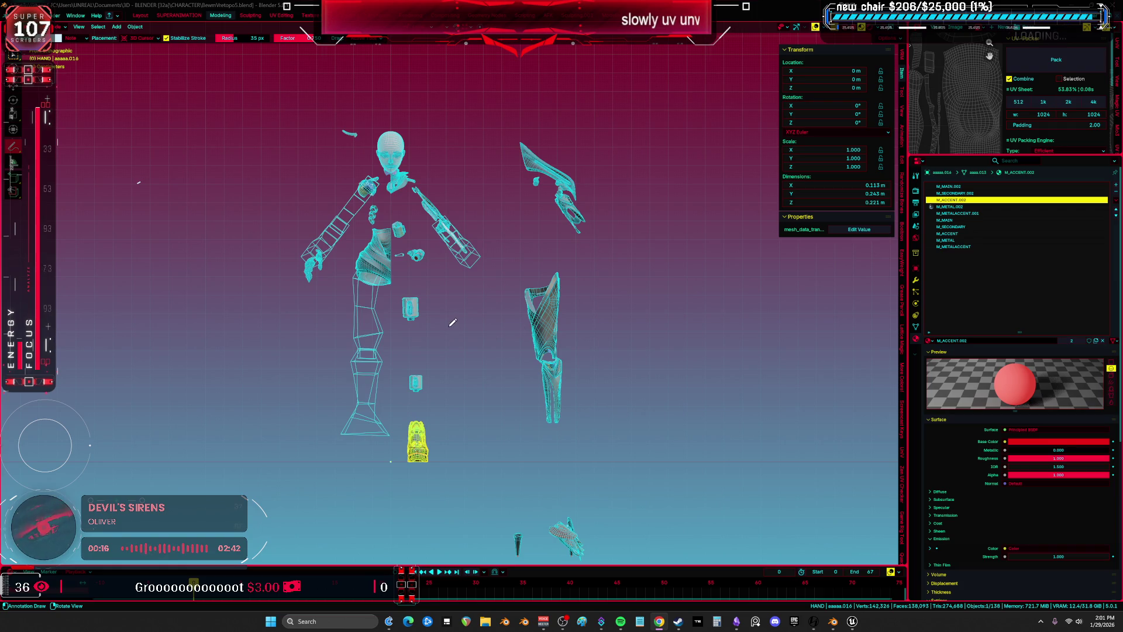
pyautogui.scroll(5, 513, 266)
# Unhide all objects with Alt+H, then hide the character rig
pyautogui.press('w')
pyautogui.scroll(-8, 515, 237)
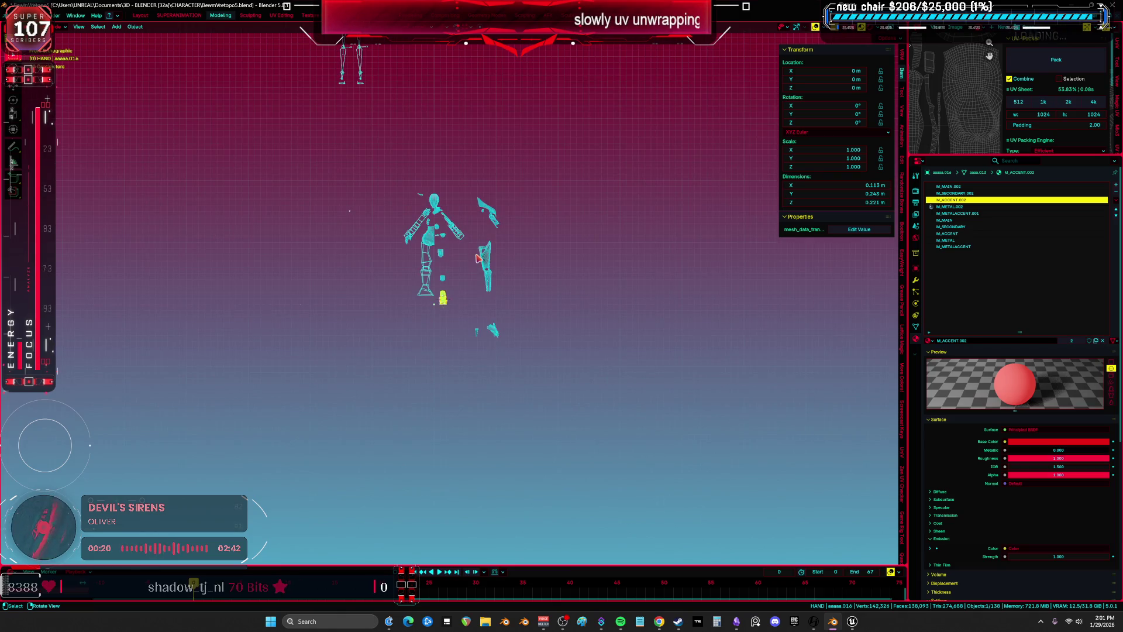
pyautogui.hotkey('alt', 'h')
pyautogui.scroll(8, 491, 228)
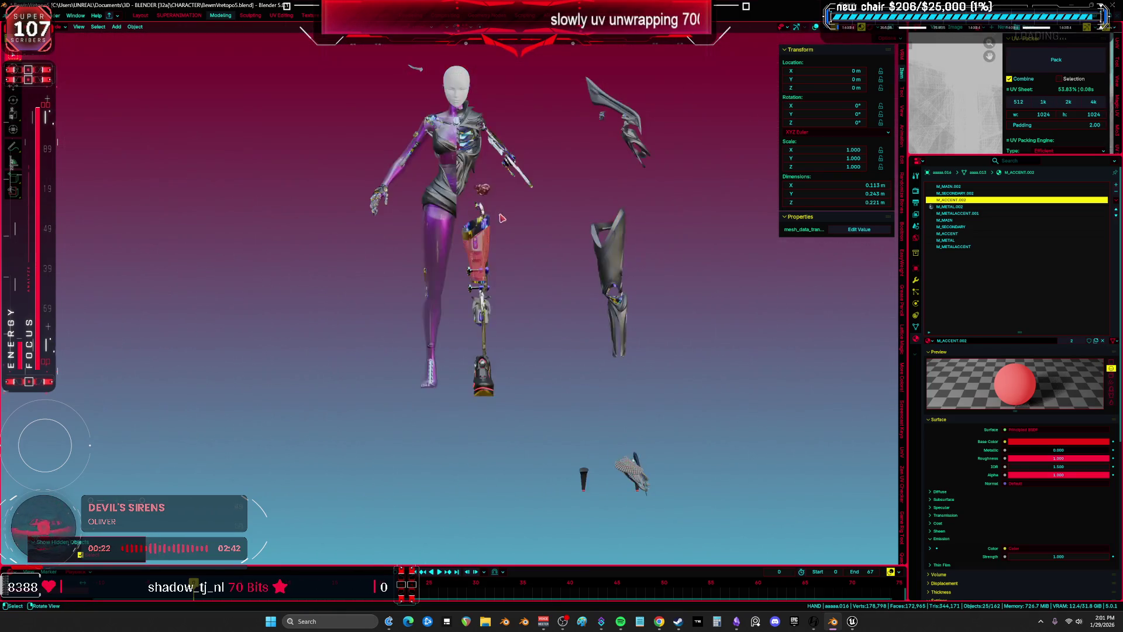
pyautogui.click(528, 218)
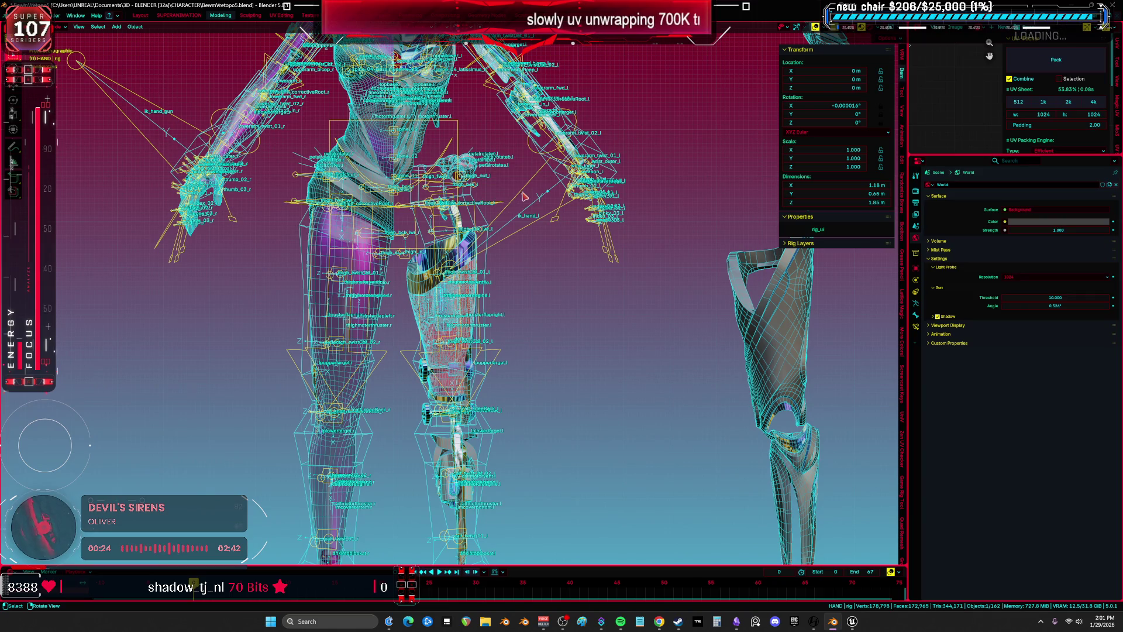
pyautogui.press('h')
# Hide the upper-leg and lower-leg lattice cages
pyautogui.press('h')
pyautogui.click(565, 163)
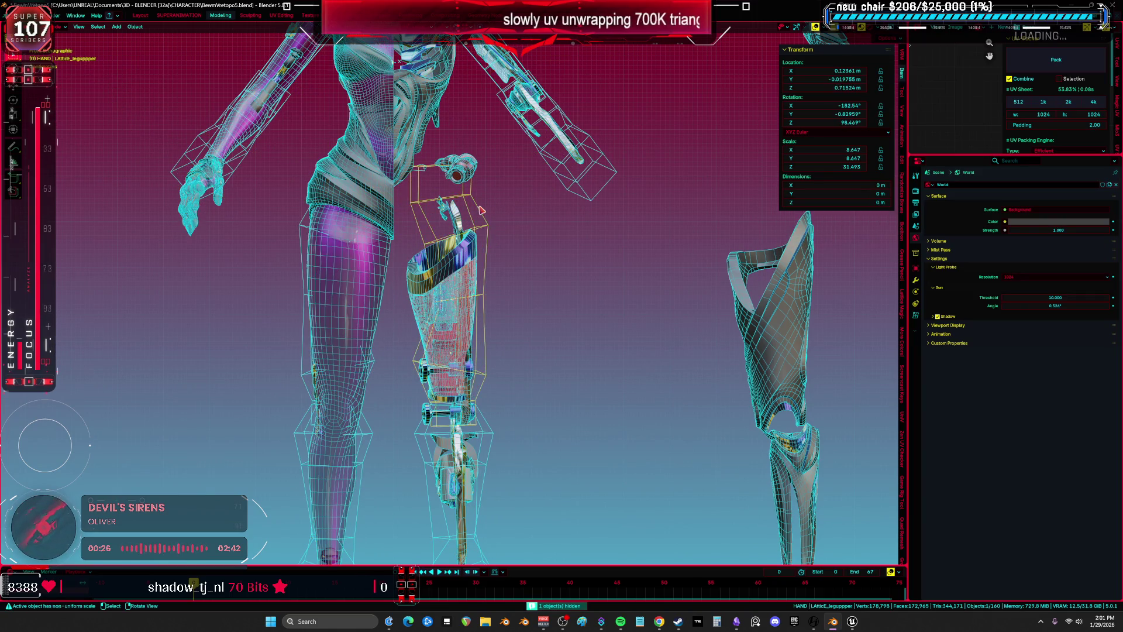
pyautogui.press('h')
pyautogui.scroll(-5, 557, 190)
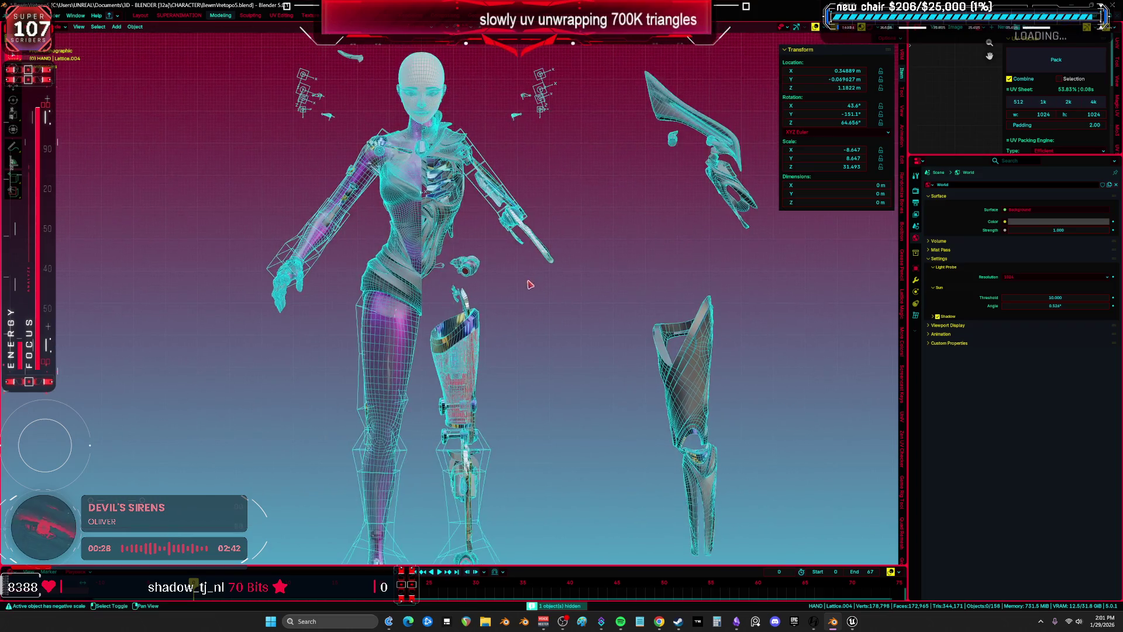
pyautogui.scroll(4, 496, 250)
pyautogui.click(439, 302)
pyautogui.press('h')
pyautogui.press('h')
pyautogui.click(392, 254)
# Hide the arm lattice cages and the wings animator empty, then select an armor part
pyautogui.press('h')
pyautogui.keyDown('shift'); pyautogui.scroll(4, 391, 253); pyautogui.keyUp('shift')
pyautogui.scroll(3, 392, 248)
pyautogui.click(393, 241)
pyautogui.press('h')
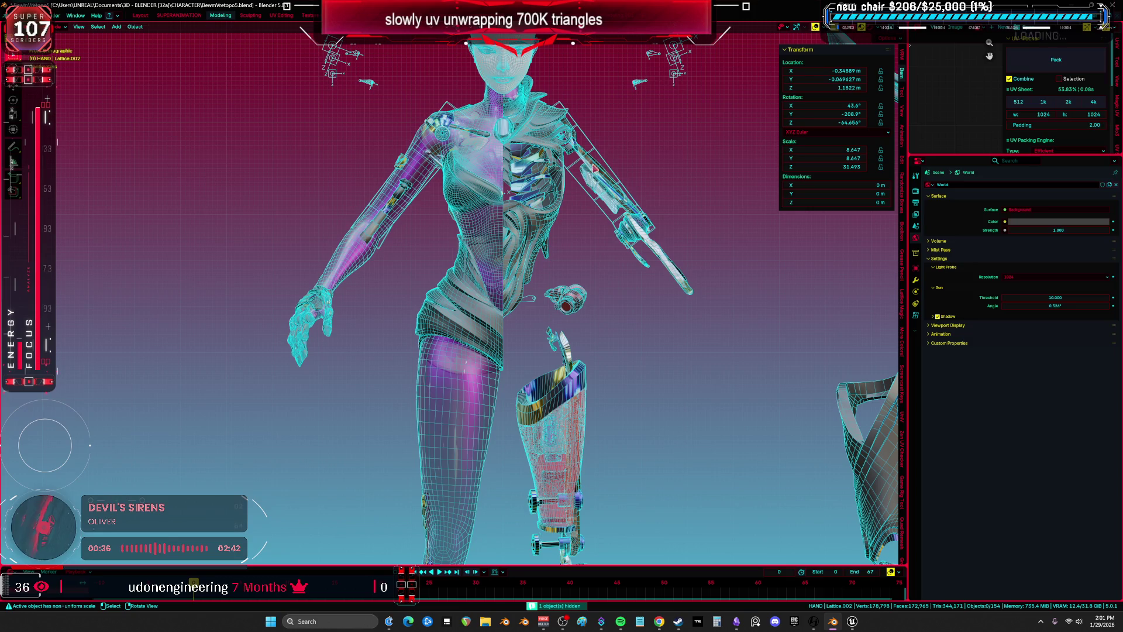
pyautogui.click(601, 153)
pyautogui.press('h')
pyautogui.keyDown('shift'); pyautogui.scroll(3, 608, 176); pyautogui.keyUp('shift')
pyautogui.click(641, 211)
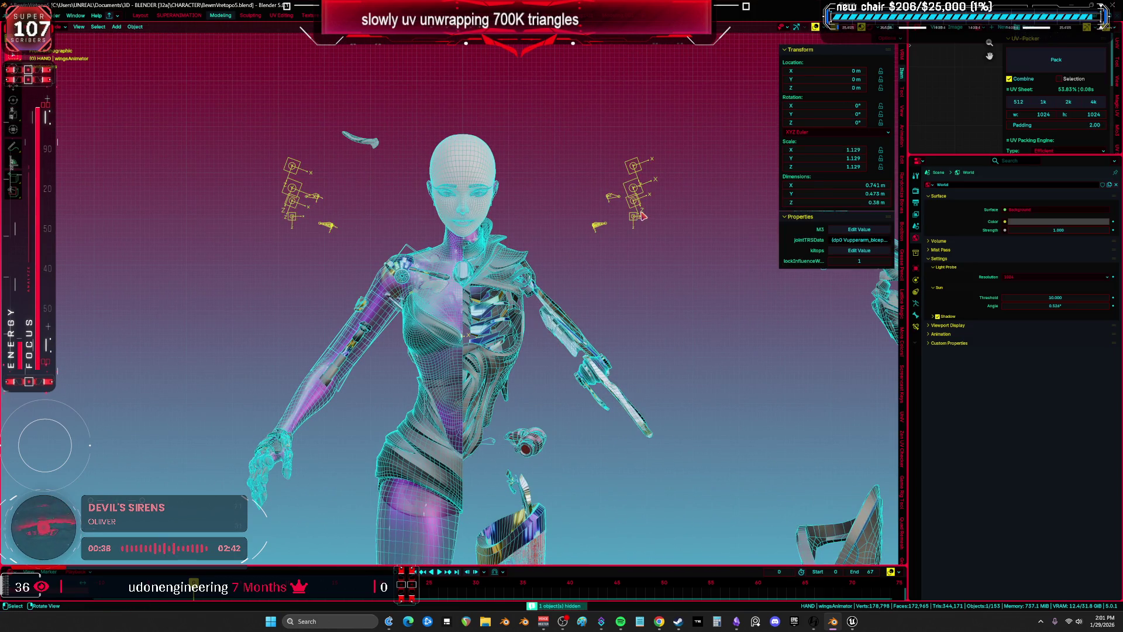
pyautogui.press('h')
pyautogui.click(387, 141)
pyautogui.moveTo(388, 141)
pyautogui.mouseDown(button='middle')
pyautogui.moveTo(385, 167)
pyautogui.moveTo(476, 273)
pyautogui.moveTo(401, 256)
pyautogui.moveTo(486, 266)
pyautogui.mouseUp(button='middle')
# In front wireframe view, box-select the loose small pieces and move them below the figure
pyautogui.scroll(-2, 502, 268)
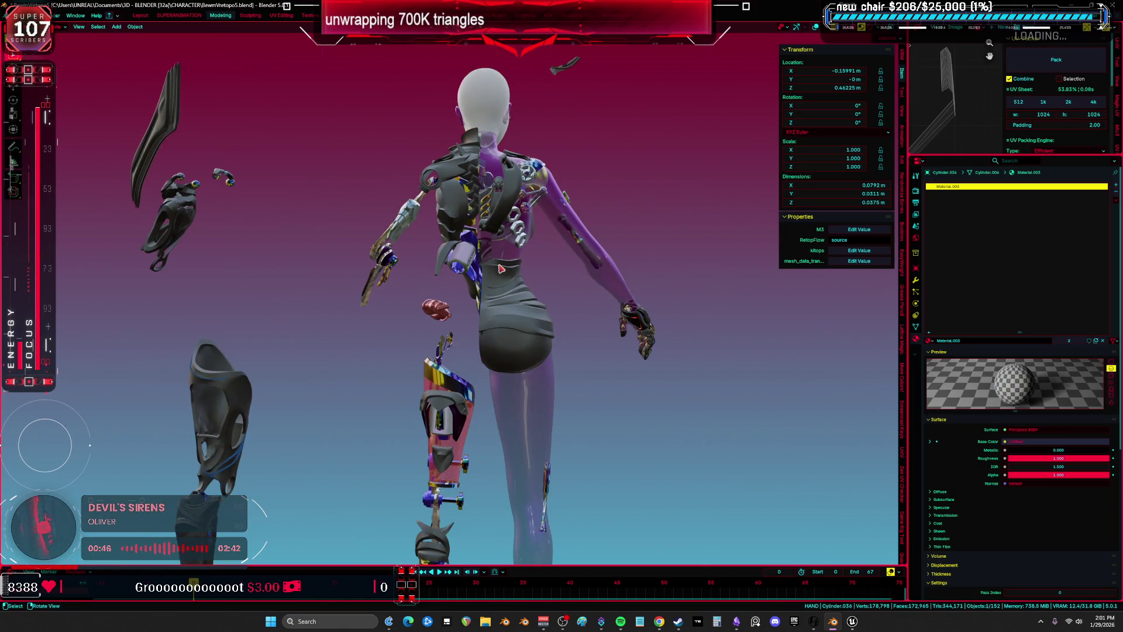
pyautogui.press('KP_1')
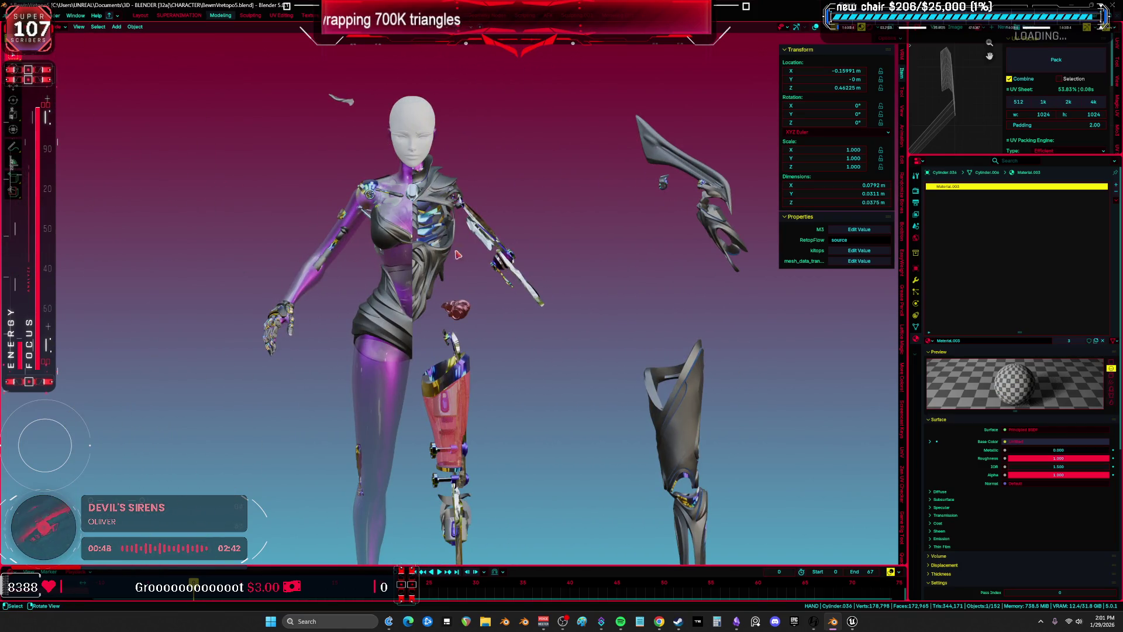
pyautogui.scroll(-1, 468, 257)
pyautogui.scroll(2, 579, 291)
pyautogui.scroll(-1, 614, 297)
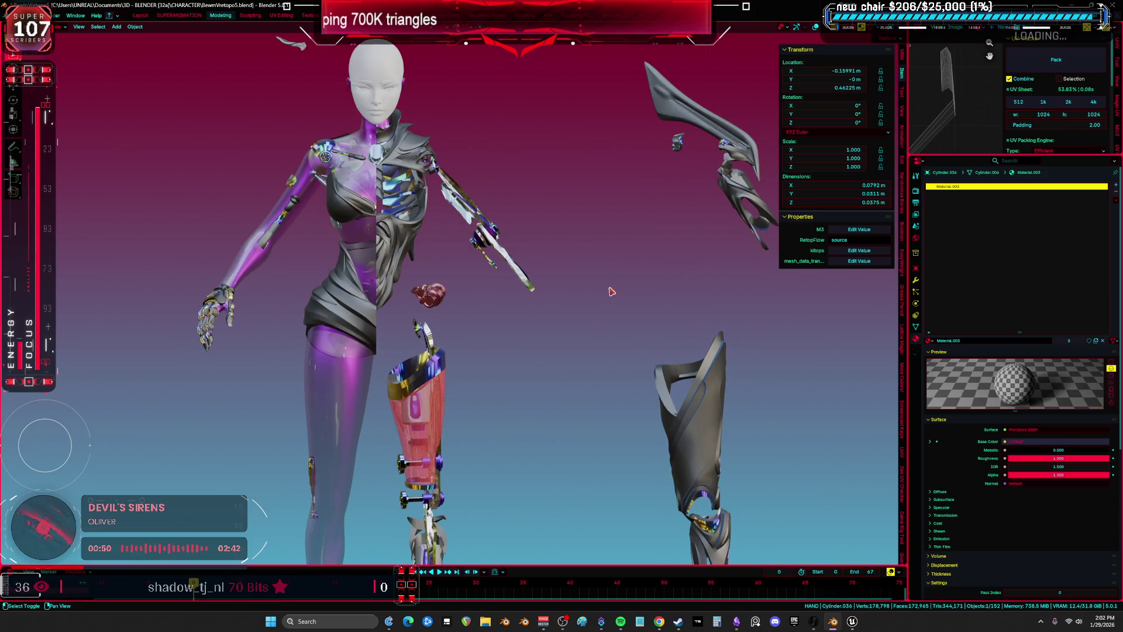
pyautogui.scroll(-2, 615, 297)
pyautogui.hotkey('shift', 'z')
pyautogui.moveTo(596, 446); pyautogui.dragTo(484, 113)
pyautogui.press('KP_Decimal')
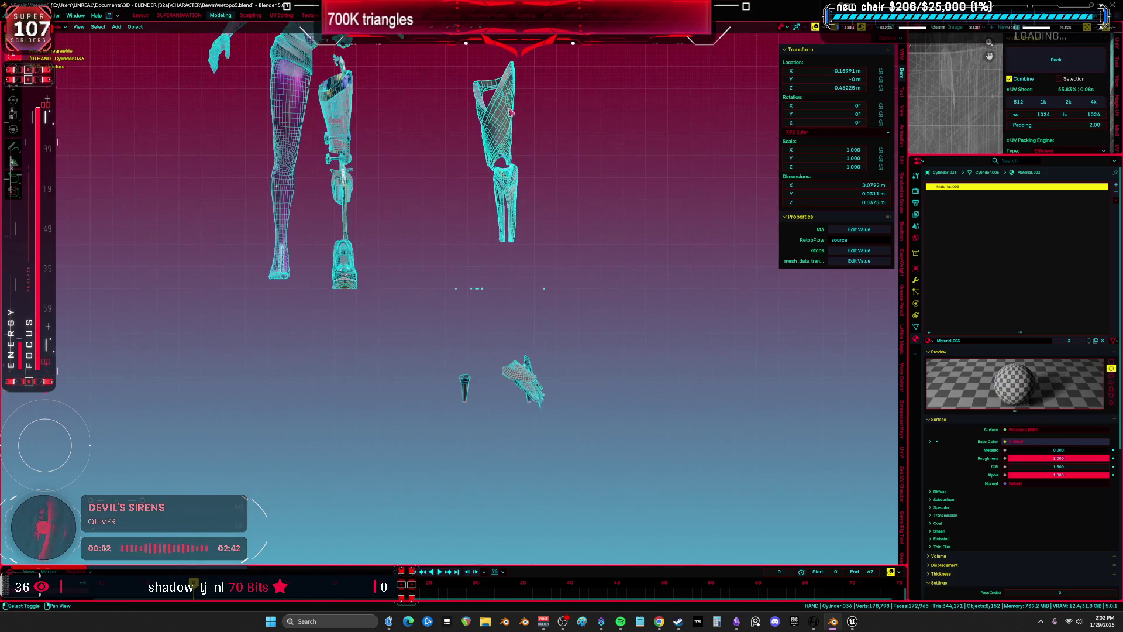
pyautogui.press('KP_Divide')
pyautogui.press('g')
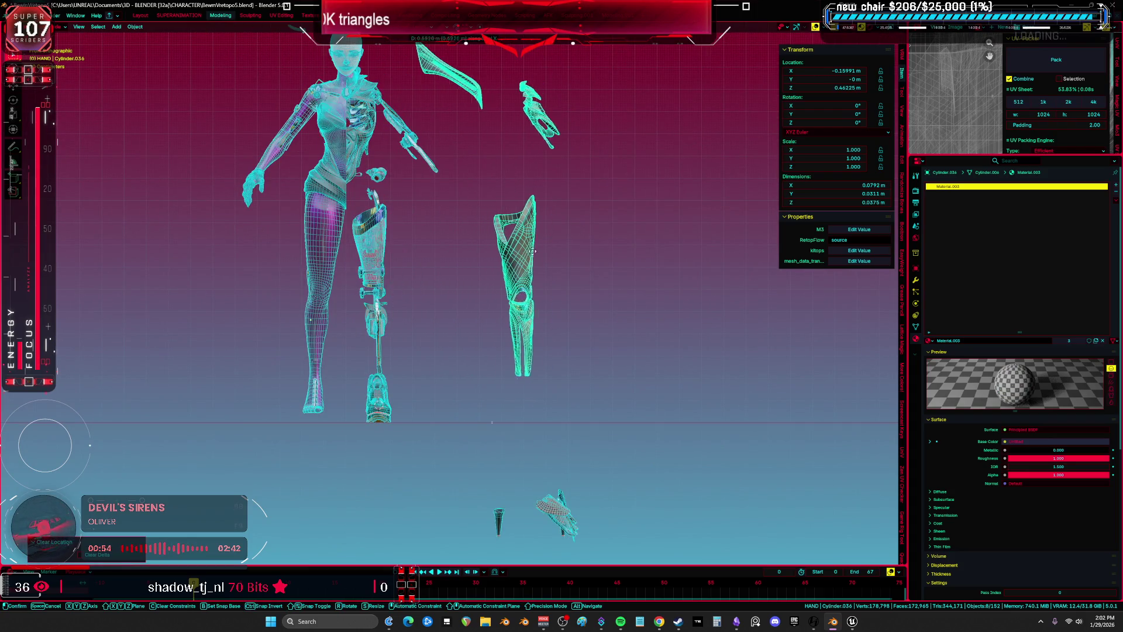
pyautogui.click(528, 250)
pyautogui.hotkey('shift', 'z')
pyautogui.scroll(1, 543, 285)
# Pull the thigh piece off the leg and move the front shoulder piece left
pyautogui.moveTo(541, 282); pyautogui.dragTo(506, 282)
pyautogui.keyDown('shift'); pyautogui.moveTo(556, 87); pyautogui.dragTo(556, 164, button='middle'); pyautogui.keyUp('shift')
pyautogui.click(556, 164)
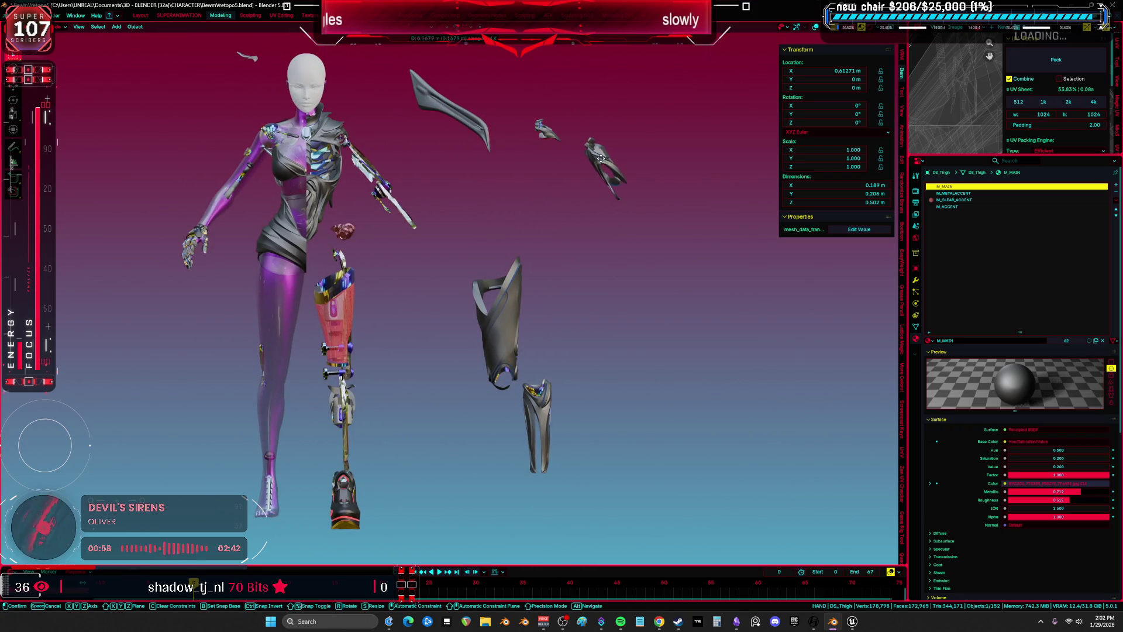
pyautogui.scroll(4, 576, 155)
pyautogui.press('g')
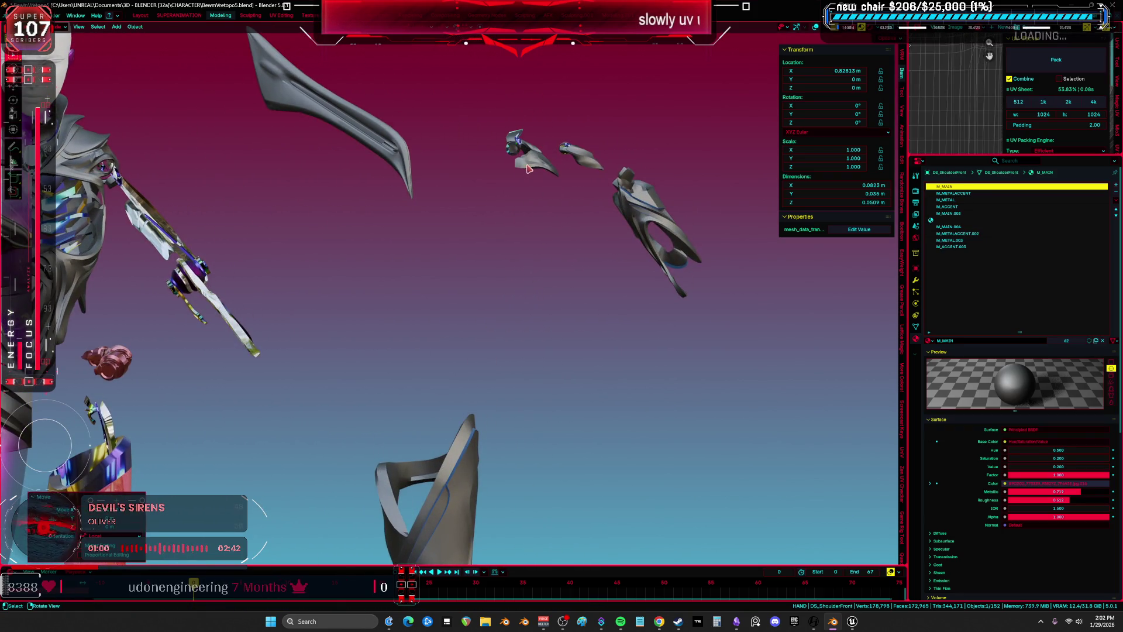
pyautogui.click(544, 153)
# Move the top armor piece right, readjust the front shoulder piece, and frame everything
pyautogui.click(526, 143)
pyautogui.press('g')
pyautogui.click(659, 137)
pyautogui.keyDown('shift'); pyautogui.moveTo(660, 141); pyautogui.dragTo(584, 176, button='middle'); pyautogui.keyUp('shift')
pyautogui.click(515, 189)
pyautogui.press('g')
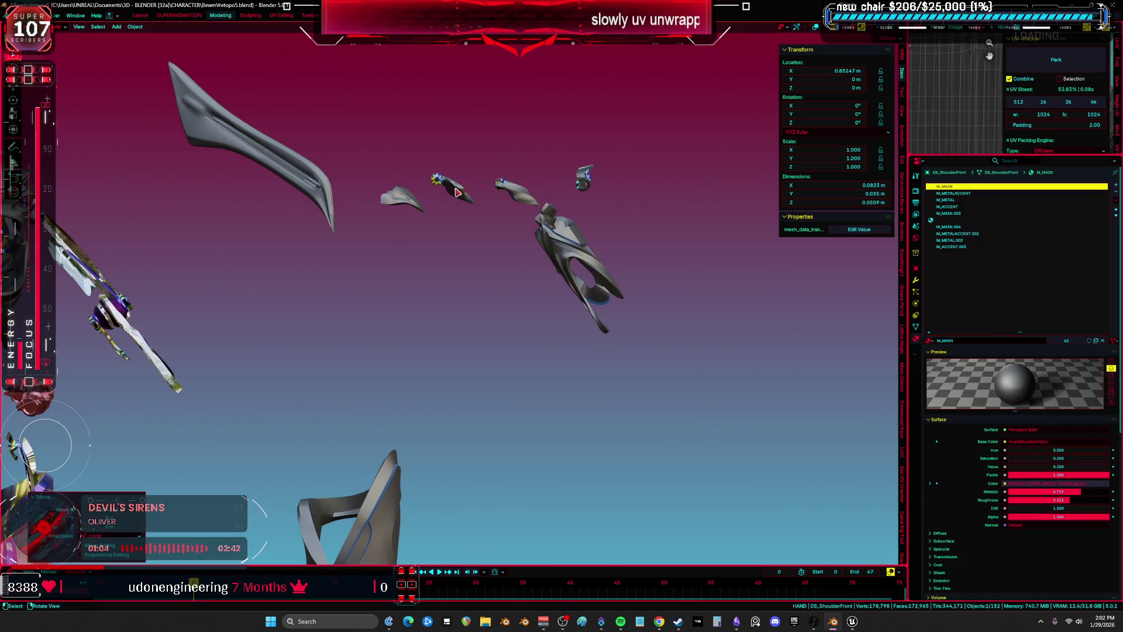
pyautogui.click(524, 184)
pyautogui.press('a')
pyautogui.press('Home')
pyautogui.keyDown('shift'); pyautogui.moveTo(485, 228); pyautogui.dragTo(485, 242, button='middle'); pyautogui.keyUp('shift')
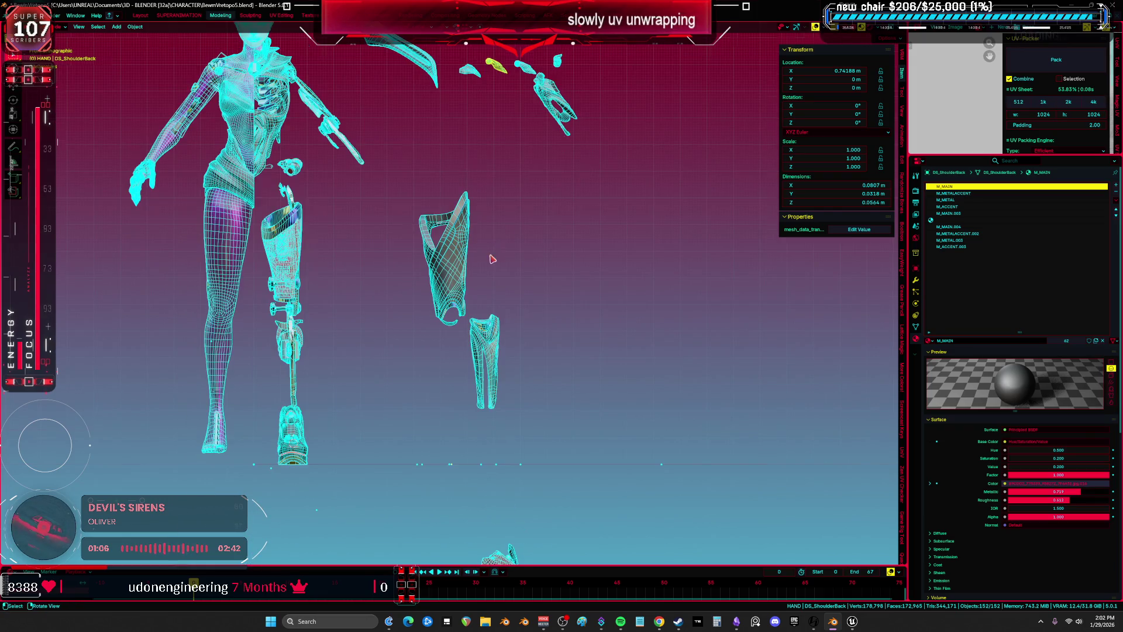
# Slide the shoulder armor piece left along X
pyautogui.press('Home')
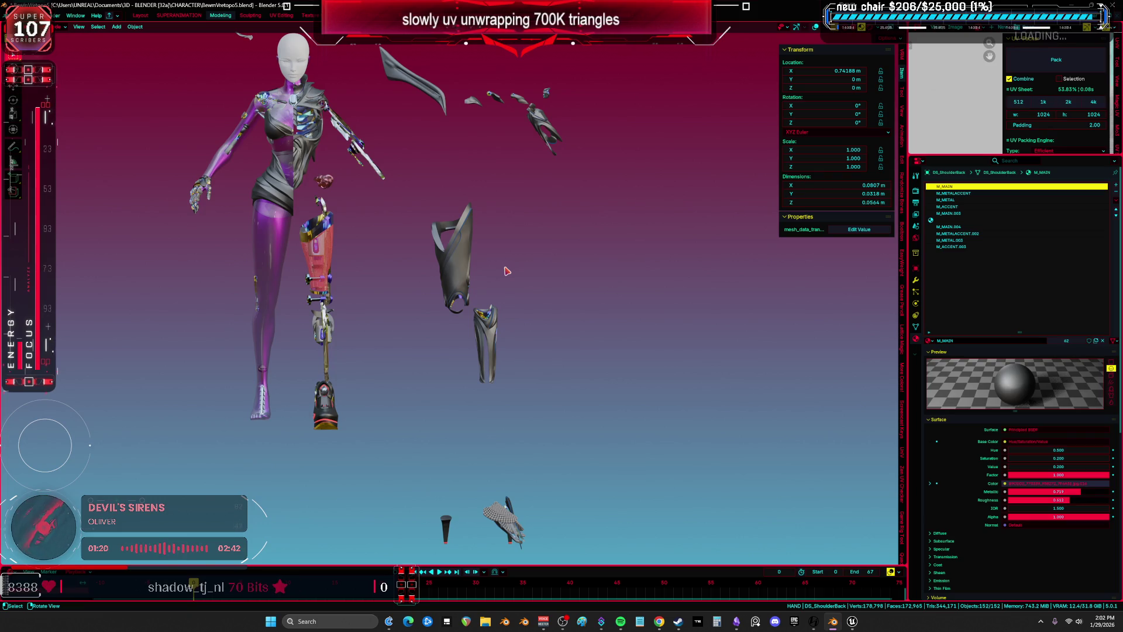
pyautogui.scroll(2, 456, 183)
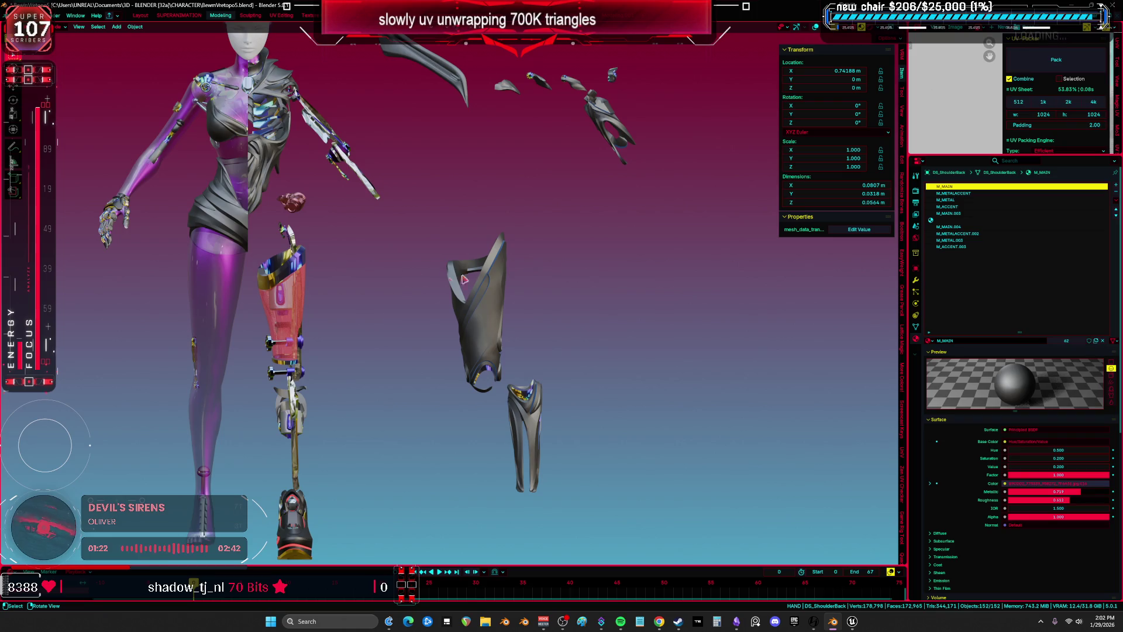
pyautogui.scroll(2, 416, 233)
pyautogui.scroll(-2, 464, 278)
pyautogui.scroll(-2, 436, 260)
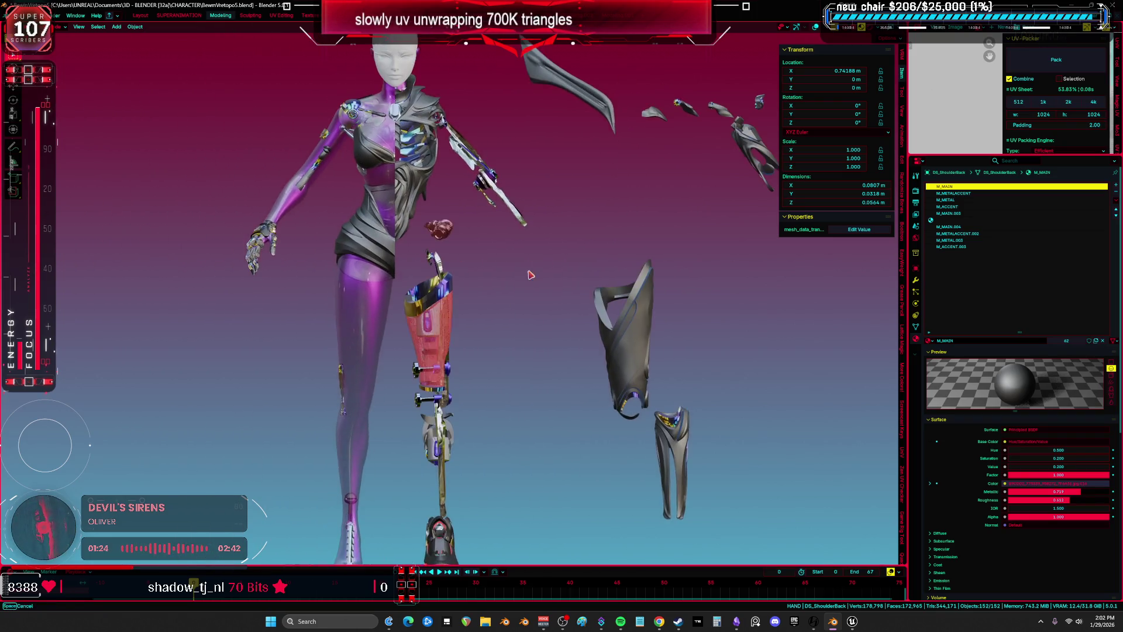
pyautogui.click(374, 242)
pyautogui.press('g')
pyautogui.press('x')
pyautogui.click(193, 241)
# Slide the red lower-leg piece right along X
pyautogui.scroll(1, 193, 241)
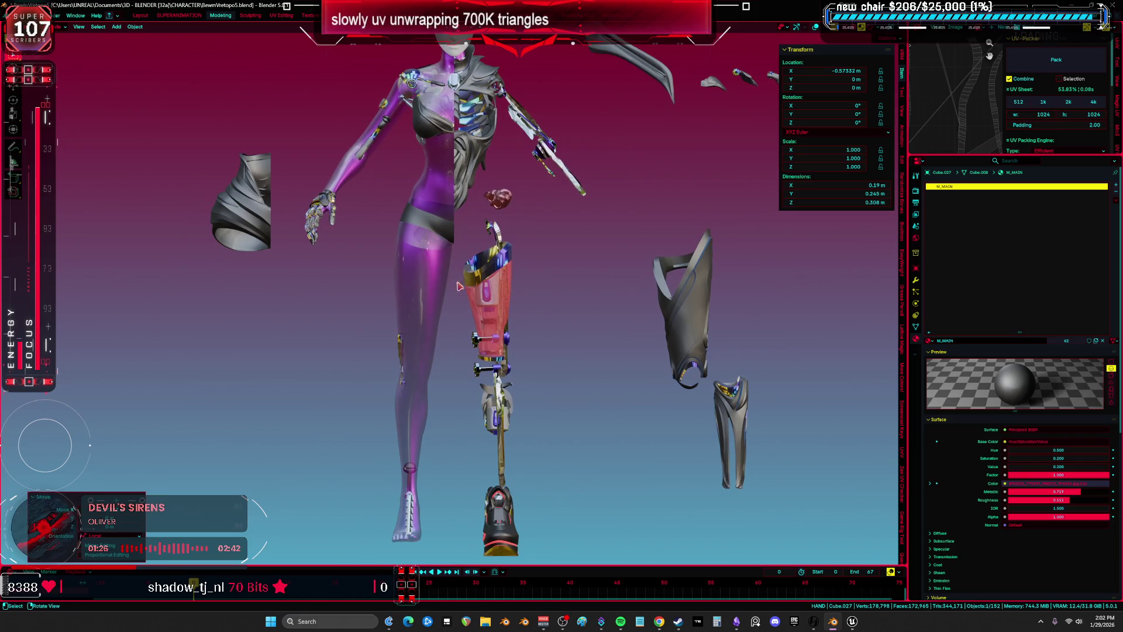
pyautogui.click(476, 290)
pyautogui.press('g')
pyautogui.press('x')
pyautogui.click(328, 311)
# Toggle wireframe overlay and inspect the leg's motor parts, rod and foot piece
pyautogui.scroll(2, 488, 272)
pyautogui.scroll(-2, 487, 271)
pyautogui.hotkey('shift', 'alt', 'z')
pyautogui.click(430, 239)
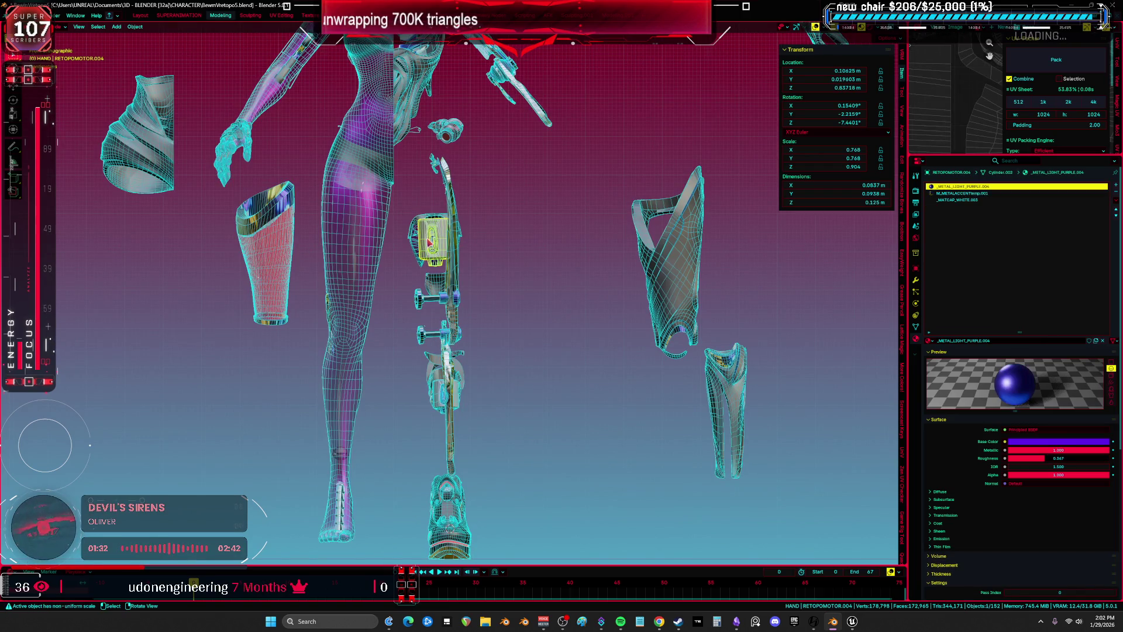
pyautogui.hotkey('shift', 'alt', 'z')
pyautogui.hotkey('shift', 'alt', 'z')
pyautogui.click(447, 388)
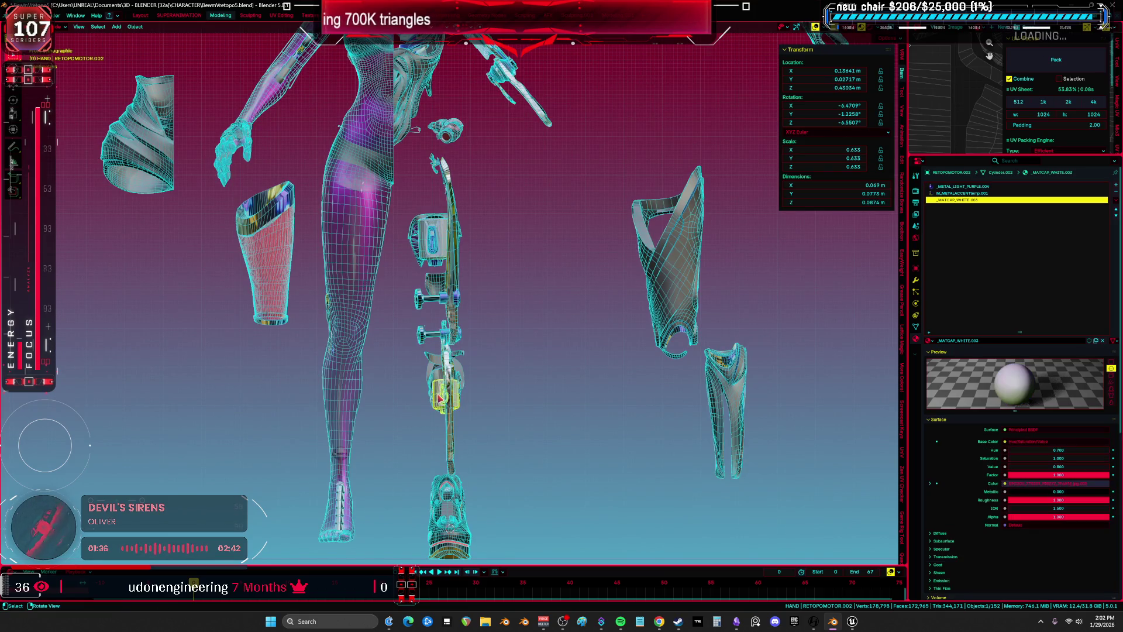
pyautogui.click(449, 388)
pyautogui.scroll(5, 449, 374)
pyautogui.scroll(-3, 452, 328)
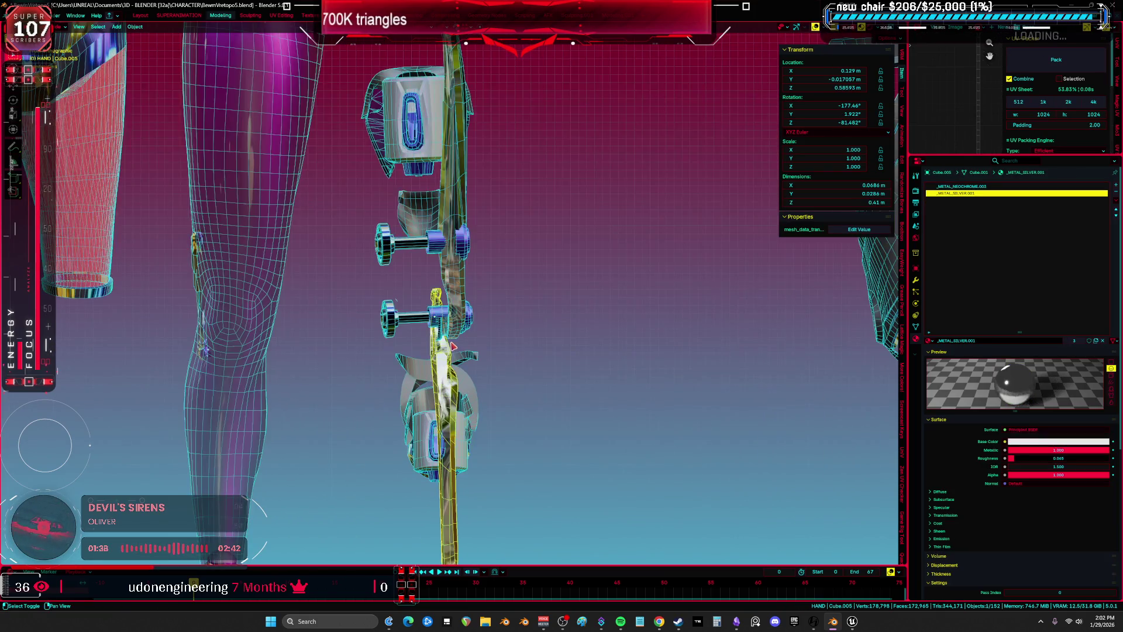
pyautogui.scroll(-3, 451, 322)
pyautogui.click(456, 409)
pyautogui.scroll(-2, 462, 409)
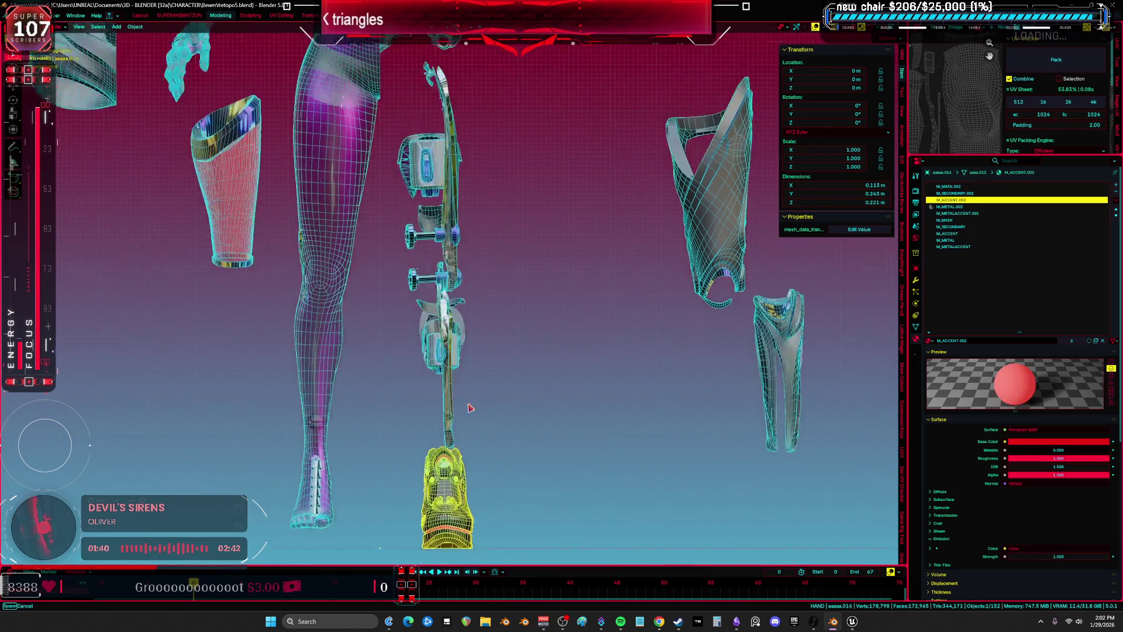
pyautogui.scroll(6, 452, 349)
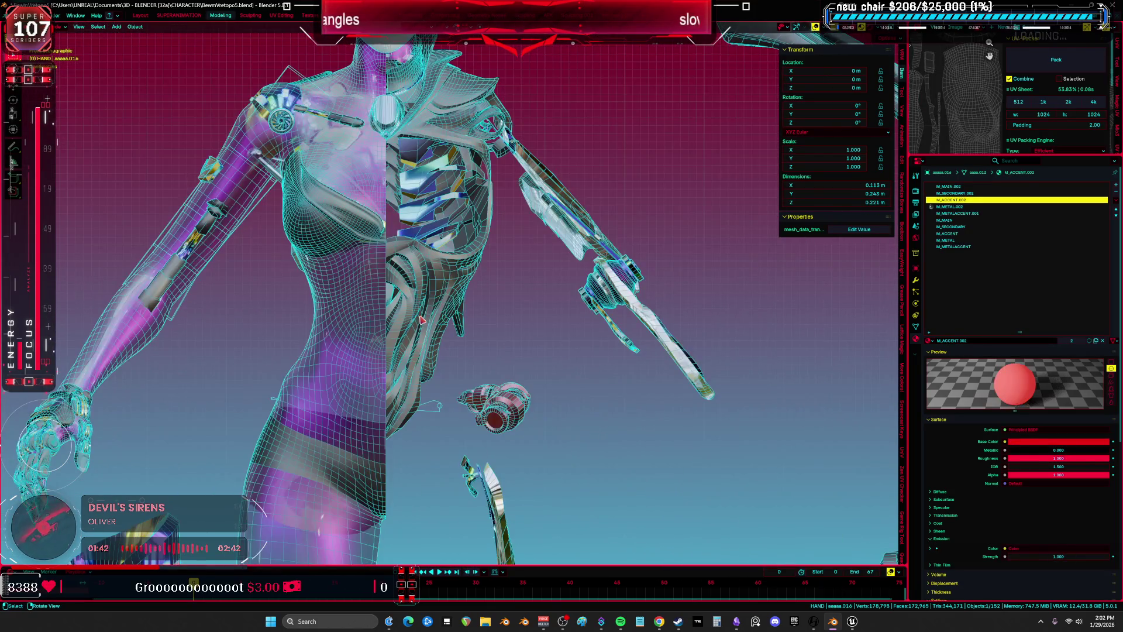
# Slide a torso plate and the spine-and-rib piece off to the left along X
pyautogui.click(436, 321)
pyautogui.scroll(-2, 436, 321)
pyautogui.keyDown('shift'); pyautogui.moveTo(436, 321); pyautogui.dragTo(546, 274, button='middle'); pyautogui.keyUp('shift')
pyautogui.press('g')
pyautogui.press('x')
pyautogui.click(533, 232)
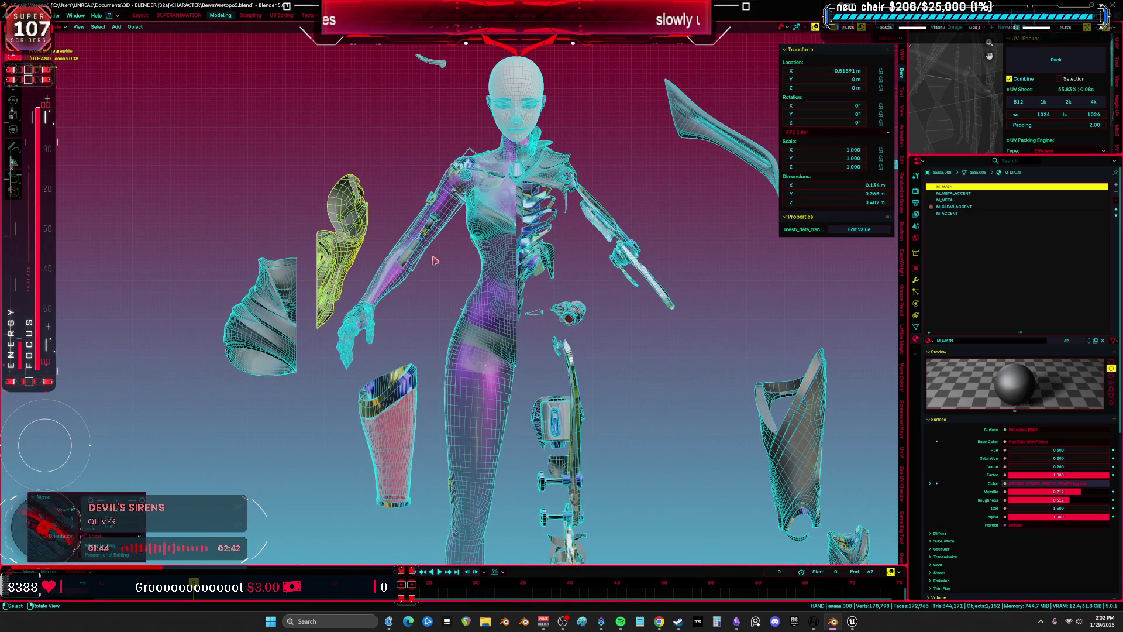
pyautogui.click(534, 232)
pyautogui.press('g')
pyautogui.press('x')
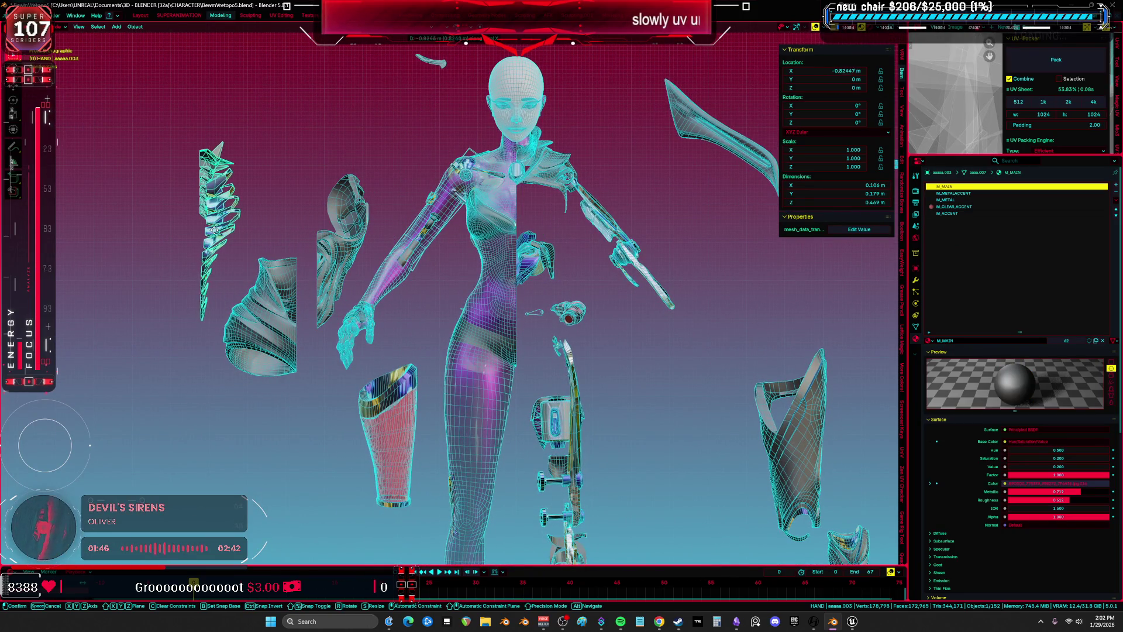
pyautogui.scroll(3, 541, 198)
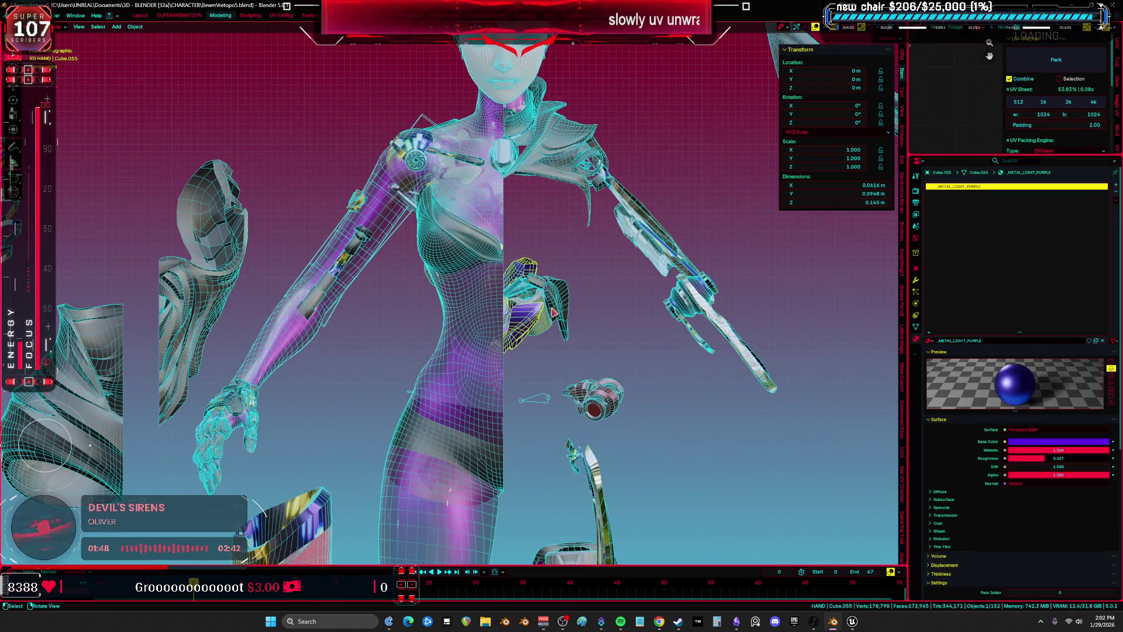